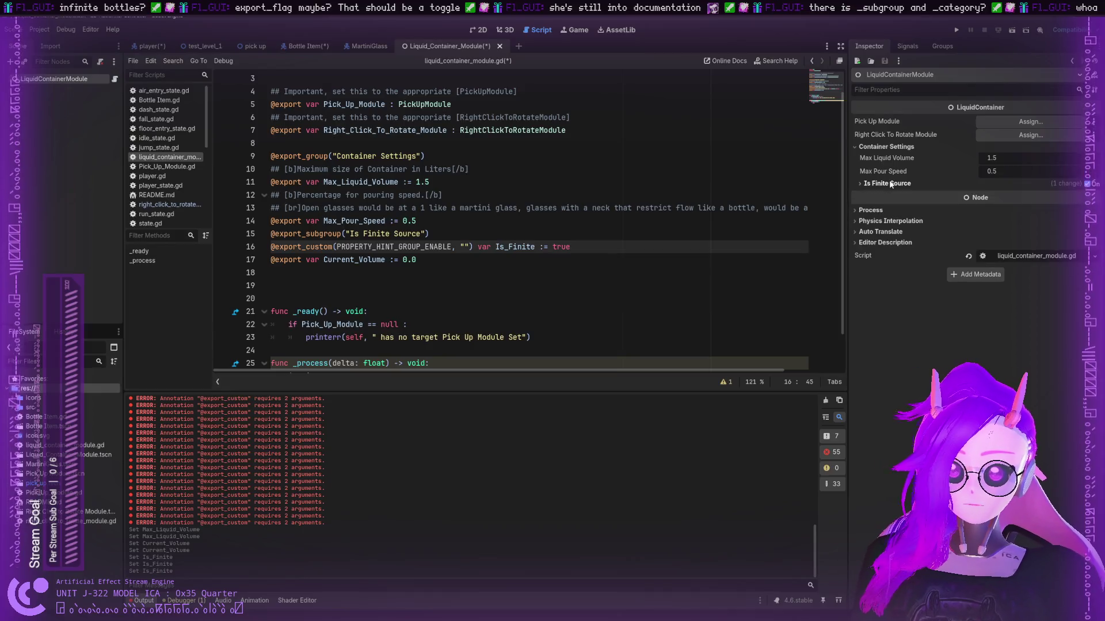
left_click(463, 262)
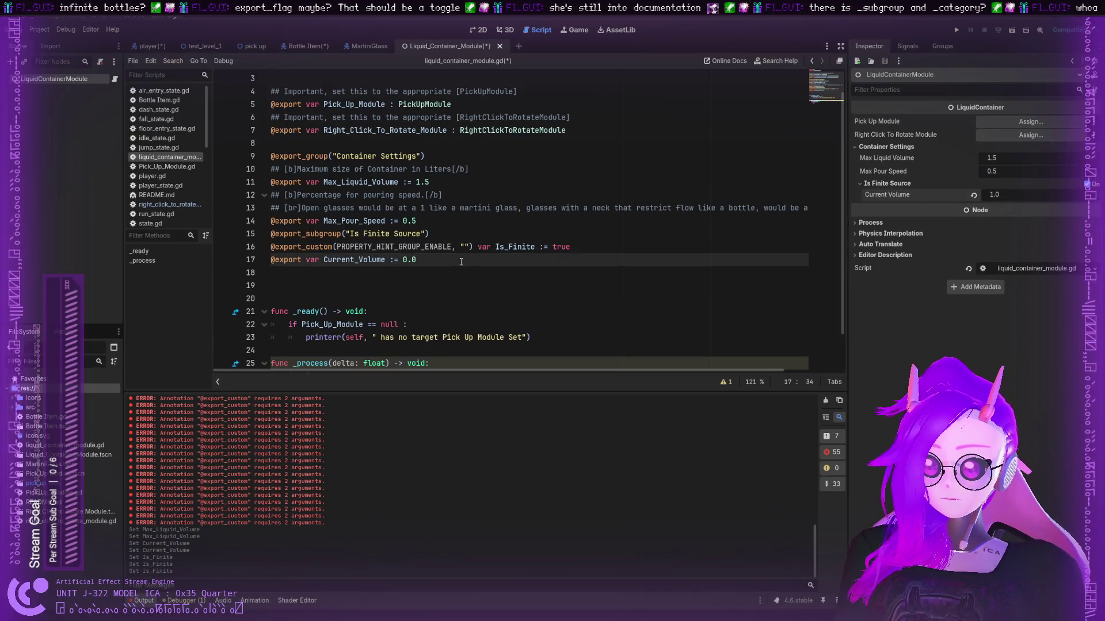
key("ctrl+s")
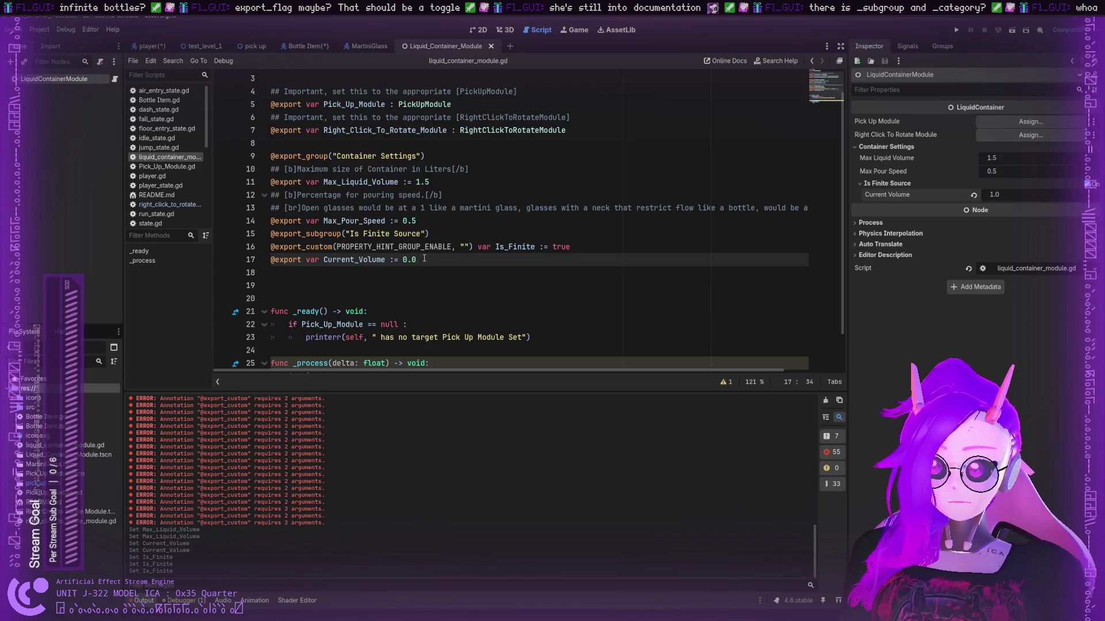
key("Return")
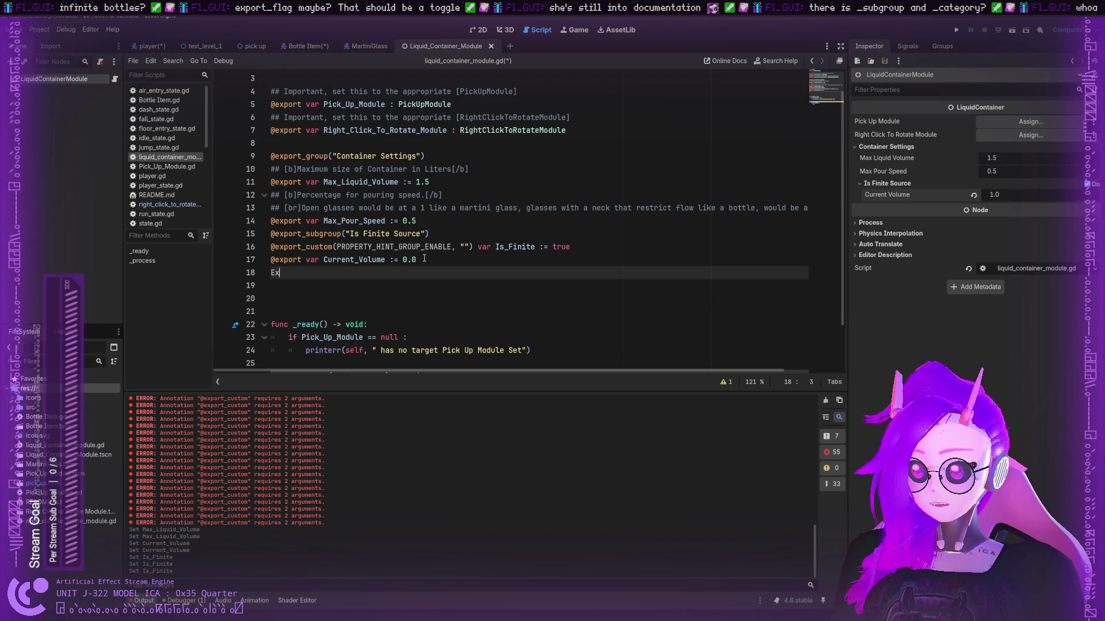
type("export_grou")
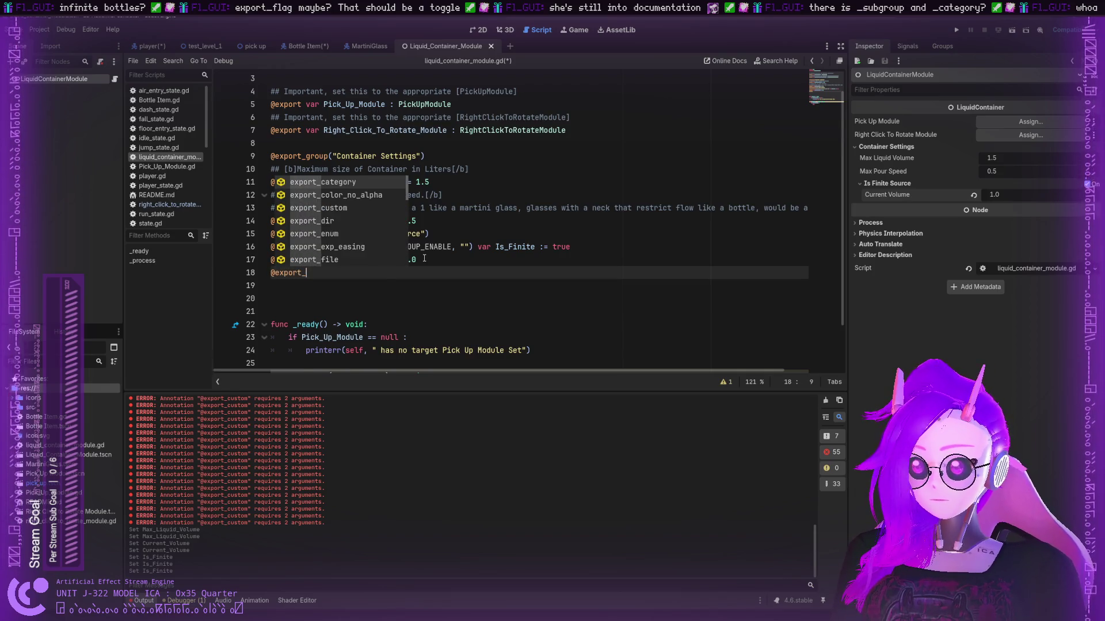
type("p")
type("(")
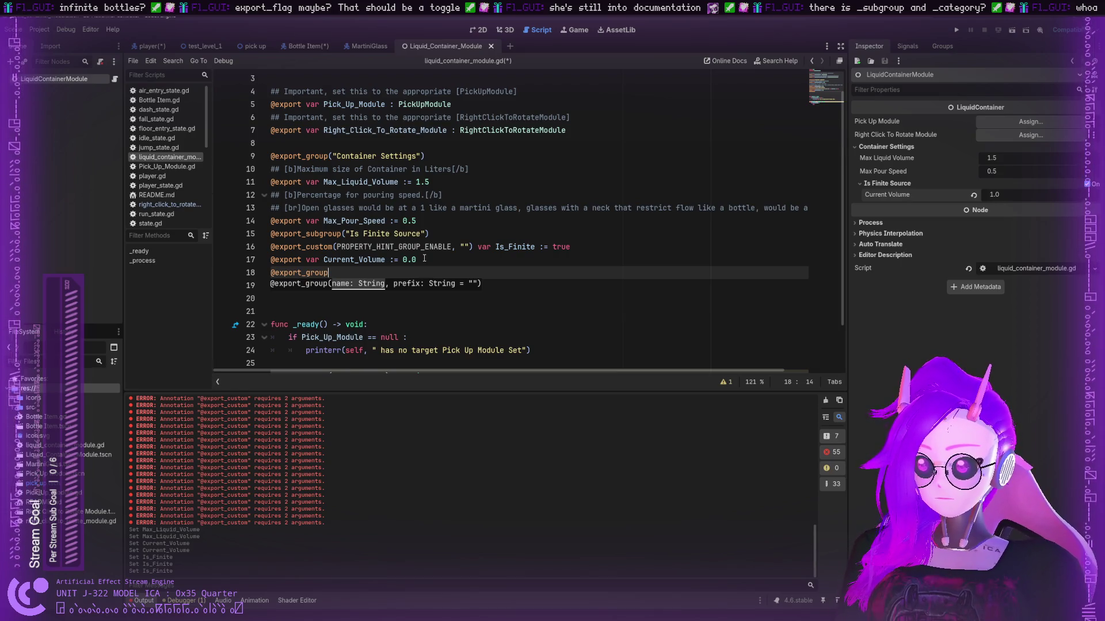
key("BackSpace")
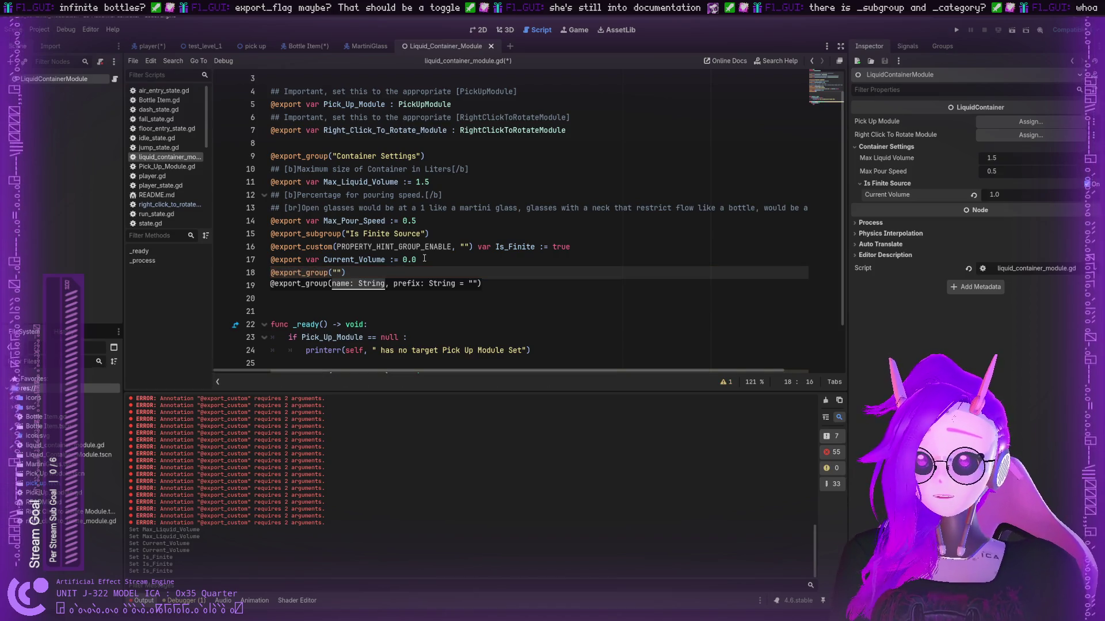
type("uring L")
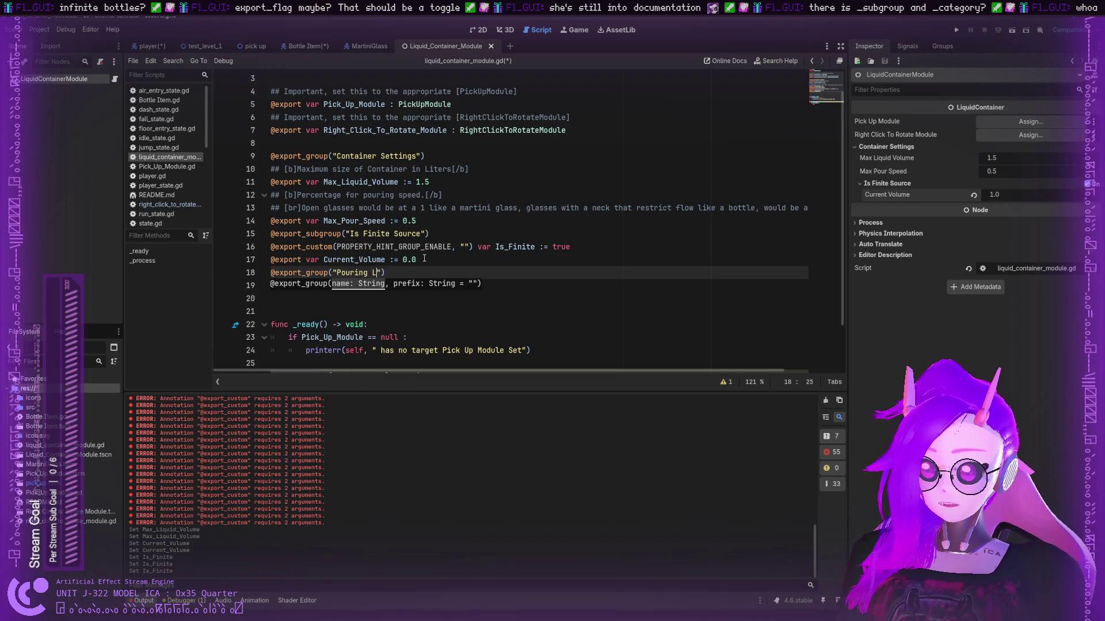
type("ocations")
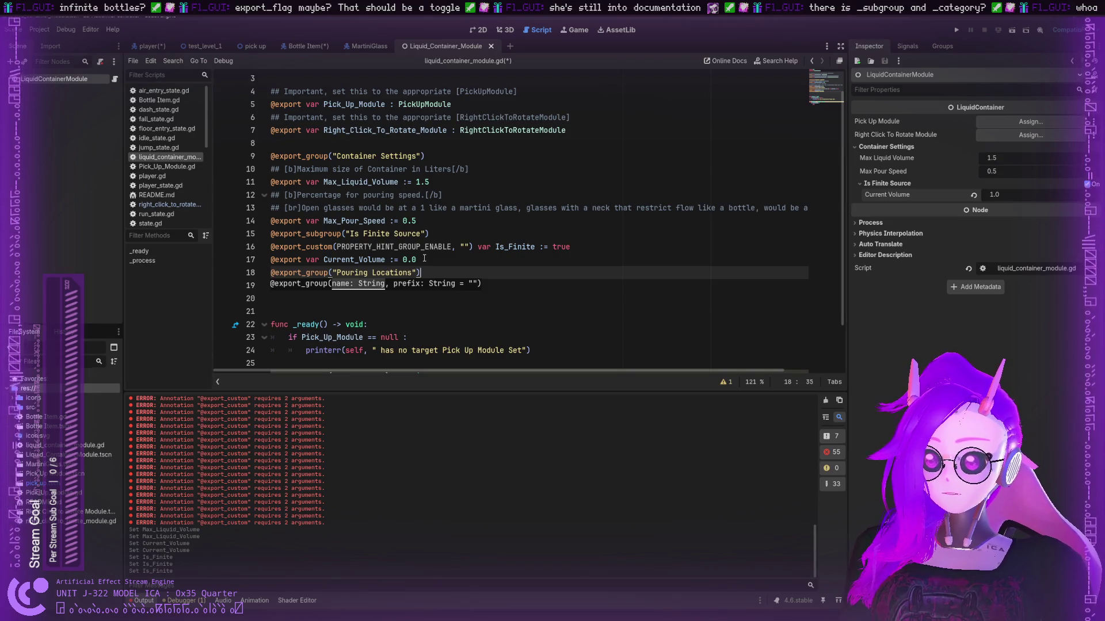
key("Return")
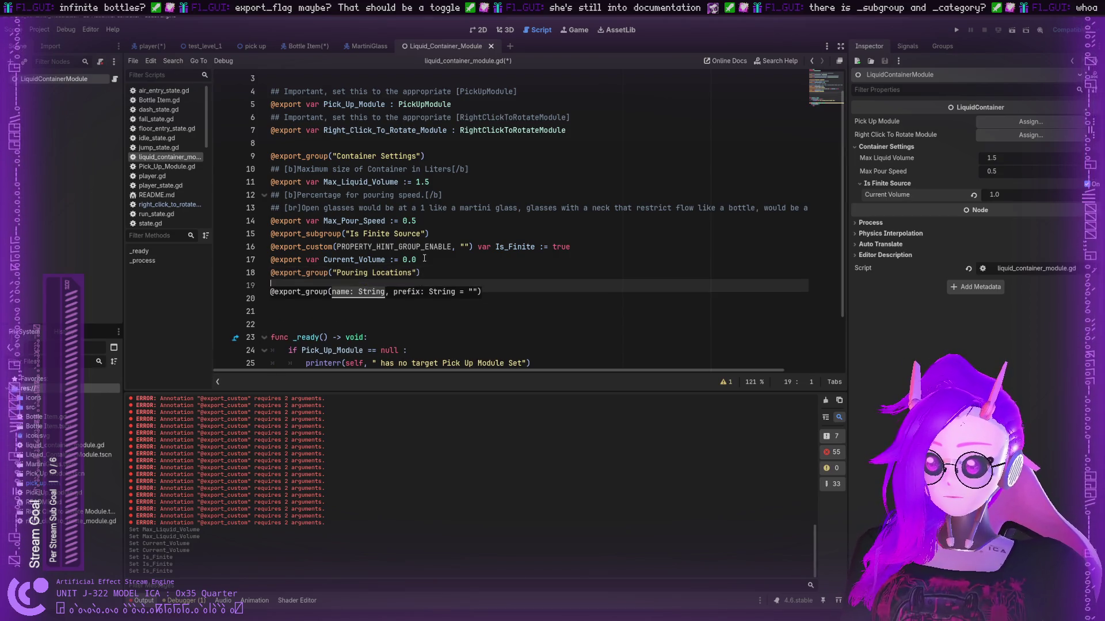
key("BackSpace")
key("Return")
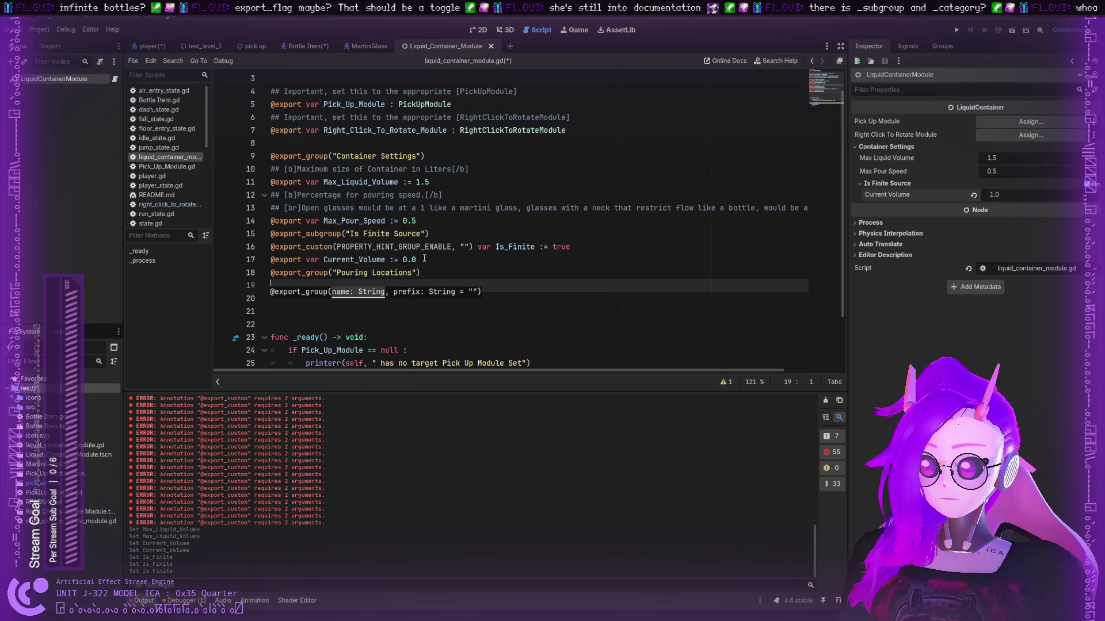
type("@ex[")
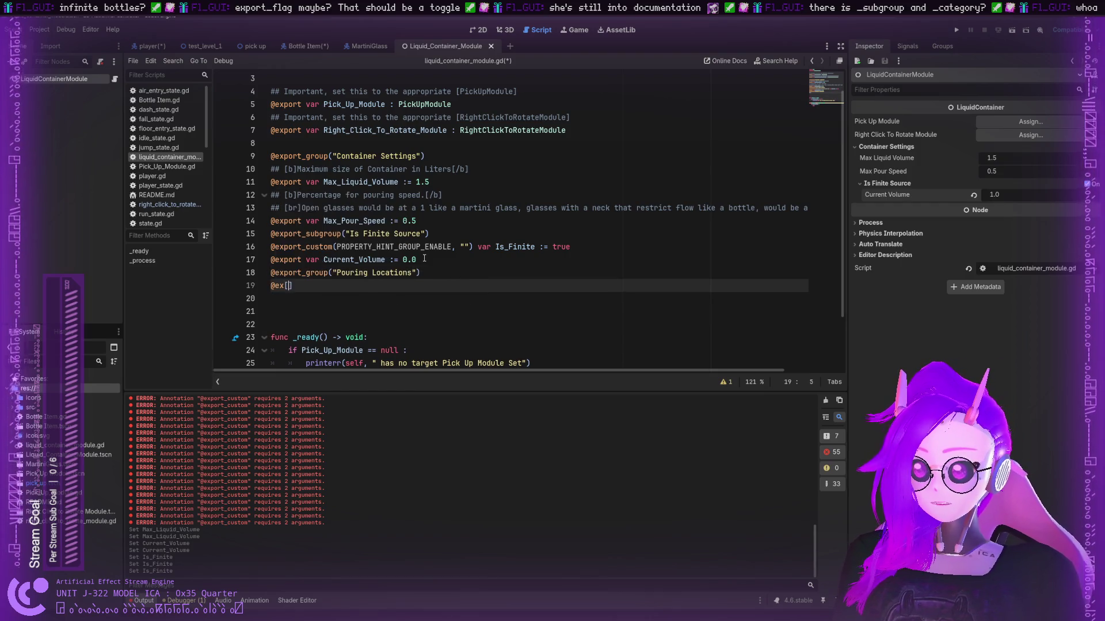
type("rt ")
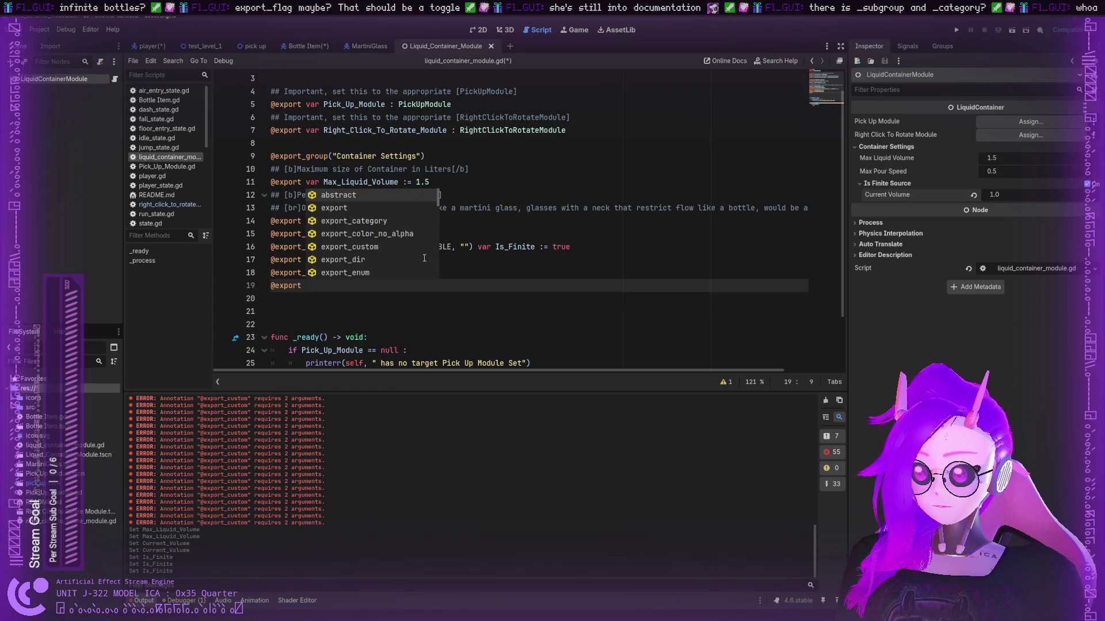
type("var Node")
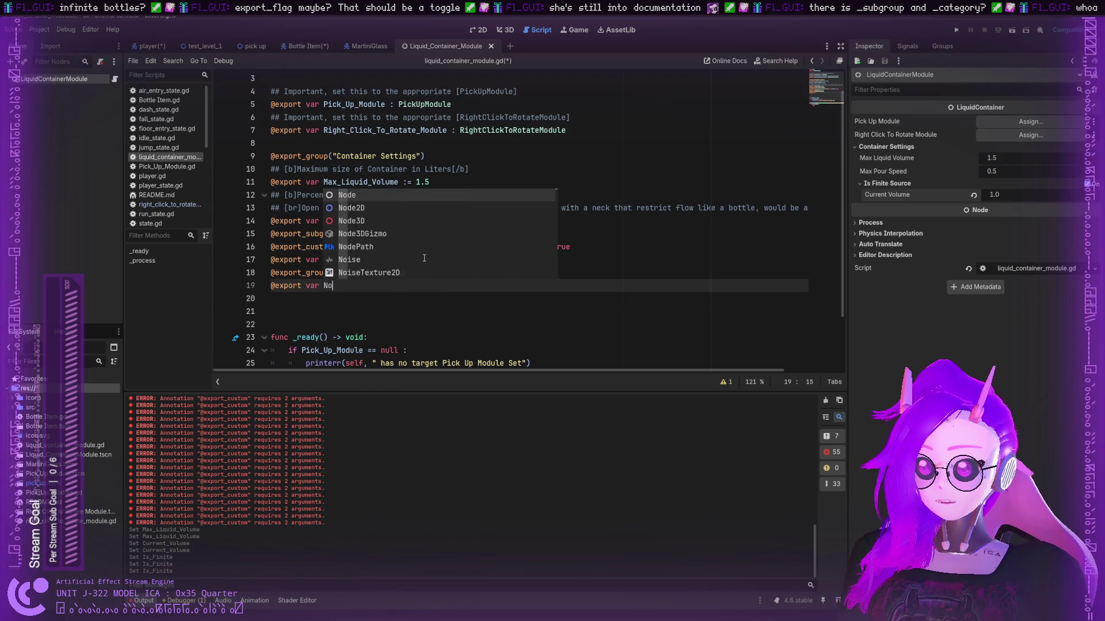
type("2D")
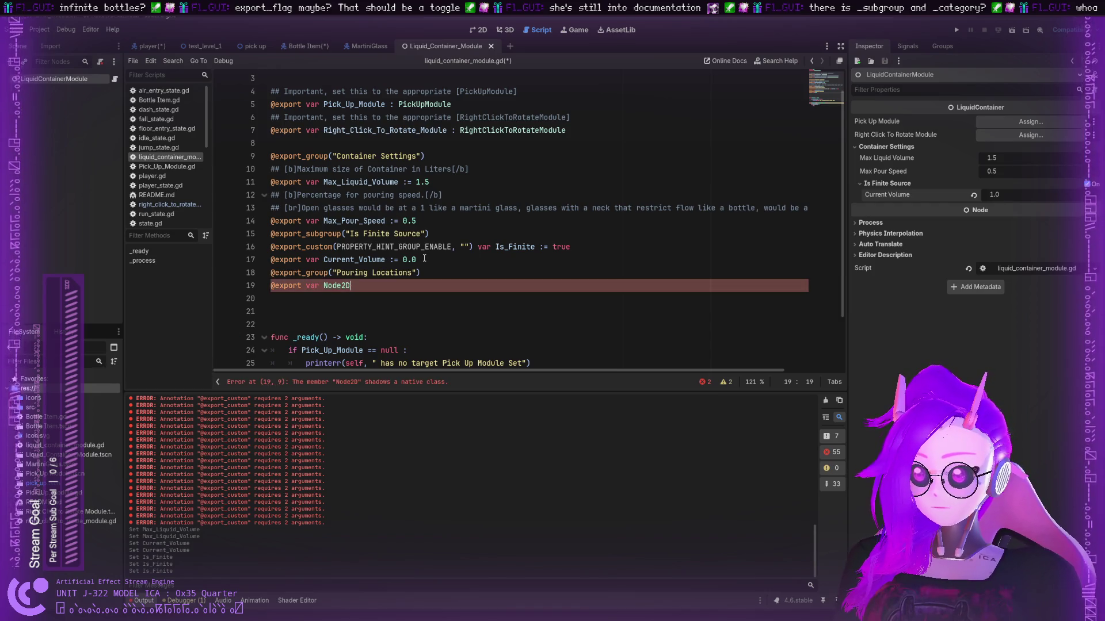
key("BackSpace")
key("BackSpace")
key("BackSpace")
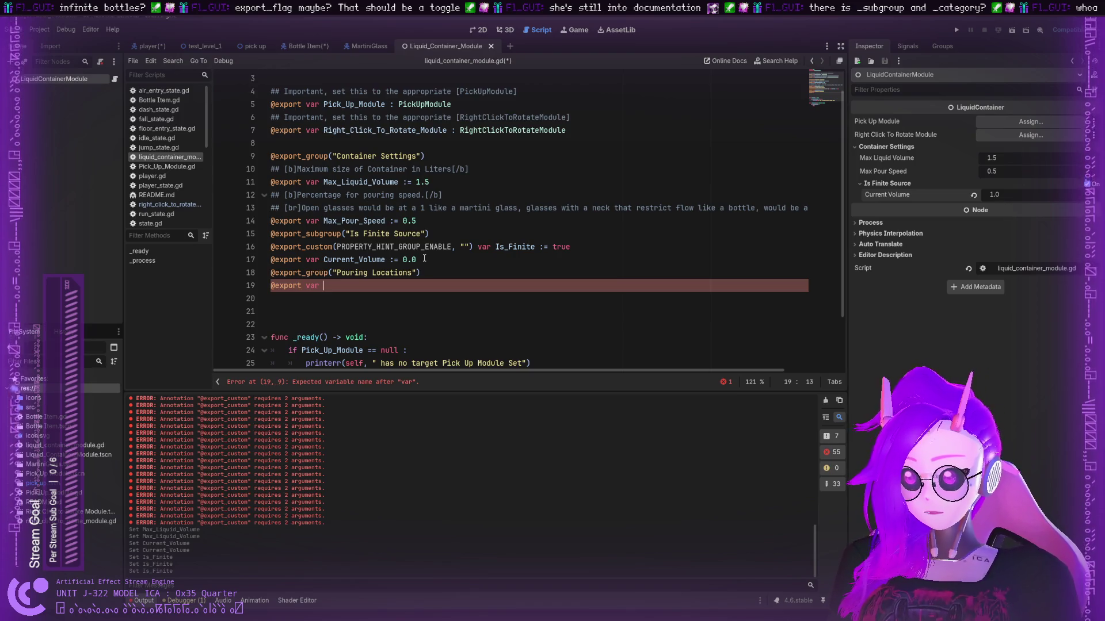
key("BackSpace")
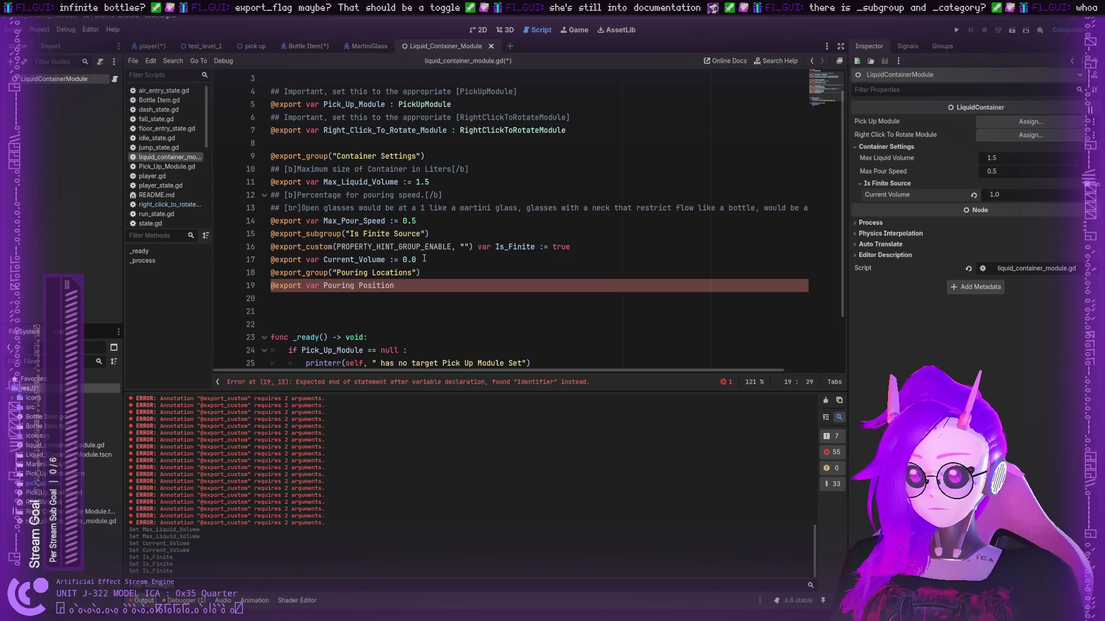
key("BackSpace")
key("BackSpace")
key("BackSpace")
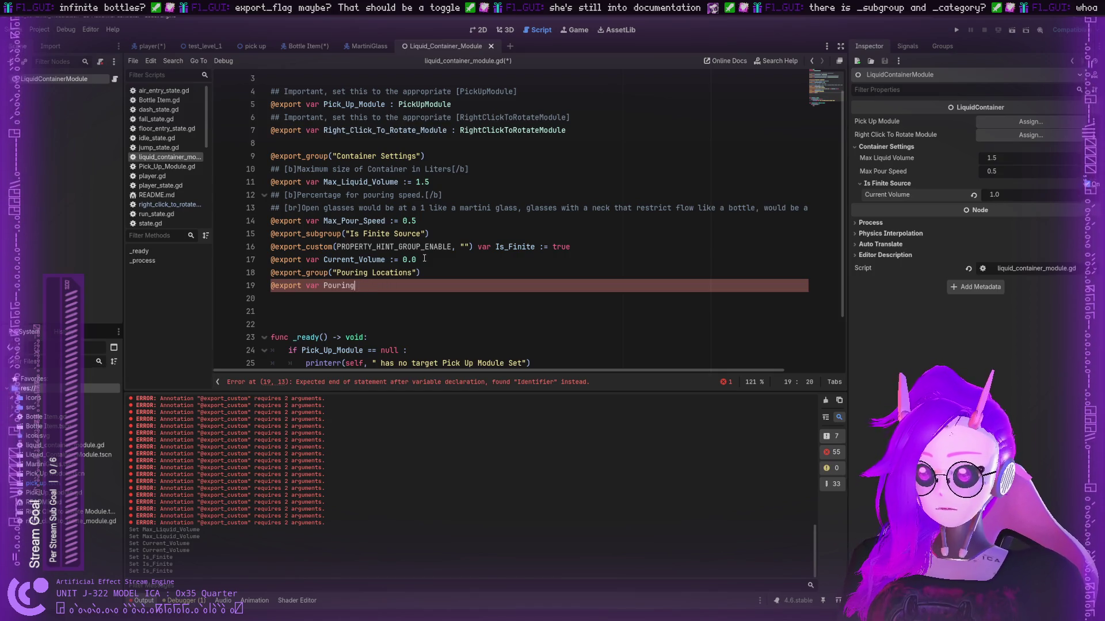
key("BackSpace")
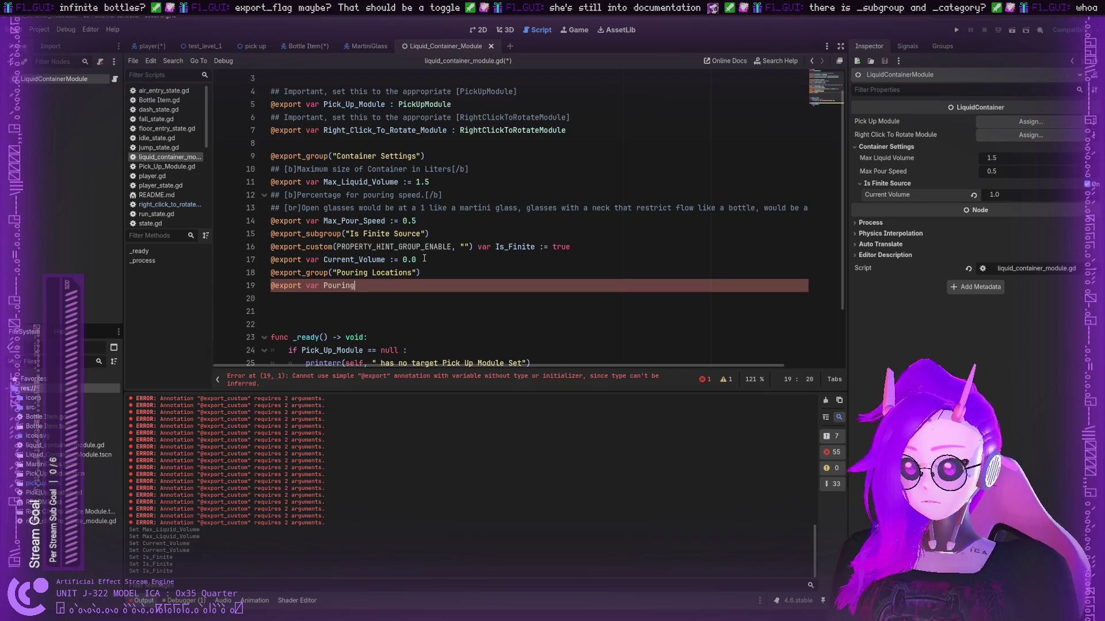
Step: Rename the group to 'Pouring Settings' and initialise the Pouring variable to Node2D
left_click_drag(412, 273, 371, 273)
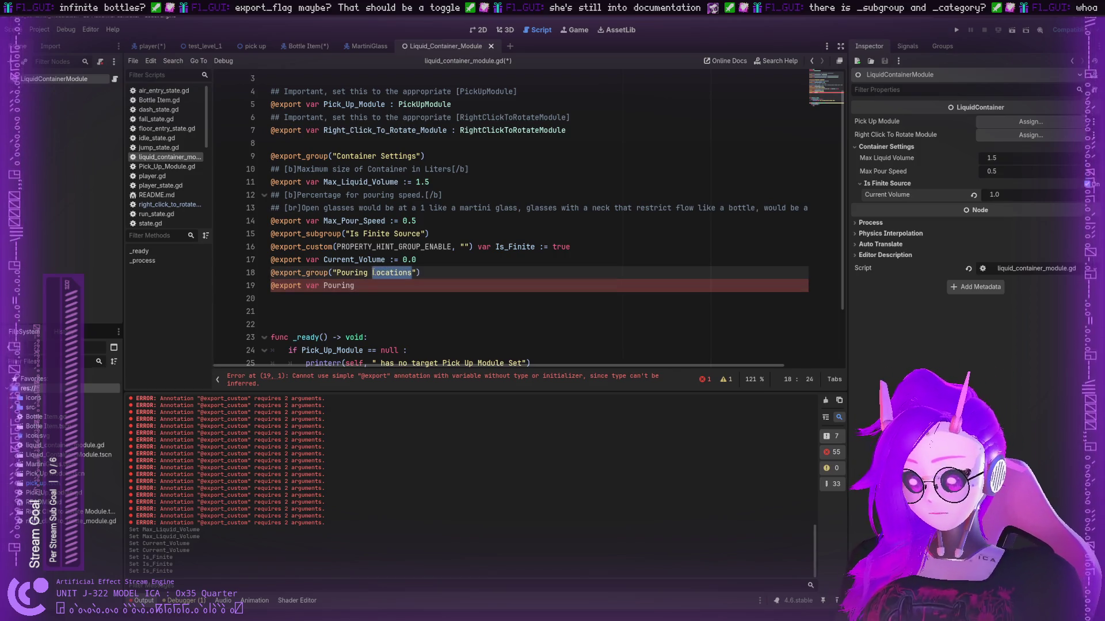
type("Settings")
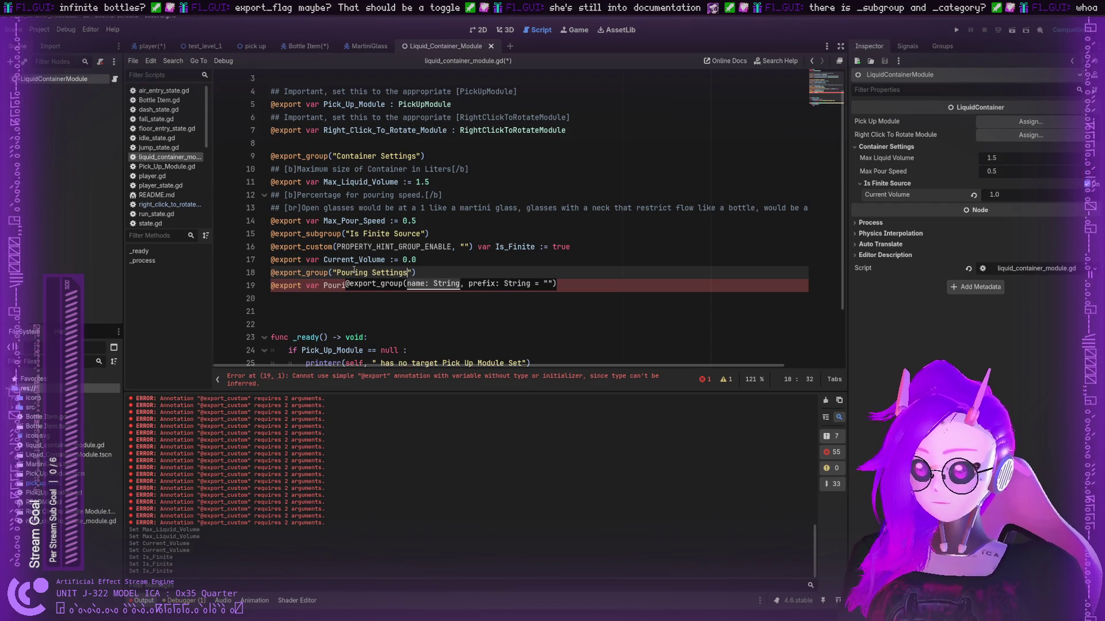
left_click(372, 286)
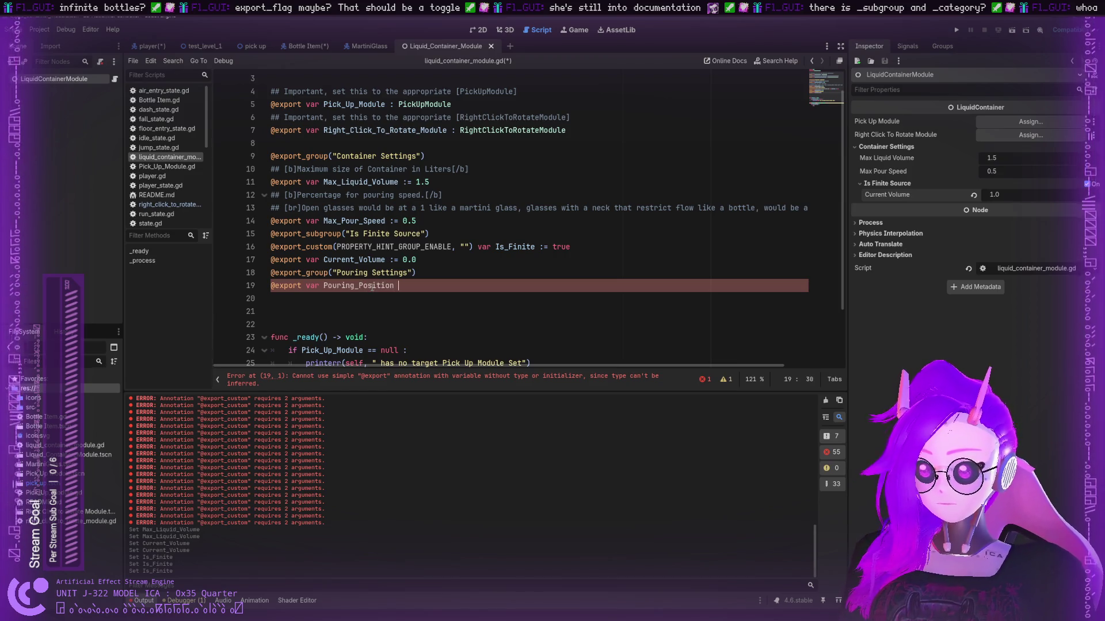
type(":=")
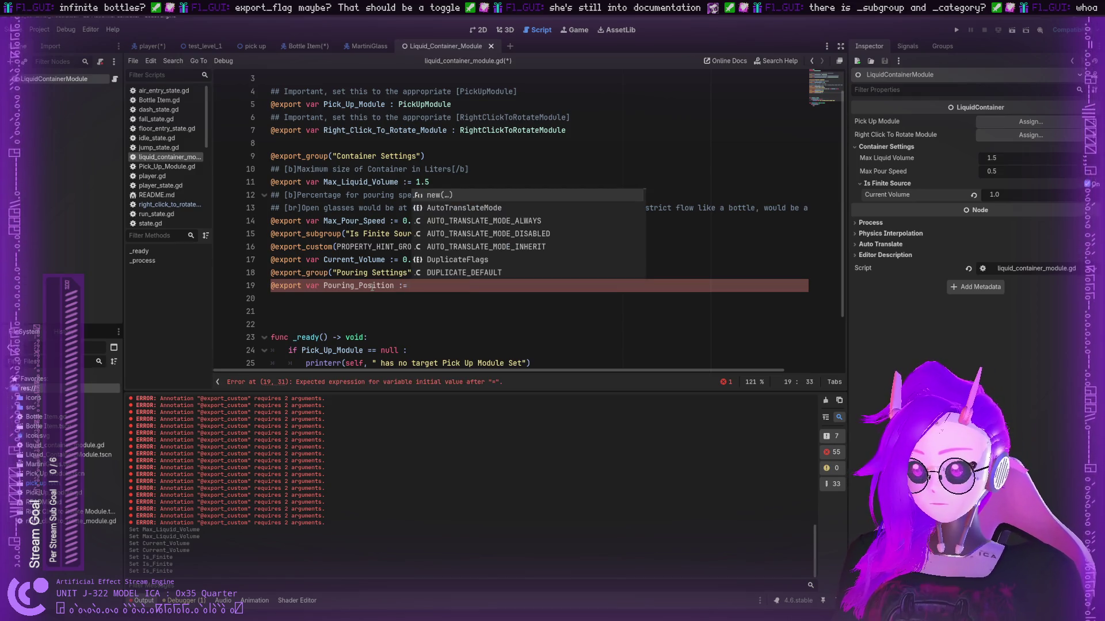
type(" NODe")
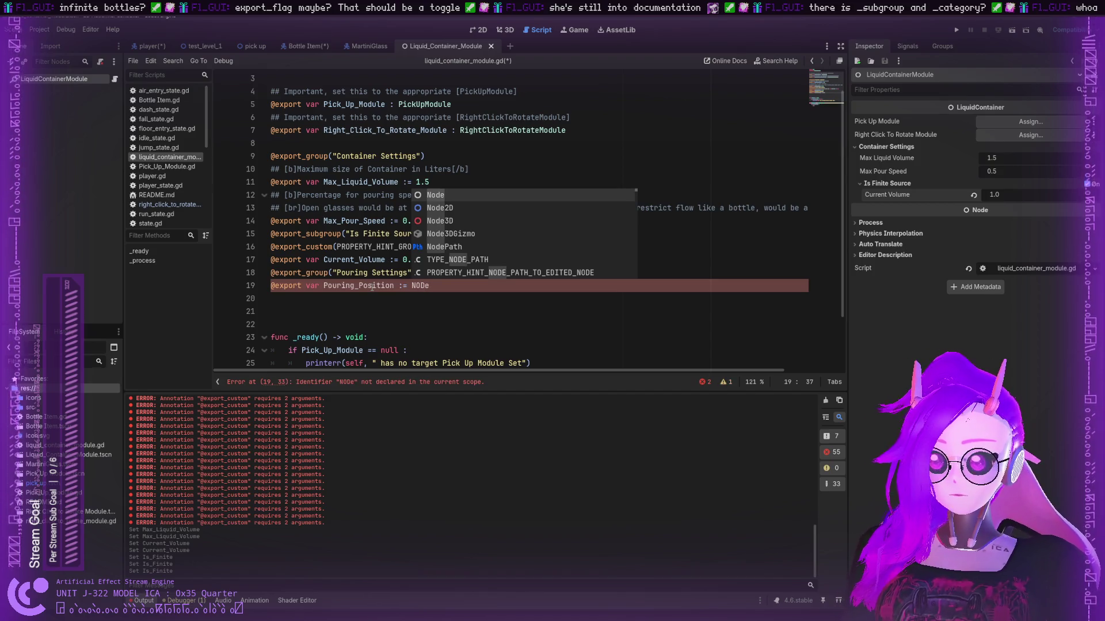
key("Down")
key("Return")
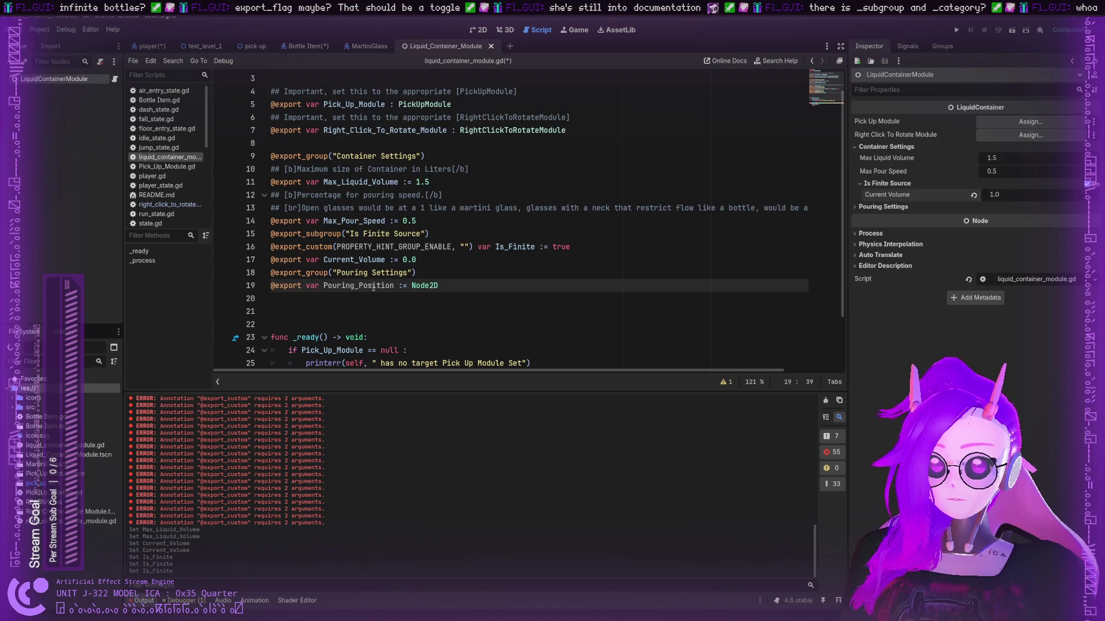
left_click(952, 207)
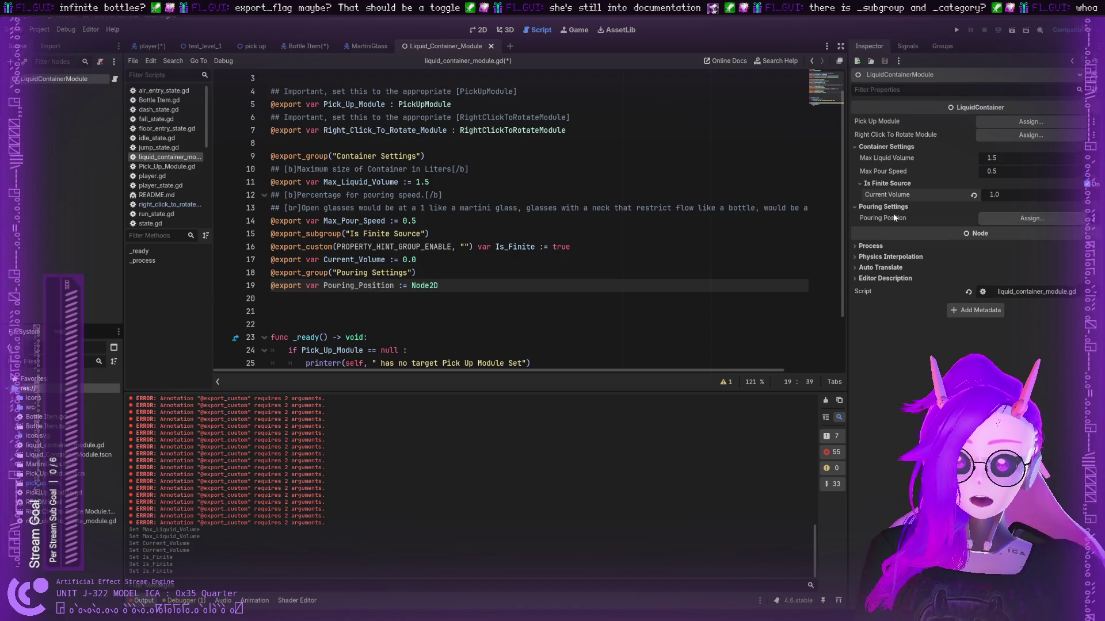
Step: Replace Node2D with Vector2(0.0,0.0) as the pouring export's default
left_click_drag(437, 286, 413, 285)
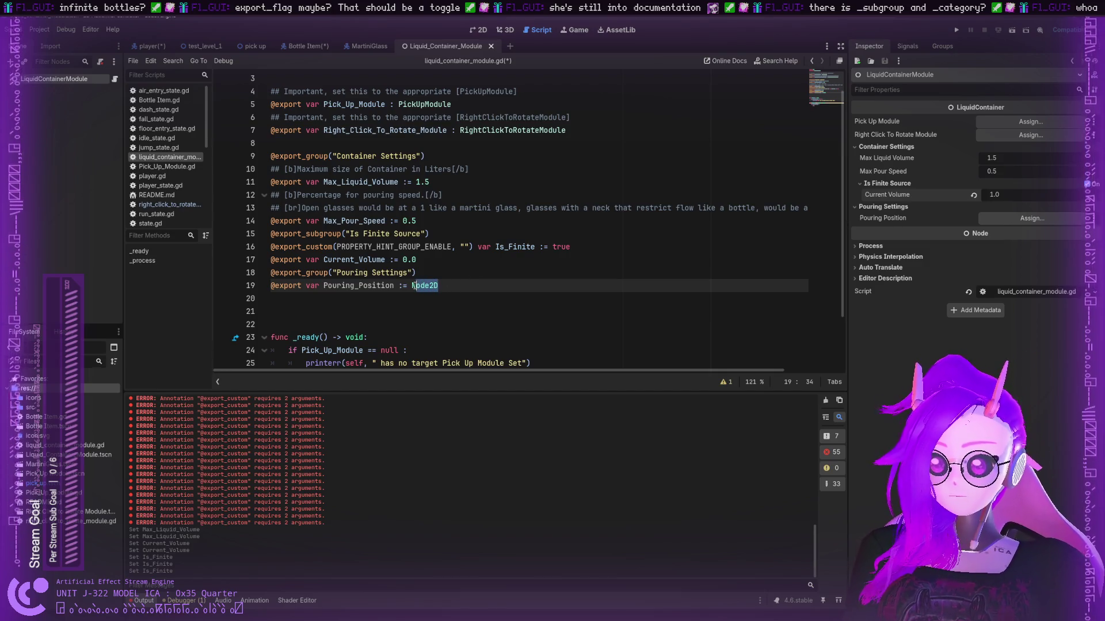
key("shift+Left")
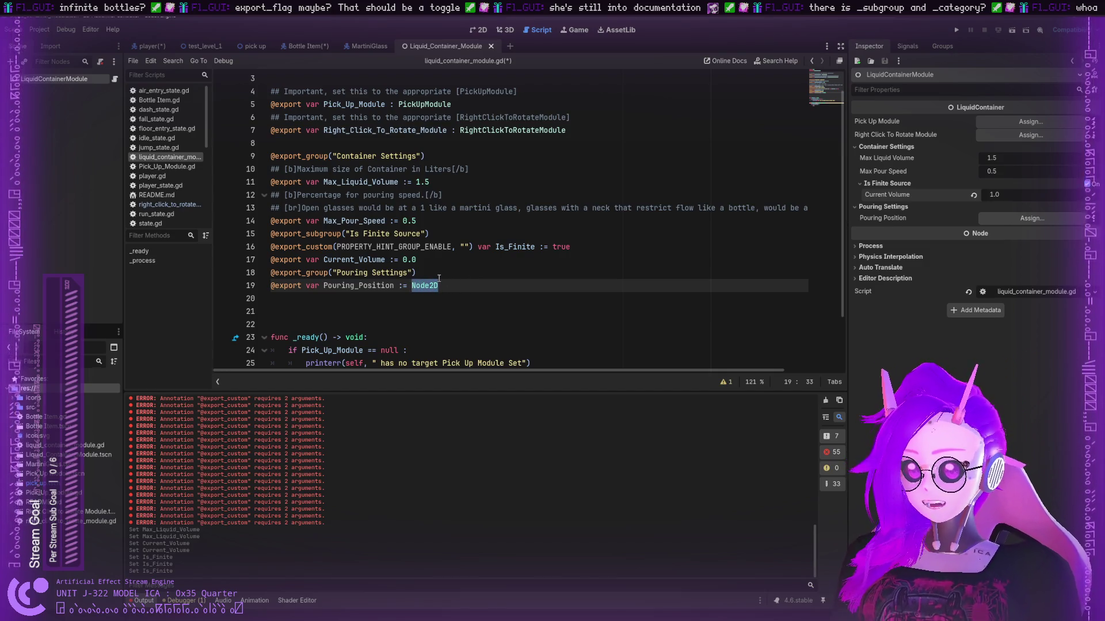
type("Vector")
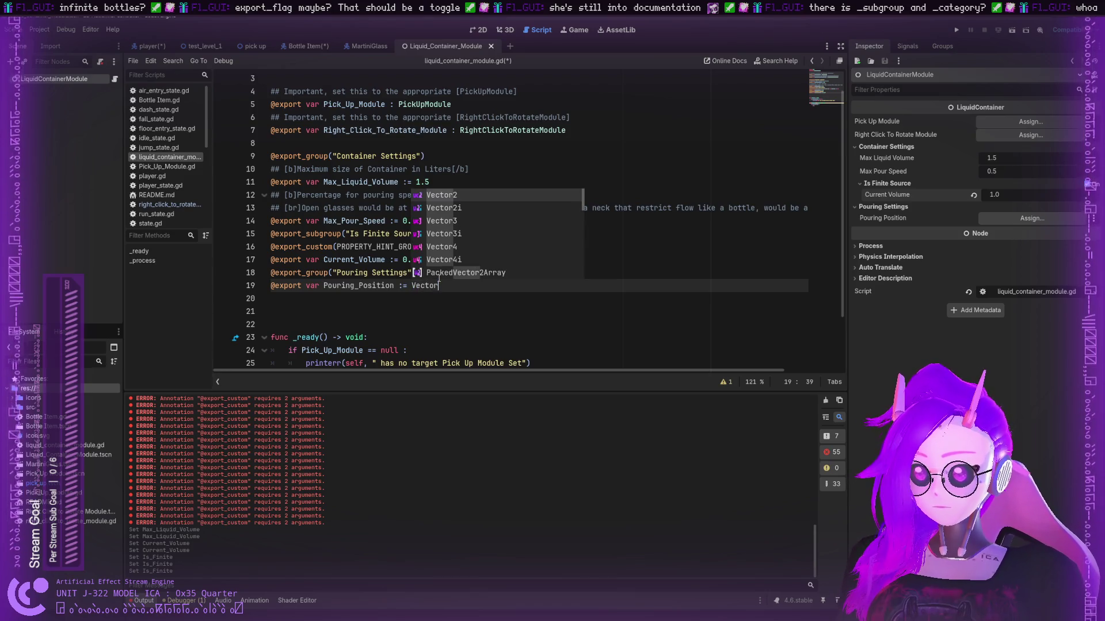
type("2")
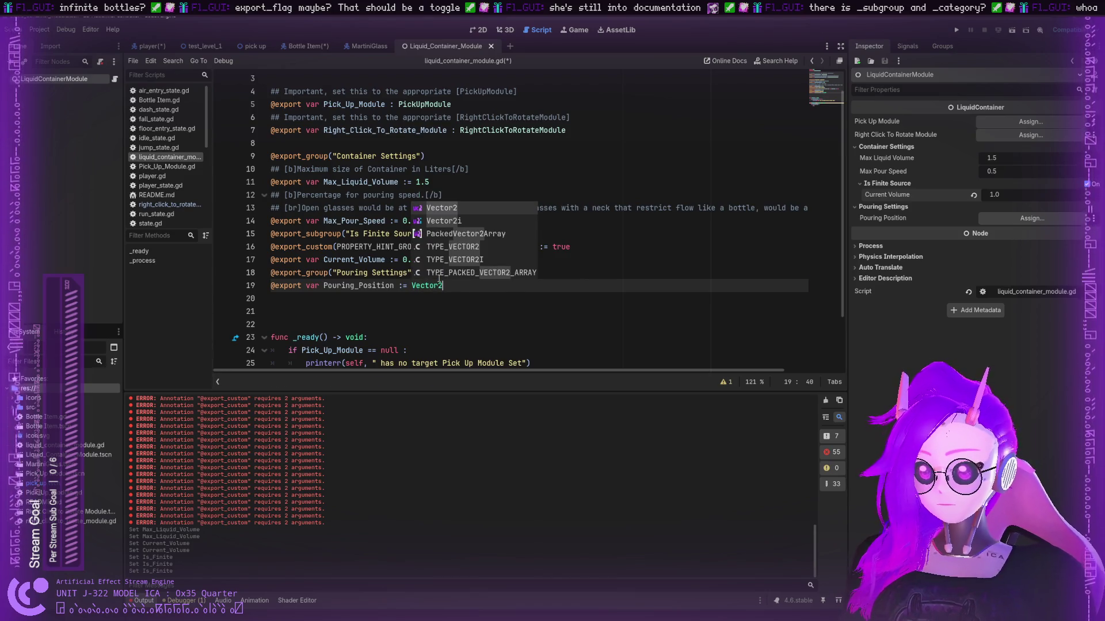
left_click(438, 207)
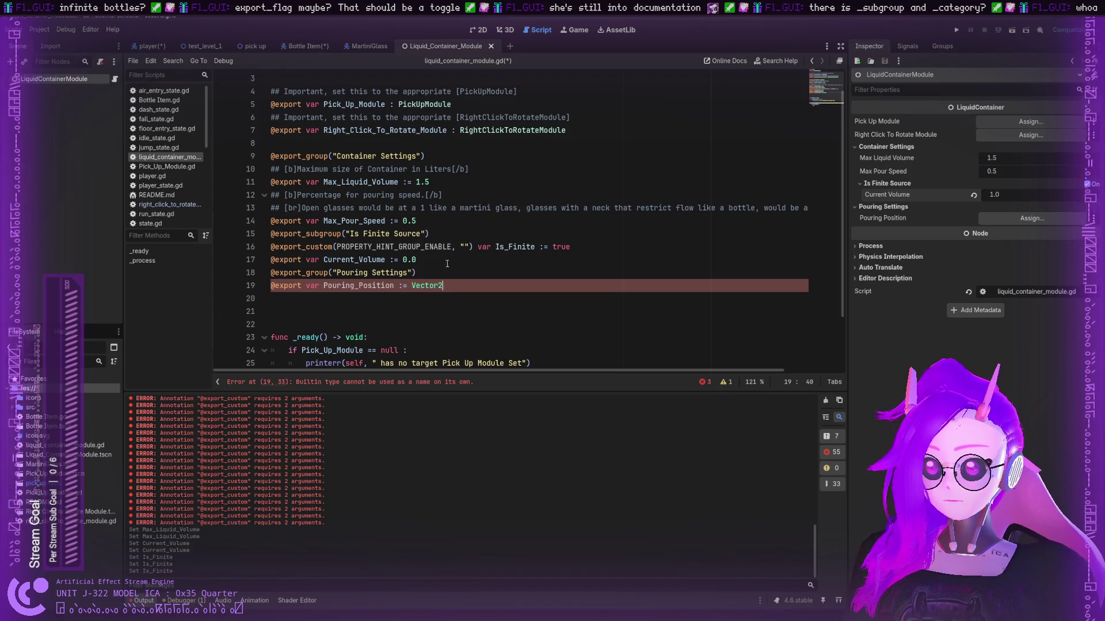
type("(0.0")
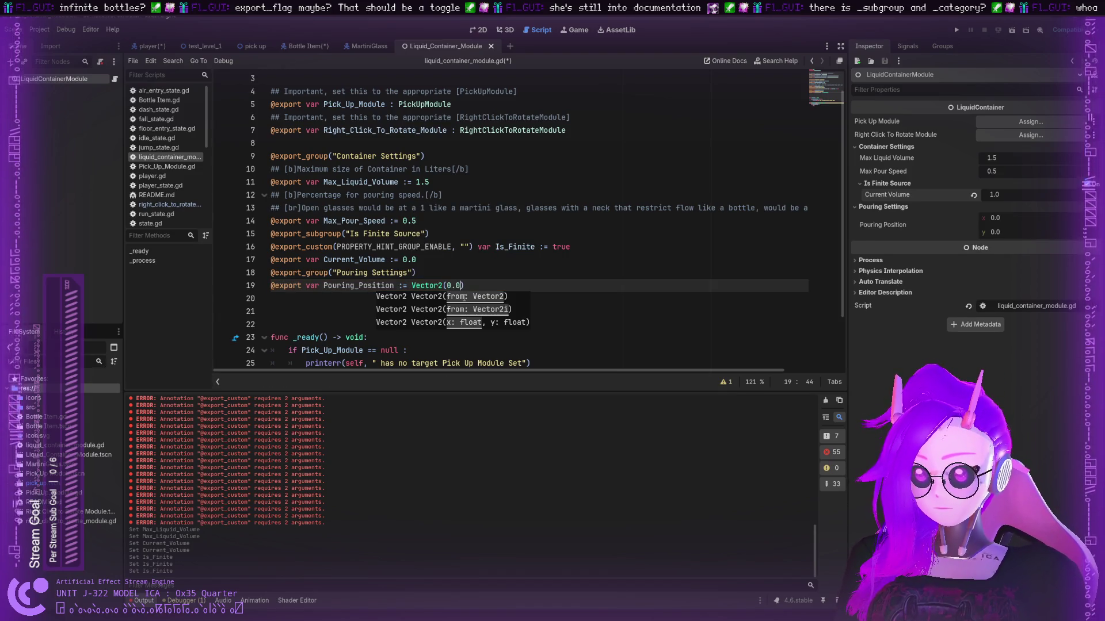
type(",0.0")
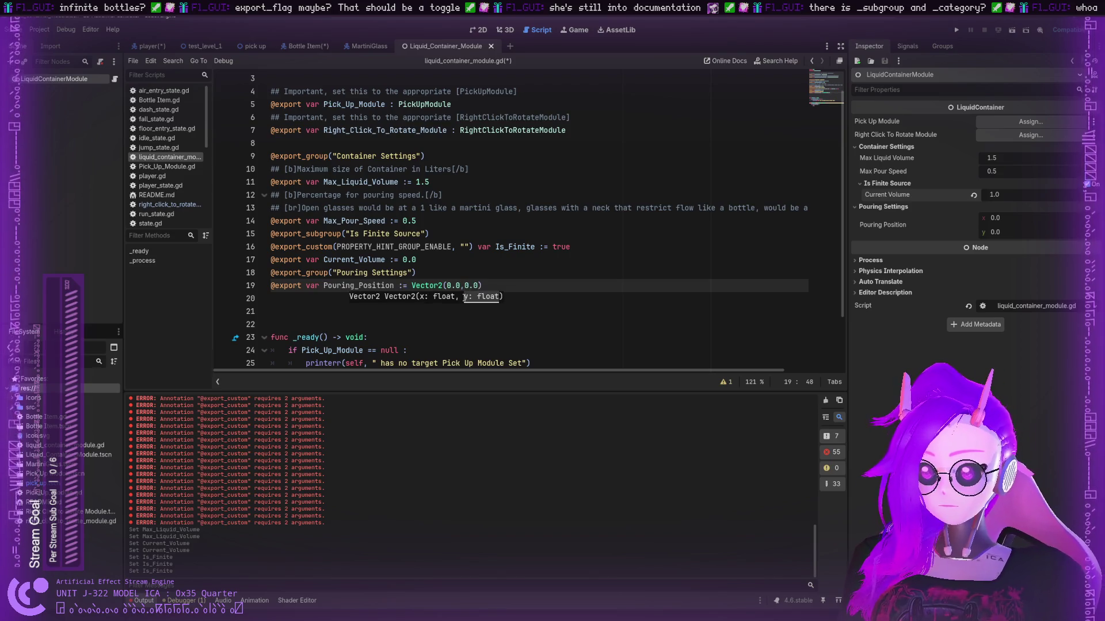
type(")")
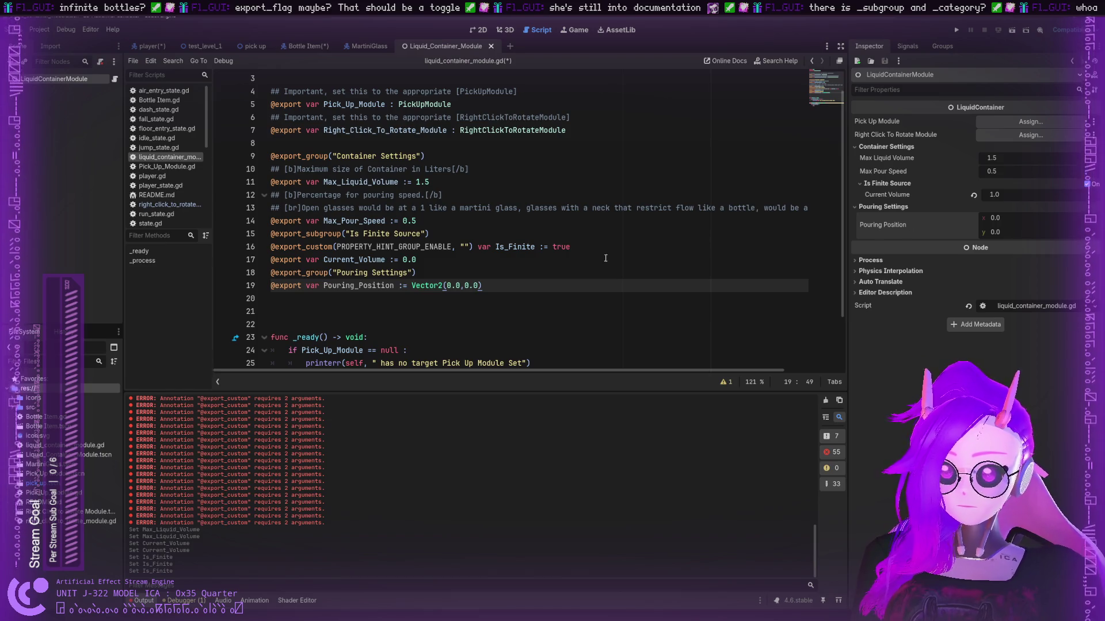
Step: Rename the variable from Pouring_Position to Pouring_Center
left_click_drag(395, 285, 359, 285)
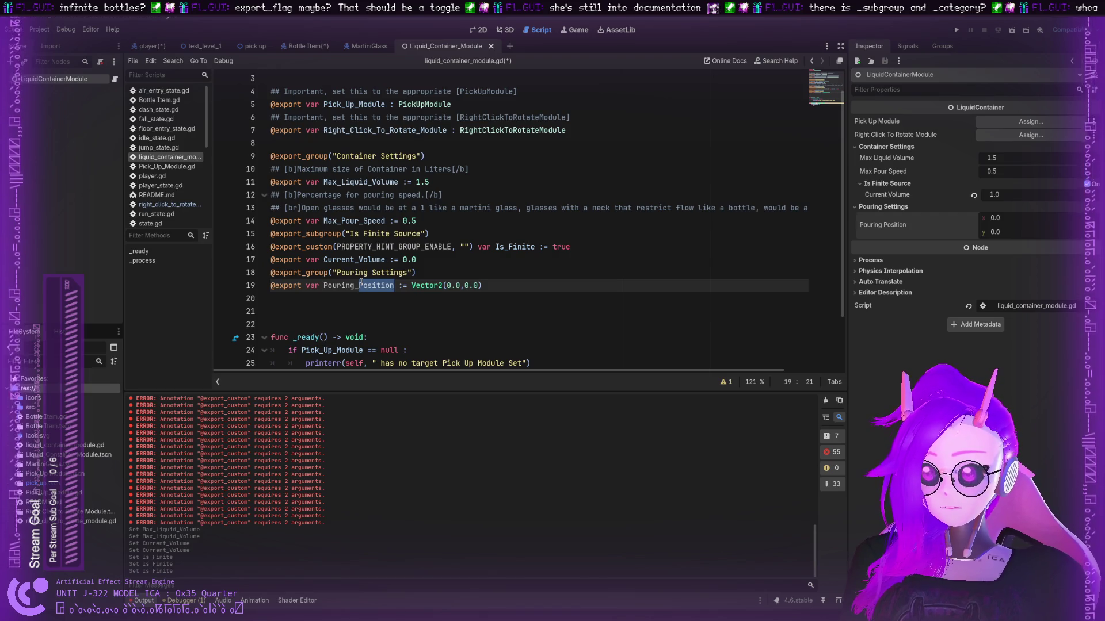
type("Cemter")
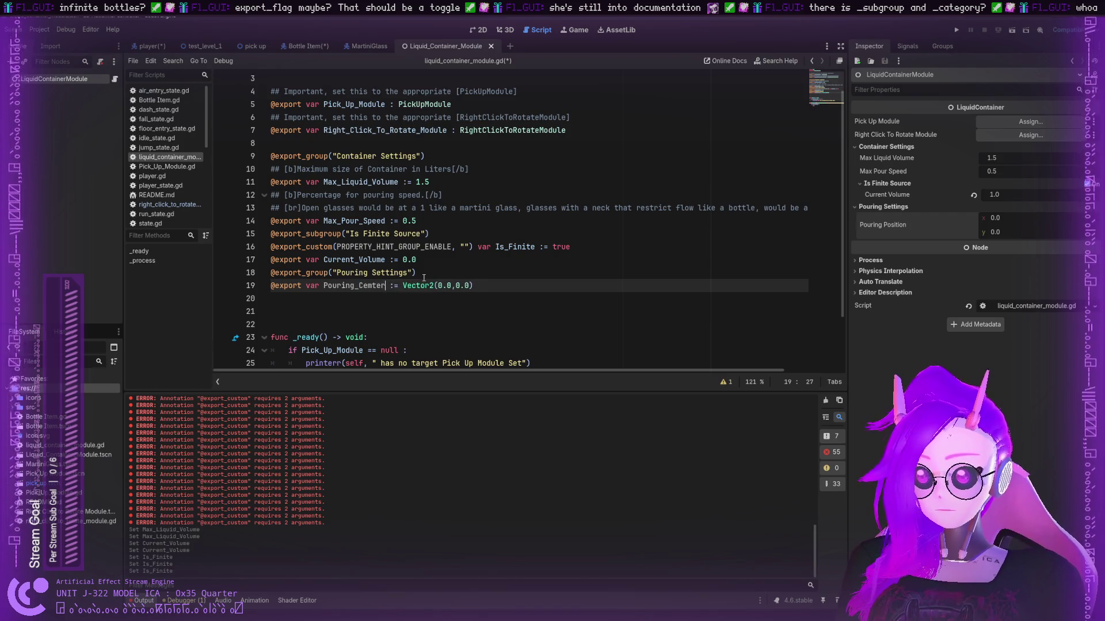
key("BackSpace")
key("BackSpace")
key("BackSpace")
type("nter")
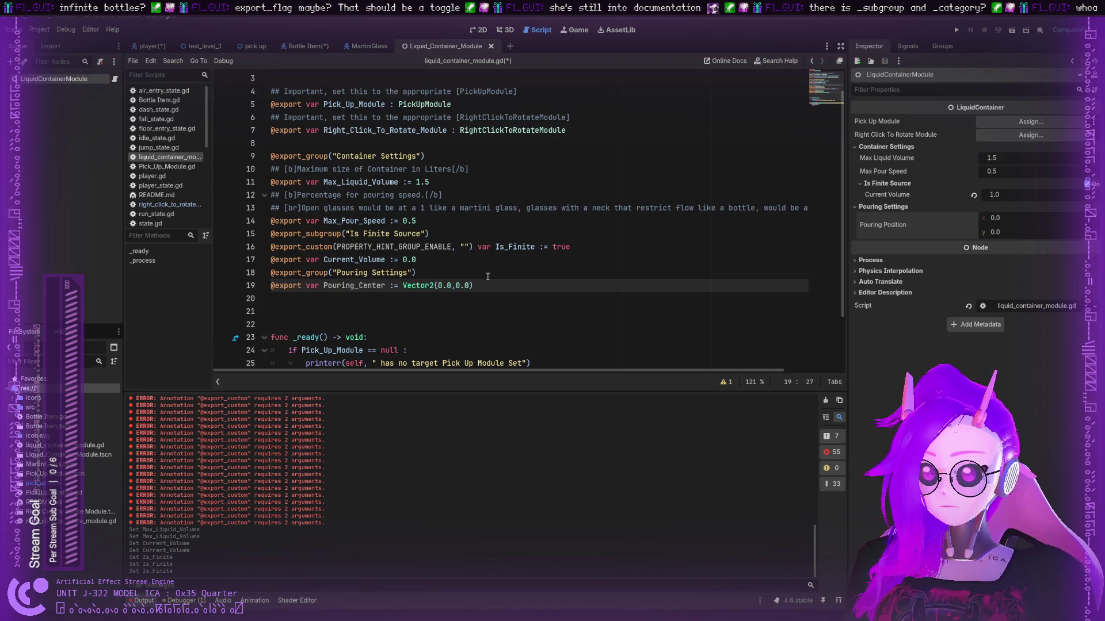
key("Return")
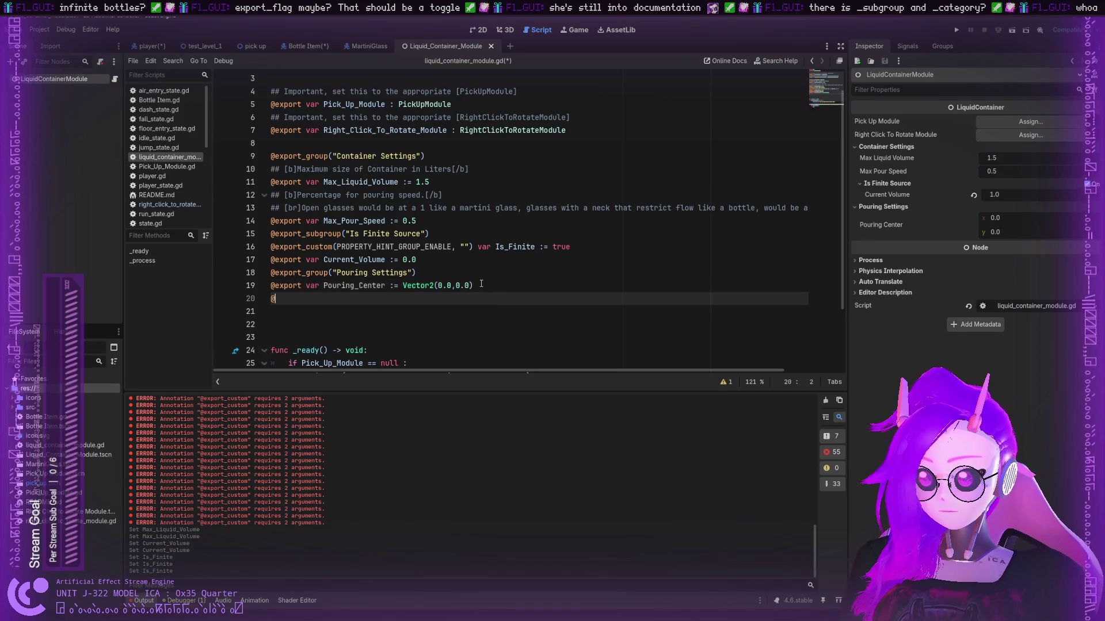
Step: Add an exported Pouring_Size variable defaulting to 10.0 below Pouring_Center
type("@export")
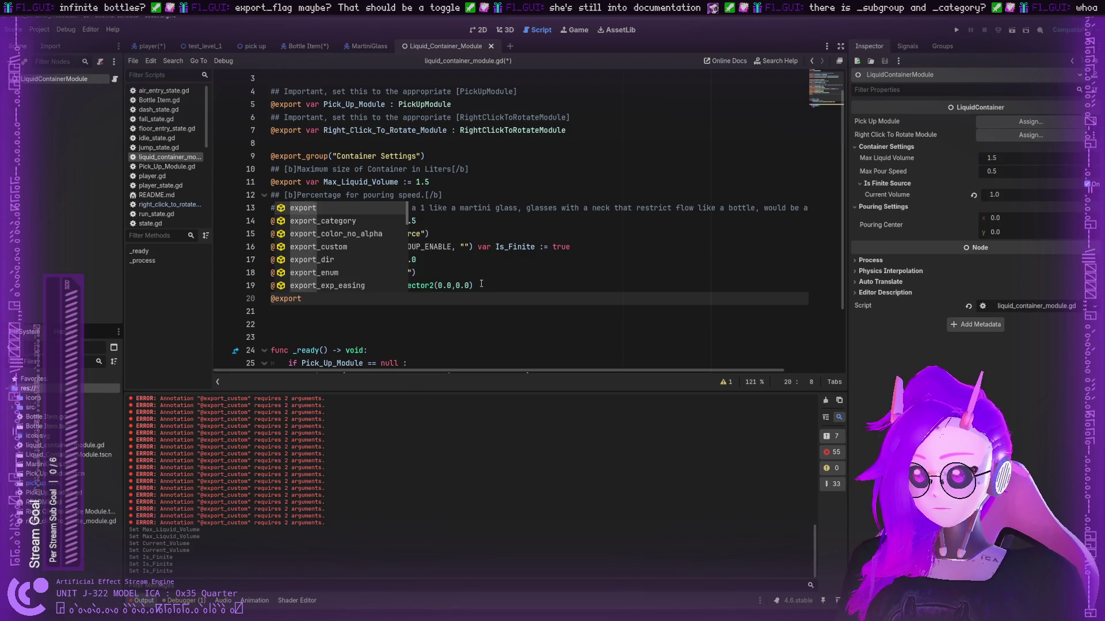
key("BackSpace")
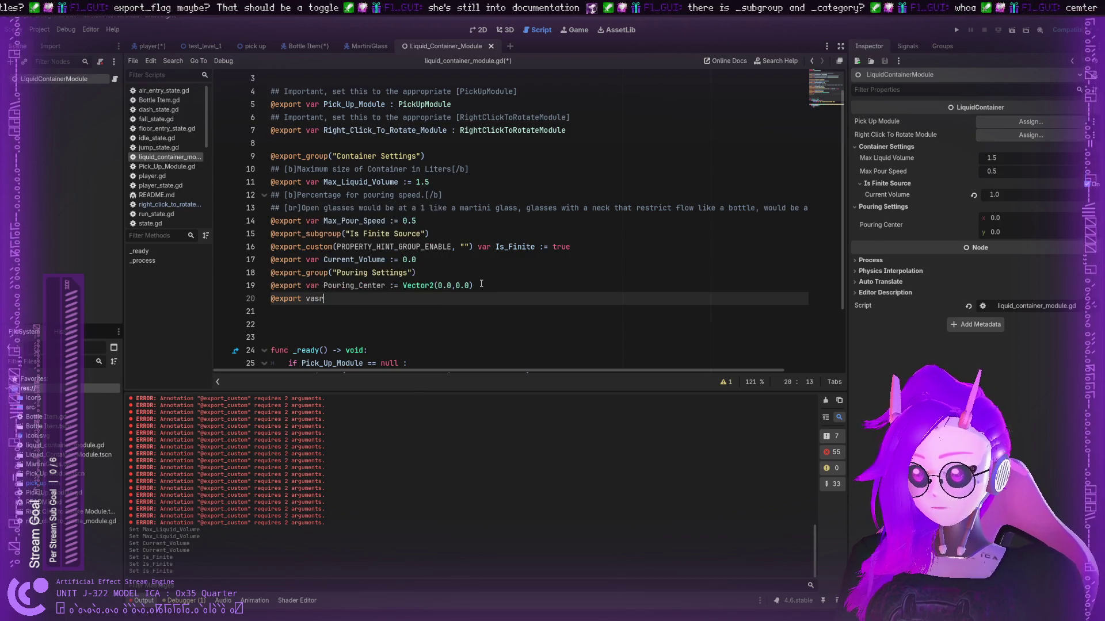
type("var P")
key("BackSpace")
key("BackSpace")
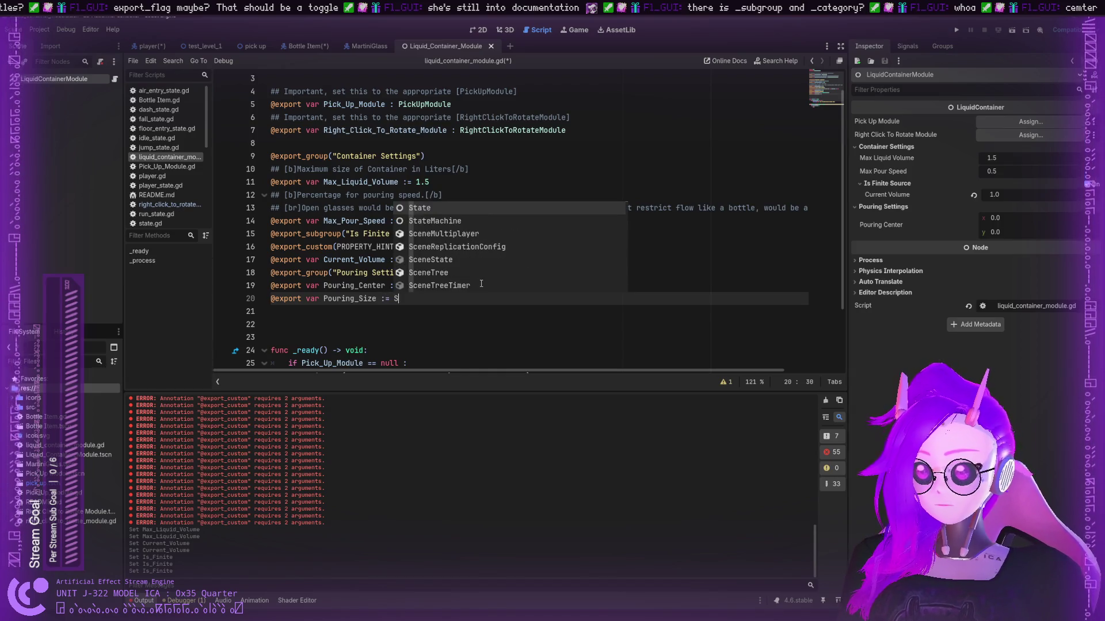
type("0.")
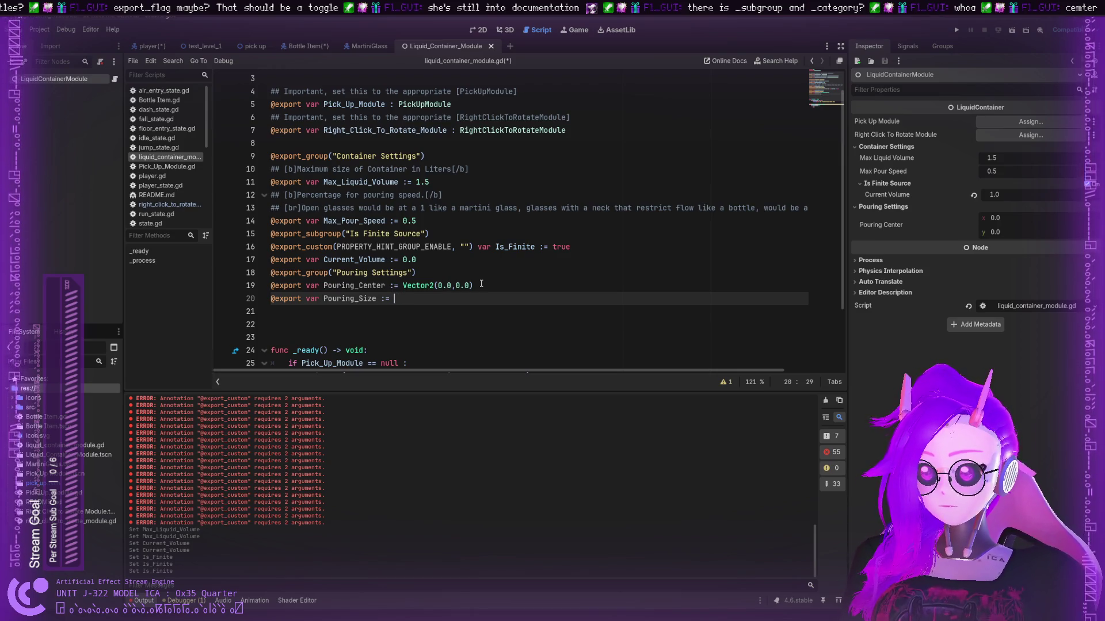
type("0")
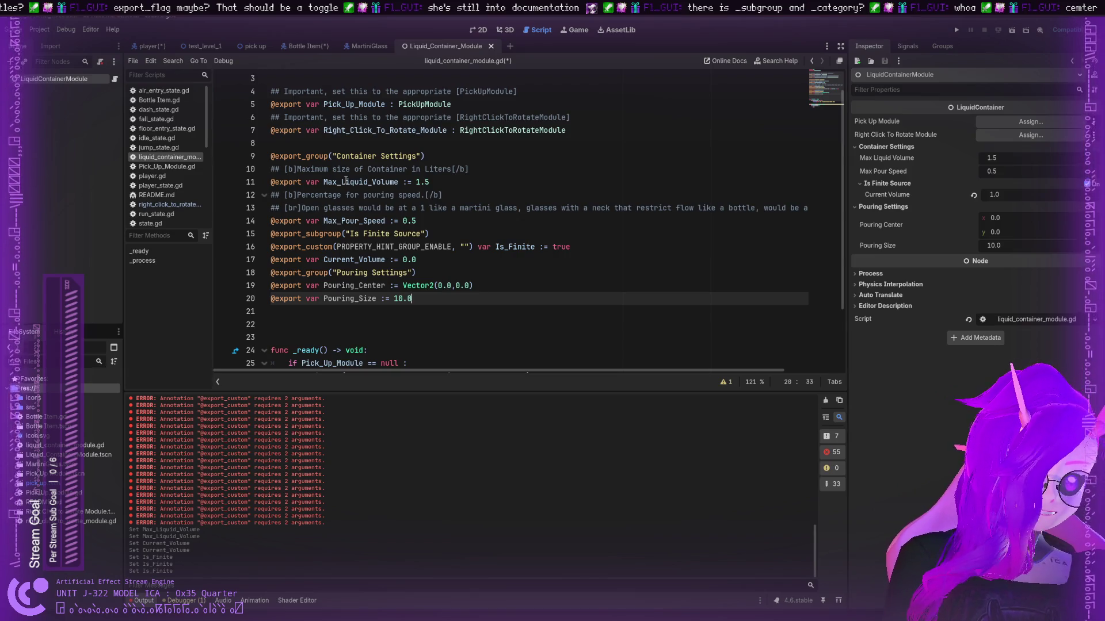
Step: Save the script, then test and reset Pouring Center's x and y to 0.0 in the Inspector
left_click(488, 288)
key("ctrl+s")
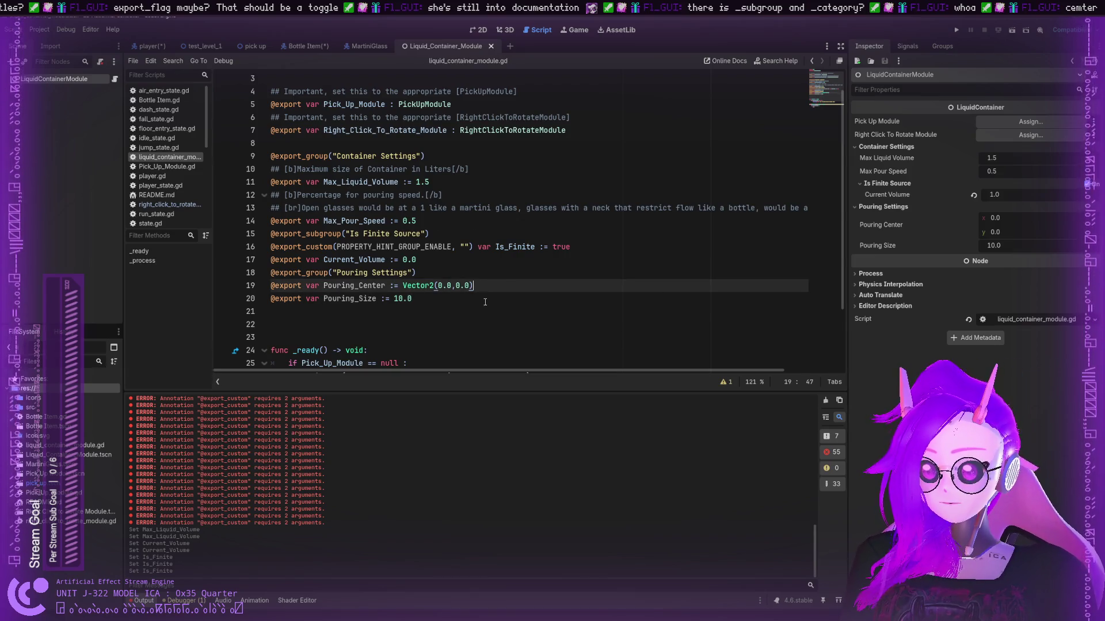
left_click_drag(1001, 217, 978, 218)
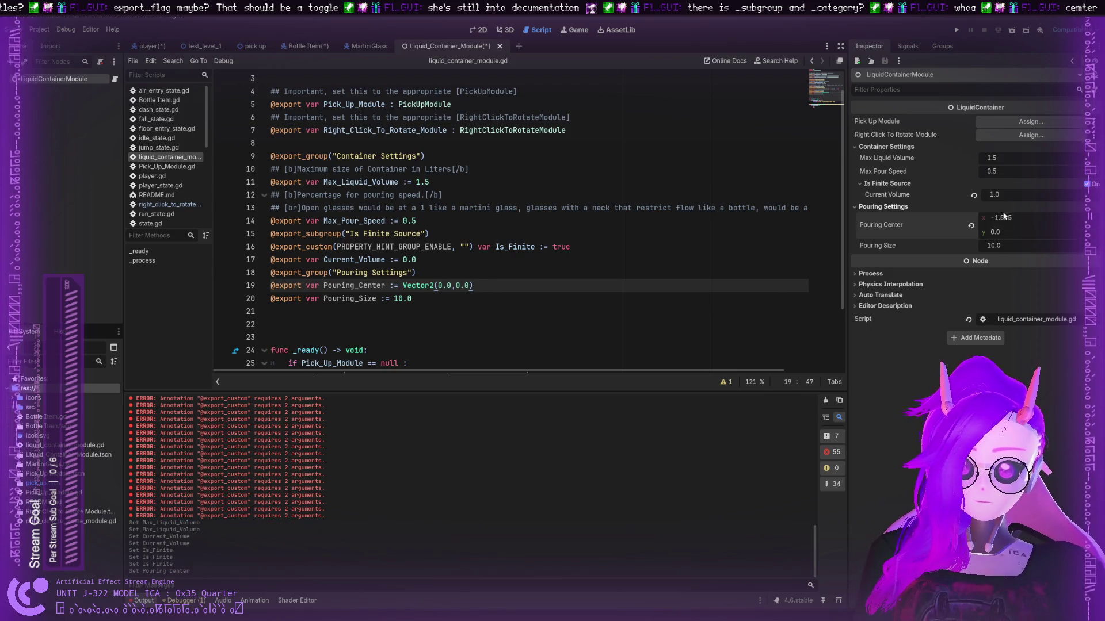
left_click(971, 225)
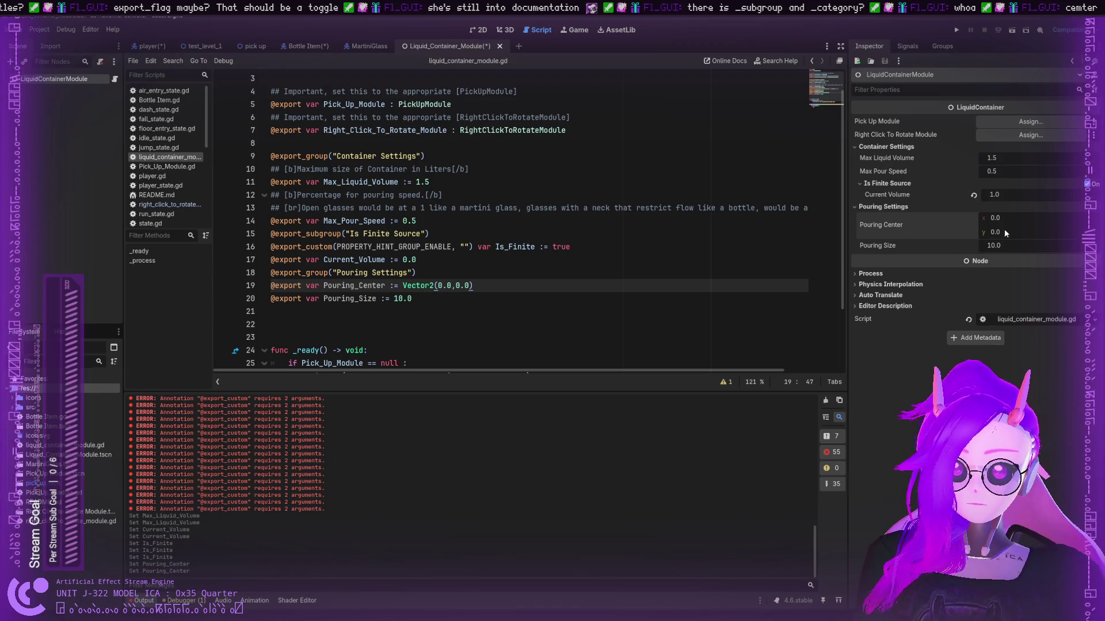
left_click_drag(1002, 232, 1018, 232)
left_click(971, 225)
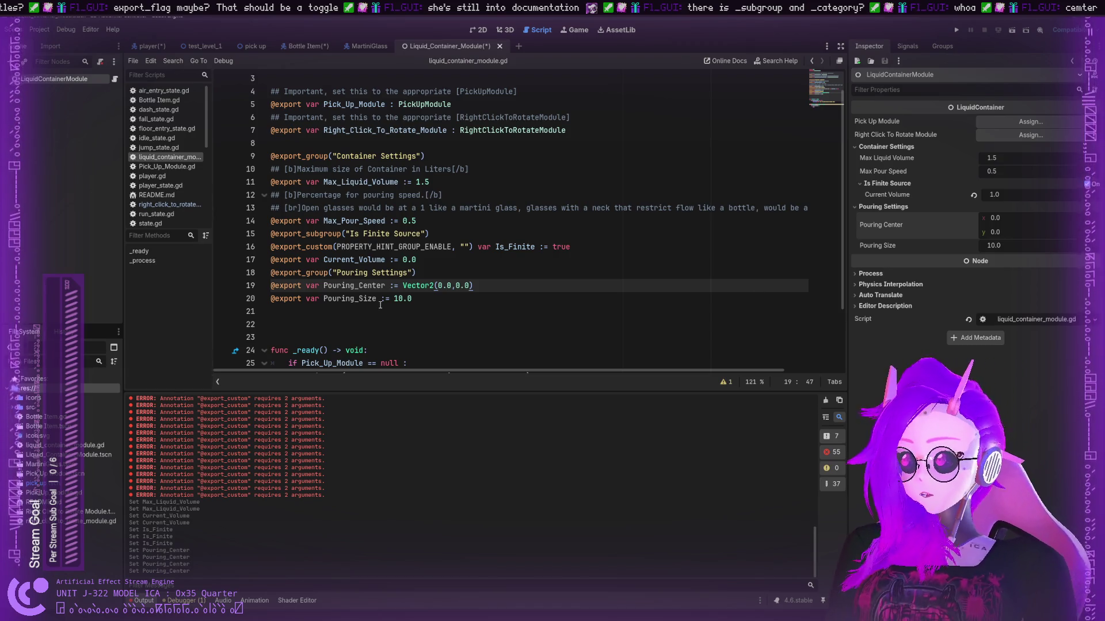
Step: Open a new blank line under the Is Finite Source subgroup
left_click(420, 273)
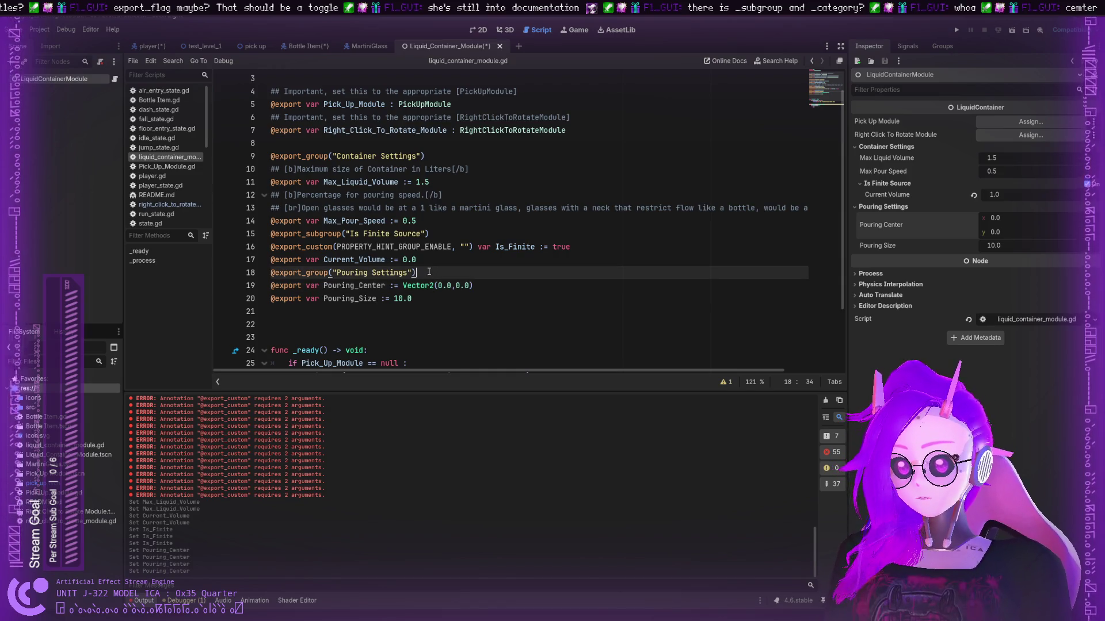
left_click(424, 259)
key("Up")
key("Up")
key("Up")
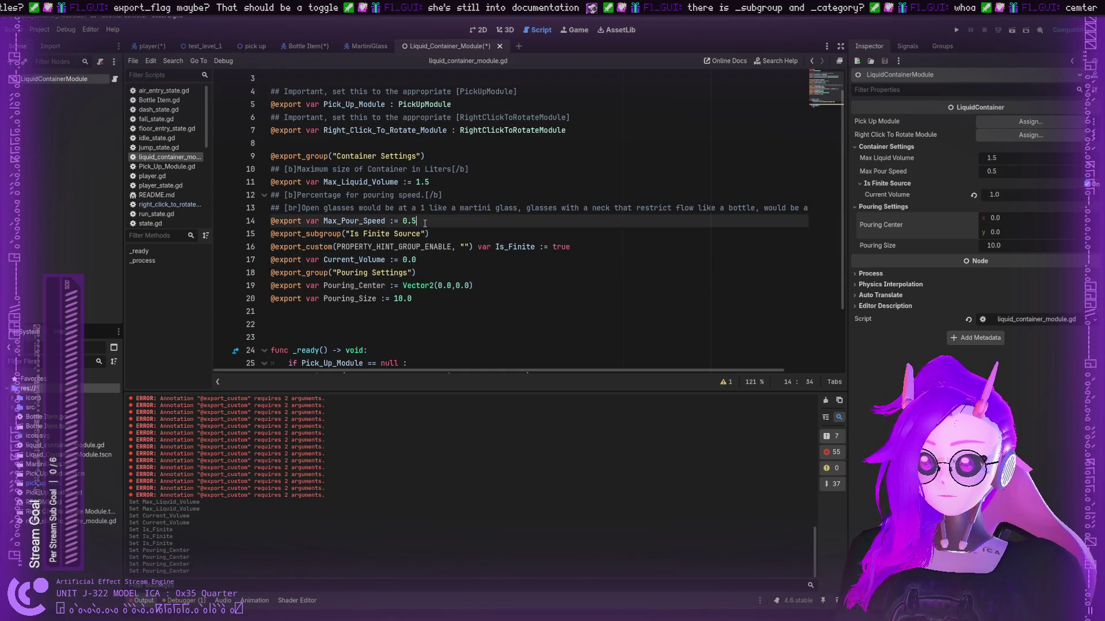
left_click(446, 235)
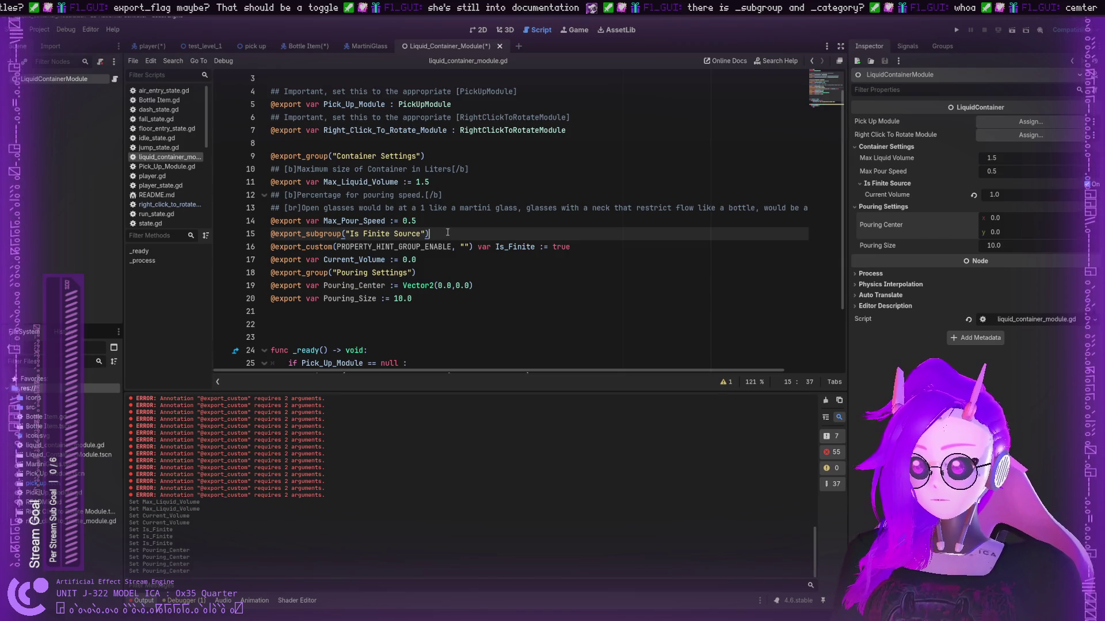
key("Return")
type("@")
key("BackSpace")
Step: Write '## [b]If liquid source is finite[/b]' and a '## [br]' doc comment, then save
type("## [")
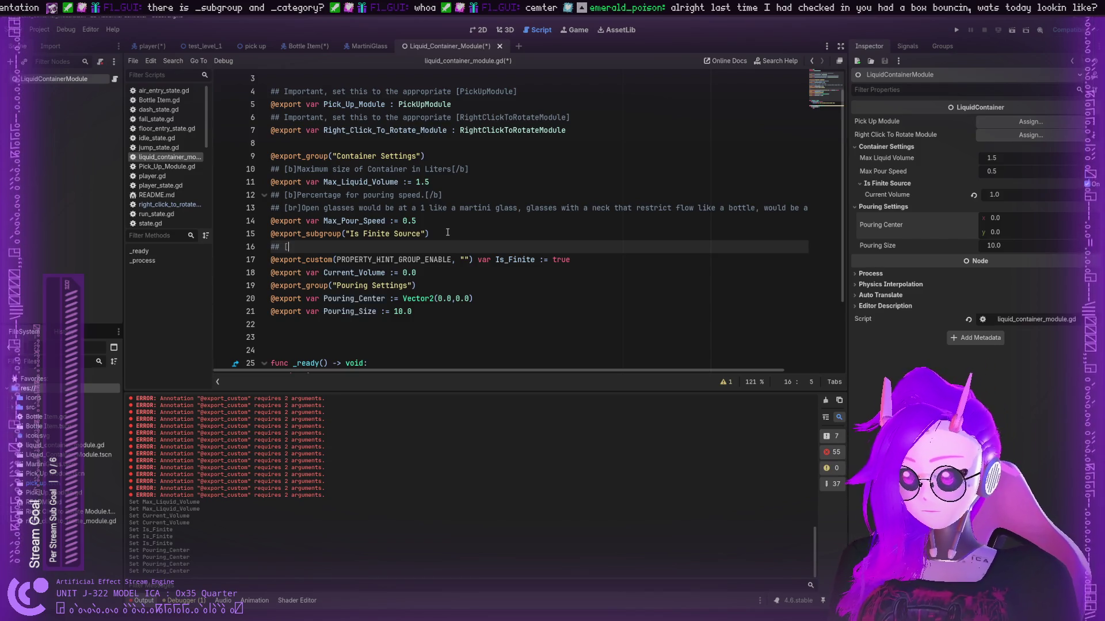
type("]")
key("BackSpace")
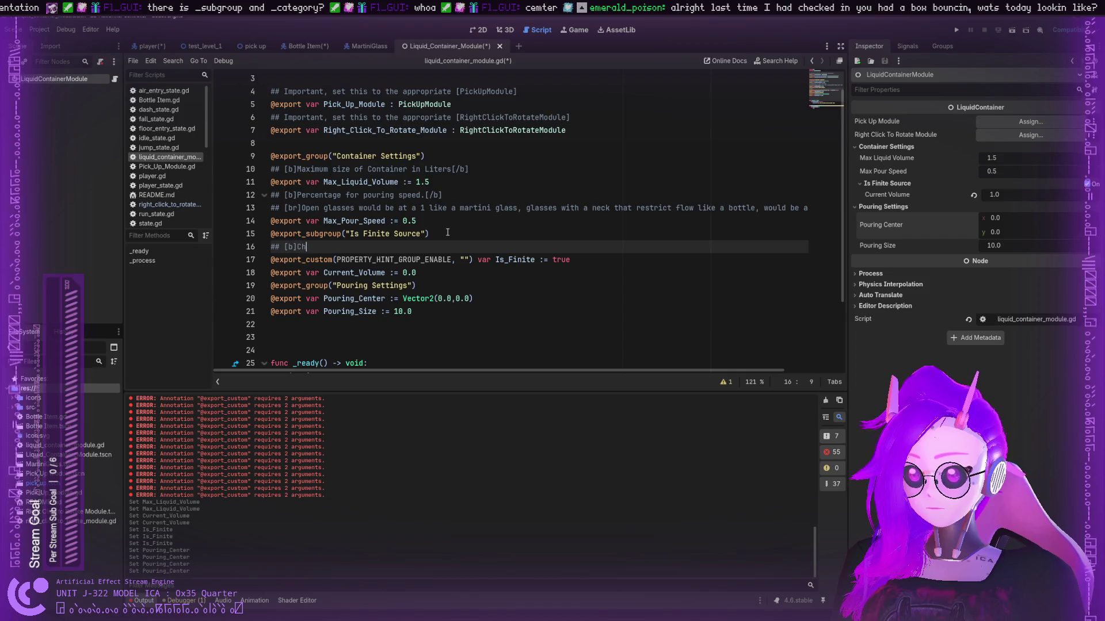
type("Ch")
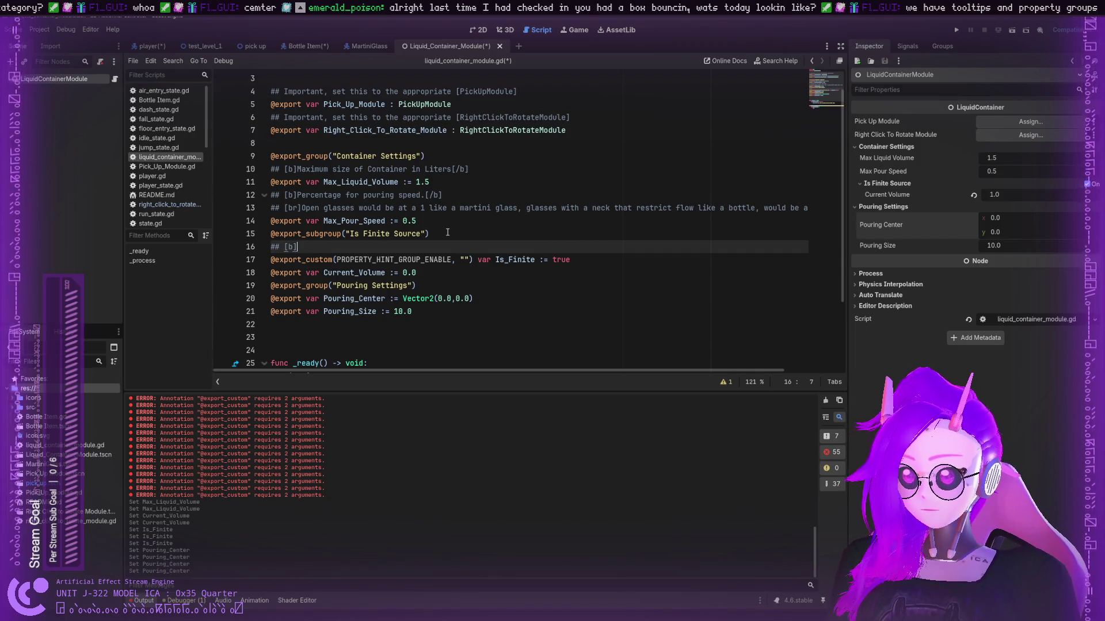
type("liquic")
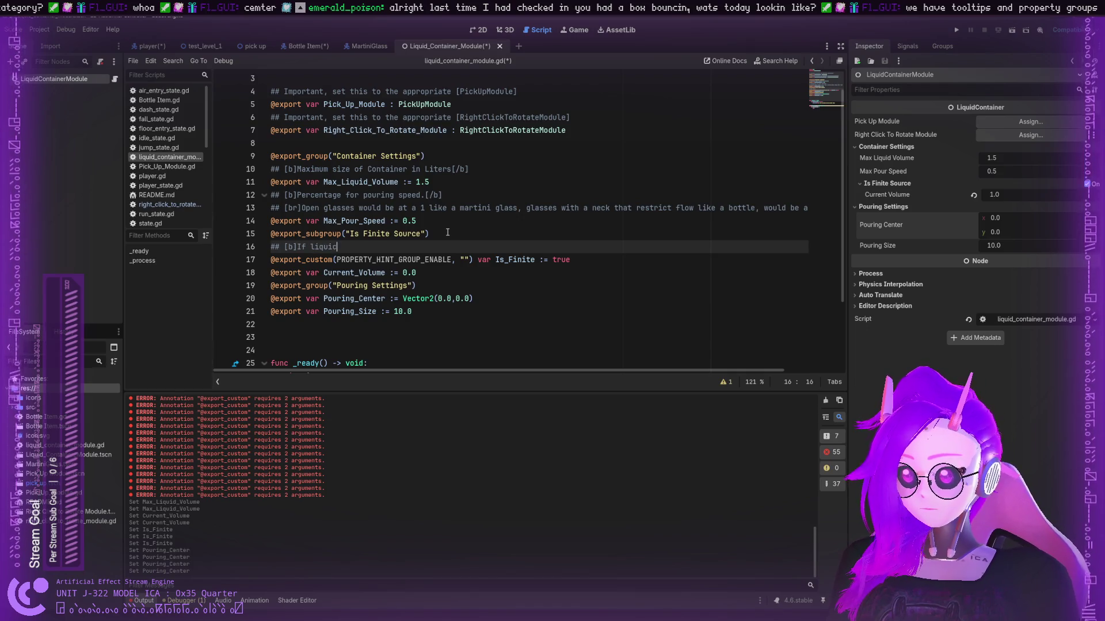
type("urce is")
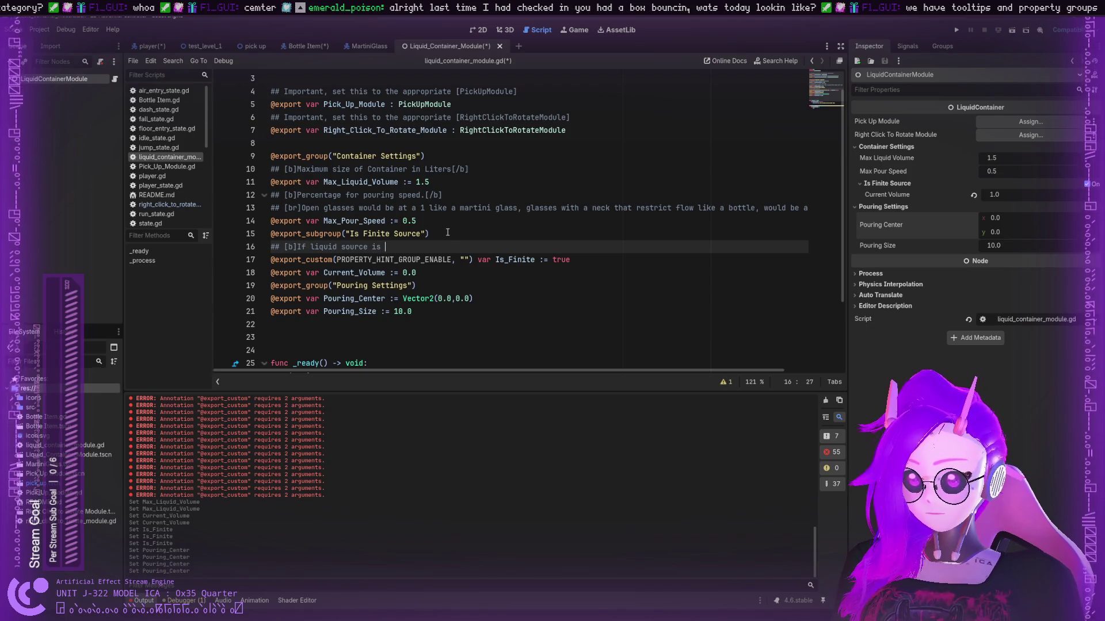
type("inite or ")
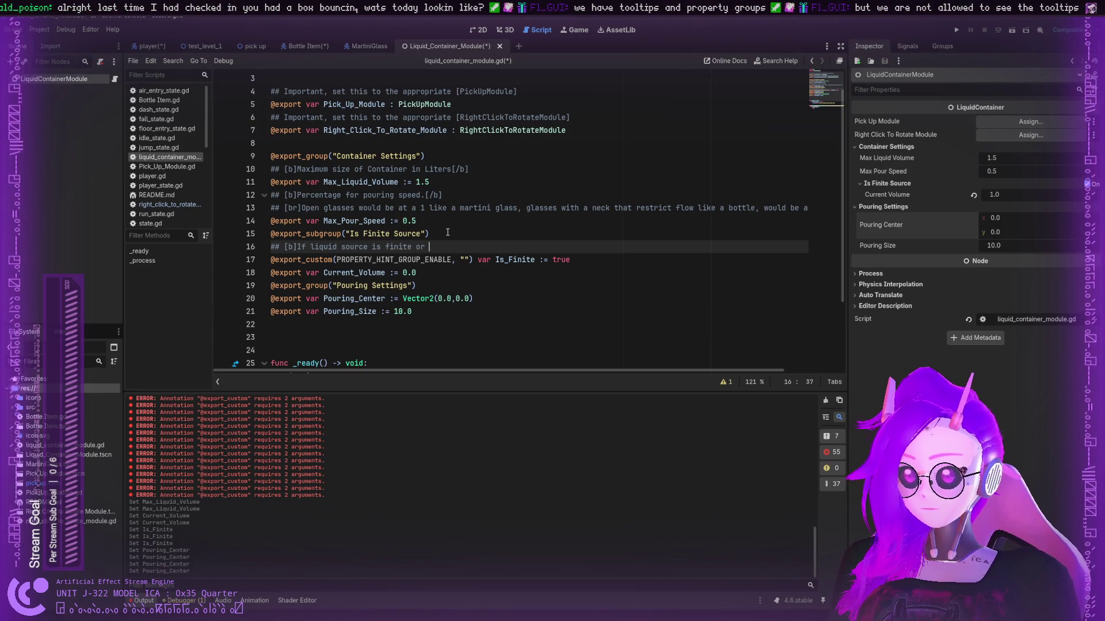
type("finite")
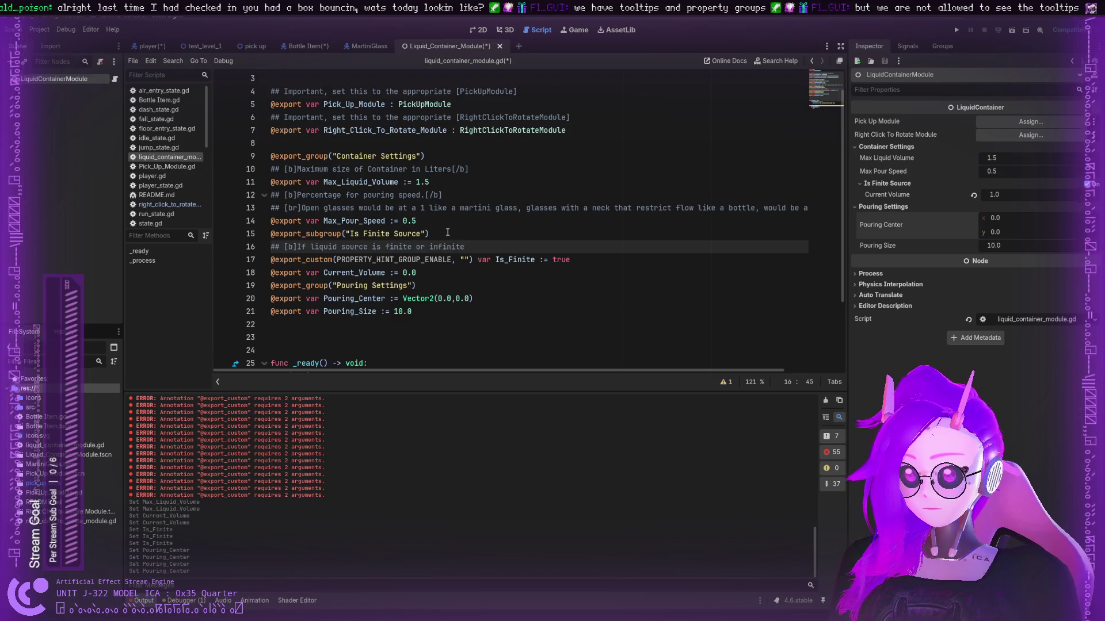
key("BackSpace")
key("BackSpace")
key("BackSpace")
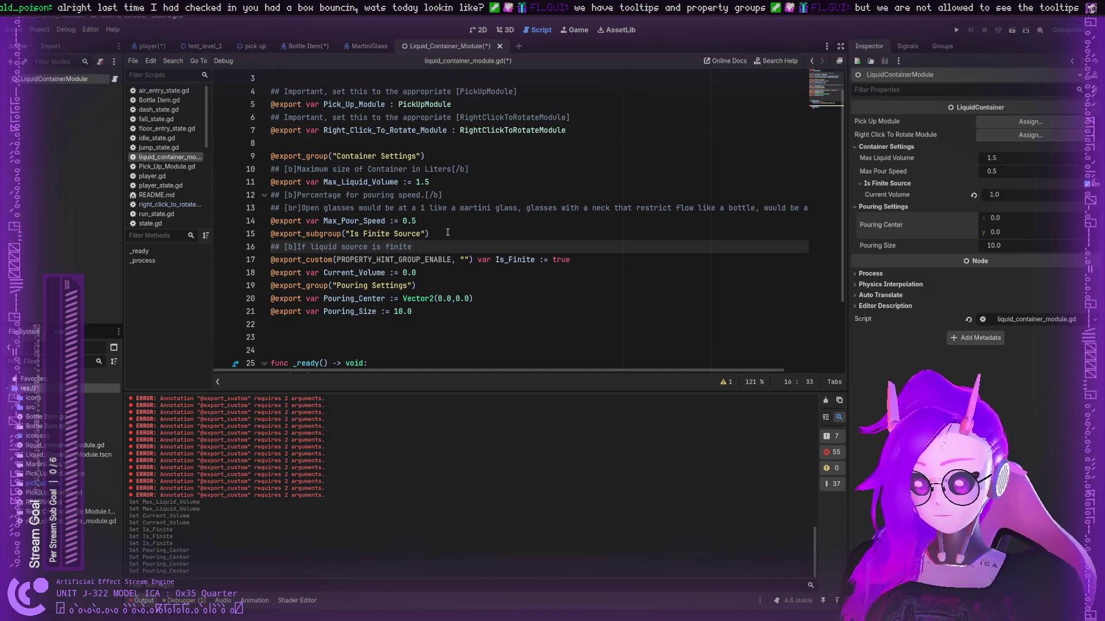
type("/b")
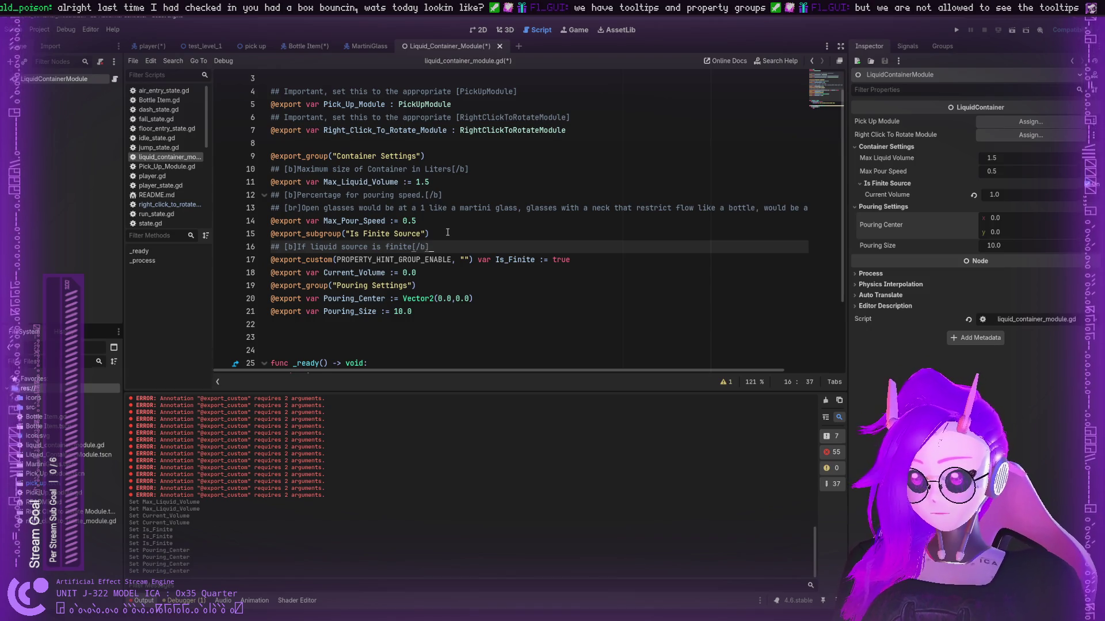
key("Return")
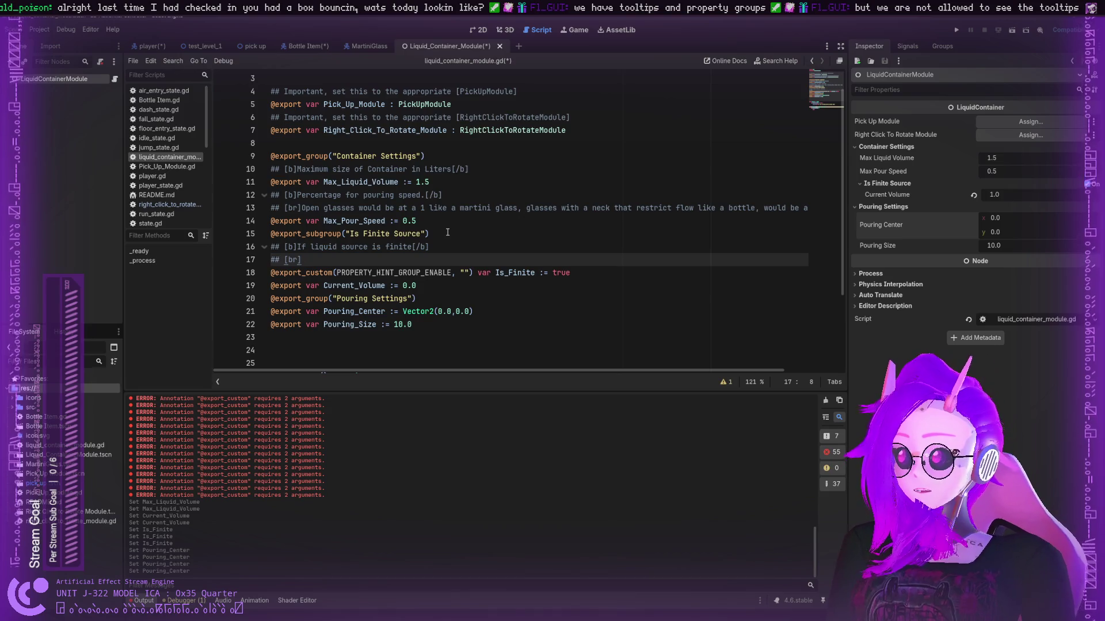
key("ctrl+s")
scroll(447, 231, "down", 1)
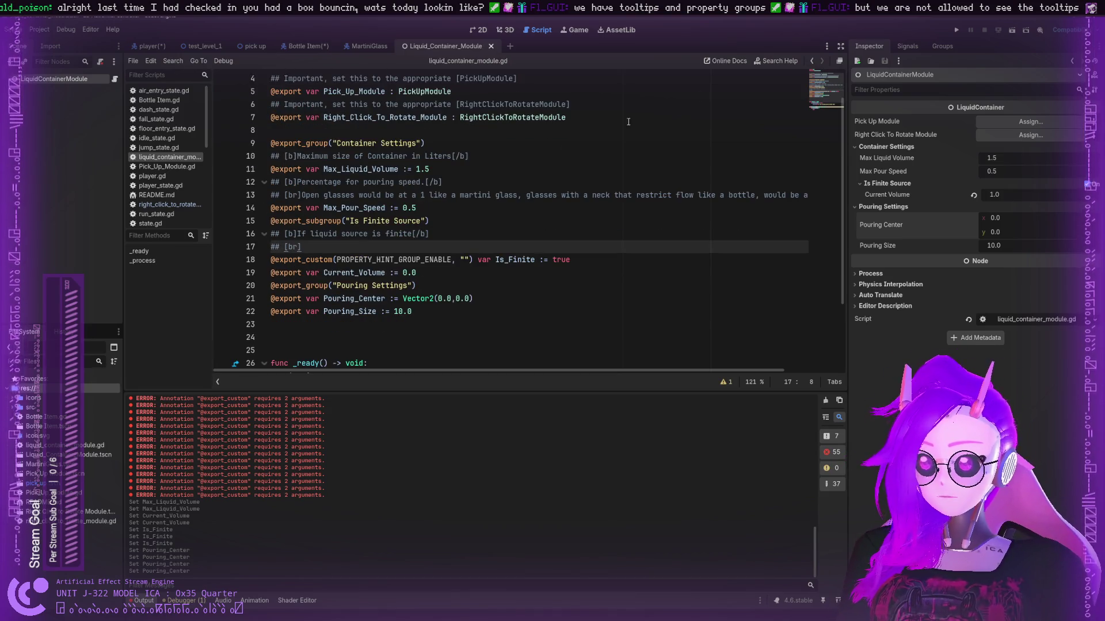
Step: Run the game, drag the martini glass and bottle around, then stop it
left_click(955, 27)
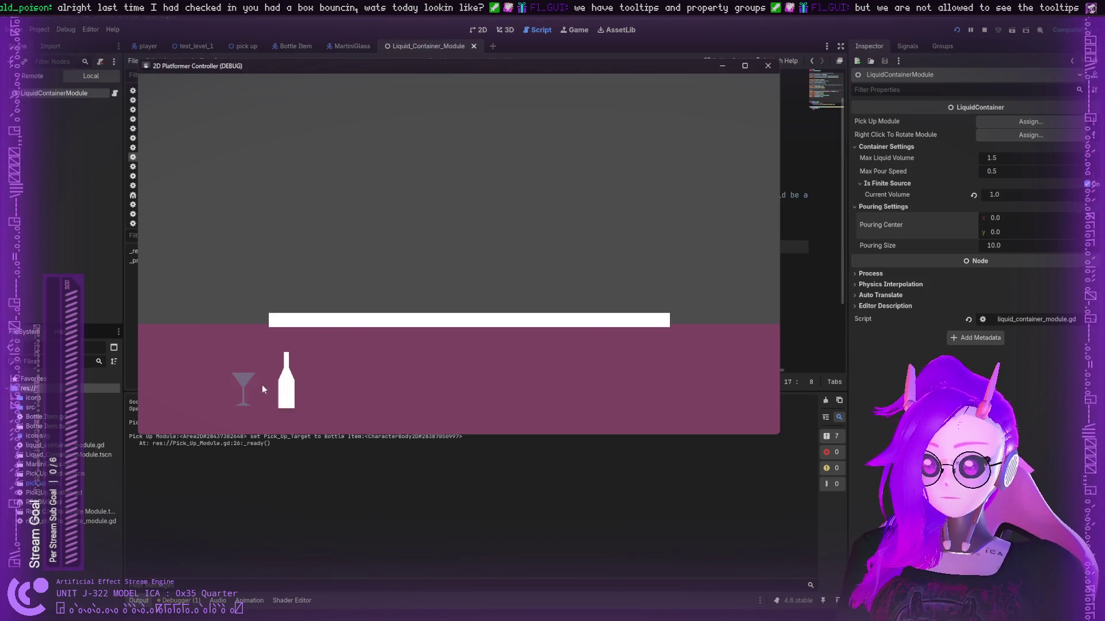
mouse_move(242, 383)
left_mouse_down()
mouse_move(440, 314)
mouse_move(531, 234)
left_mouse_up()
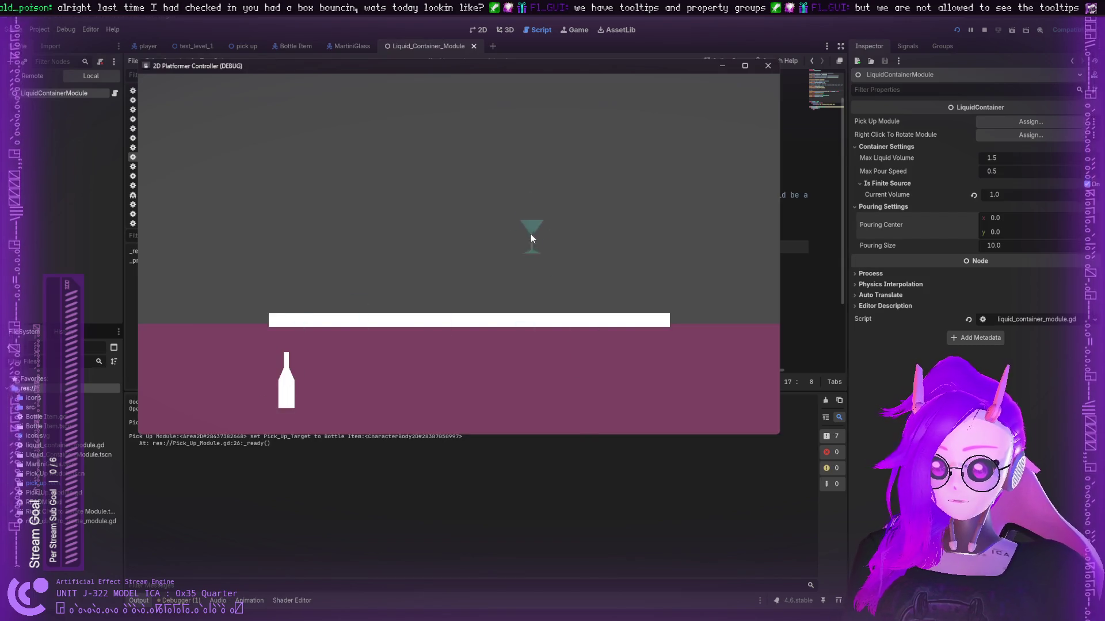
left_click_drag(475, 160, 476, 162)
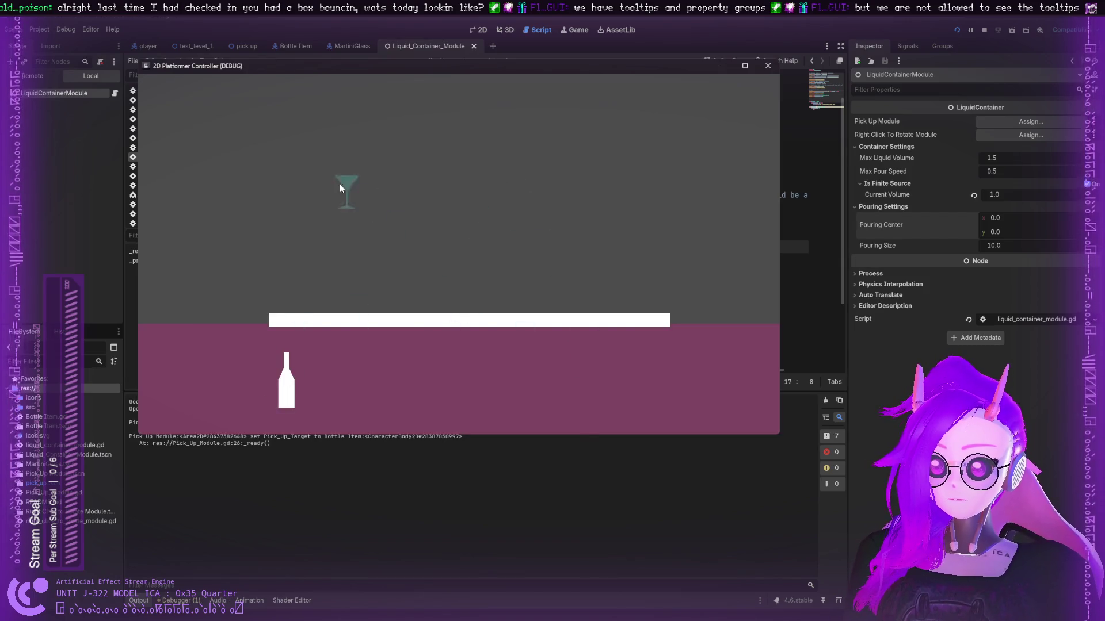
left_click_drag(236, 299, 237, 302)
mouse_move(286, 377)
left_mouse_down()
mouse_move(201, 197)
mouse_move(207, 369)
mouse_move(259, 357)
mouse_move(632, 374)
mouse_move(285, 426)
mouse_move(378, 408)
mouse_move(224, 387)
mouse_move(650, 376)
mouse_move(739, 356)
mouse_move(610, 104)
left_mouse_up()
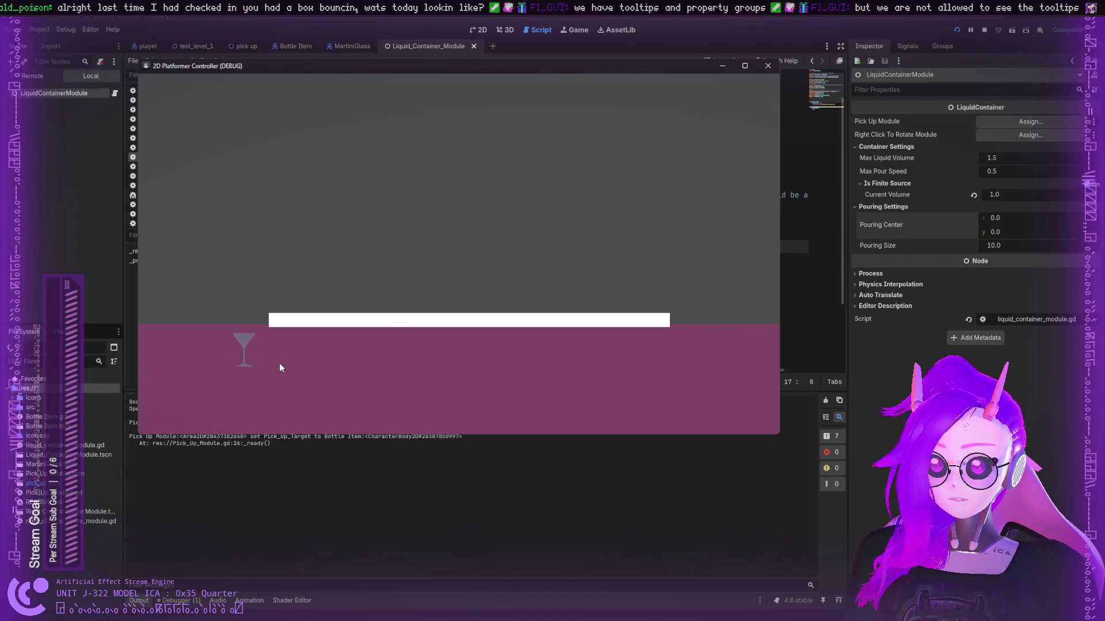
mouse_move(259, 380)
left_mouse_down()
mouse_move(469, 374)
mouse_move(609, 388)
mouse_move(593, 374)
mouse_move(696, 391)
mouse_move(385, 350)
mouse_move(495, 364)
mouse_move(602, 345)
mouse_move(367, 338)
mouse_move(357, 380)
mouse_move(403, 364)
left_mouse_up()
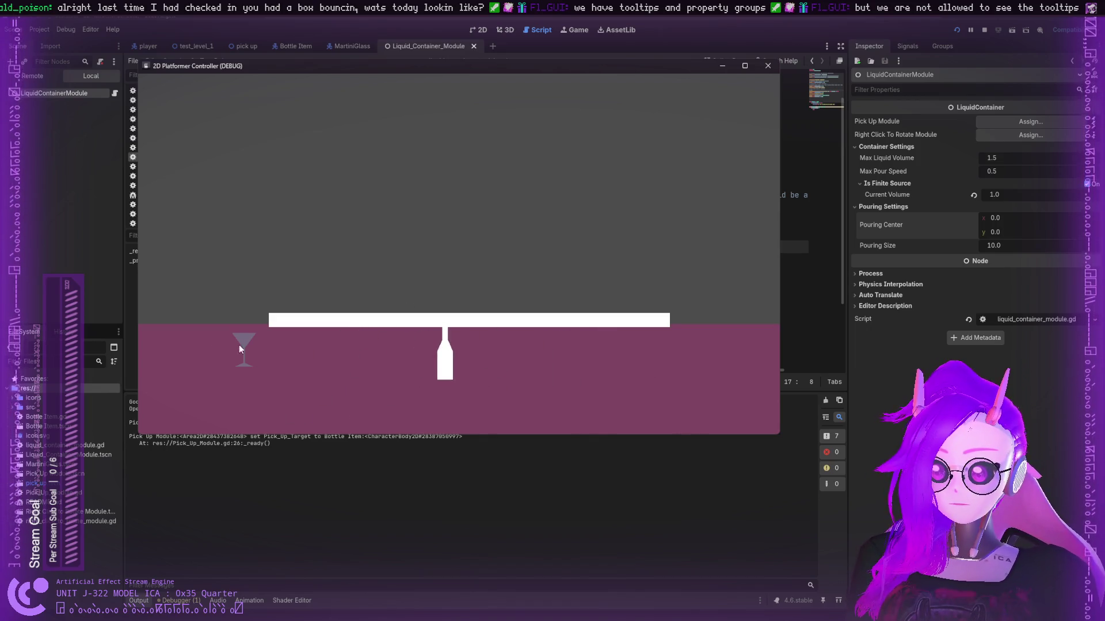
mouse_move(239, 344)
left_mouse_down()
mouse_move(237, 334)
mouse_move(229, 348)
mouse_move(316, 230)
left_mouse_up()
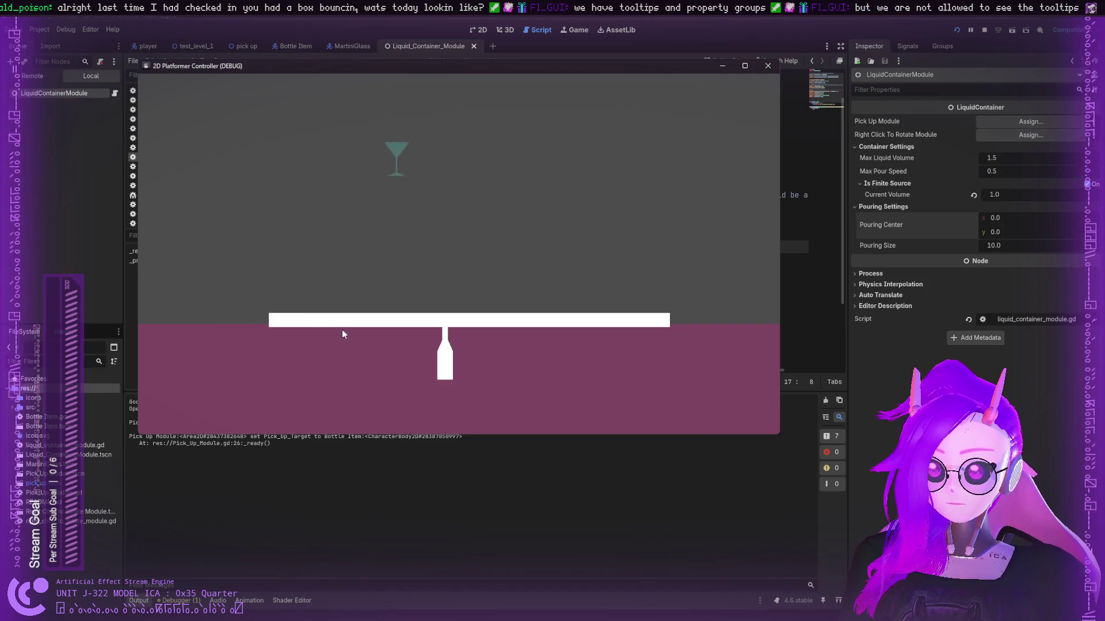
mouse_move(465, 294)
left_mouse_down()
mouse_move(522, 278)
mouse_move(533, 299)
mouse_move(512, 268)
mouse_move(593, 371)
mouse_move(402, 363)
mouse_move(352, 281)
mouse_move(405, 284)
mouse_move(426, 373)
left_mouse_up()
left_click(768, 65)
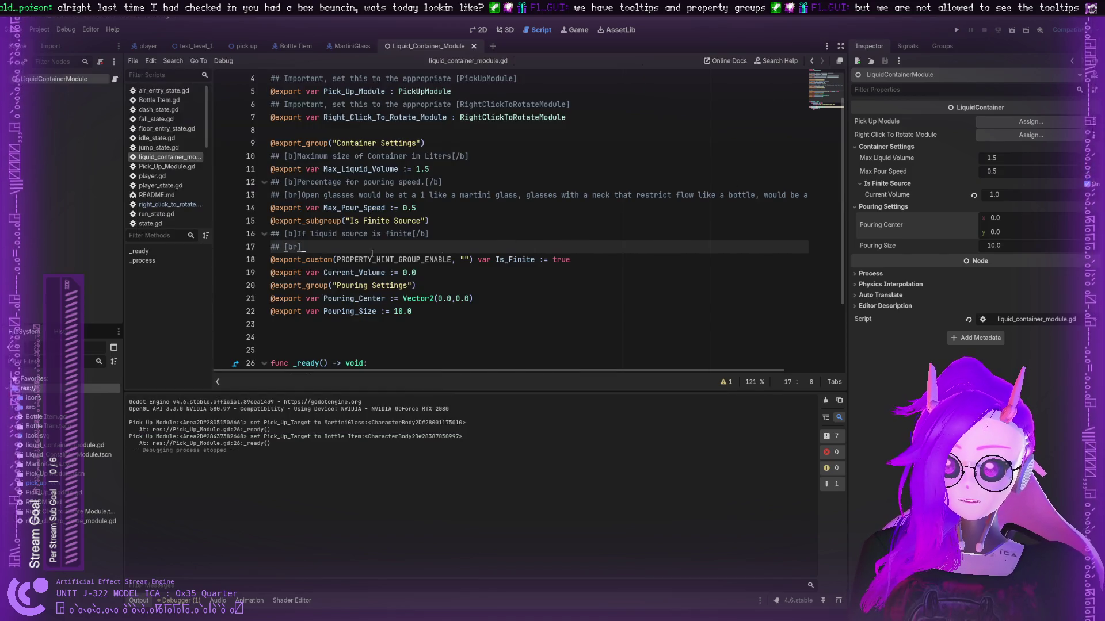
Step: Switch to the pick up scene and show it in the 2D view
left_click(293, 46)
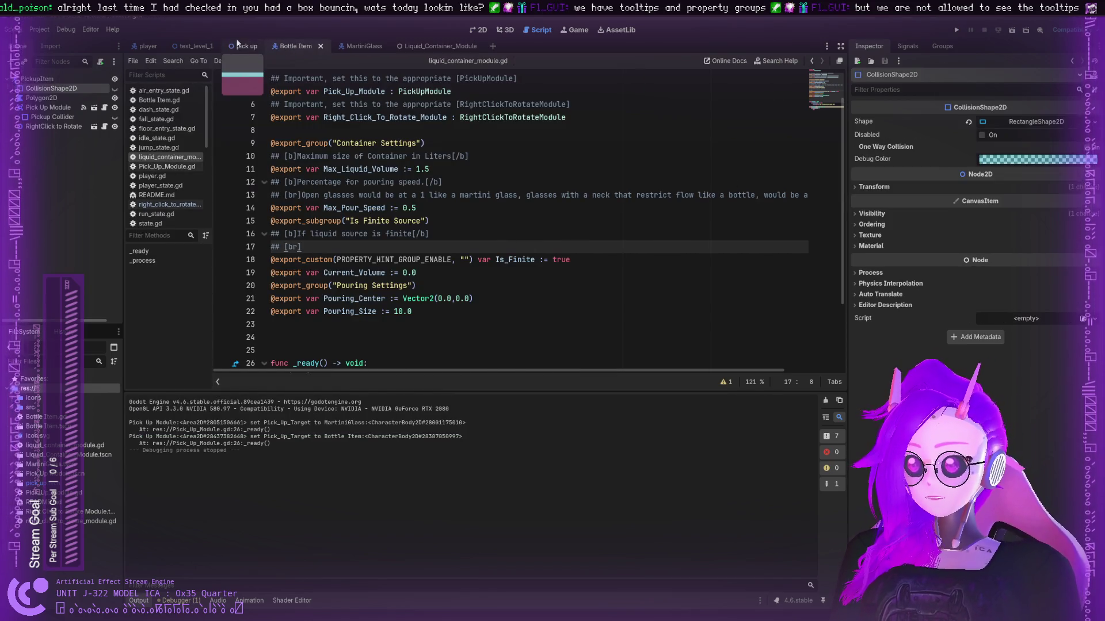
key("ctrl+Tab")
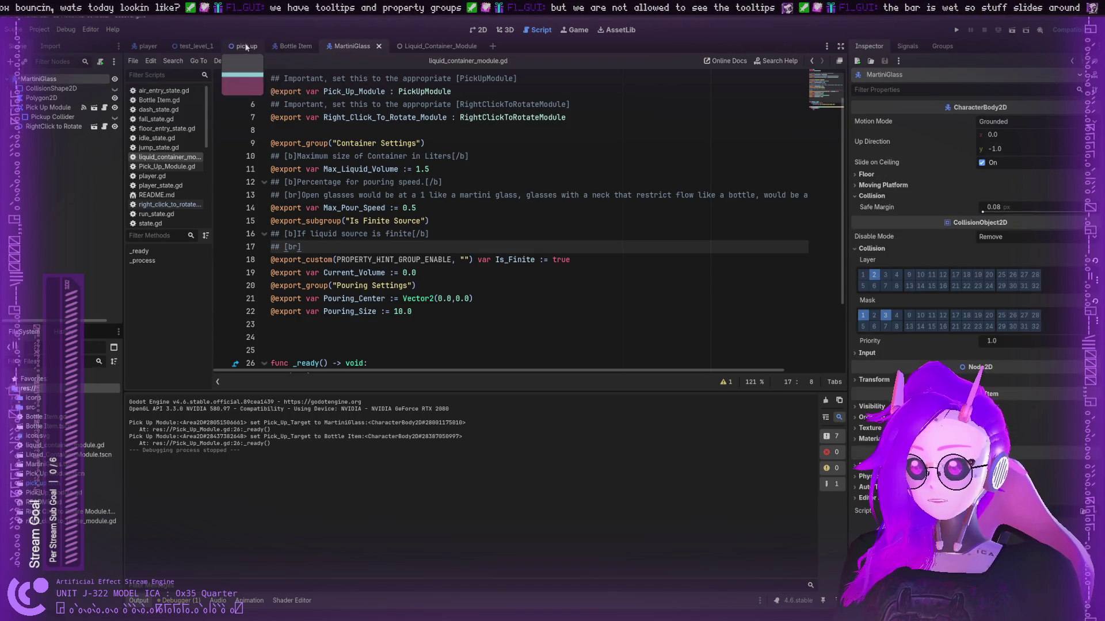
left_click(237, 47)
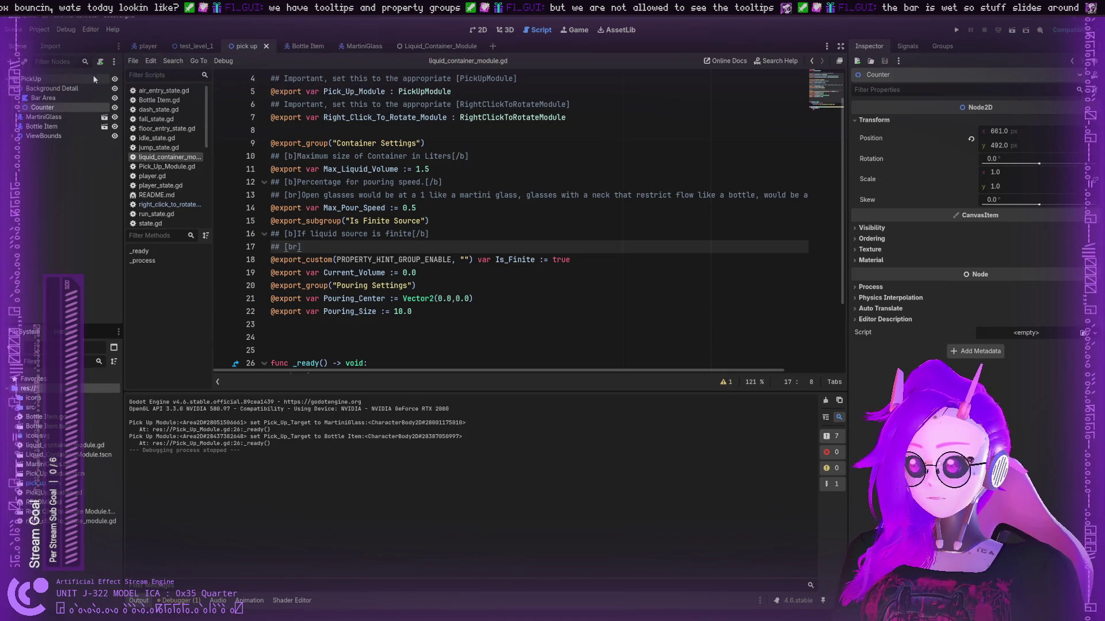
left_click(45, 80)
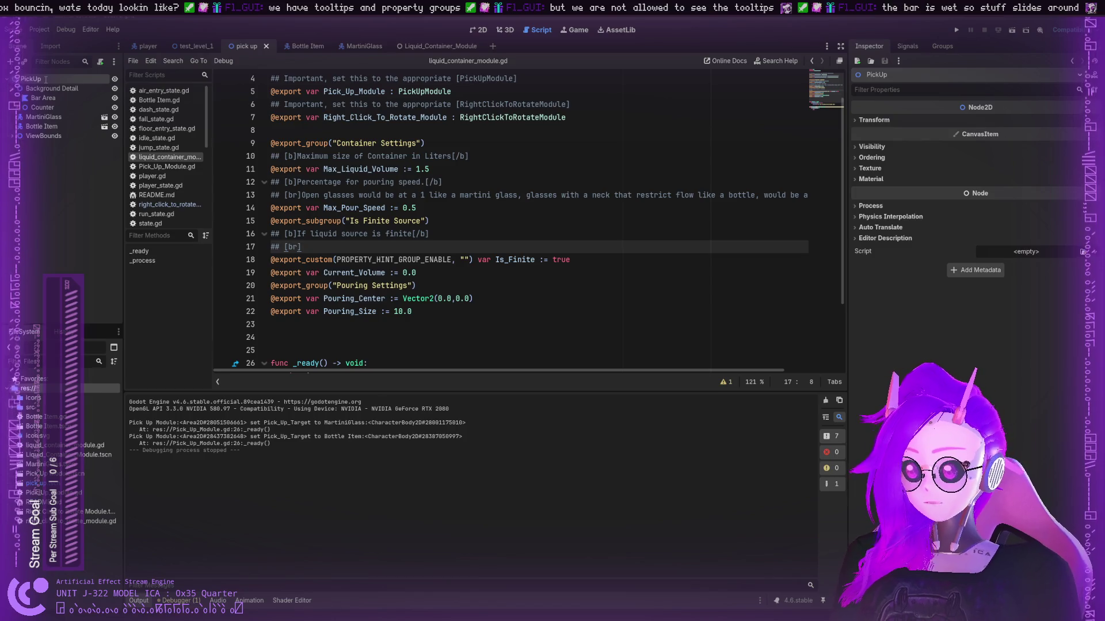
left_click(248, 51)
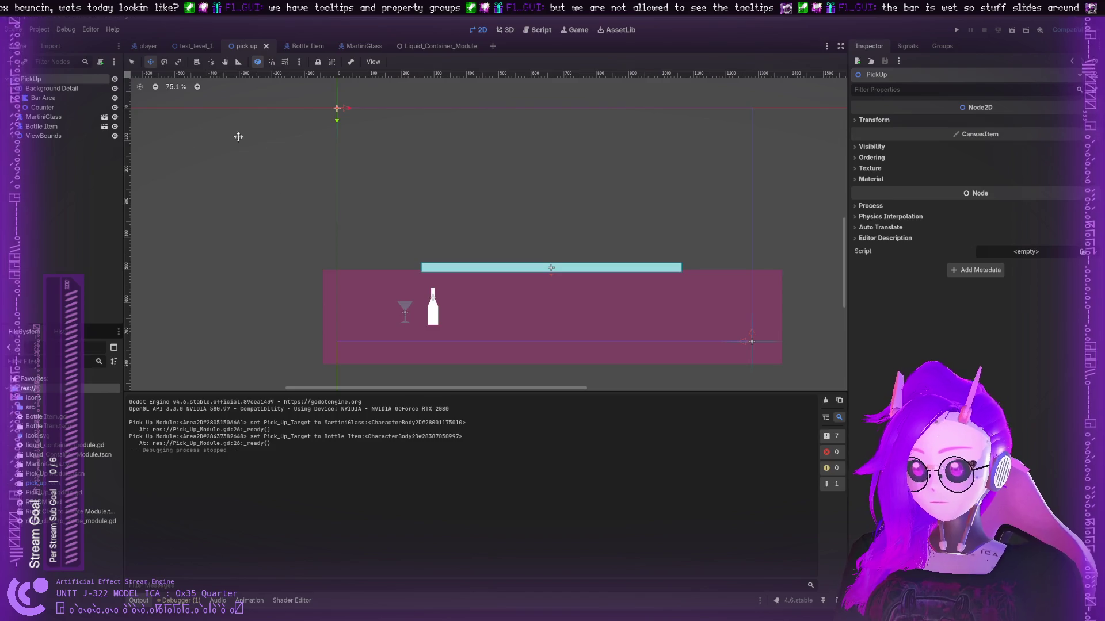
Step: Set the Counter Mesh's Self Modulate to tan and move StaticBody2D above Mesh
left_click(18, 107)
left_click(39, 116)
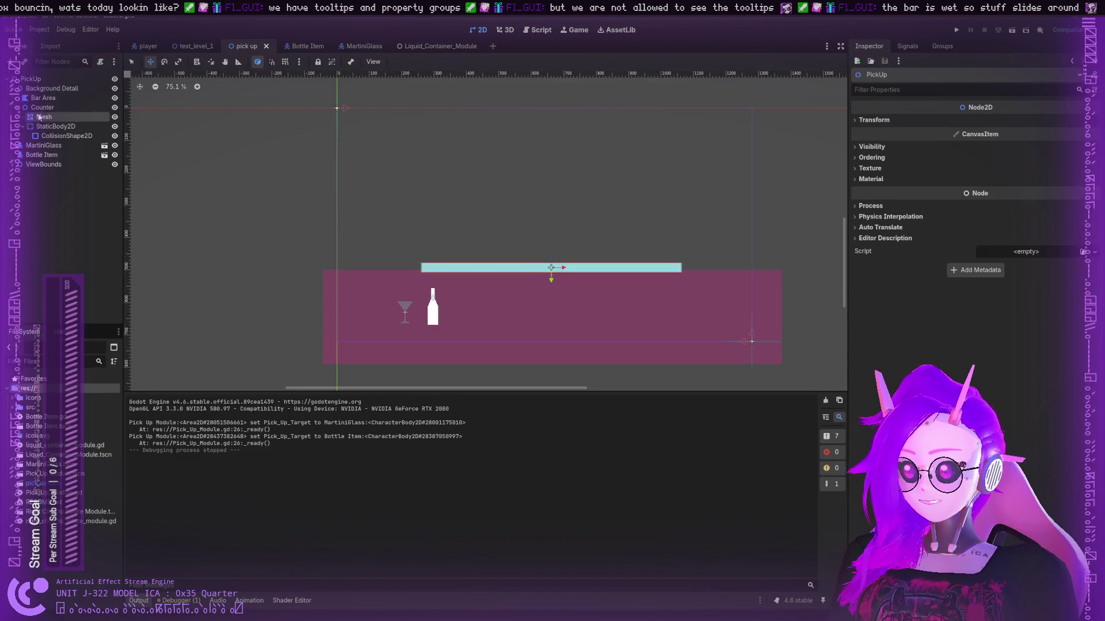
left_click(872, 285)
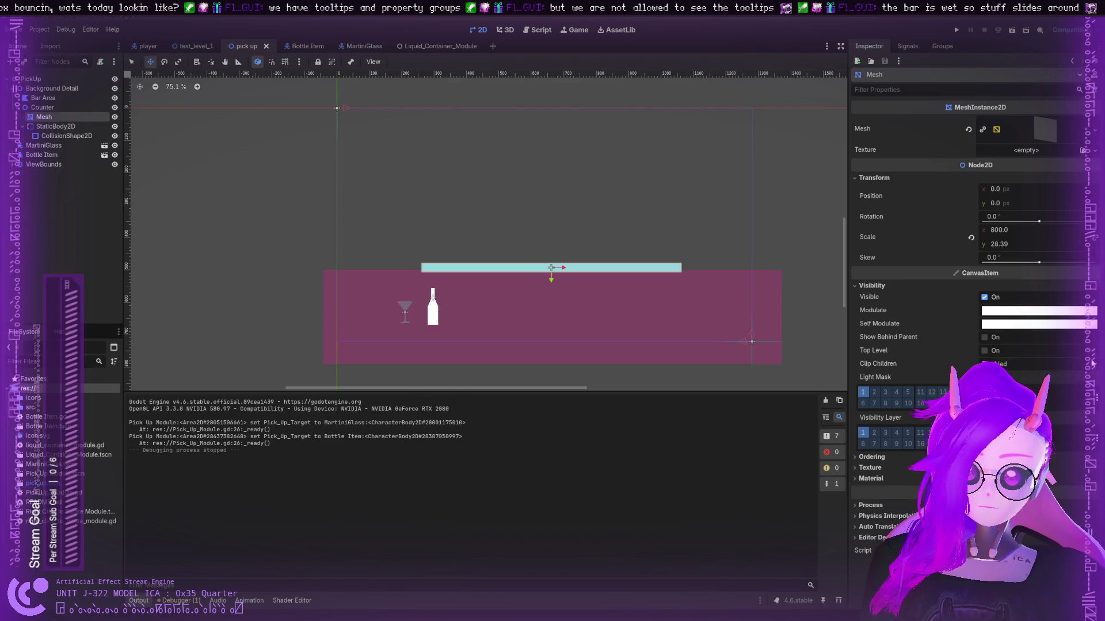
key("ctrl+v")
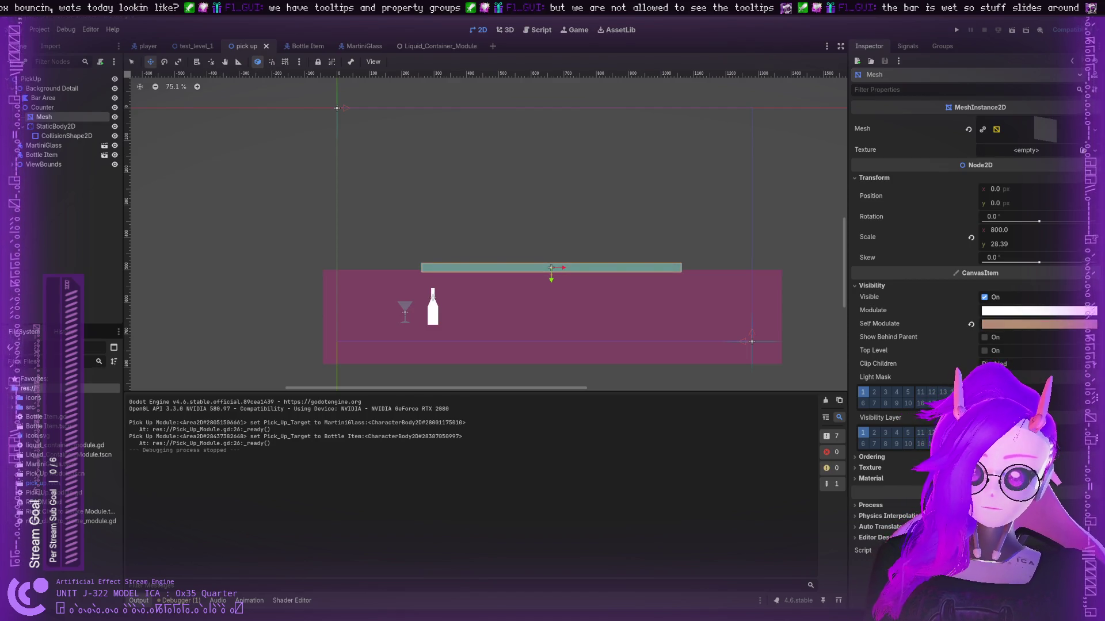
left_click(40, 127)
left_click_drag(35, 135, 40, 114)
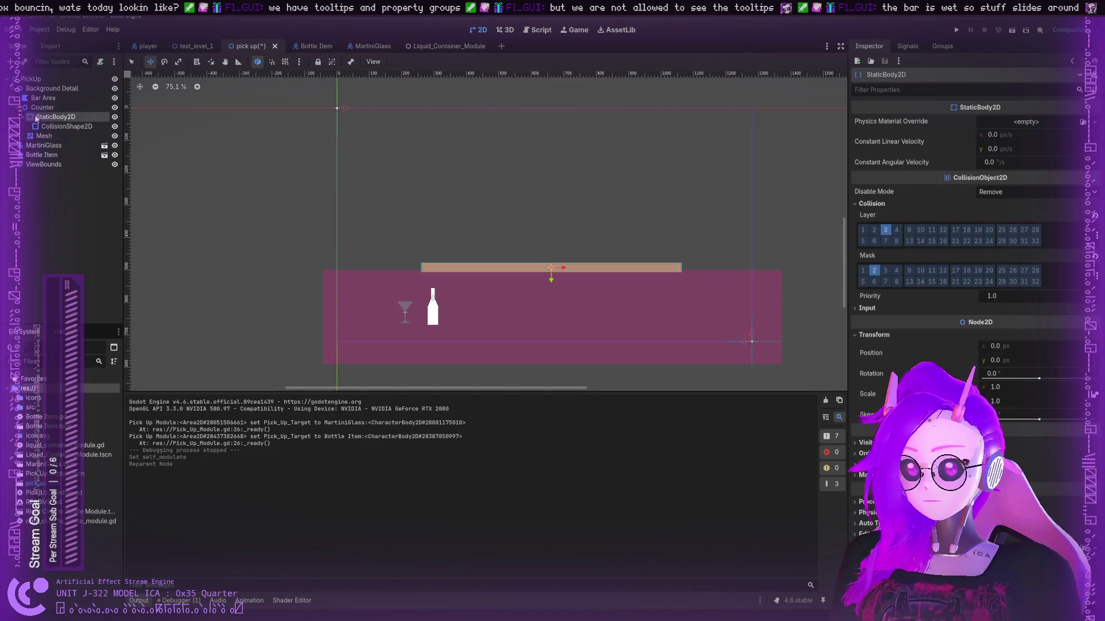
left_click(421, 172)
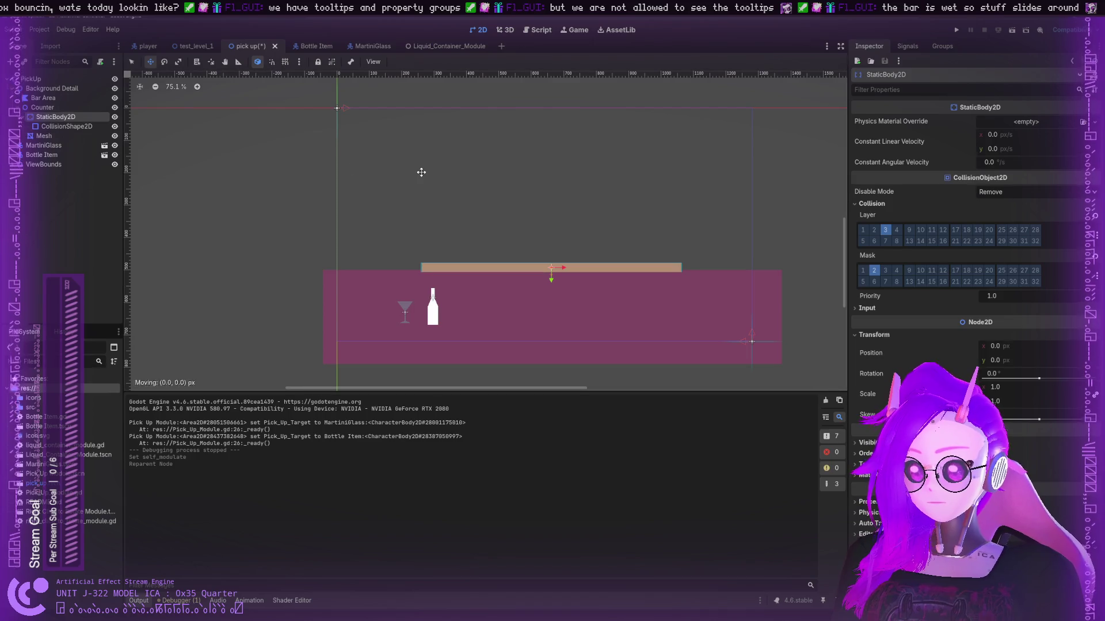
Step: Run the game and shuffle the martini glass and bottle between the floor and bar
left_click(956, 30)
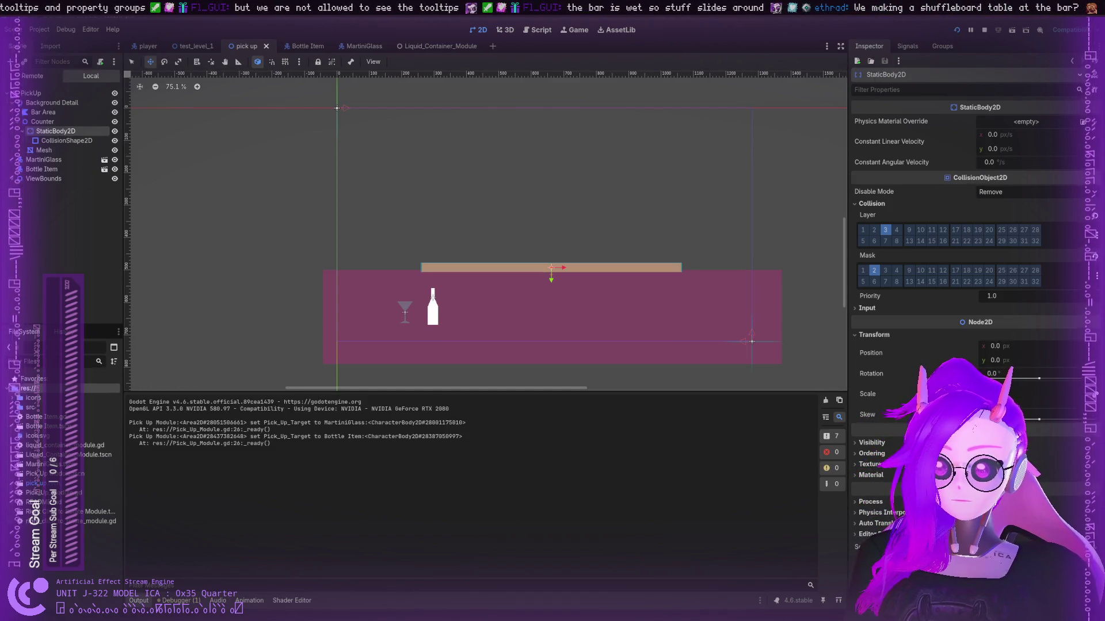
left_click_drag(256, 360, 424, 241)
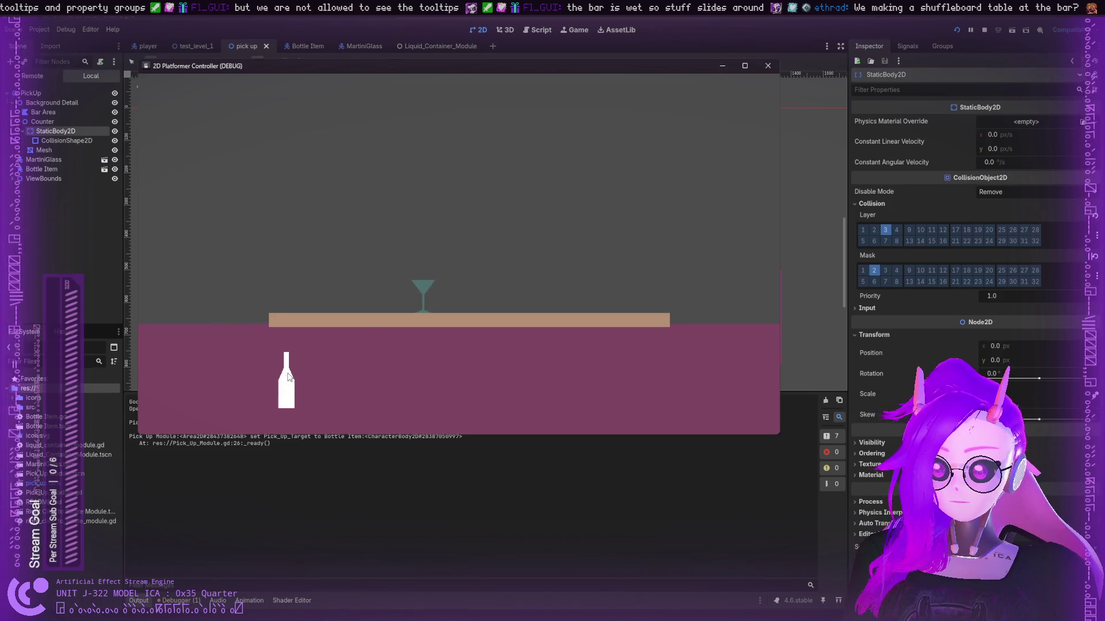
mouse_move(288, 377)
left_mouse_down()
mouse_move(454, 227)
mouse_move(449, 241)
left_mouse_up()
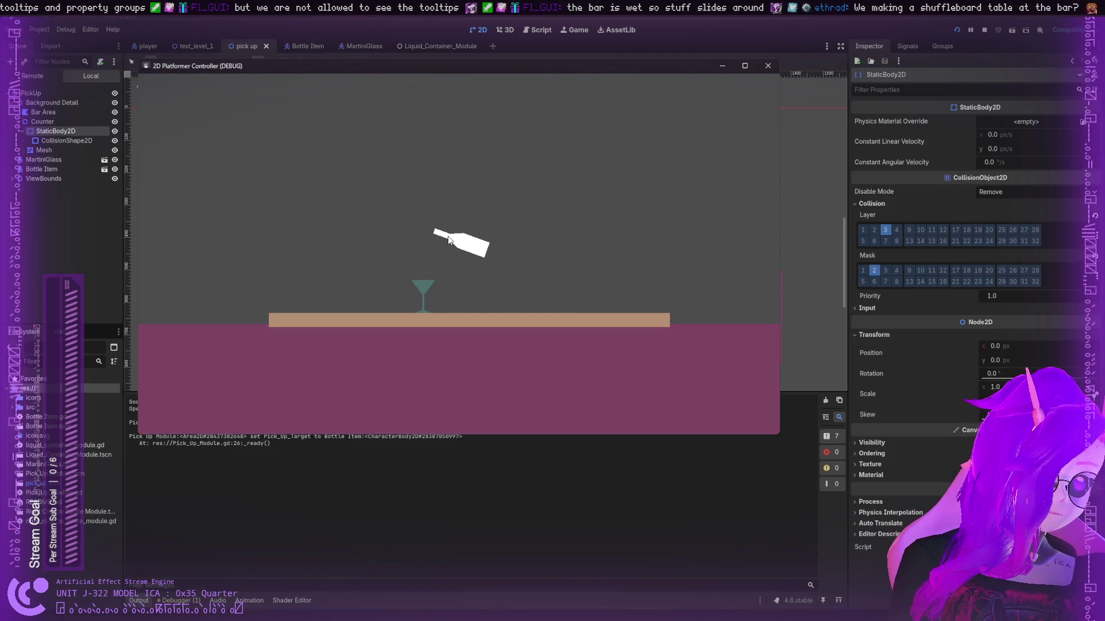
mouse_move(449, 240)
left_mouse_down()
mouse_move(686, 351)
mouse_move(472, 362)
left_mouse_up()
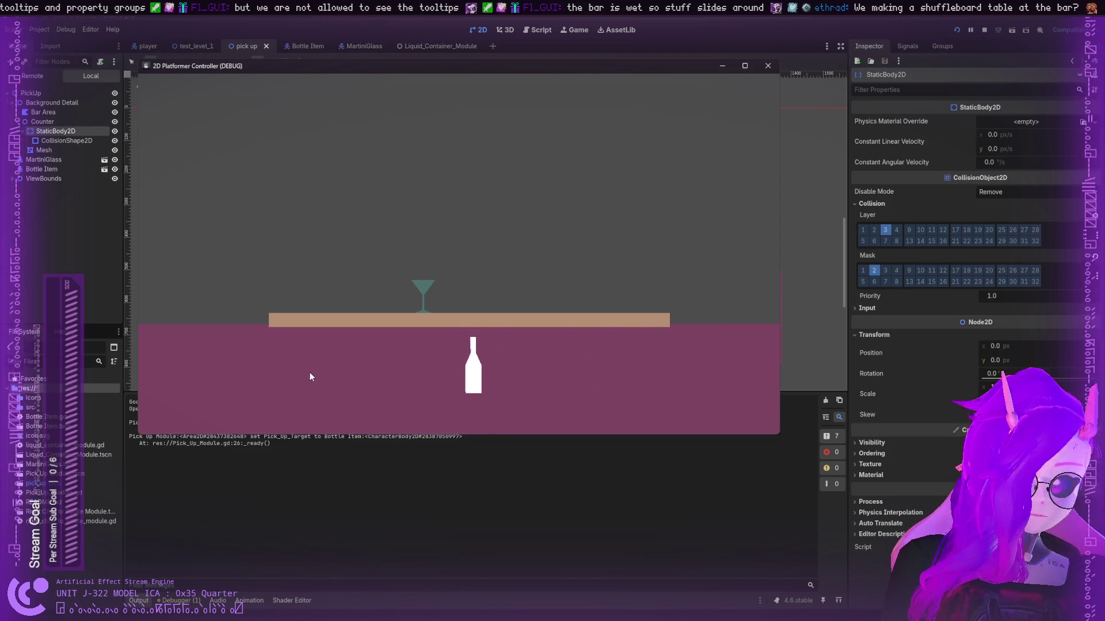
mouse_move(429, 294)
left_mouse_down()
mouse_move(237, 364)
mouse_move(305, 358)
left_mouse_up()
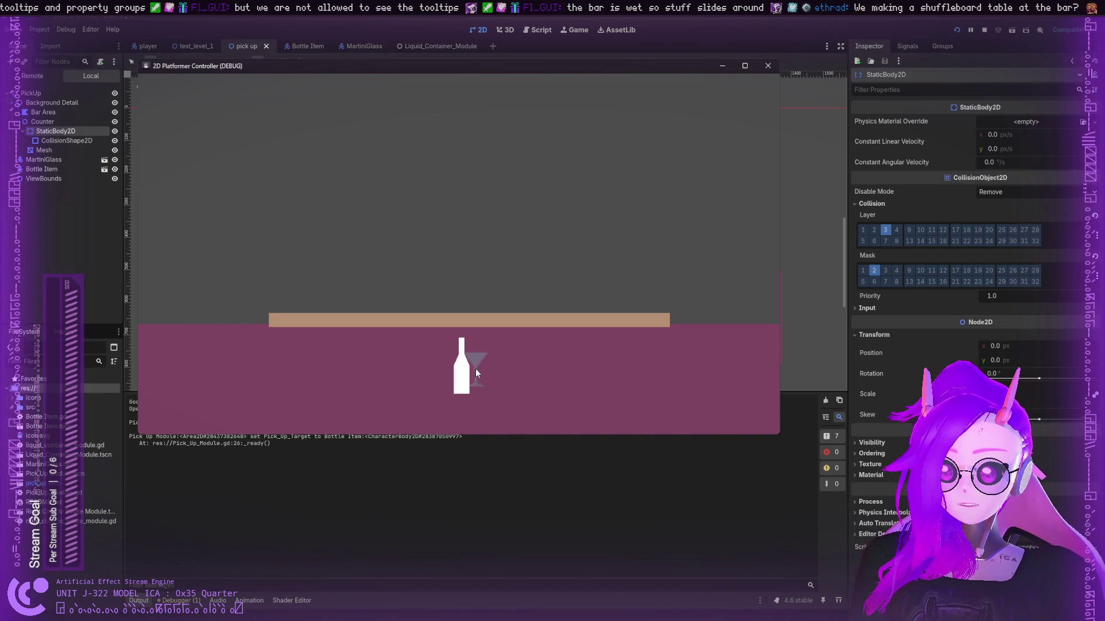
mouse_move(476, 373)
left_mouse_down()
mouse_move(324, 230)
mouse_move(337, 173)
mouse_move(330, 184)
left_mouse_up()
mouse_move(330, 403)
left_mouse_down()
mouse_move(414, 225)
mouse_move(400, 236)
left_mouse_up()
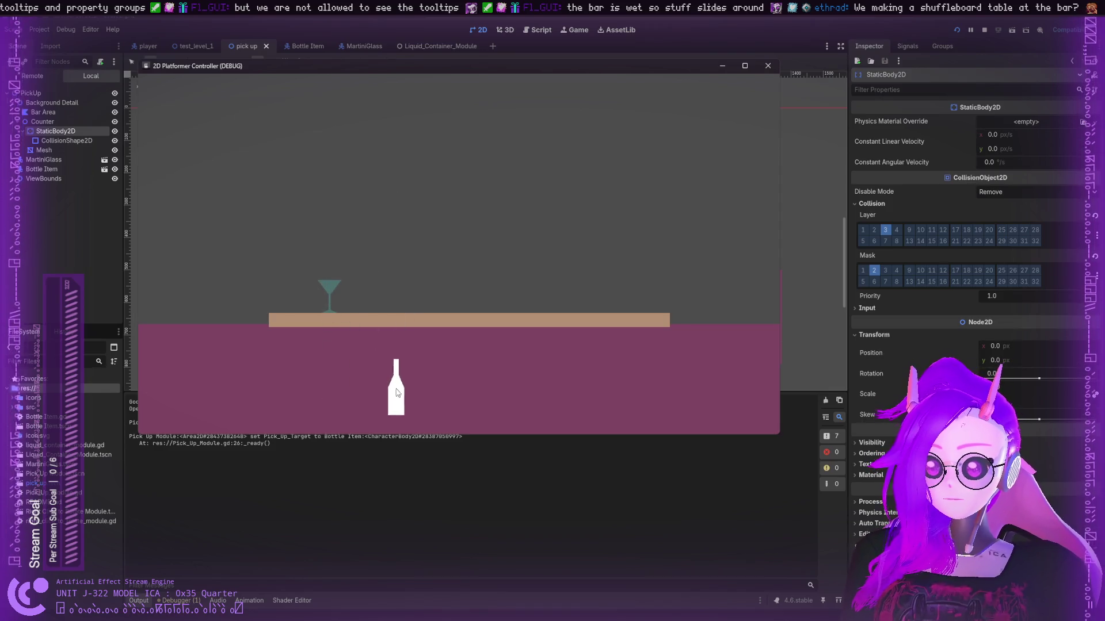
mouse_move(396, 393)
left_mouse_down()
mouse_move(330, 290)
mouse_move(426, 274)
left_mouse_up()
Step: Fling the bottle off to the right and reposition the martini glass on the bar
mouse_move(333, 282)
left_mouse_down()
mouse_move(421, 349)
mouse_move(339, 201)
mouse_move(321, 223)
left_mouse_up()
mouse_move(324, 368)
left_mouse_down()
mouse_move(396, 271)
mouse_move(348, 278)
mouse_move(352, 239)
mouse_move(333, 290)
mouse_move(345, 237)
mouse_move(340, 260)
mouse_move(459, 142)
mouse_move(463, 321)
mouse_move(544, 400)
mouse_move(268, 348)
mouse_move(344, 236)
mouse_move(306, 305)
left_mouse_up()
mouse_move(293, 401)
left_mouse_down()
mouse_move(256, 274)
mouse_move(293, 356)
mouse_move(561, 172)
left_mouse_up()
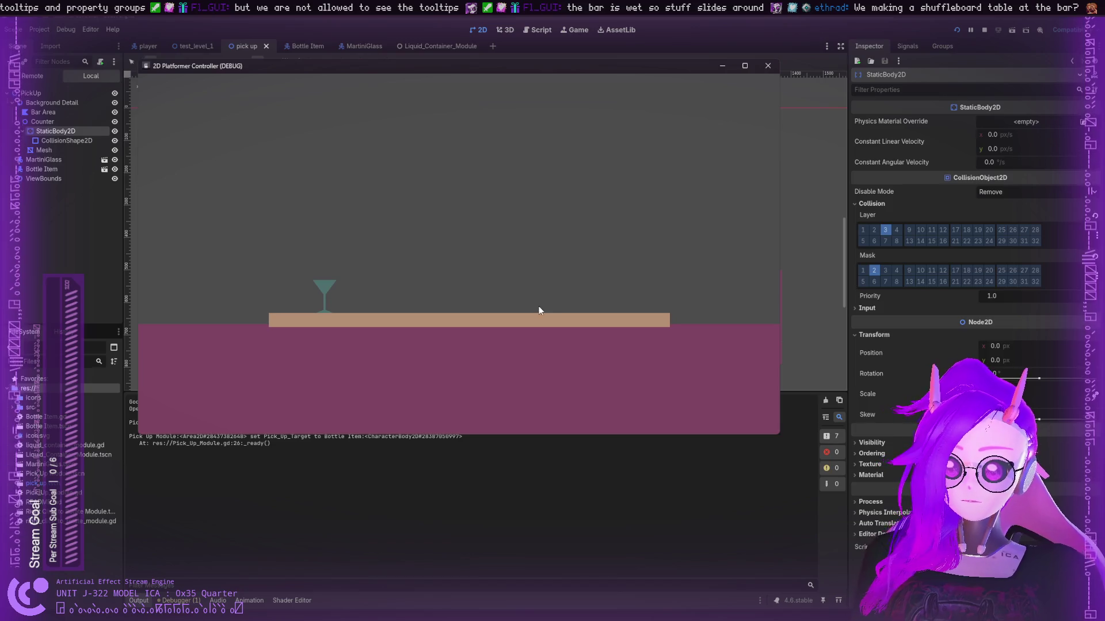
mouse_move(539, 311)
left_mouse_down()
mouse_move(565, 373)
mouse_move(444, 305)
mouse_move(509, 329)
left_mouse_up()
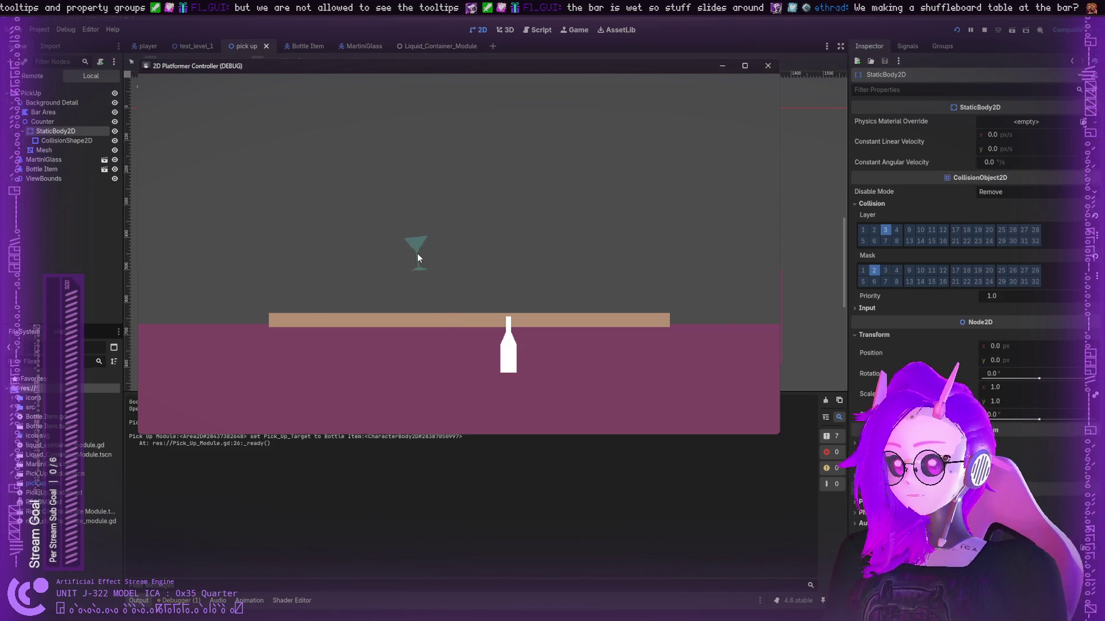
mouse_move(587, 269)
left_mouse_down()
mouse_move(383, 290)
mouse_move(405, 299)
left_mouse_up()
left_click_drag(337, 234, 340, 288)
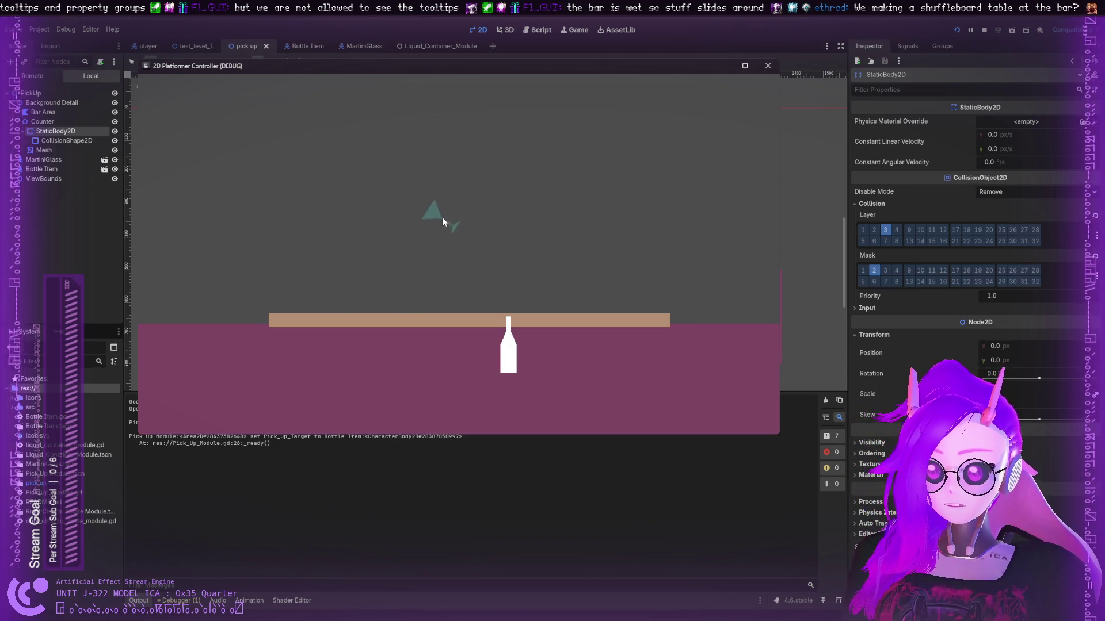
mouse_move(441, 289)
left_mouse_down()
mouse_move(424, 259)
mouse_move(427, 285)
left_mouse_up()
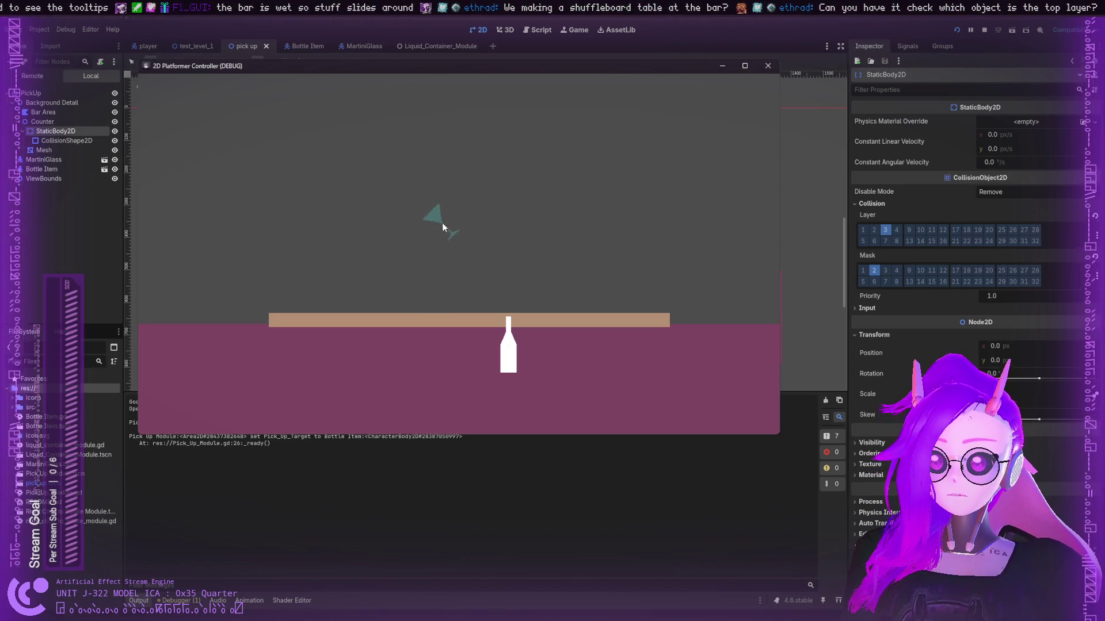
mouse_move(427, 296)
left_mouse_down()
mouse_move(433, 224)
mouse_move(420, 291)
left_mouse_up()
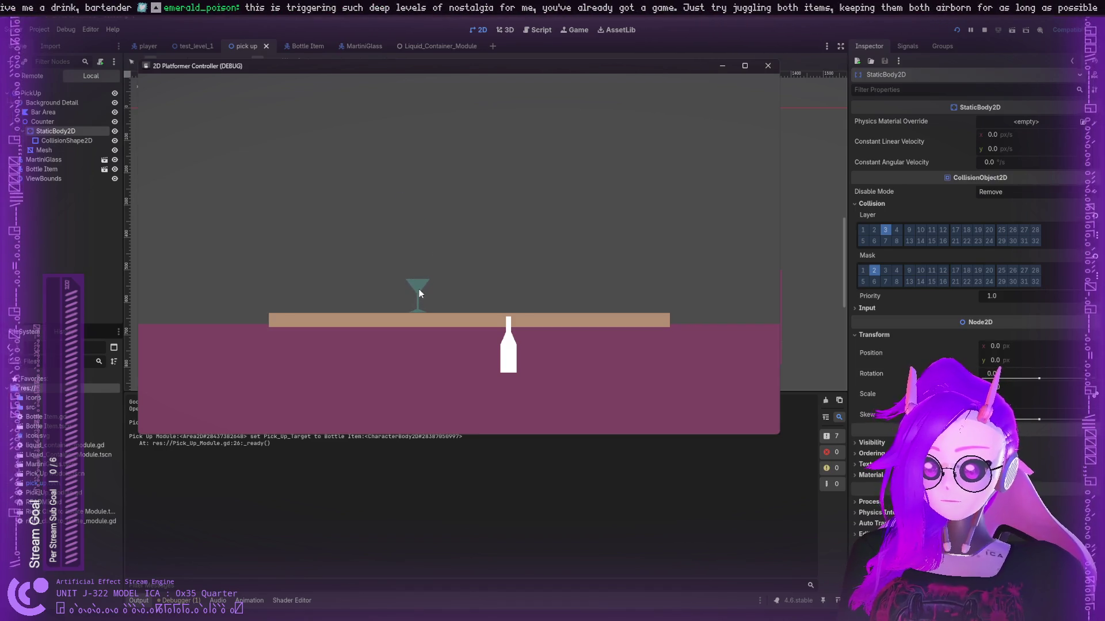
mouse_move(419, 289)
left_mouse_down()
mouse_move(421, 213)
mouse_move(410, 231)
left_mouse_up()
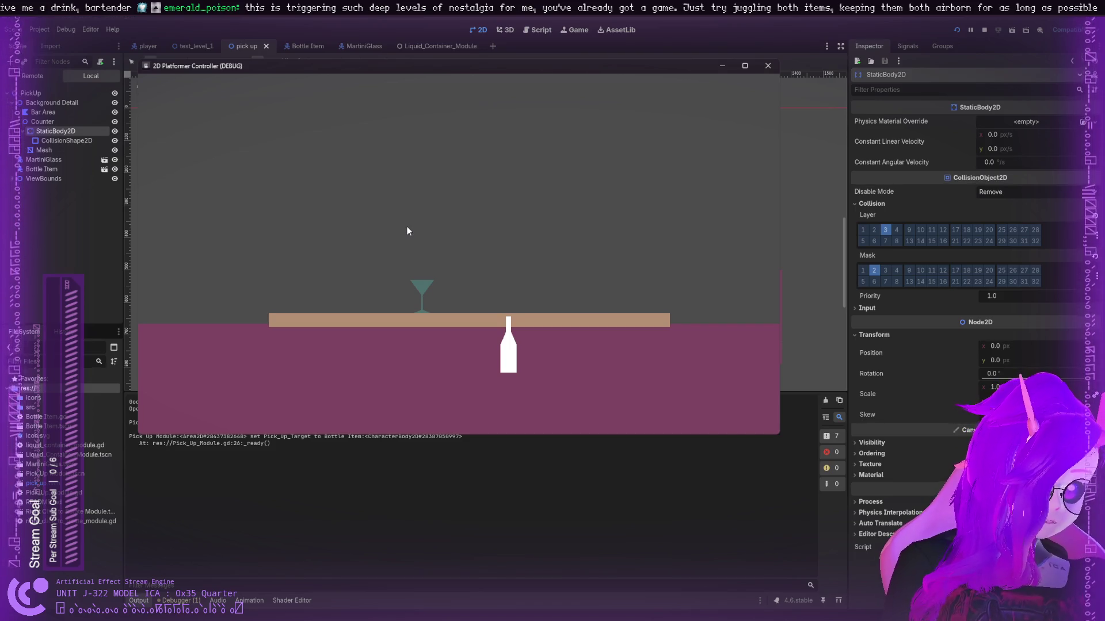
Step: Bat the bottle and glass into the air repeatedly, then rest the glass on the bar
left_click(498, 341)
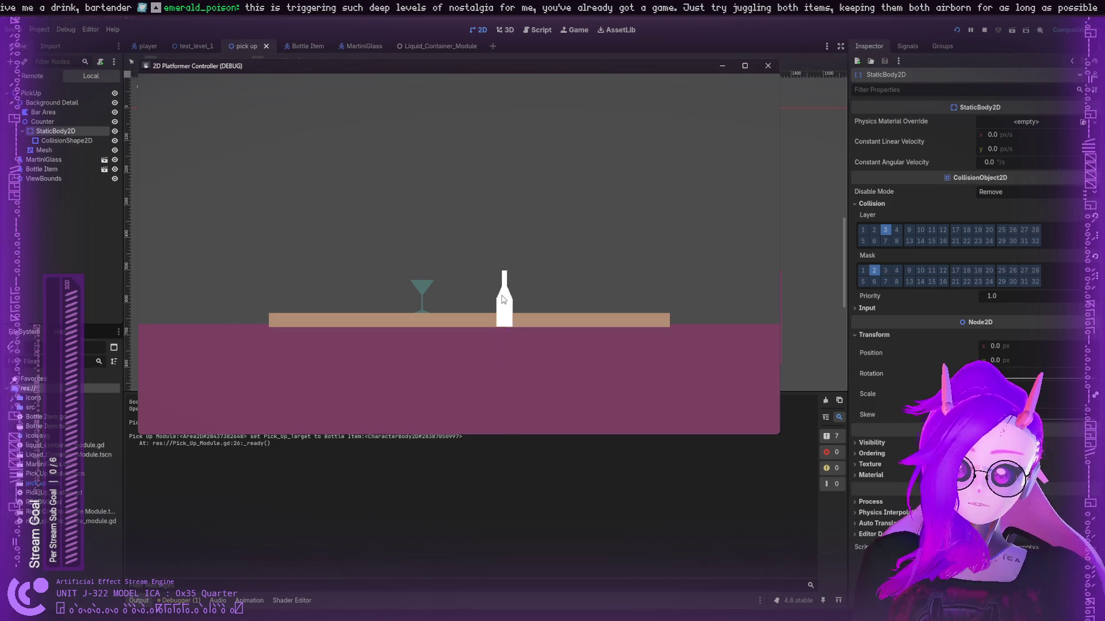
left_click(444, 268)
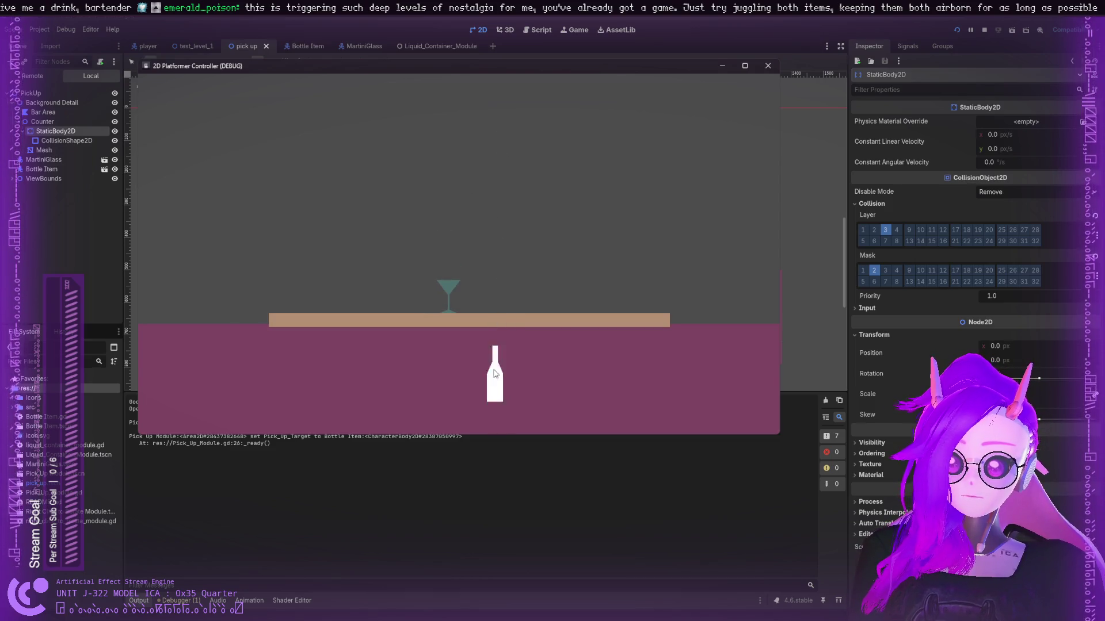
left_click(498, 373)
left_click(442, 304)
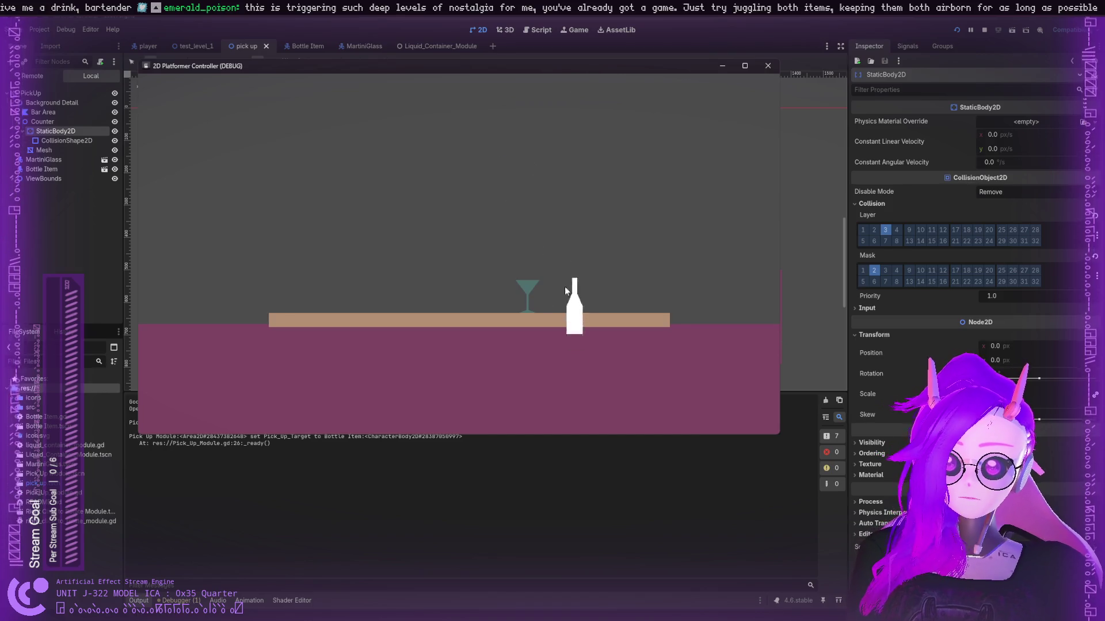
left_click(518, 285)
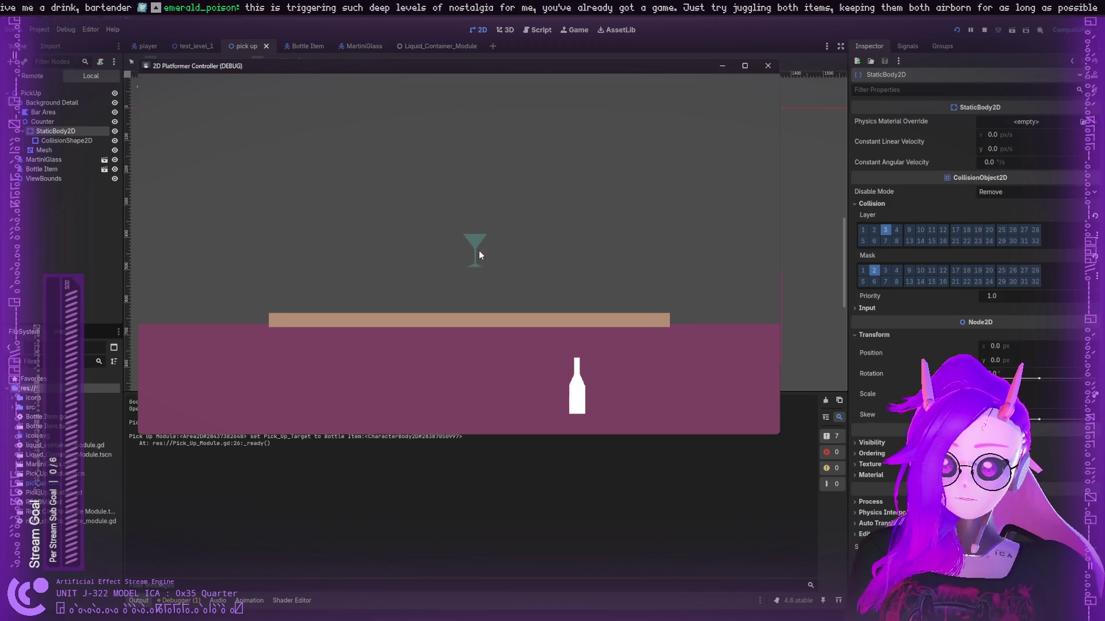
left_click(394, 172)
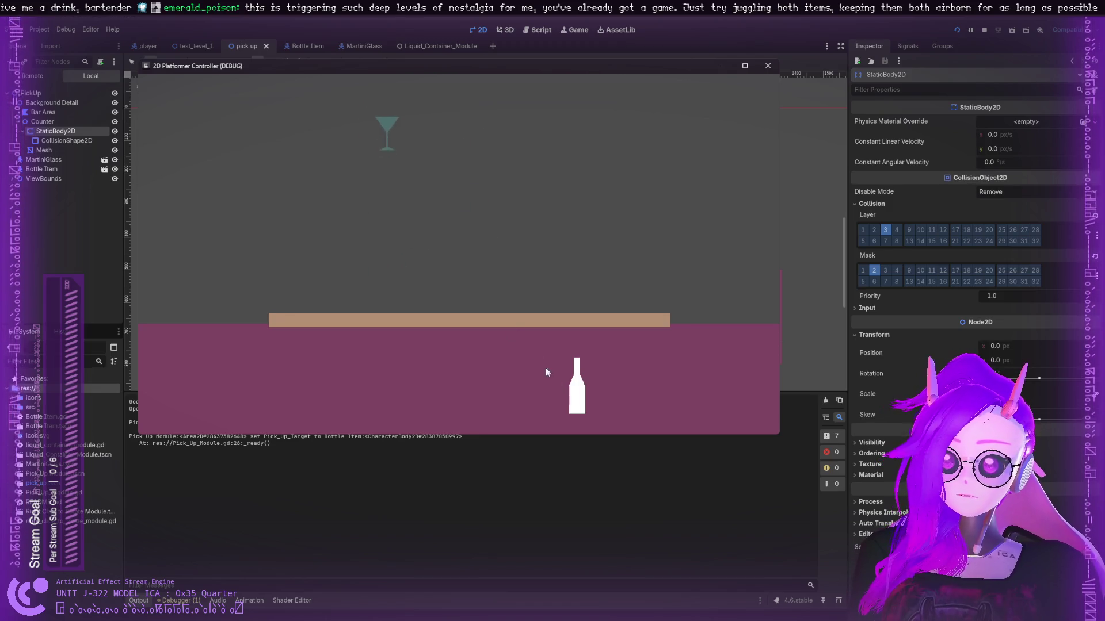
left_click(572, 383)
mouse_move(385, 249)
left_mouse_down()
mouse_move(366, 406)
mouse_move(387, 190)
mouse_move(449, 360)
mouse_move(468, 300)
mouse_move(553, 391)
mouse_move(506, 248)
mouse_move(422, 250)
mouse_move(486, 339)
left_mouse_up()
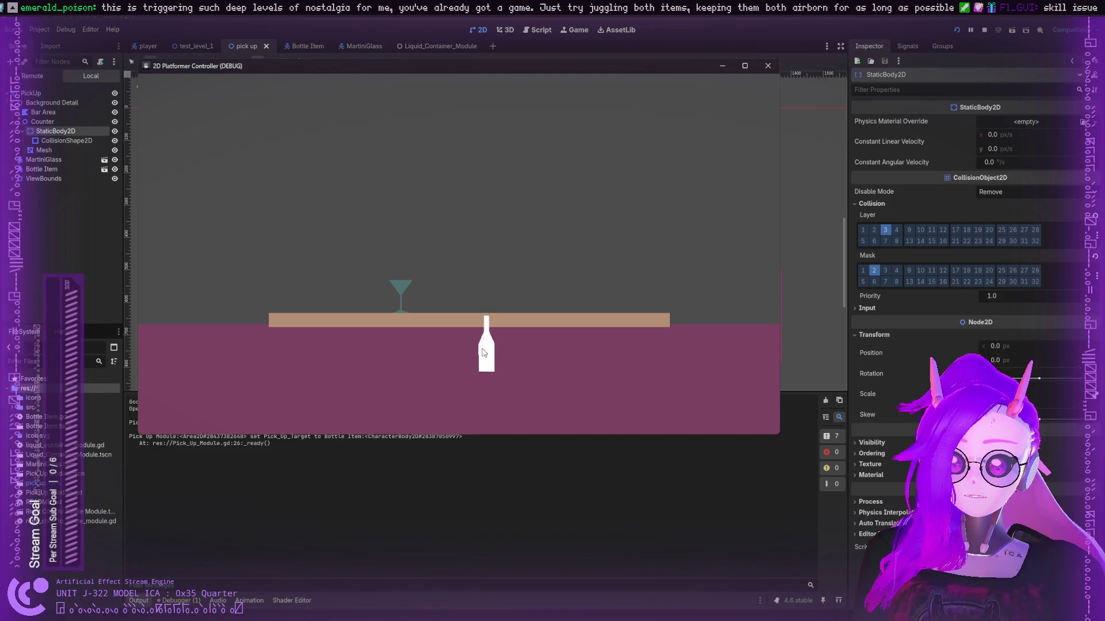
left_click_drag(414, 219, 426, 233)
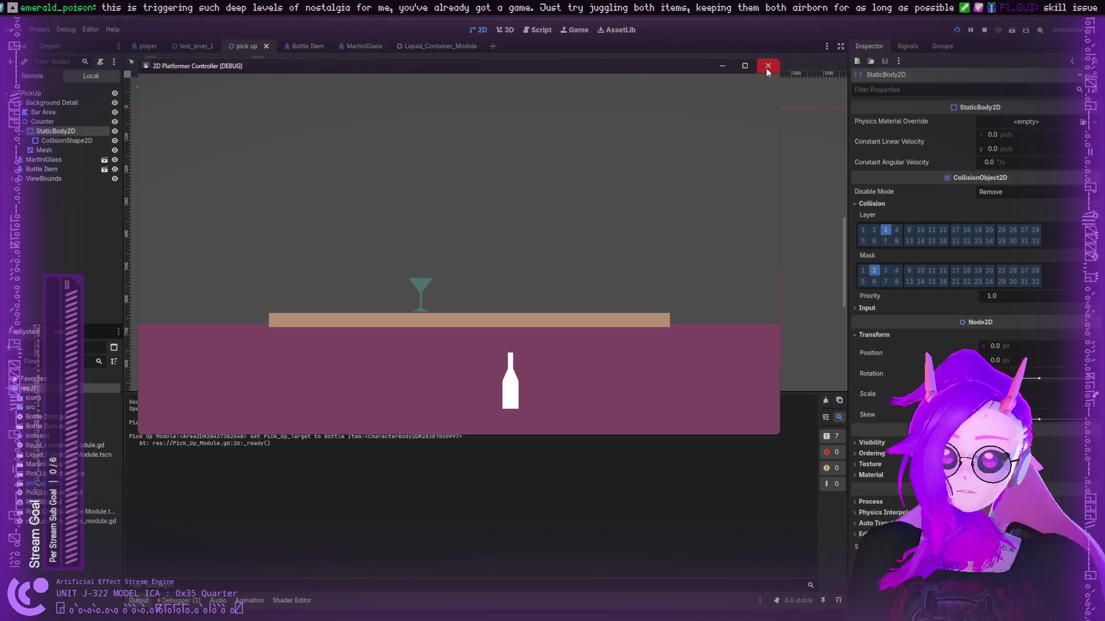
Step: Close the game, drag StaticBody2D back to (0, 0), and save the pick up scene
left_click(765, 68)
left_click_drag(439, 224, 439, 224)
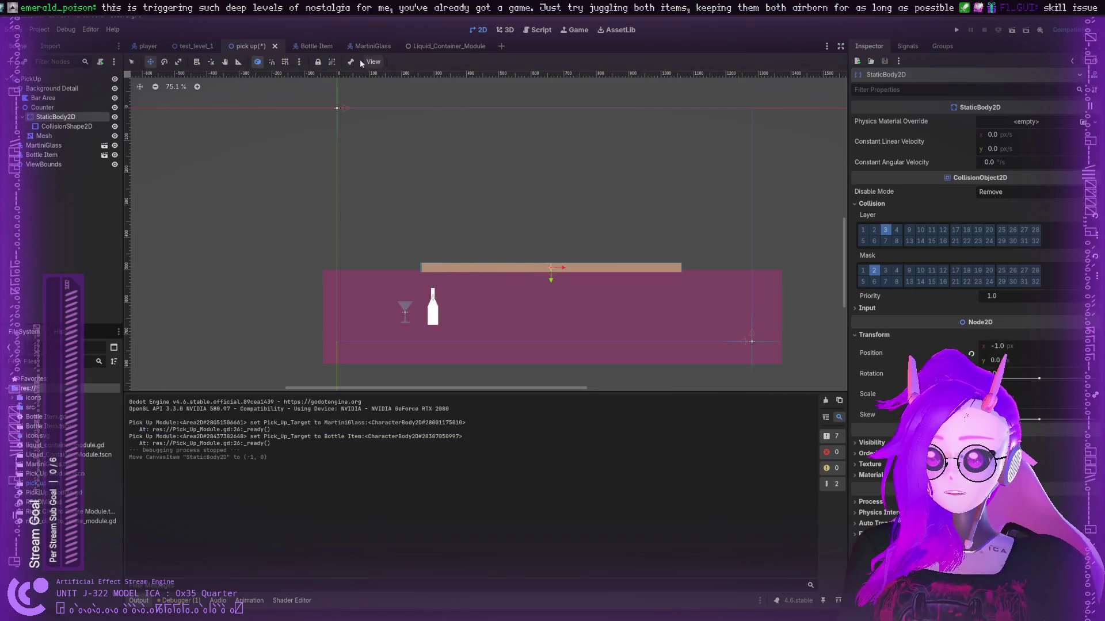
left_click_drag(488, 190, 533, 191)
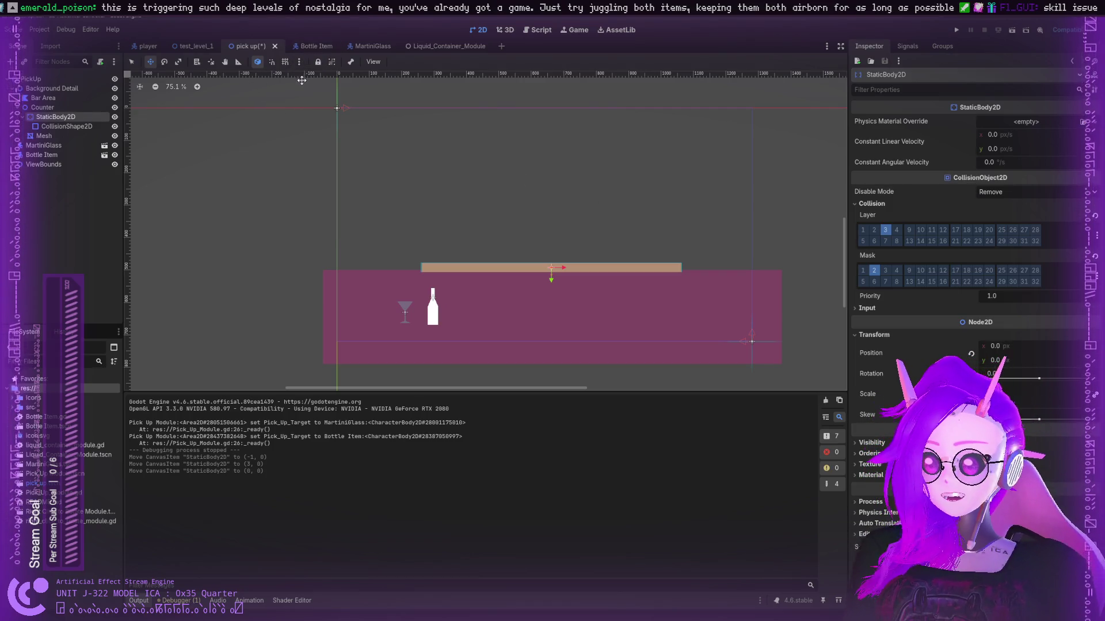
key("ctrl+s")
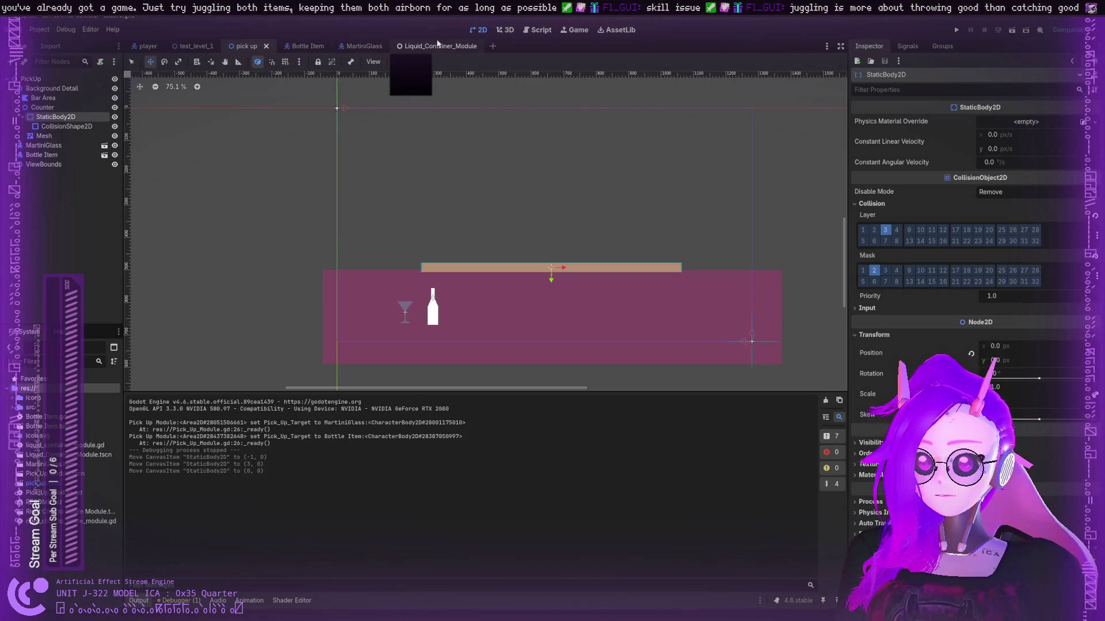
left_click(422, 50)
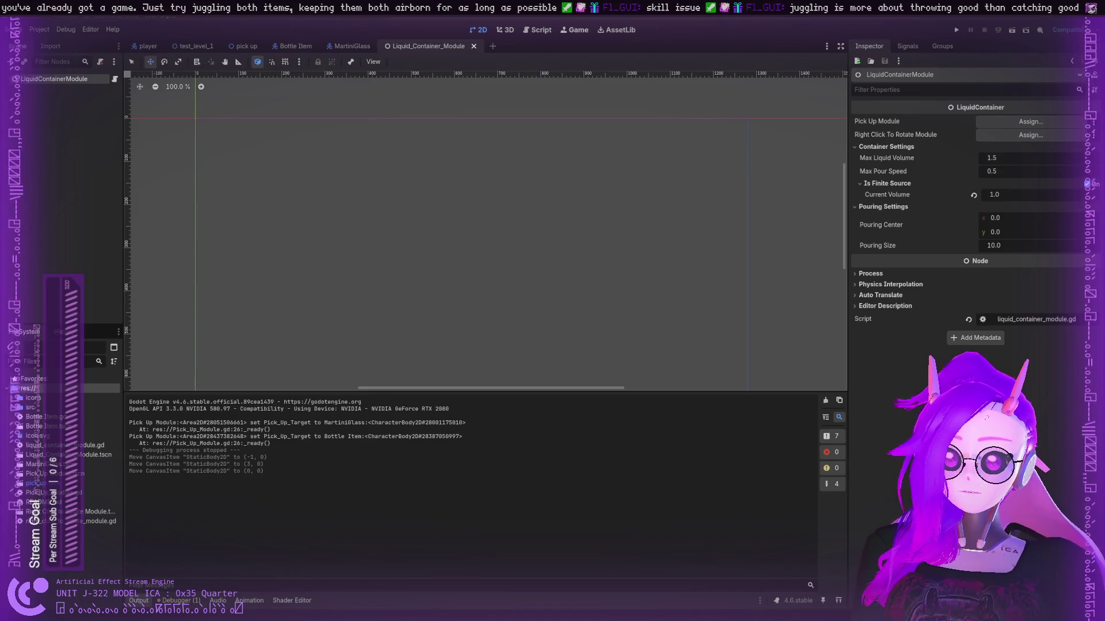
Step: Switch to the Script workspace showing liquid_container_module.gd
left_click(541, 30)
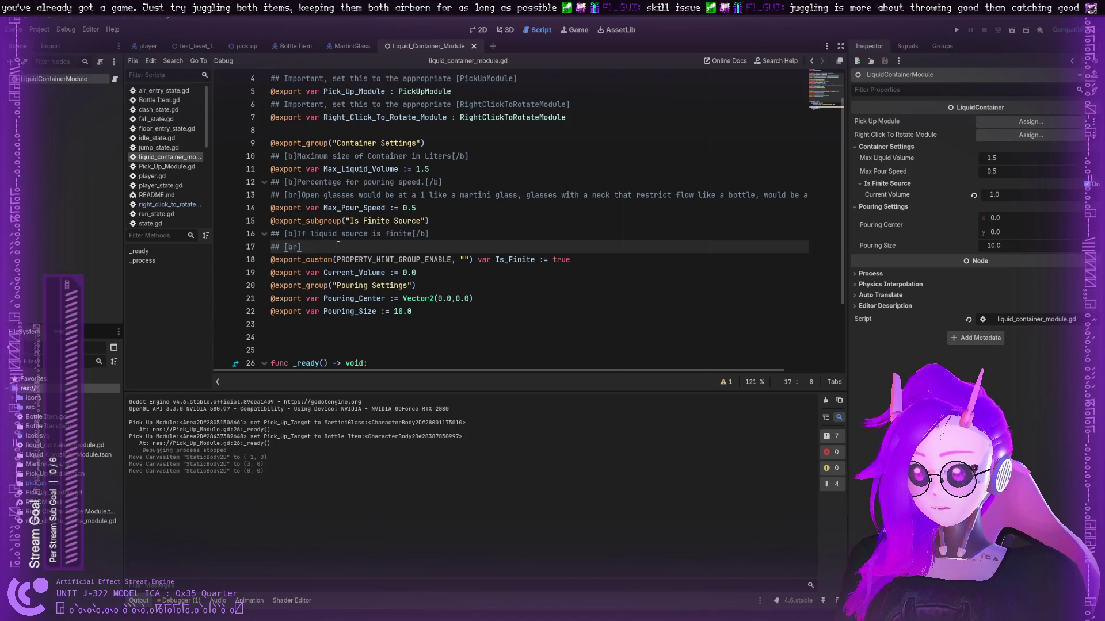
Step: Finish the Is_Finite note: most bottles are infinite so leave it off, but glasses set it true
type("Most bottl")
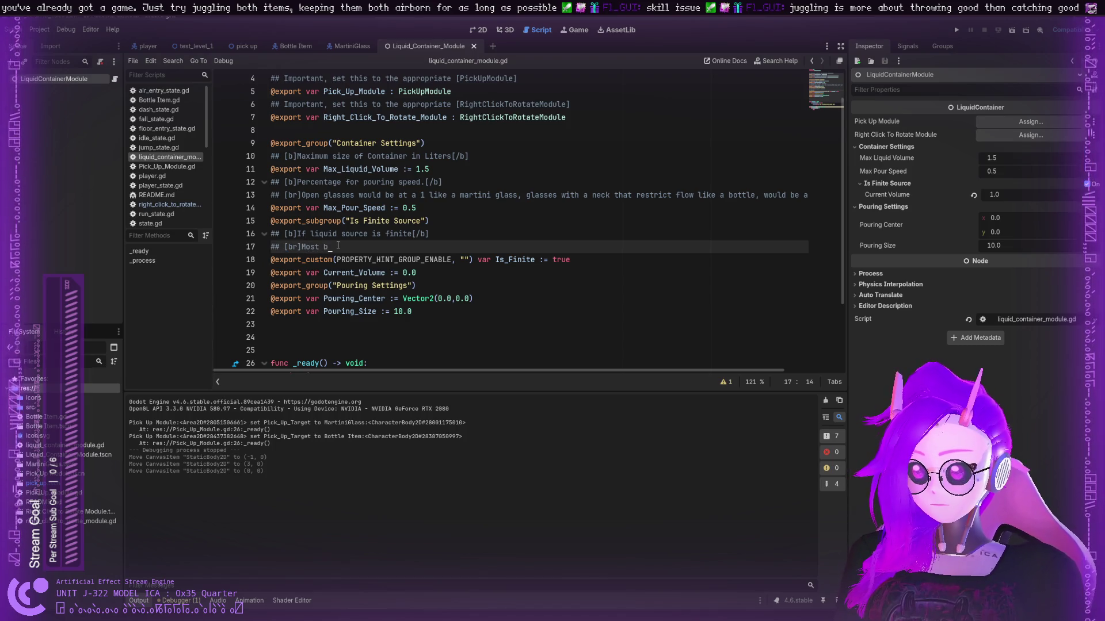
type("es are li")
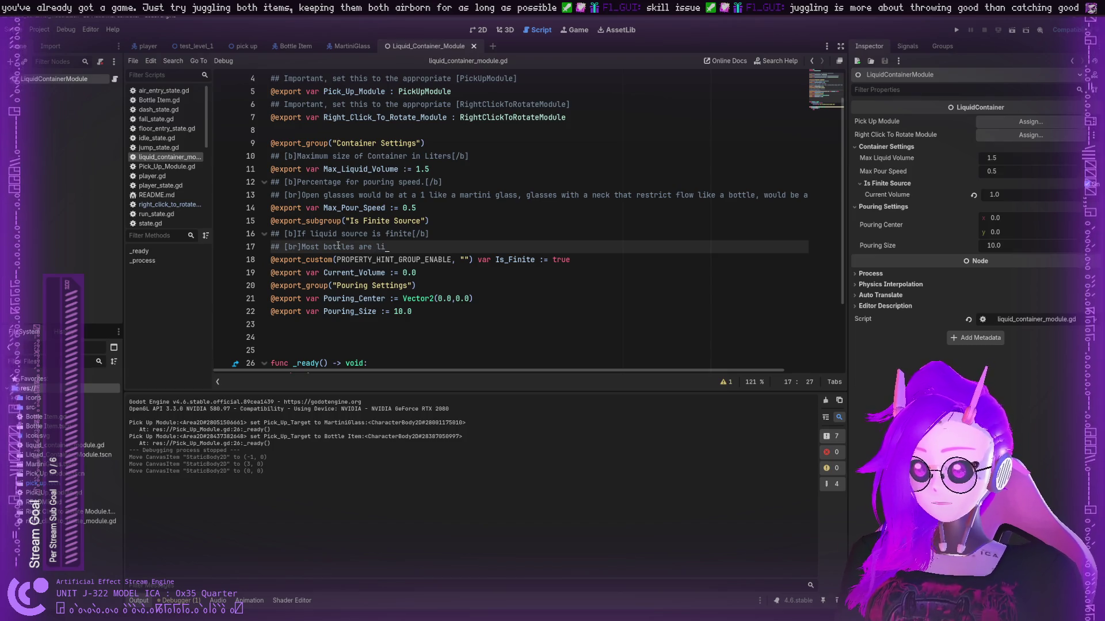
type("kely to be infinite so ")
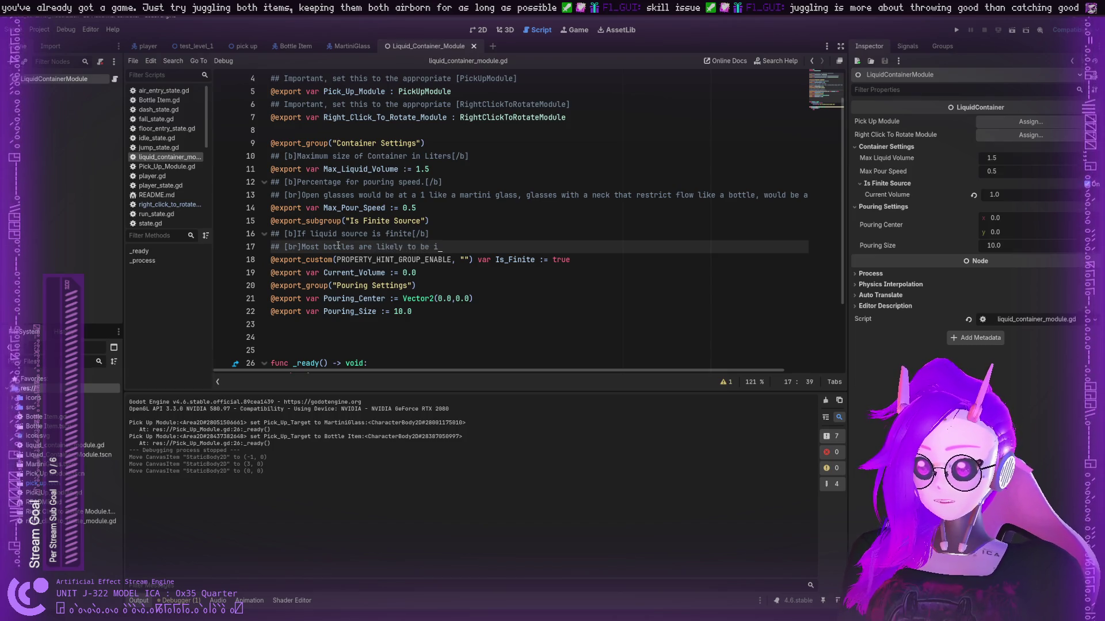
type("set this off, ")
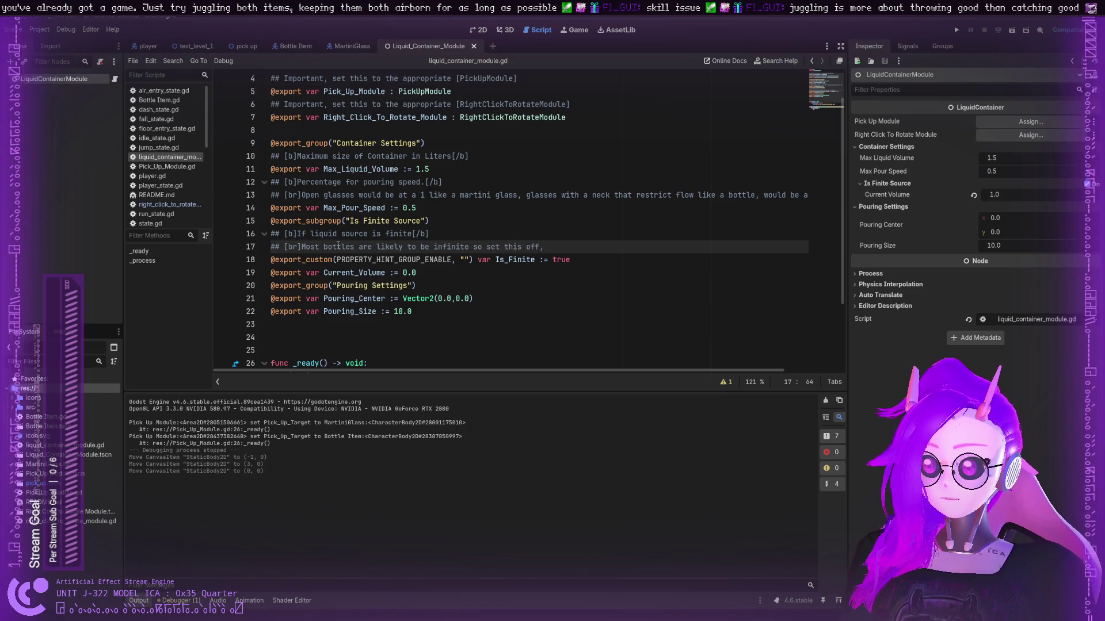
type("if i")
key("BackSpace")
type("is a g")
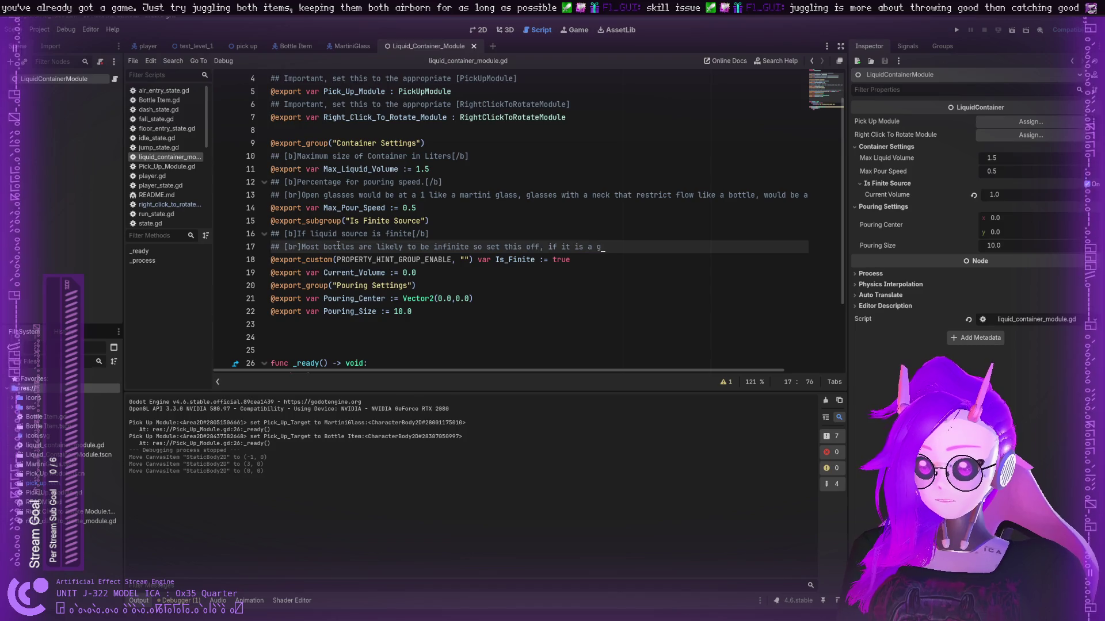
type("lass, set this to true!")
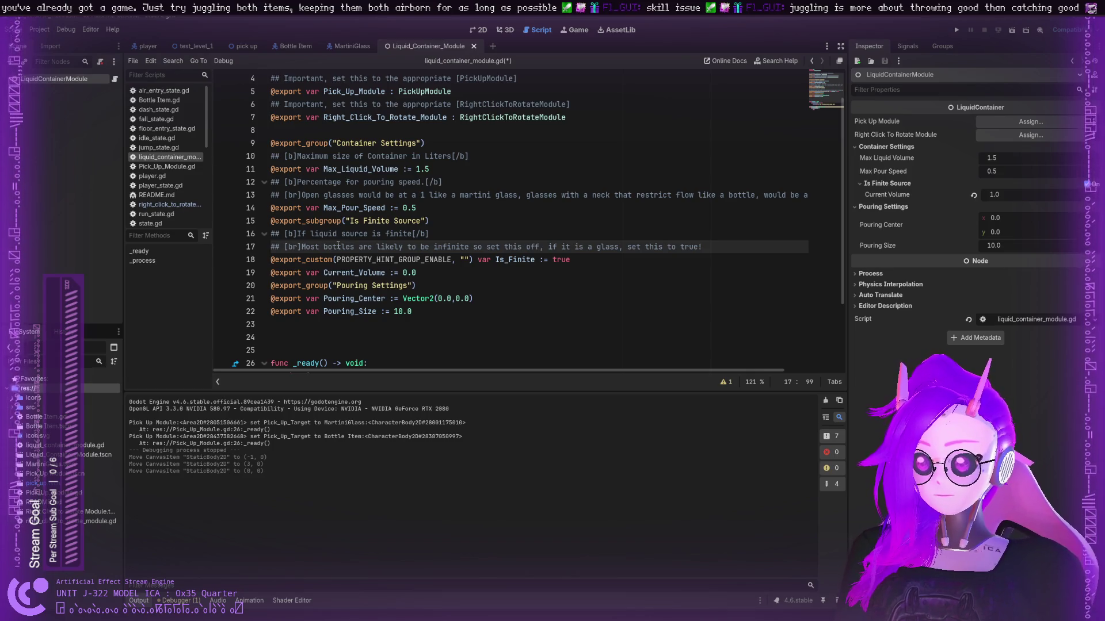
left_click(519, 260)
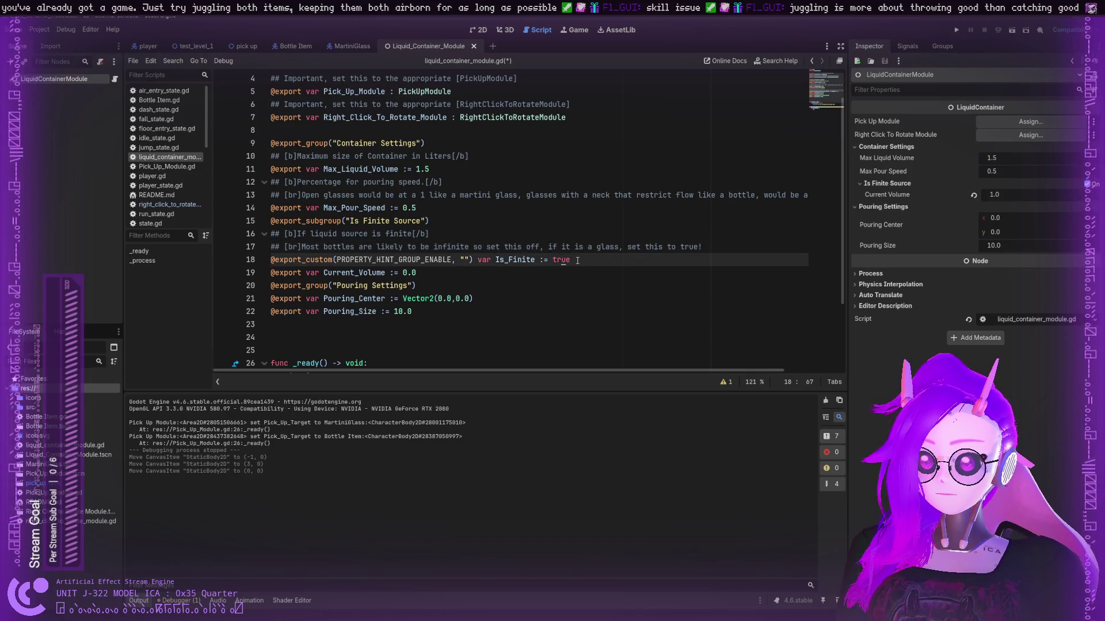
left_click(522, 276)
left_click(428, 286)
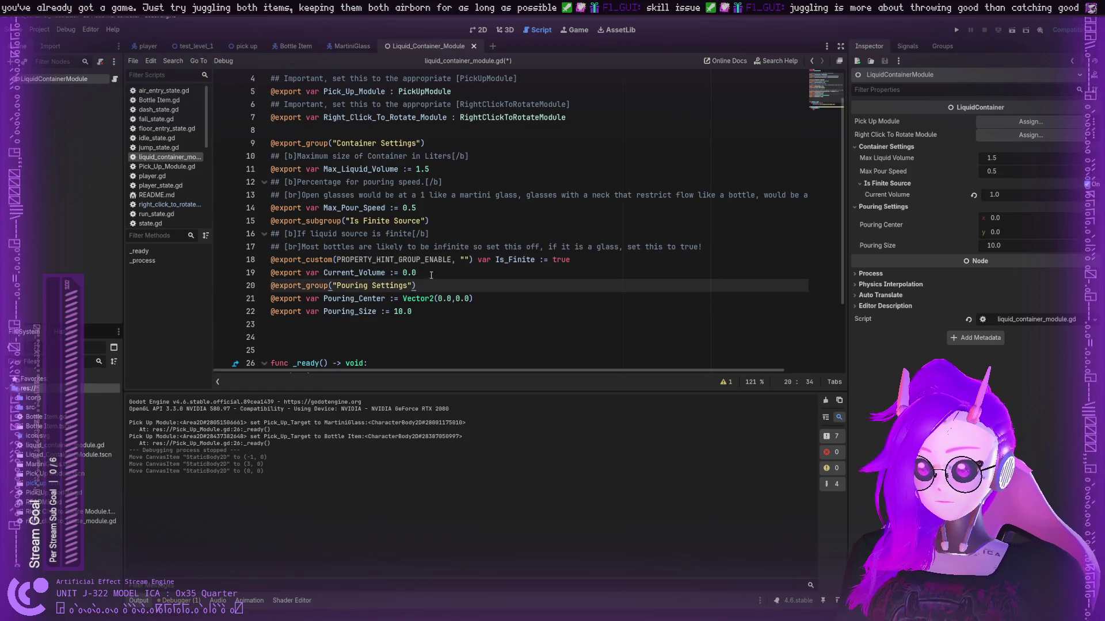
left_click(428, 274)
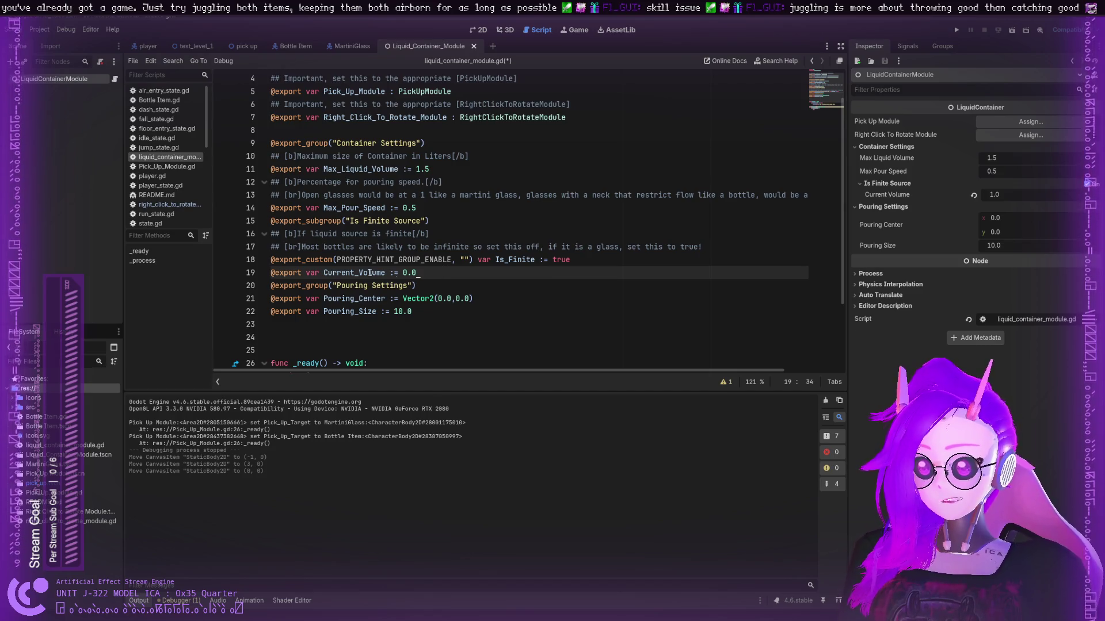
left_click(594, 261)
Step: Add '## [b]Current Volume in Liters[/b]' above Current_Volume and start a second '##' line
key("Return")
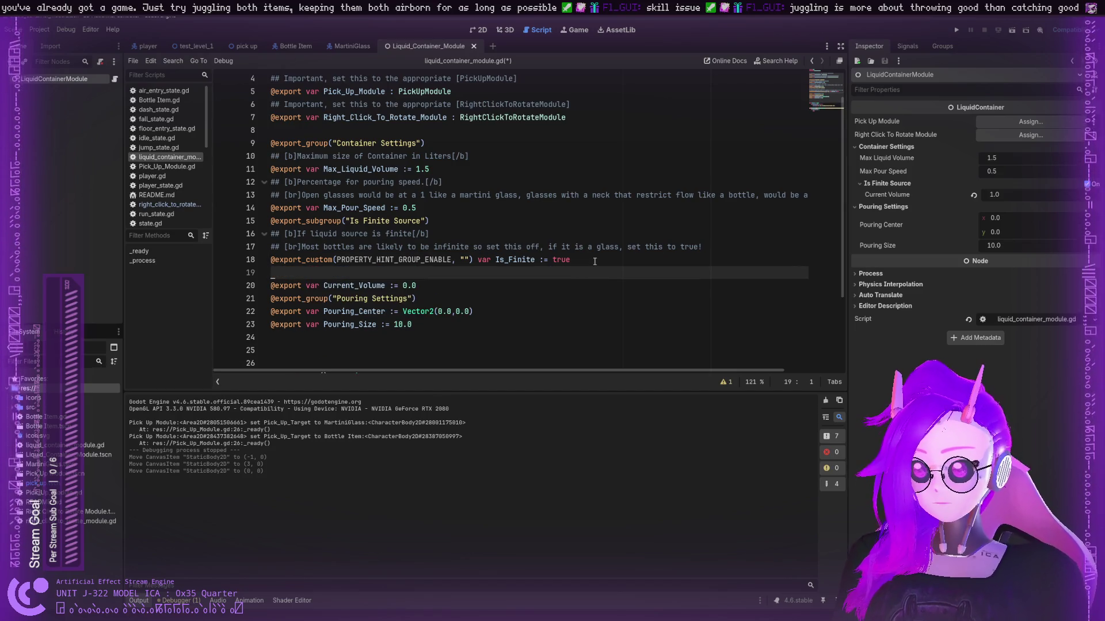
type("#$")
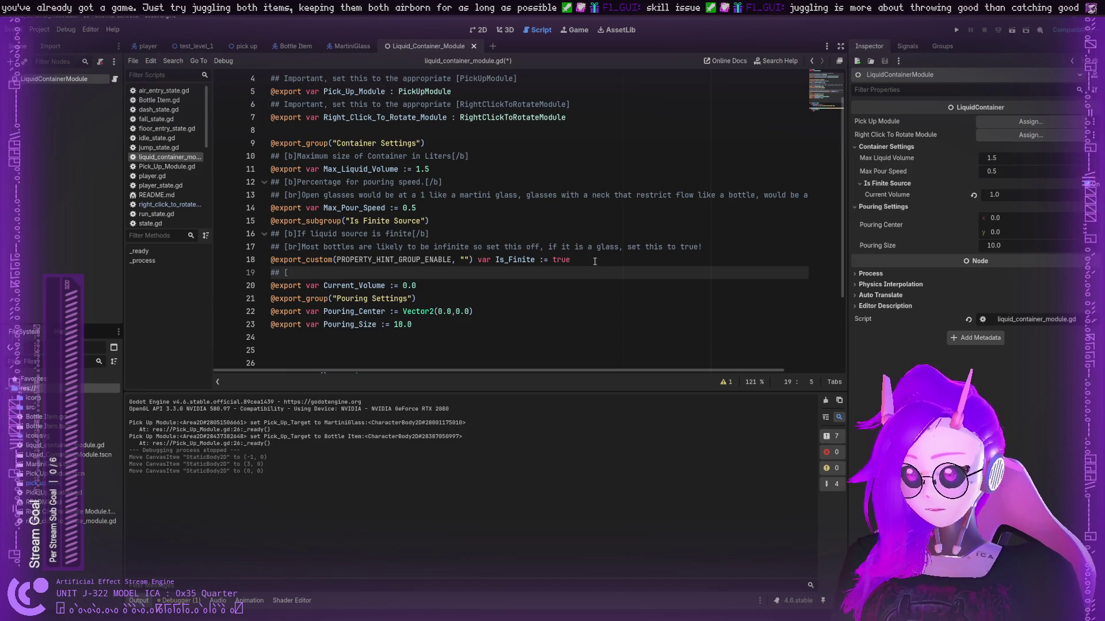
type("b]Curre")
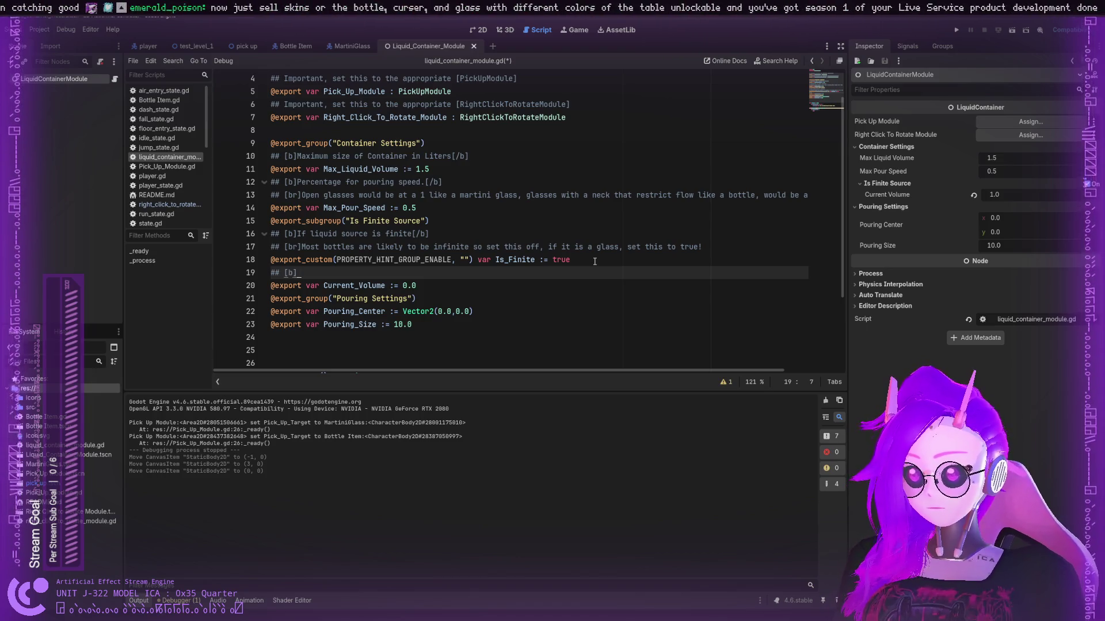
type("ntC")
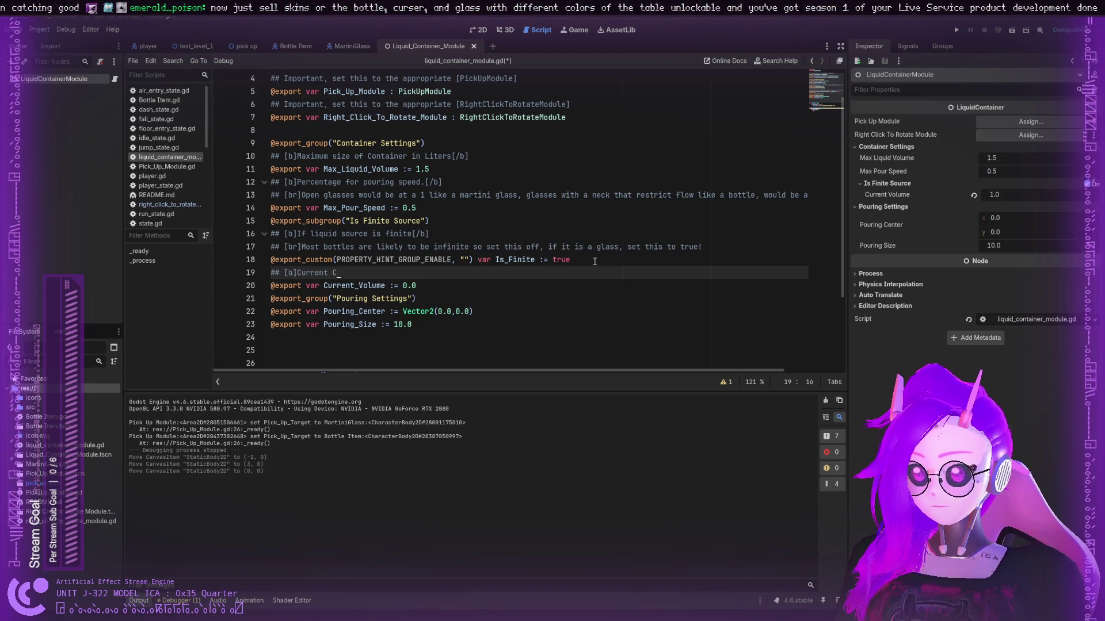
type("Volume ")
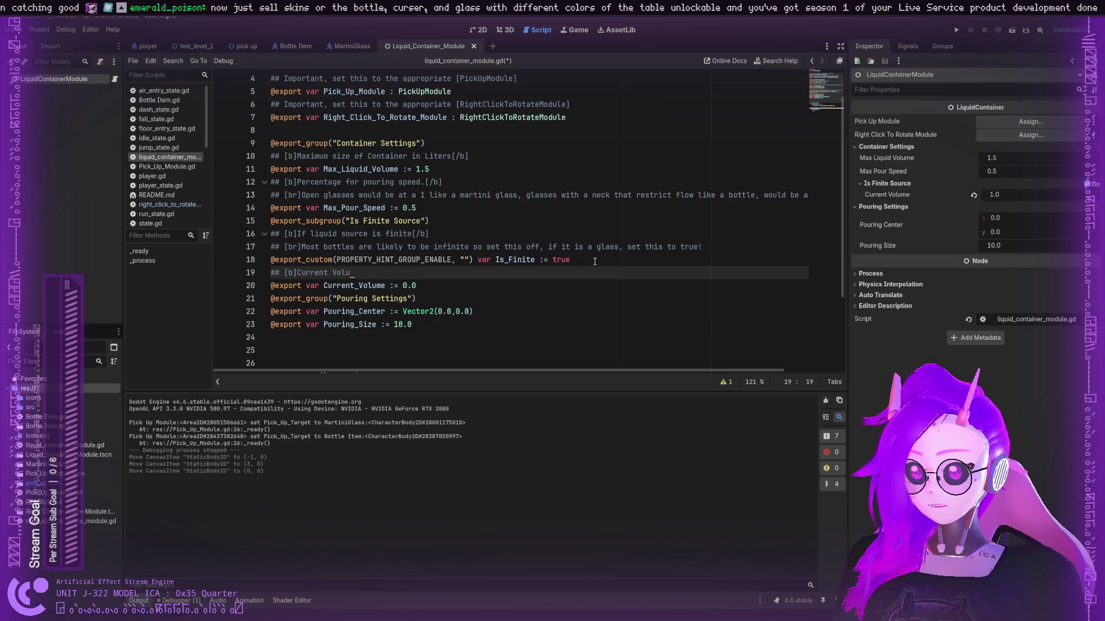
type("in Liters[")
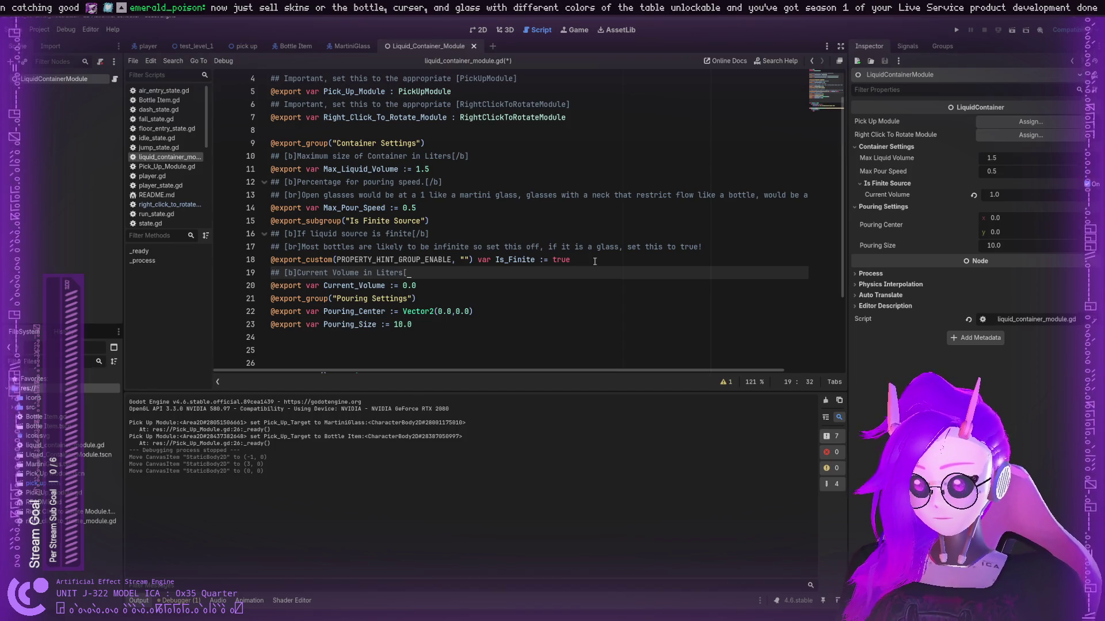
type("b")
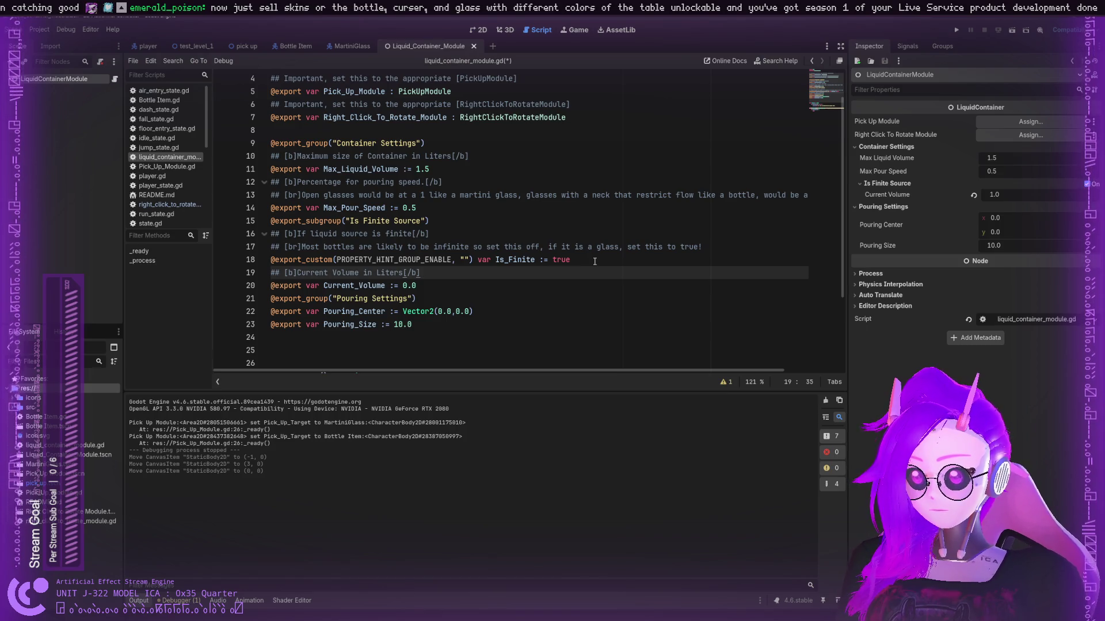
key("Return")
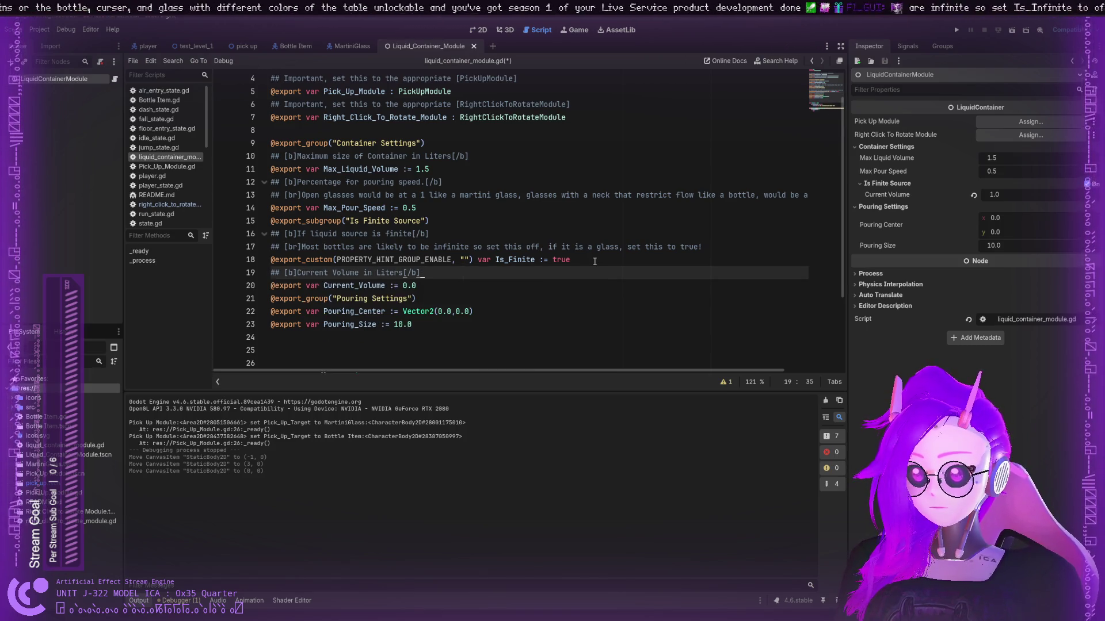
type("## [")
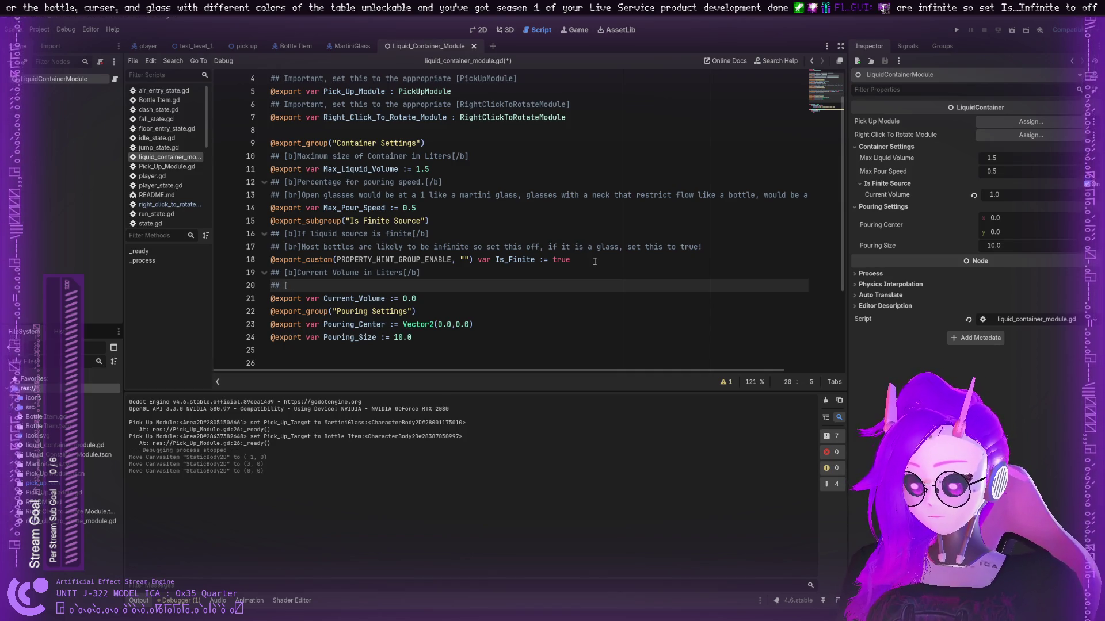
Step: Write '[br]If the container is infinite, this value is overriden with the Max_Liquid_Volume' on line 20
key("BackSpace")
key("BackSpace")
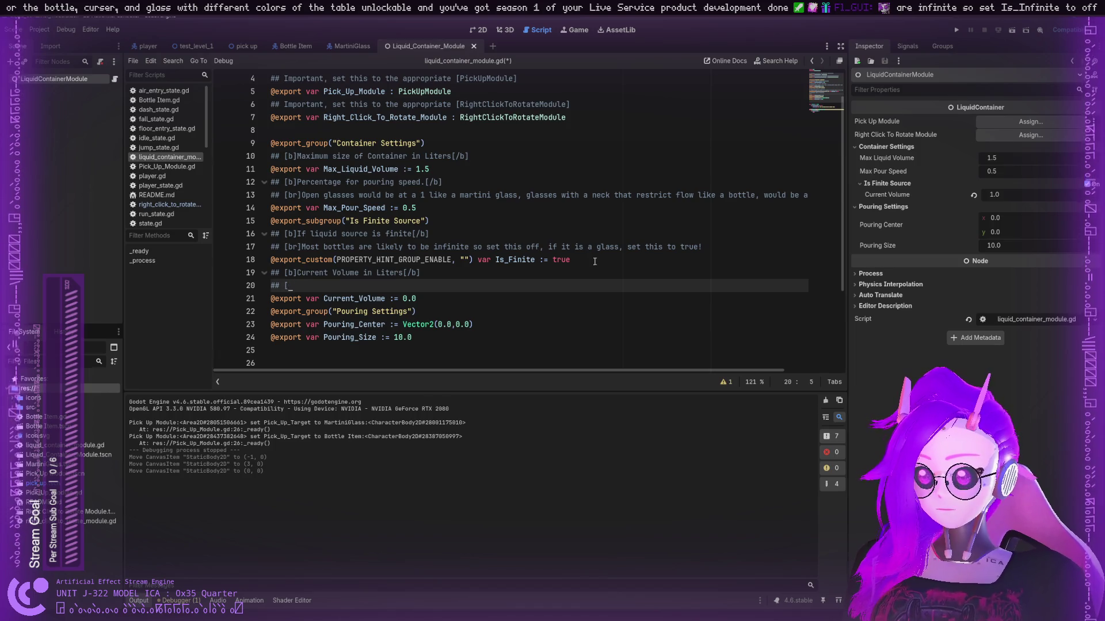
key("BackSpace")
key("BackSpace")
type("if")
key("BackSpace")
key("BackSpace")
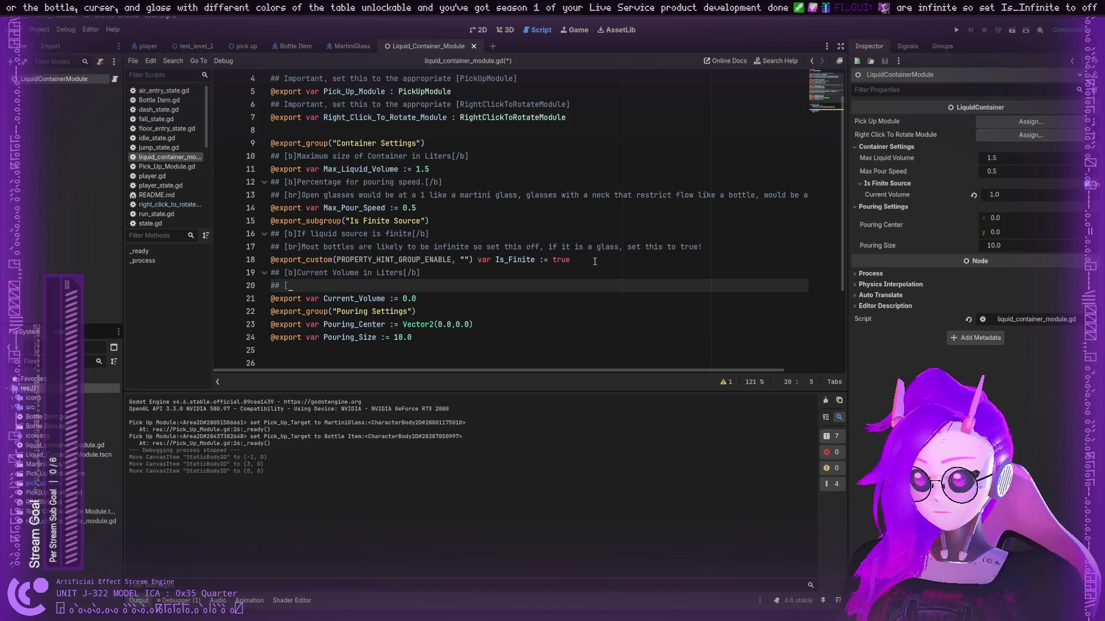
type("br]")
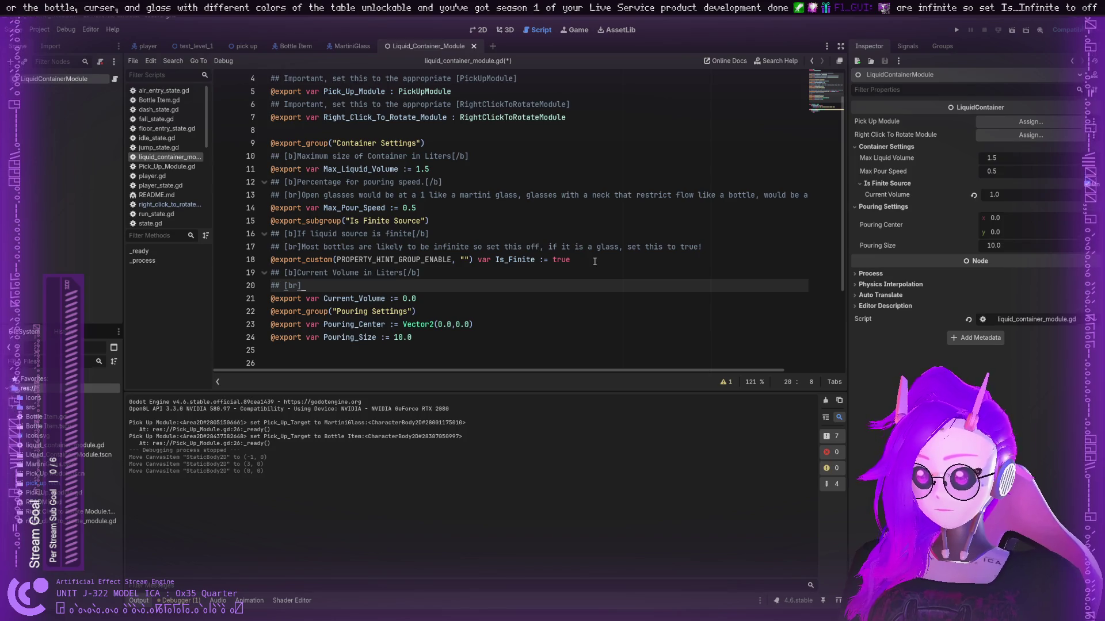
type("If the contain")
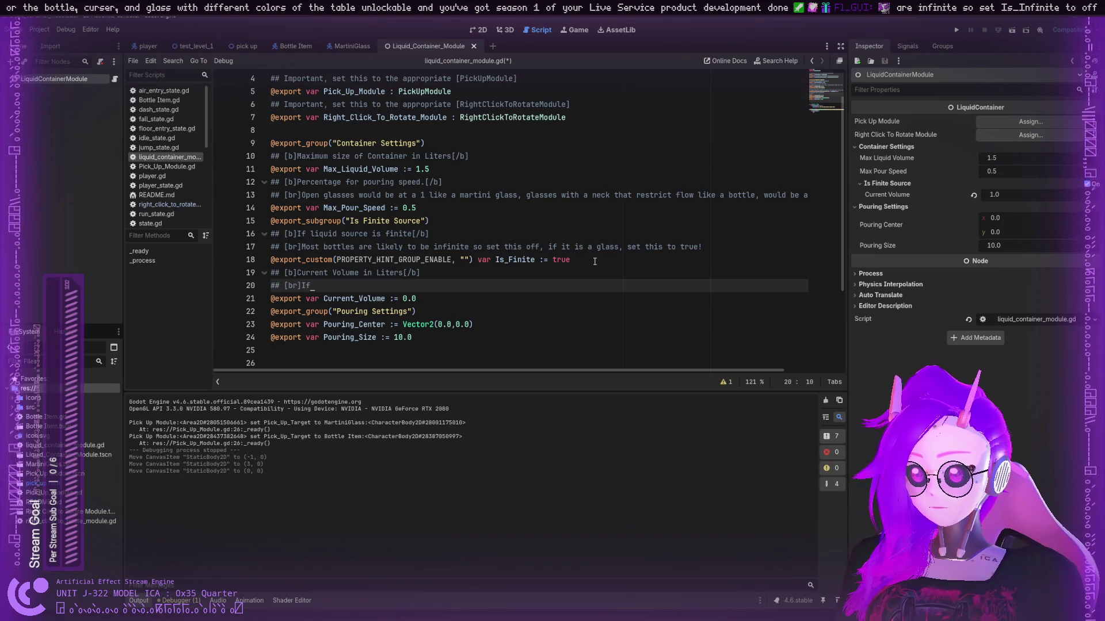
type("ter")
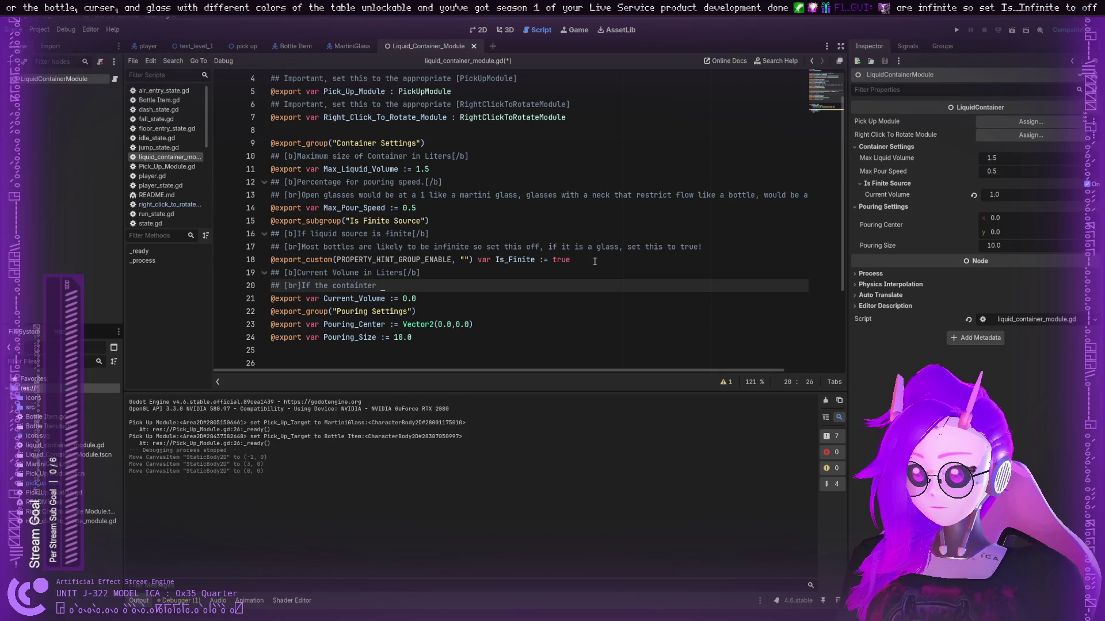
key("BackSpace")
key("BackSpace")
key("BackSpace")
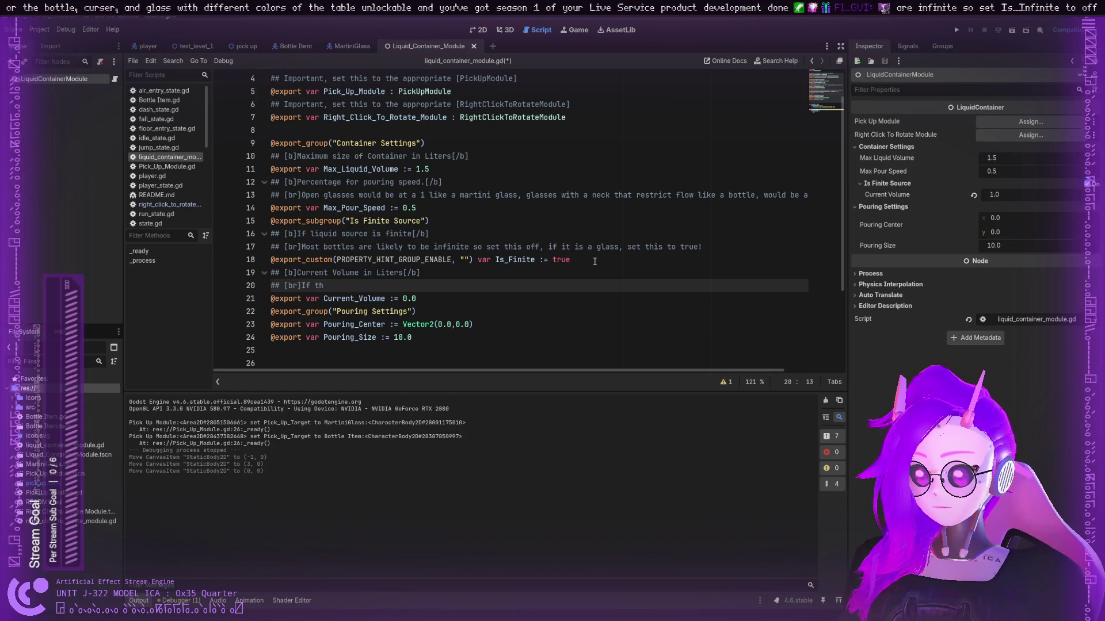
type("conta")
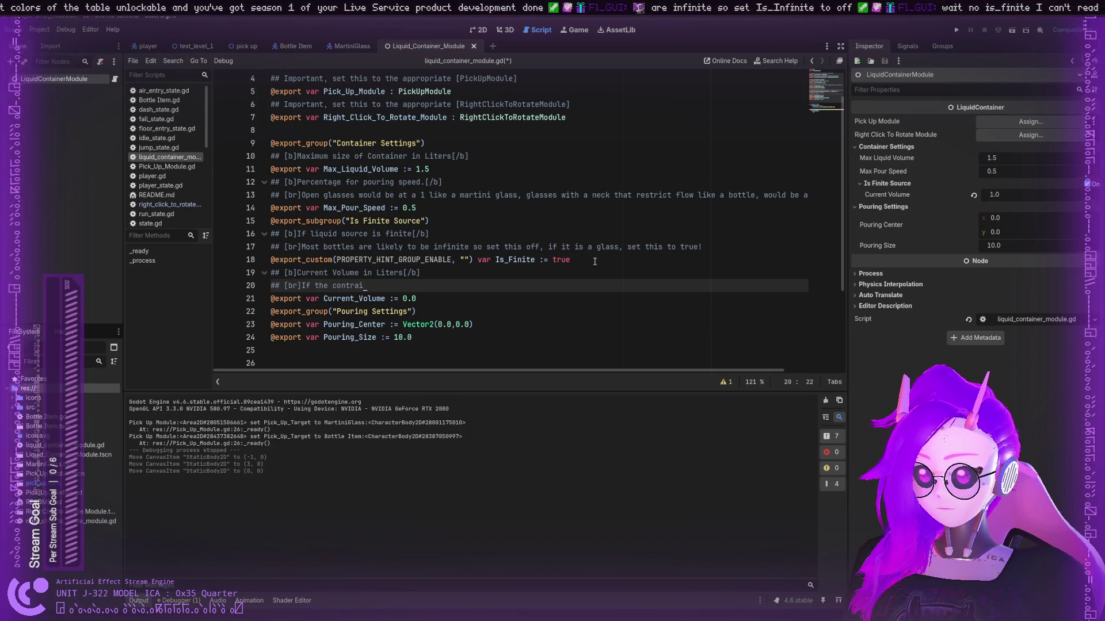
type("iner is ")
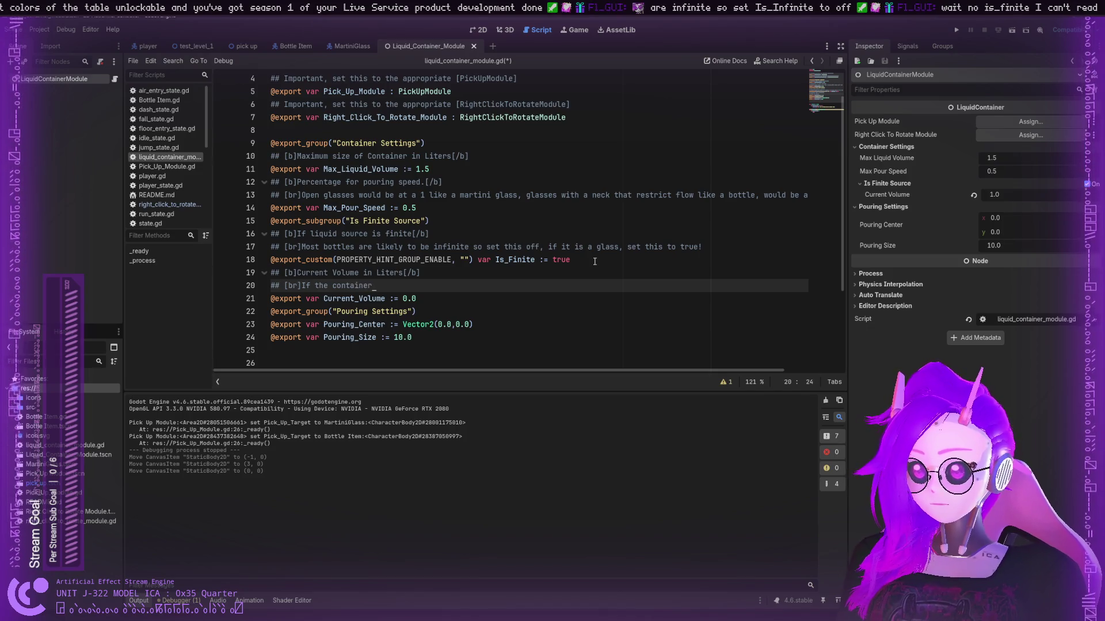
type("infi")
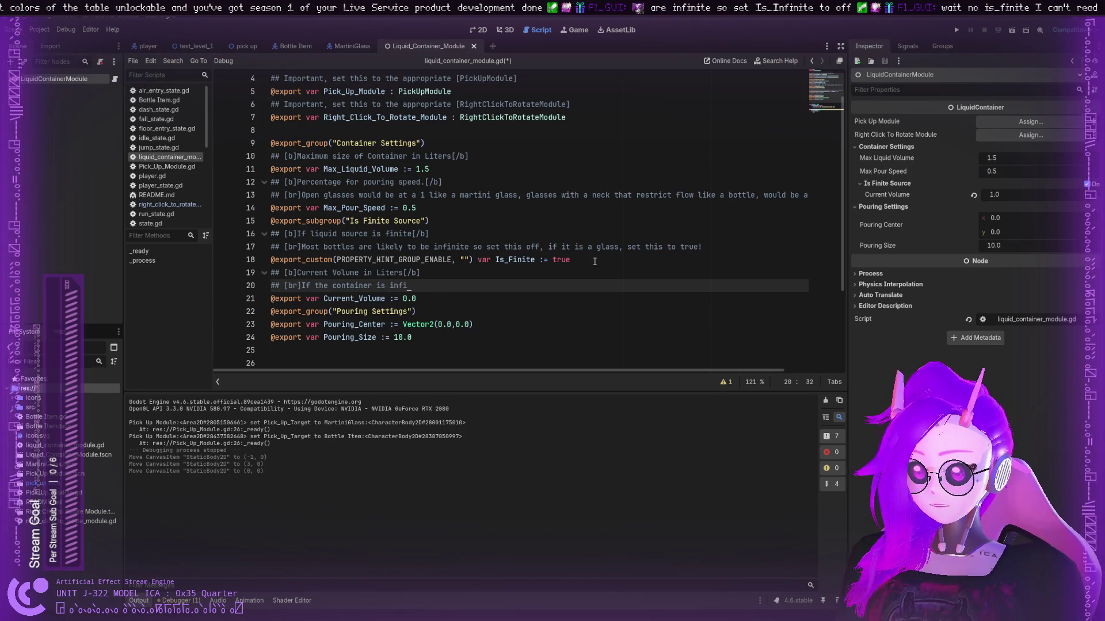
type("nite, ")
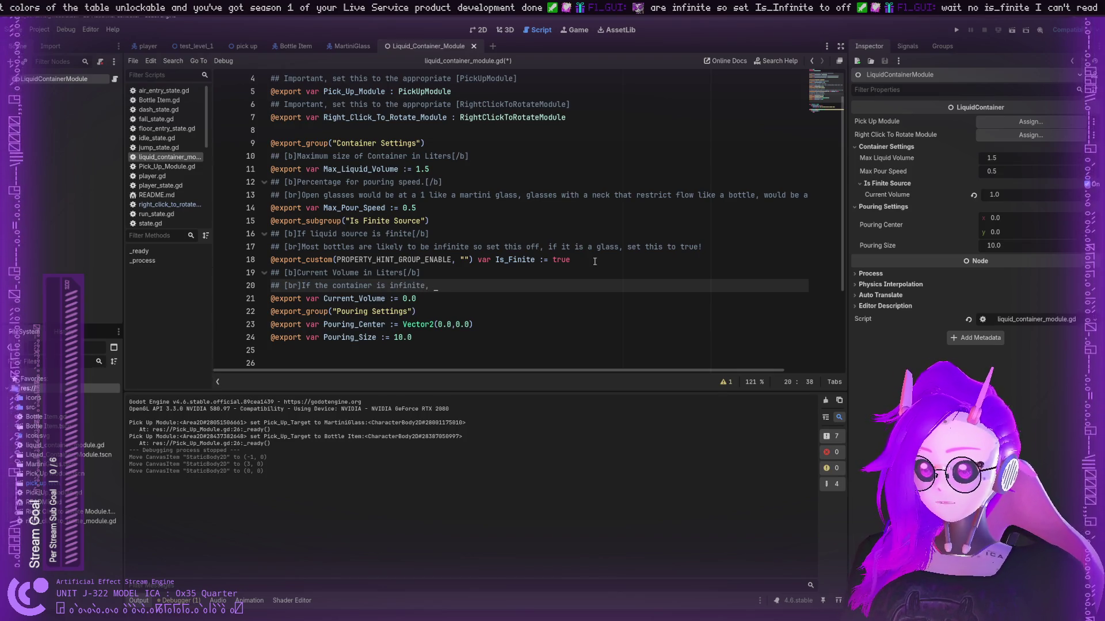
type("this value is overr")
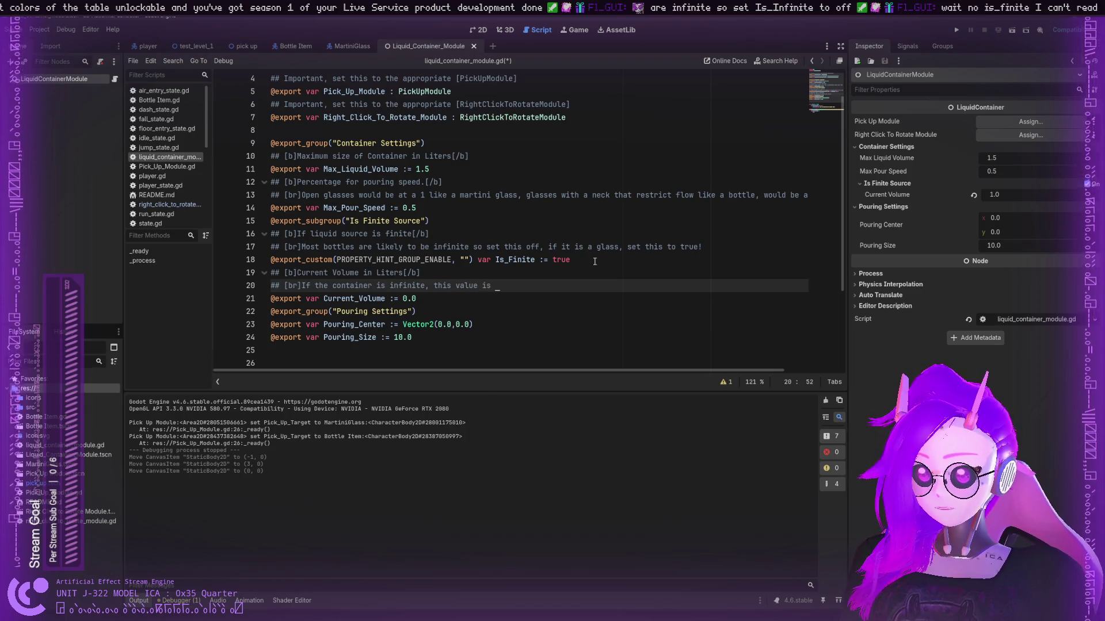
type("iden ")
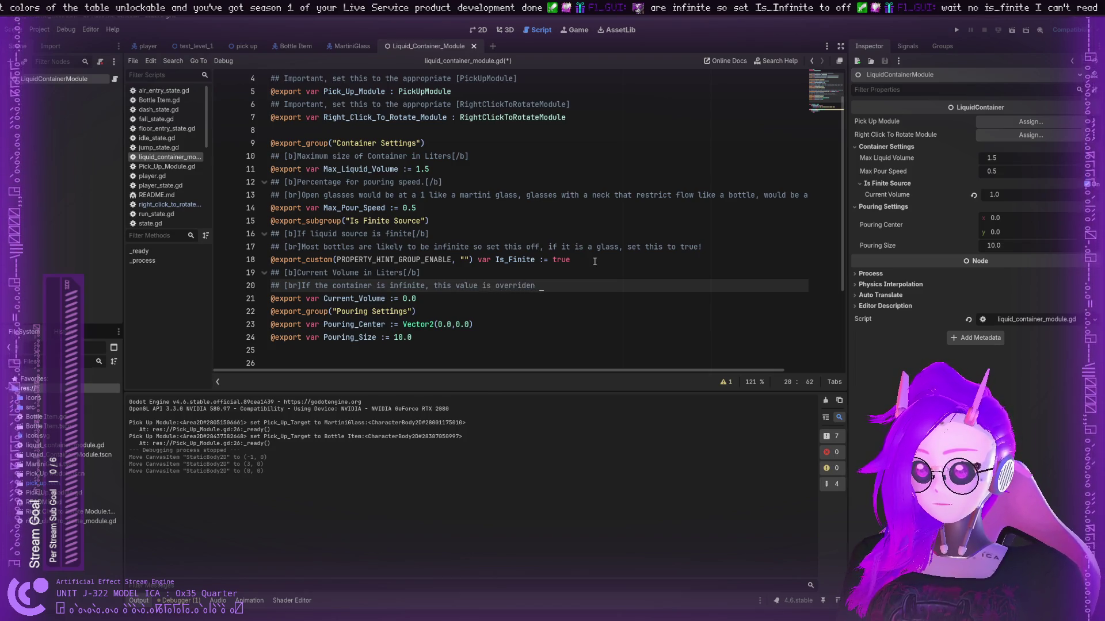
type("with the Max_L")
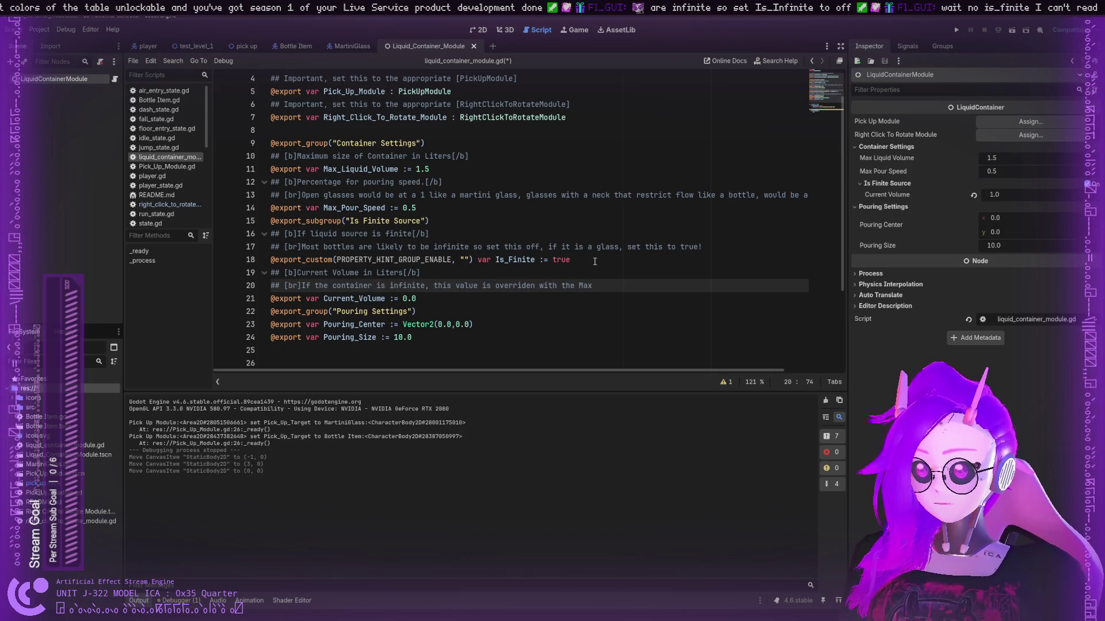
type("iqui")
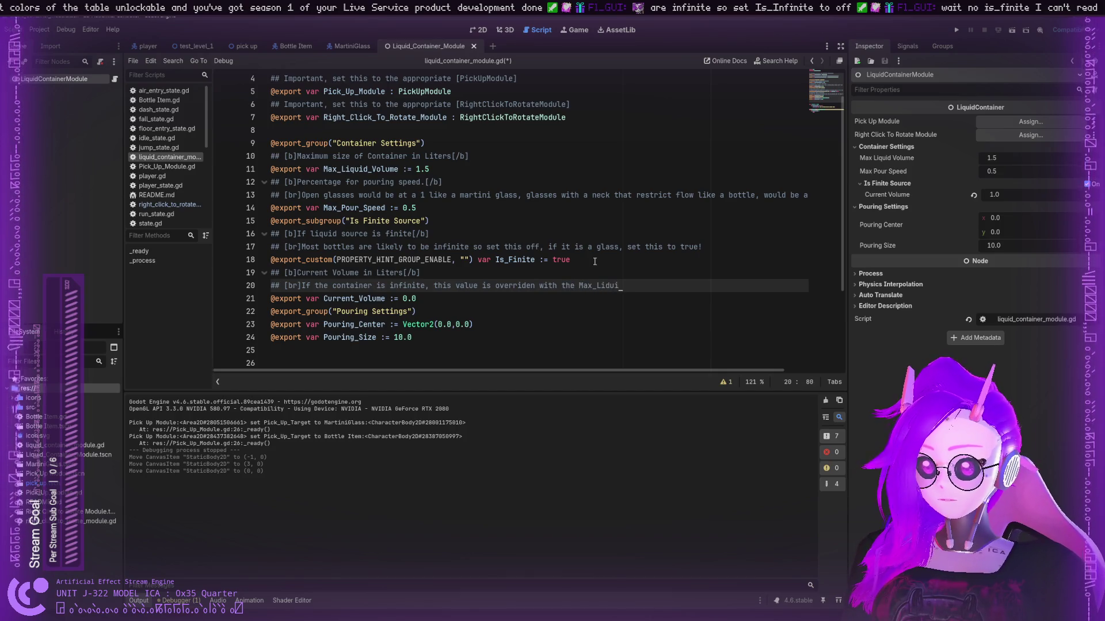
type("d_V")
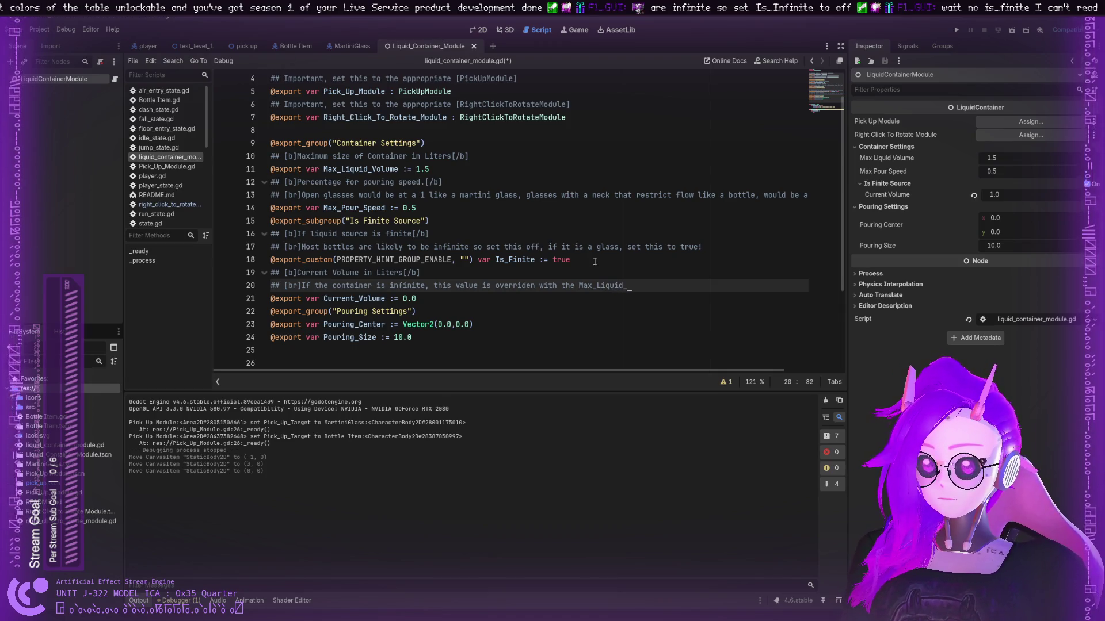
type("olume")
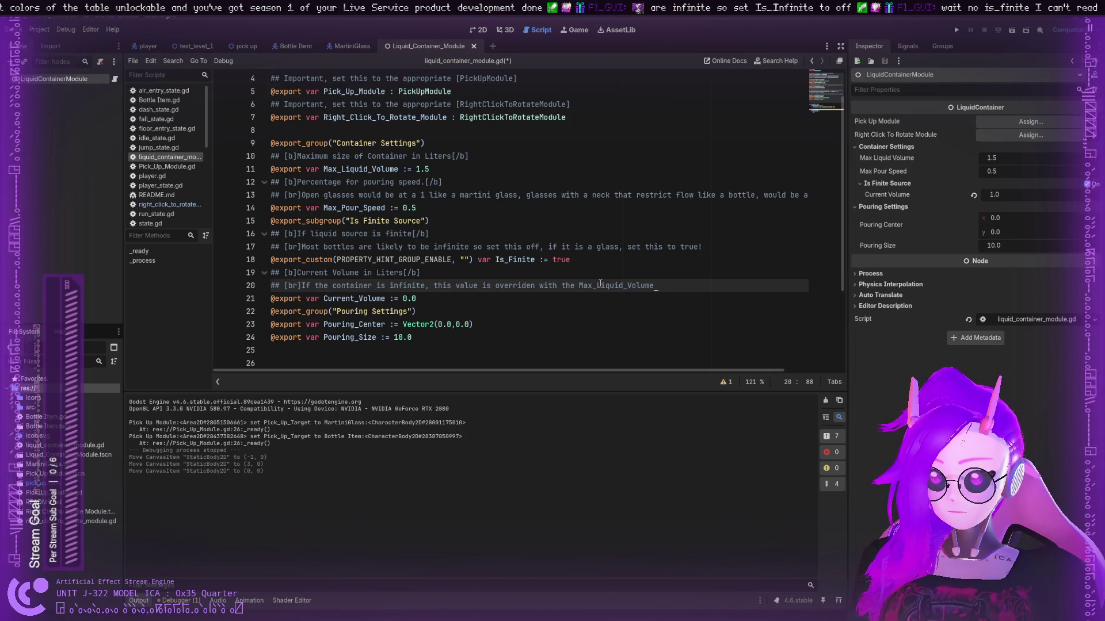
Step: Turn Max_Liquid_Volume into a '[member Max_Liquid_Volume]' reference and save the script
double_click(600, 284)
left_click(580, 286)
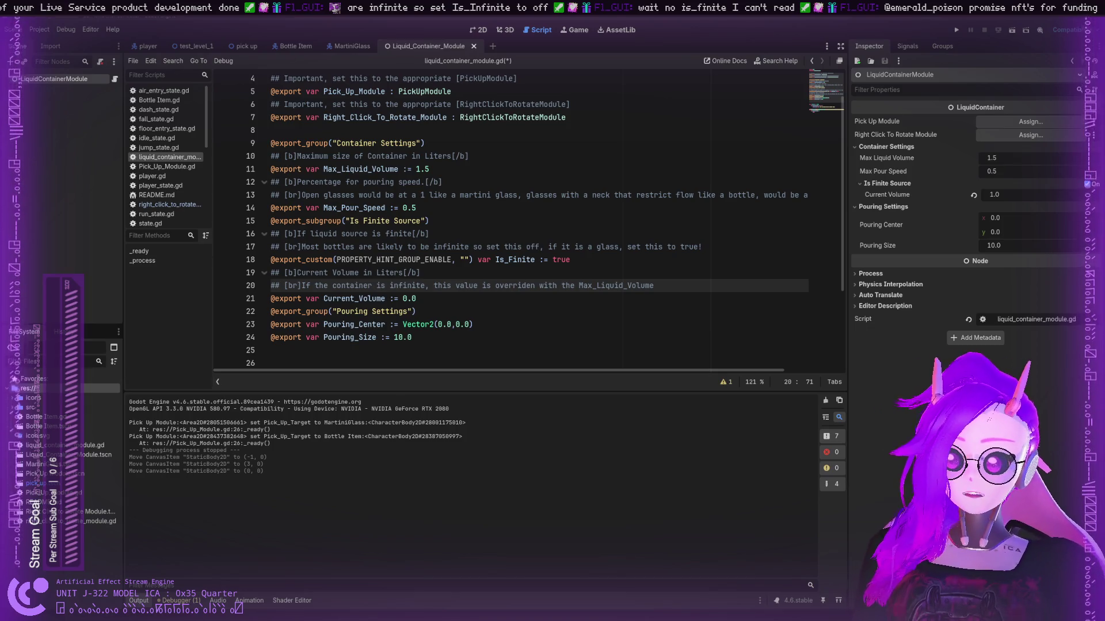
left_click(573, 247)
left_click(619, 286)
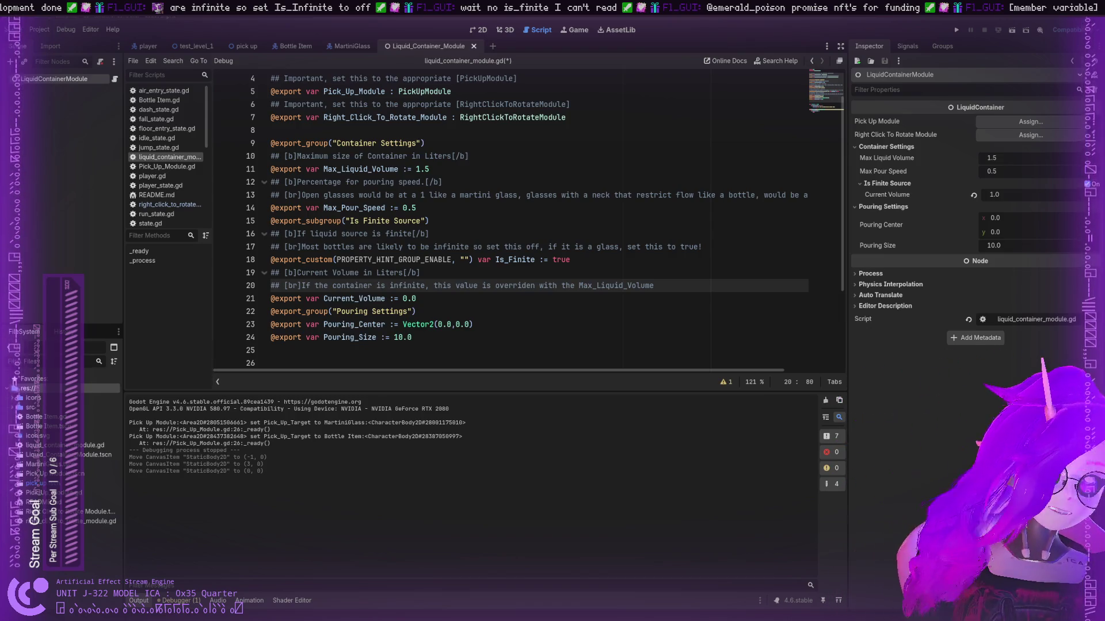
left_click(354, 246)
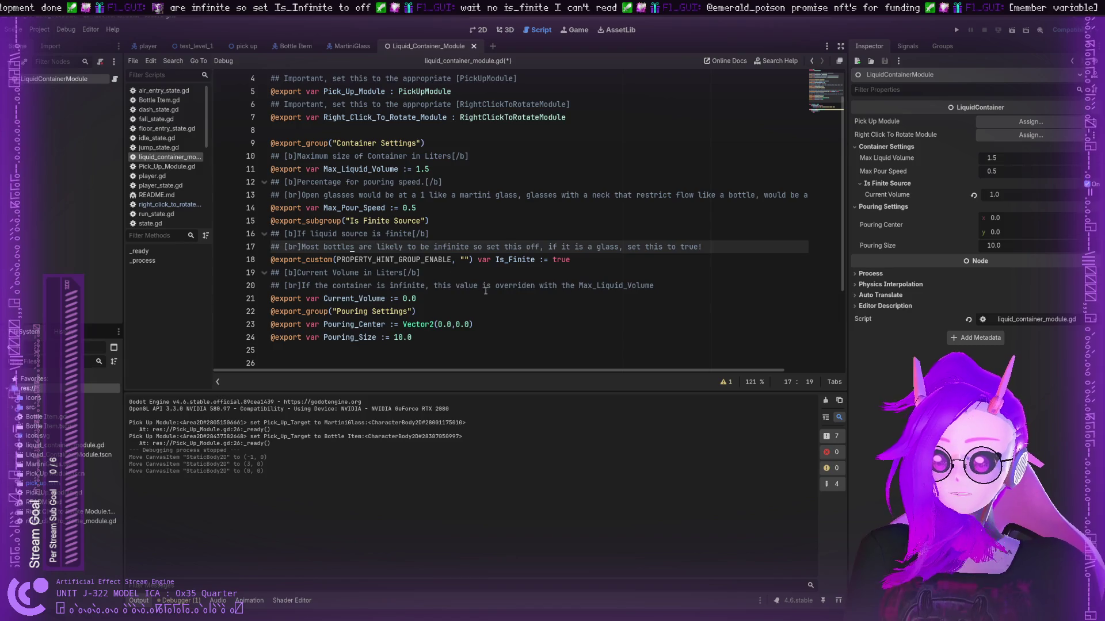
left_click(580, 285)
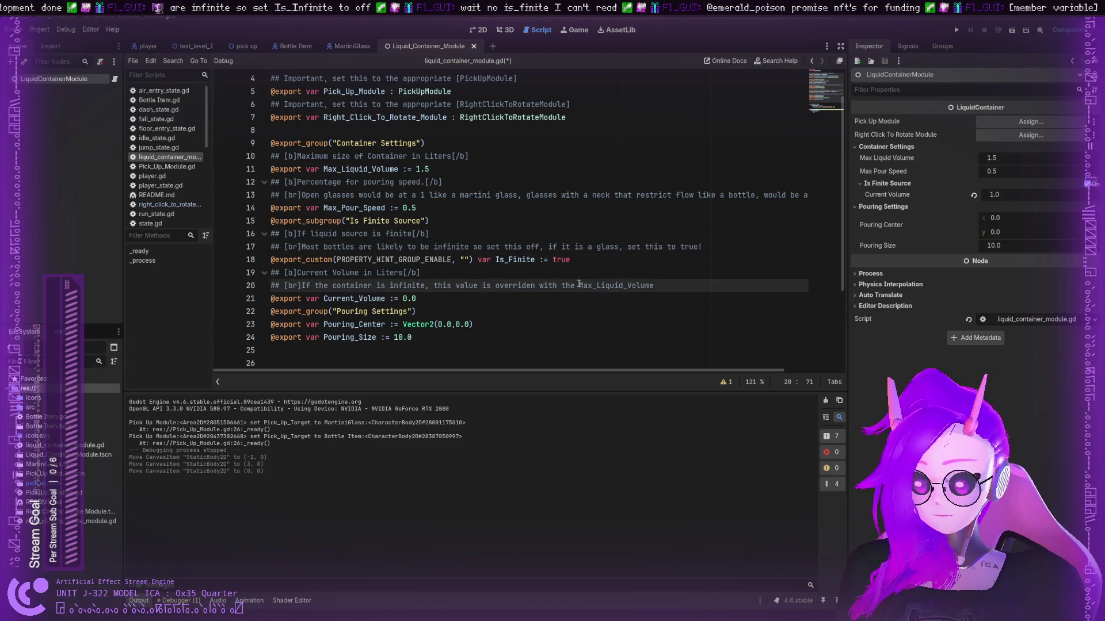
key("Delete")
key("Delete")
key("Delete")
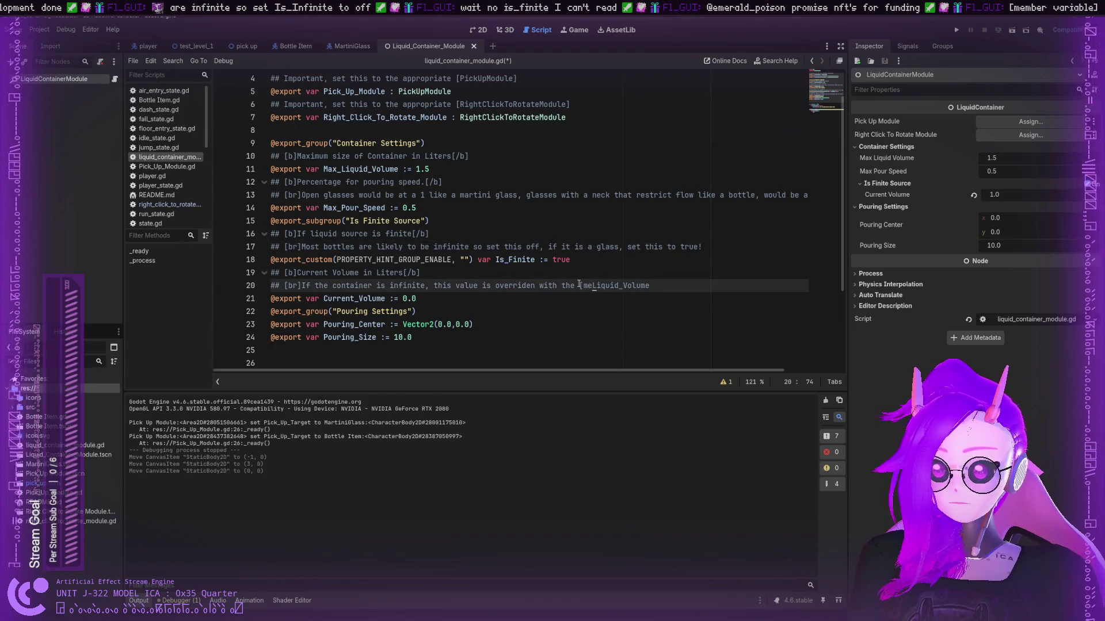
type("[m")
key("ctrl+z")
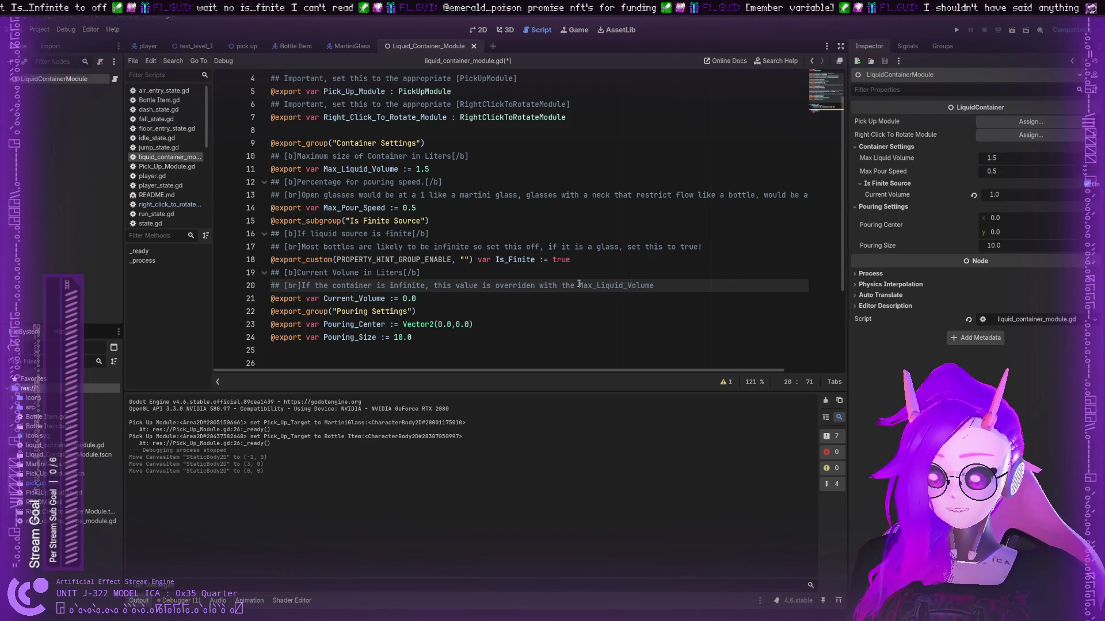
type("[member")
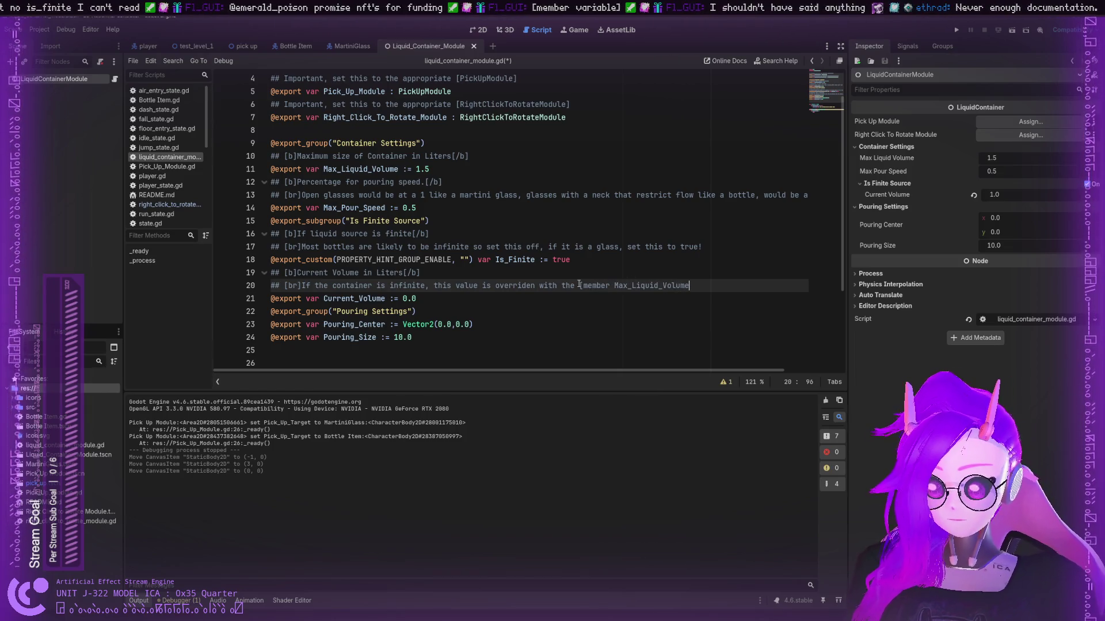
type(" ]")
key("ctrl+s")
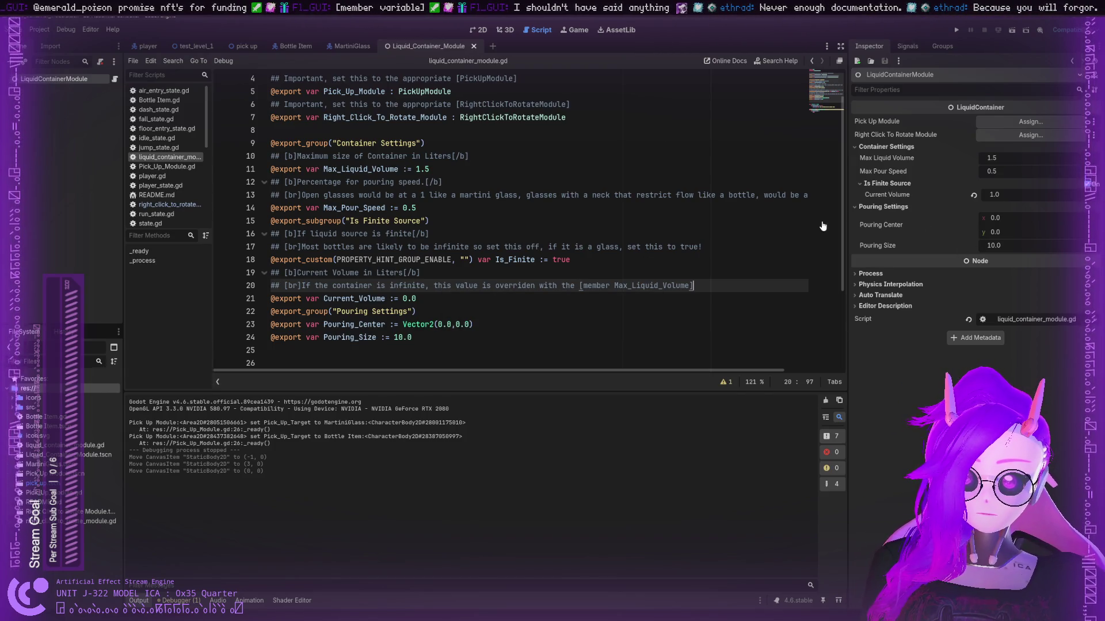
Step: Review the generated LiquidContainer help page, then go back to liquid_container_module.gd
key("alt+Left")
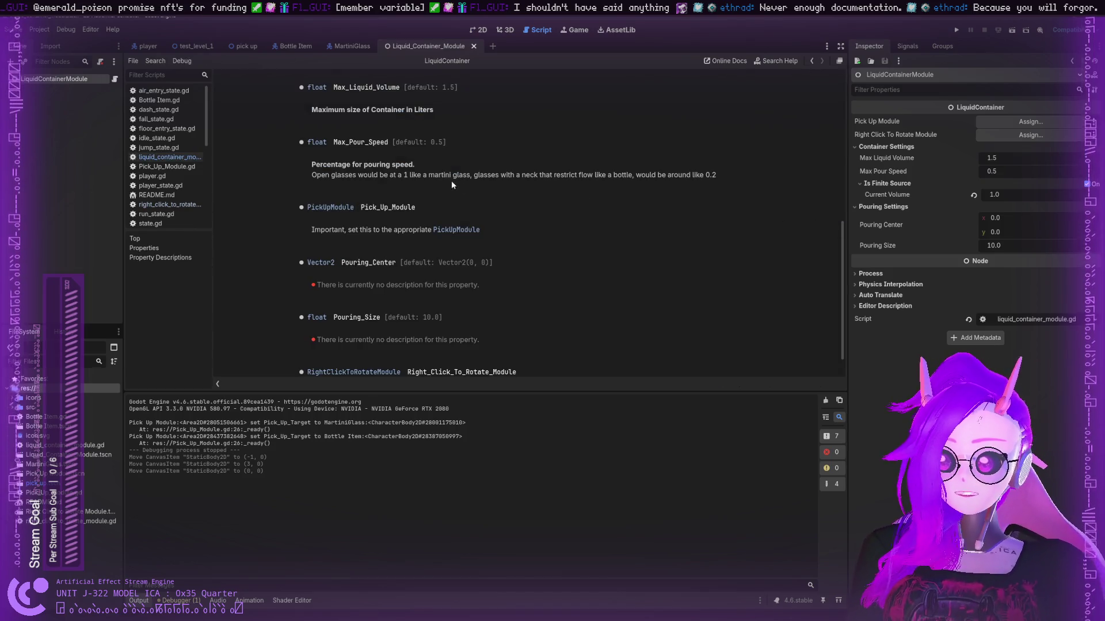
scroll(397, 172, "up", 3)
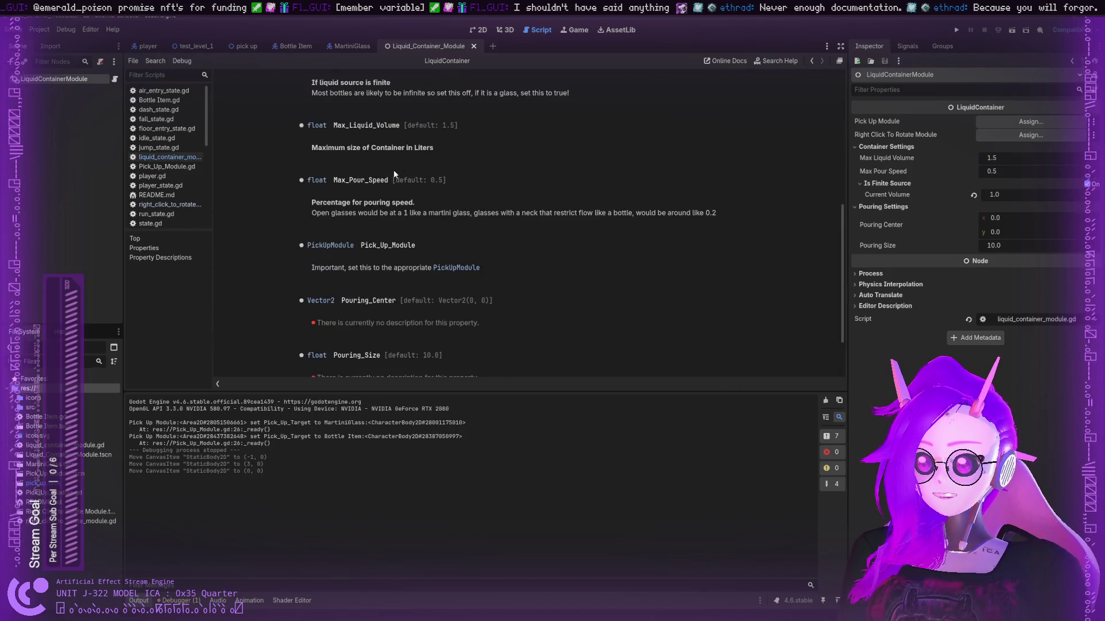
scroll(395, 171, "down", 3)
scroll(395, 174, "up", 2)
scroll(394, 174, "up", 10)
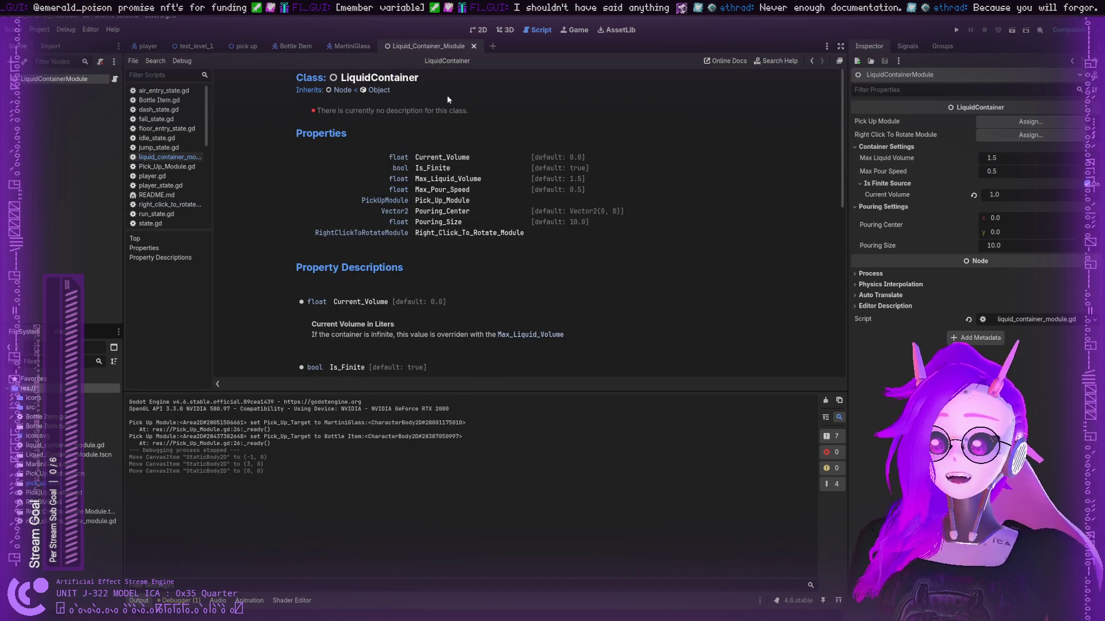
scroll(398, 140, "down", 10)
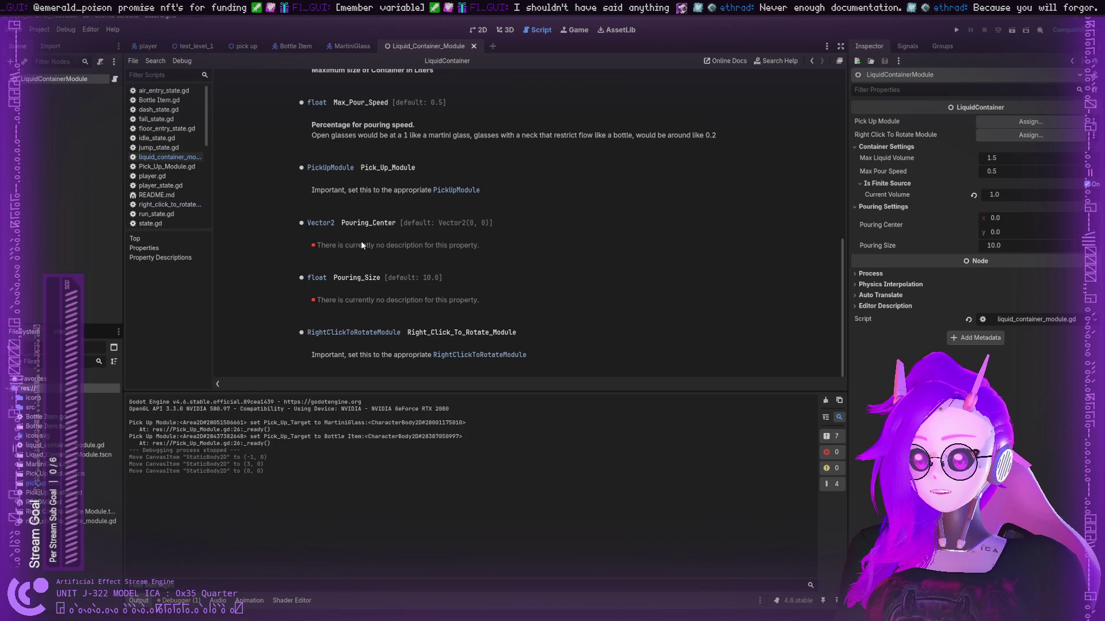
scroll(360, 241, "up", 5)
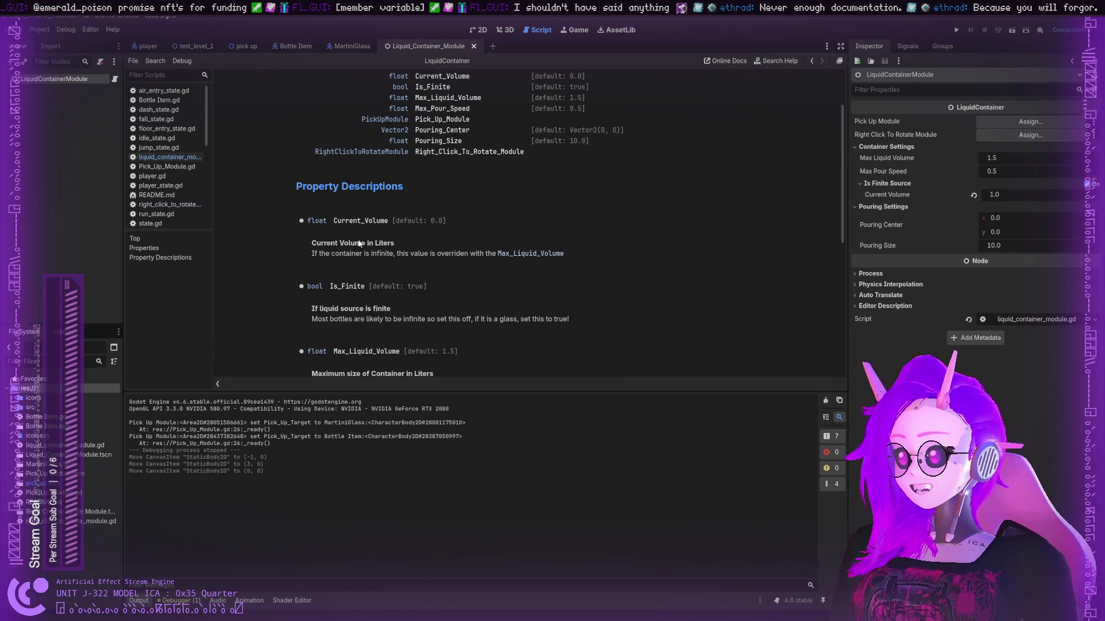
scroll(361, 244, "down", 3)
scroll(359, 241, "up", 3)
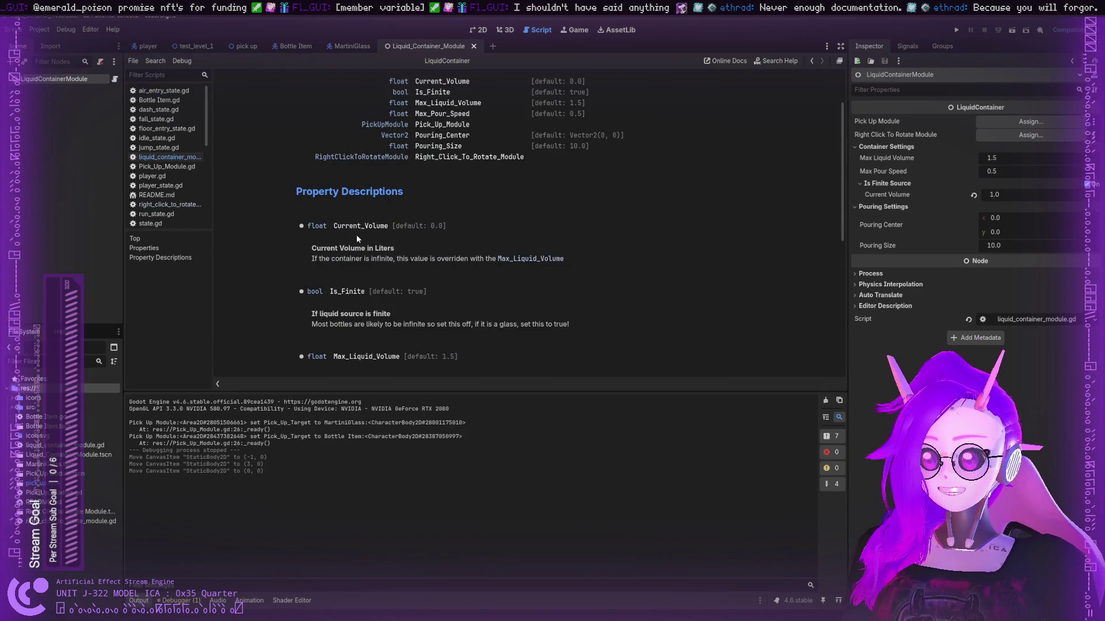
scroll(357, 237, "down", 3)
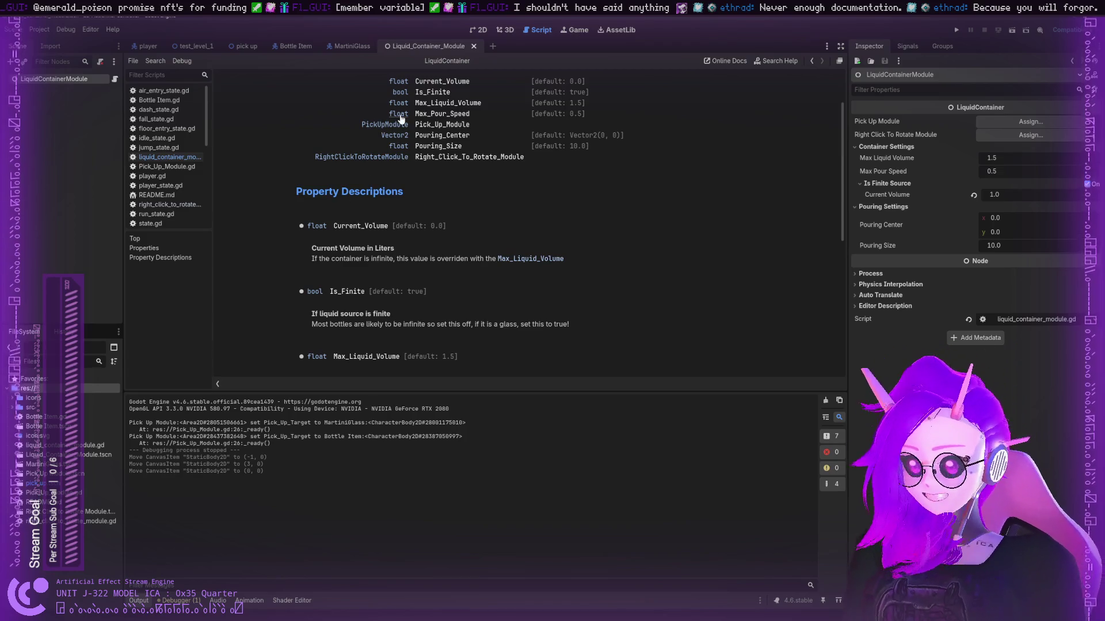
left_click(172, 158)
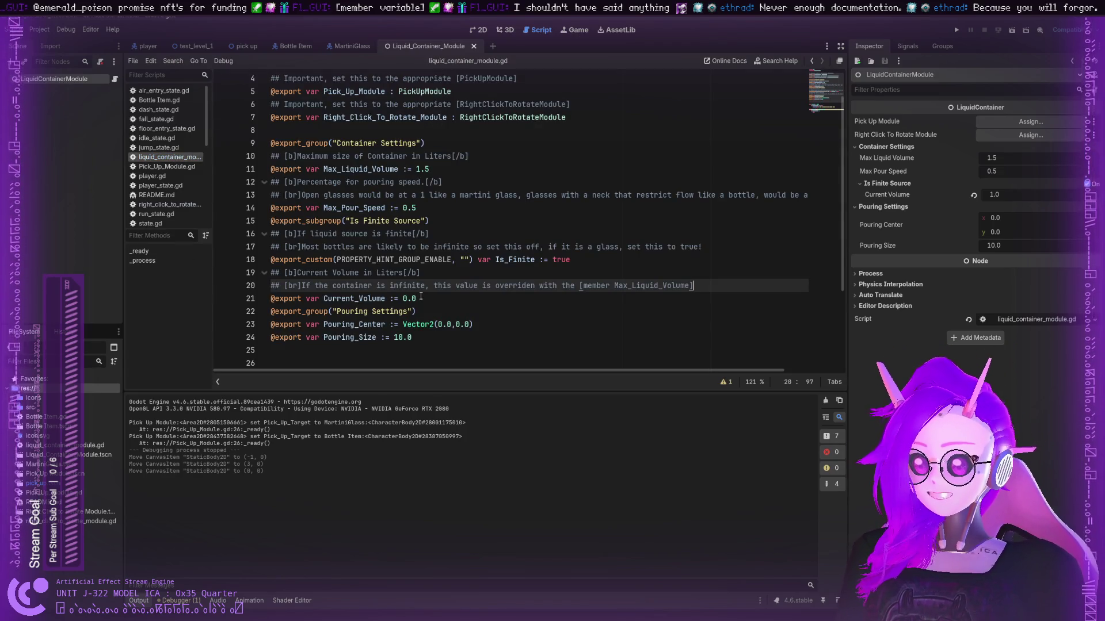
Step: Add '## Position of where the pouring effect will start' above Pouring_Center
left_click(575, 307)
left_click(464, 304)
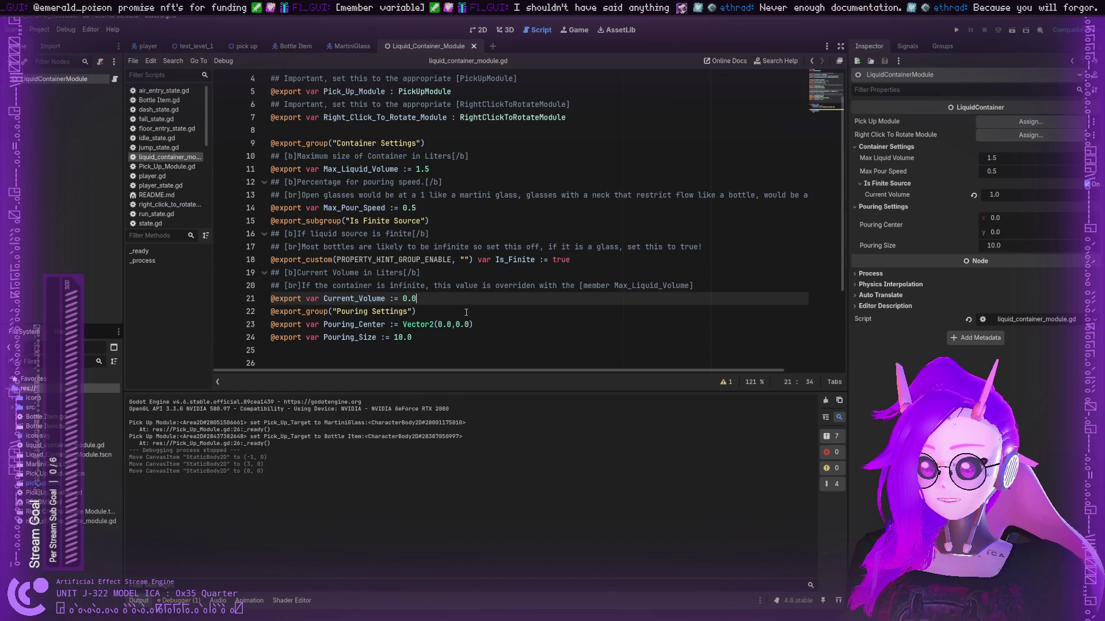
left_click(464, 305)
left_click(465, 304)
left_click(473, 261)
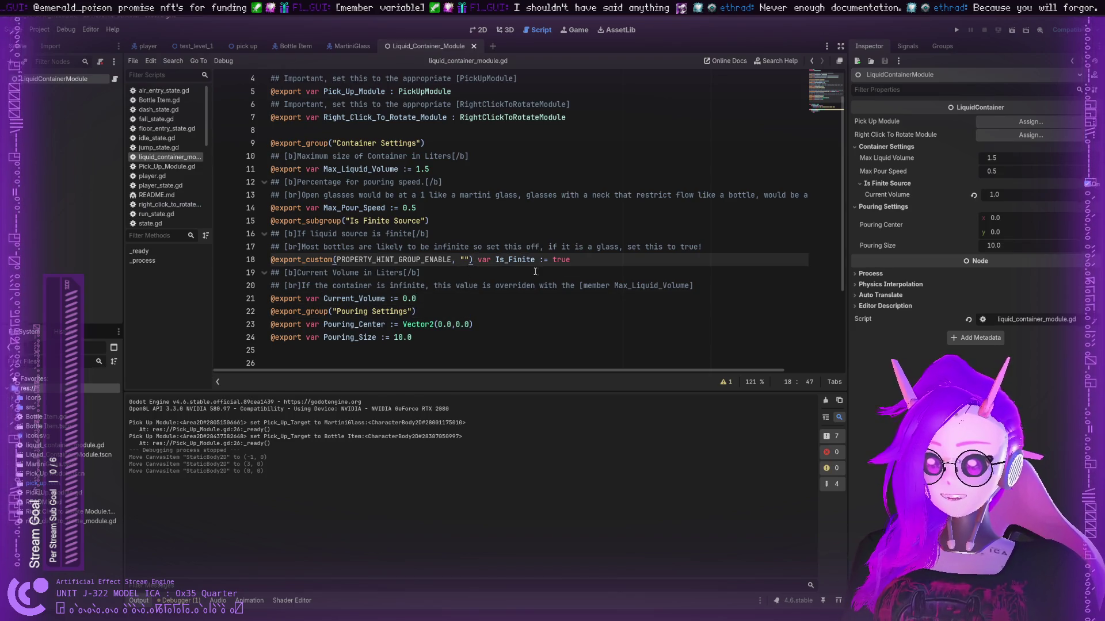
left_click(695, 285)
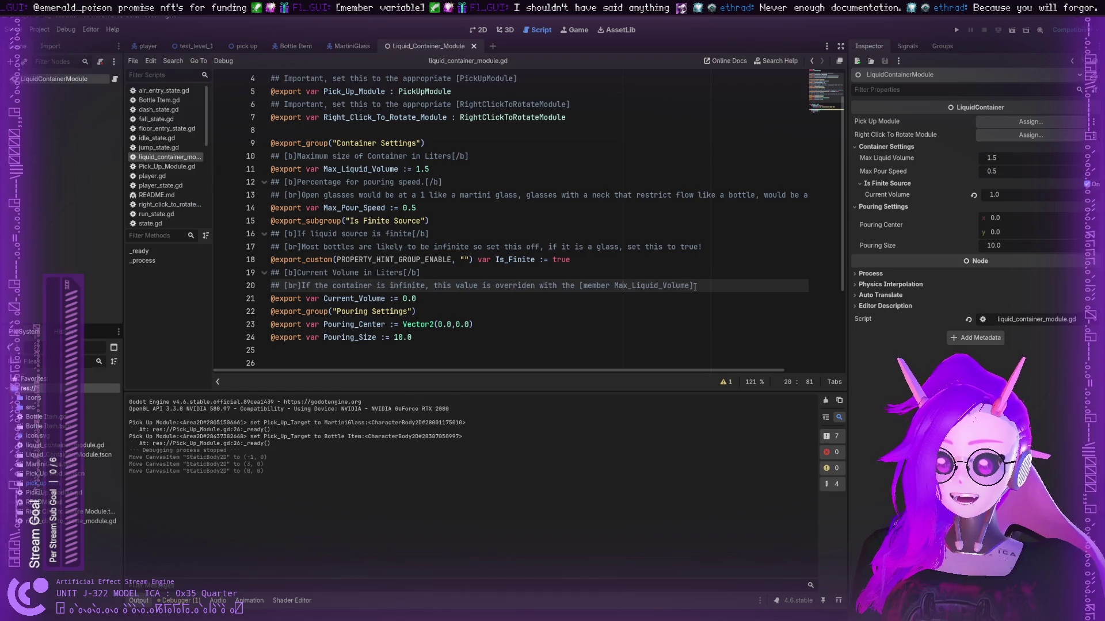
left_click(695, 286)
left_click(459, 311)
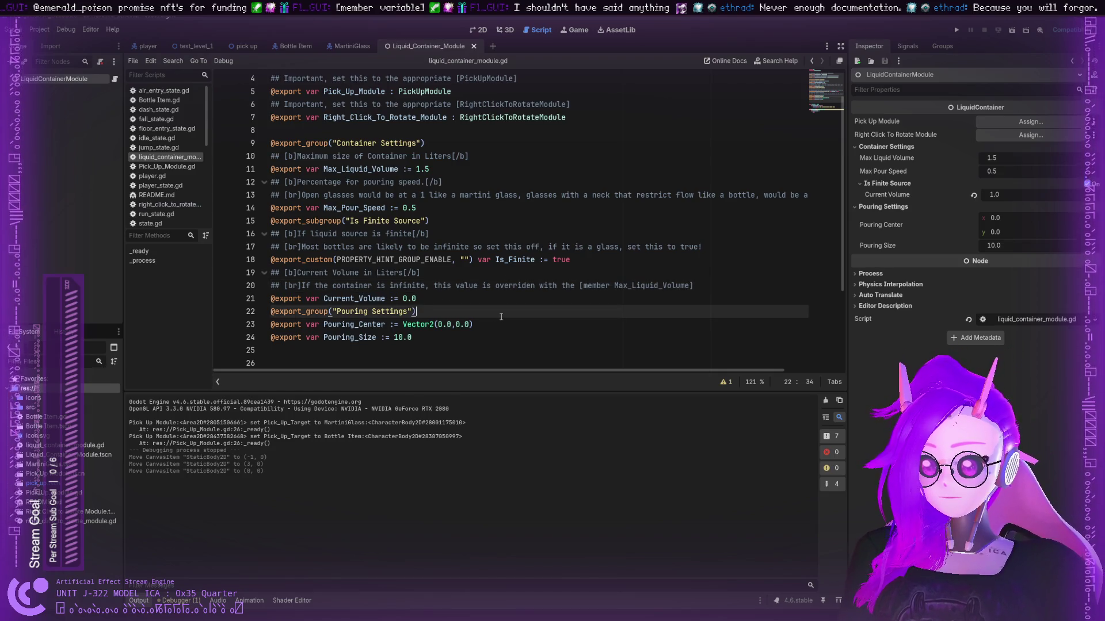
key("Return")
type("## ")
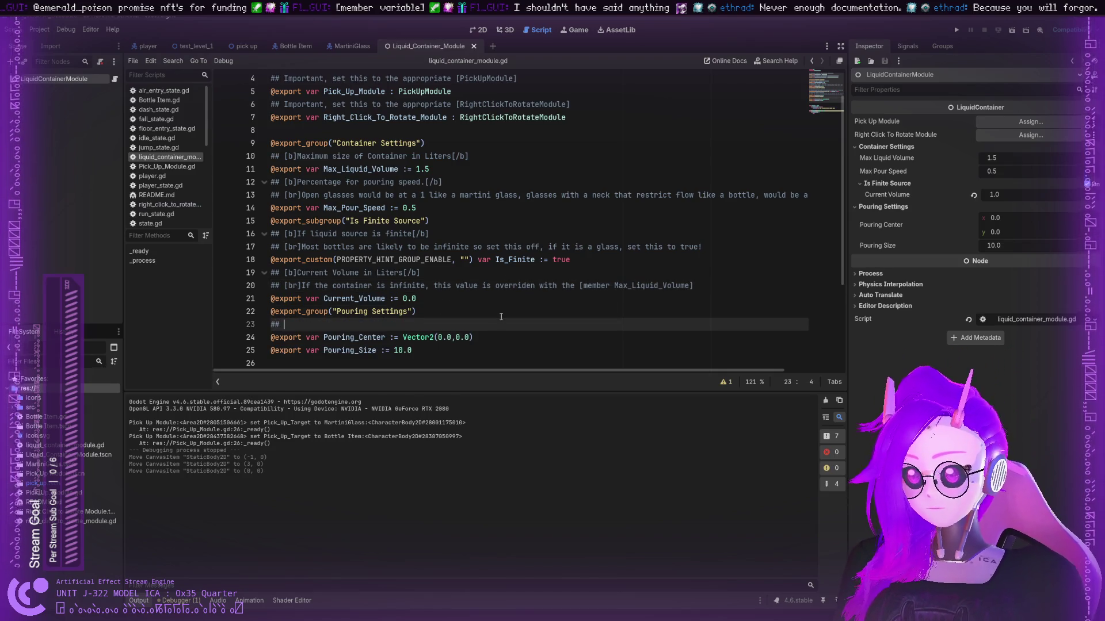
type("Position of ")
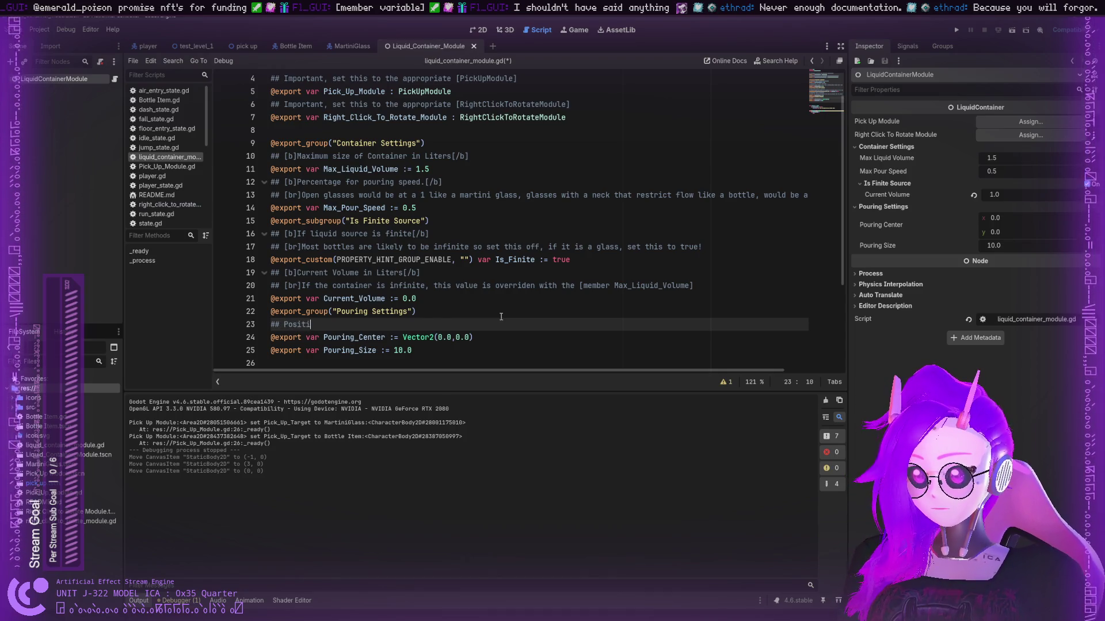
type("where the ")
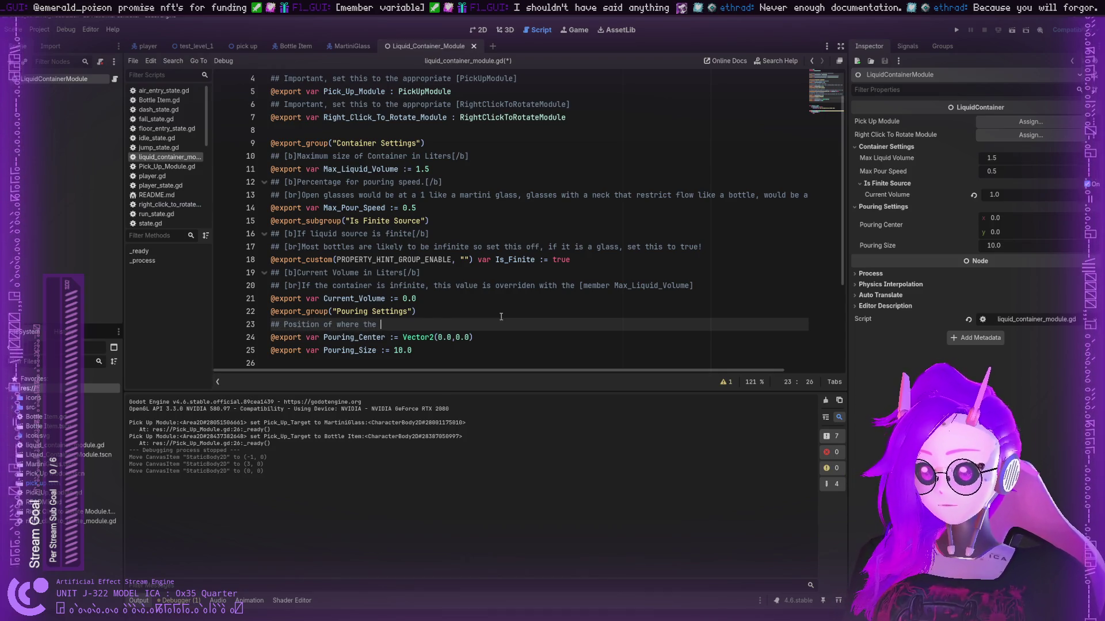
type("pouring")
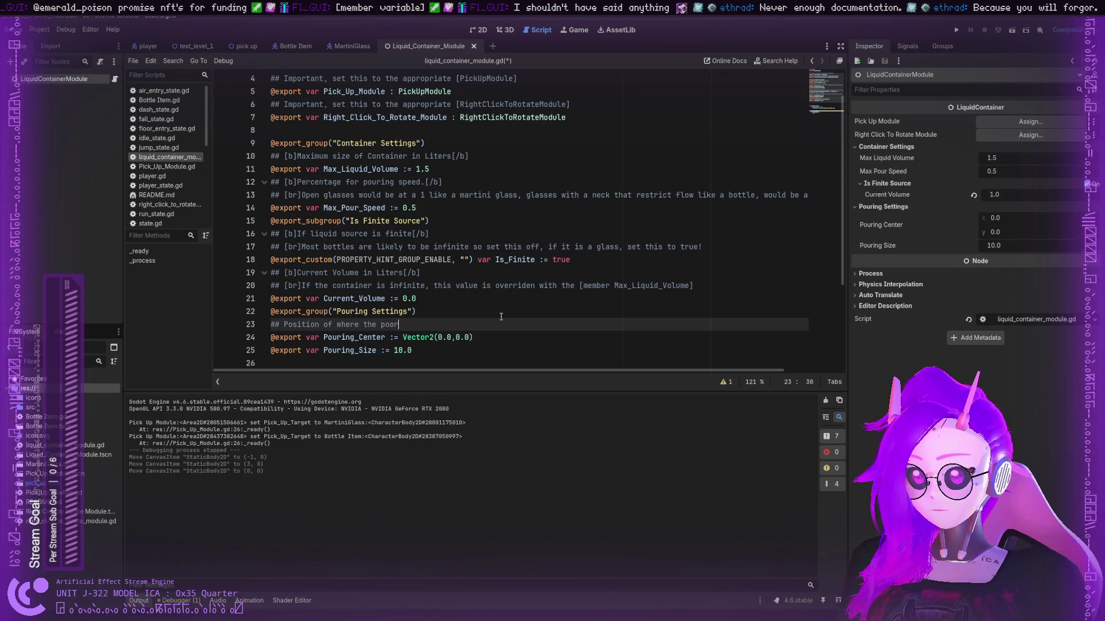
type(" part")
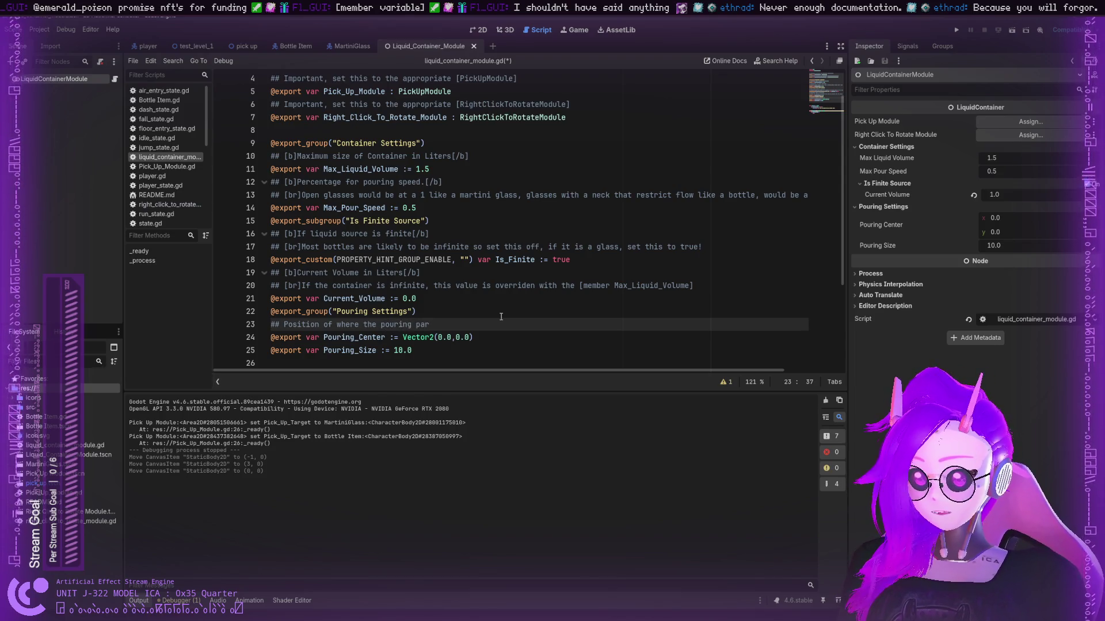
type("icles will st")
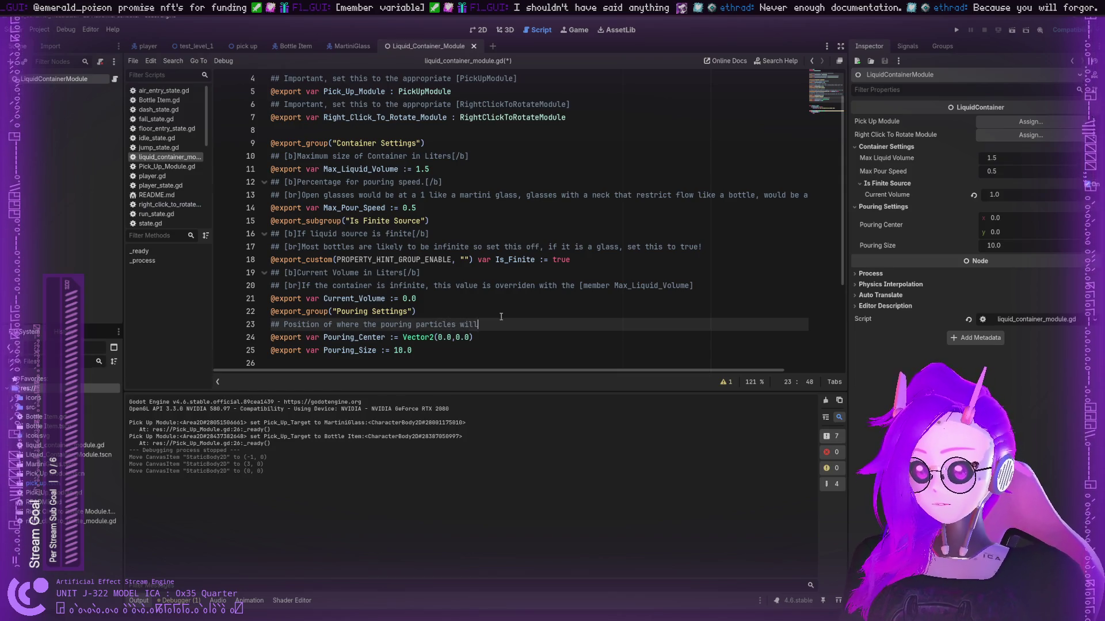
type("art")
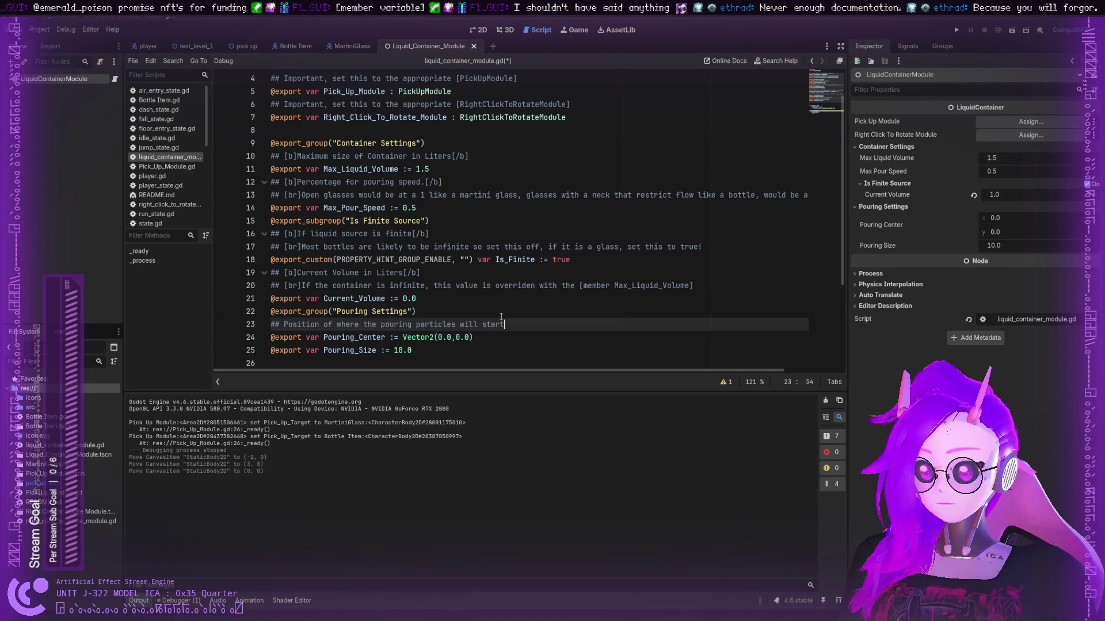
key("BackSpace")
key("BackSpace")
key("BackSpace")
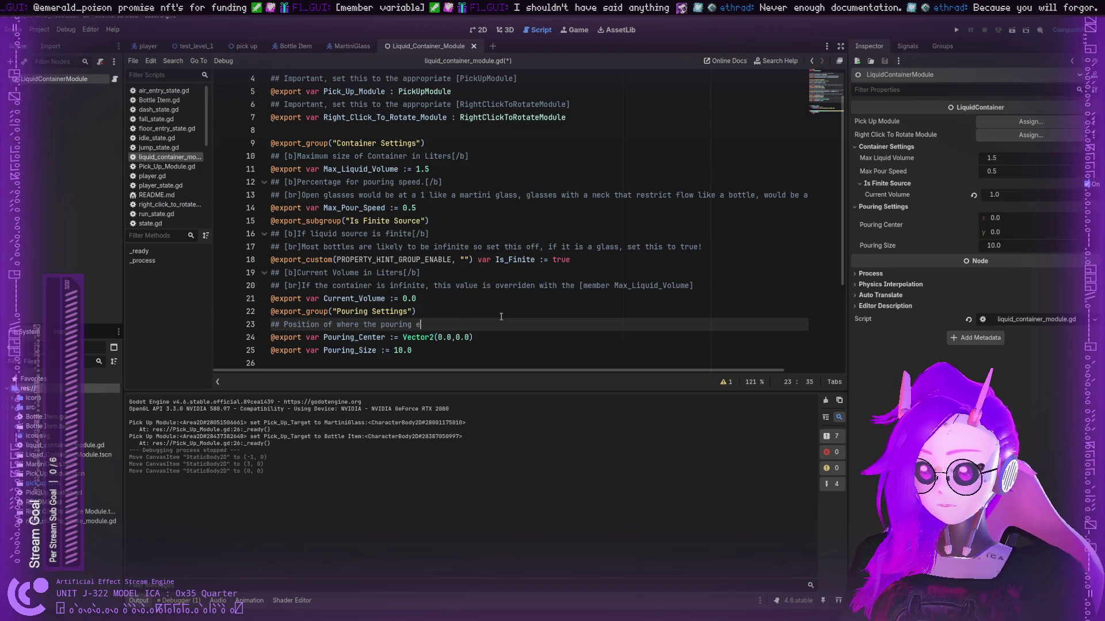
type("effect will start.")
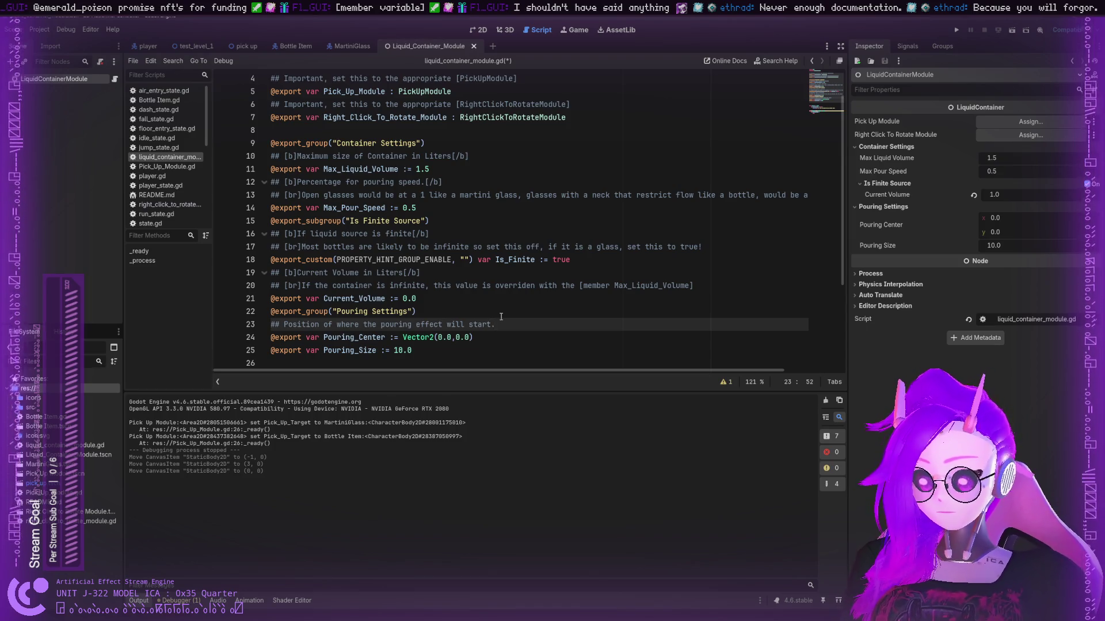
Step: Add closing periods to the doc comments on lines 16, 10, 4 and 6
left_click(410, 234)
type(".")
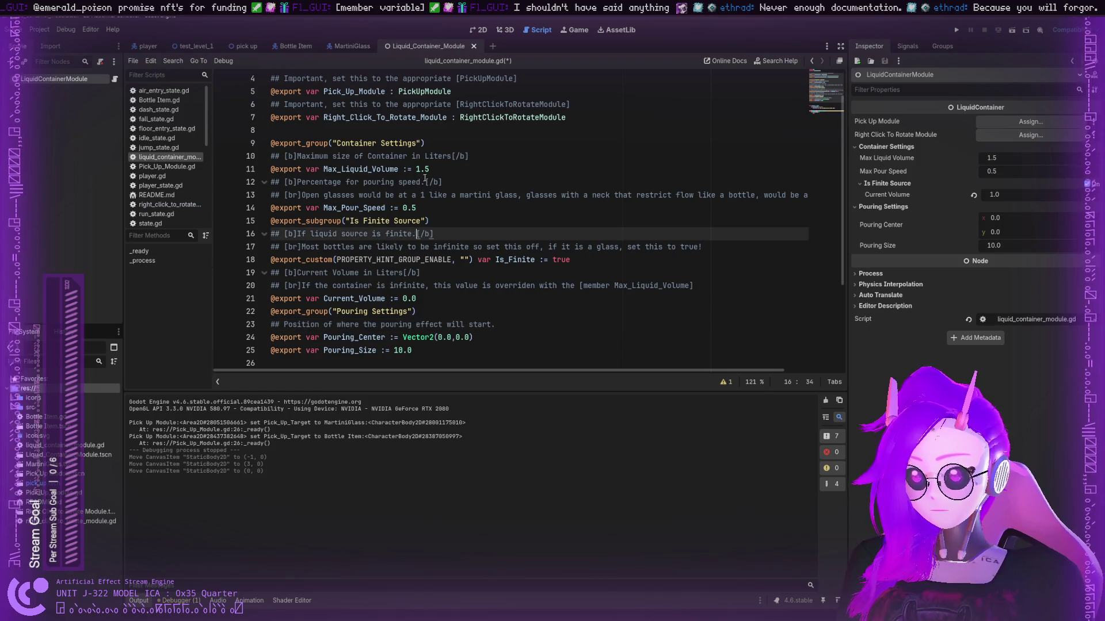
left_click(452, 156)
type(".")
scroll(452, 152, "up", 1)
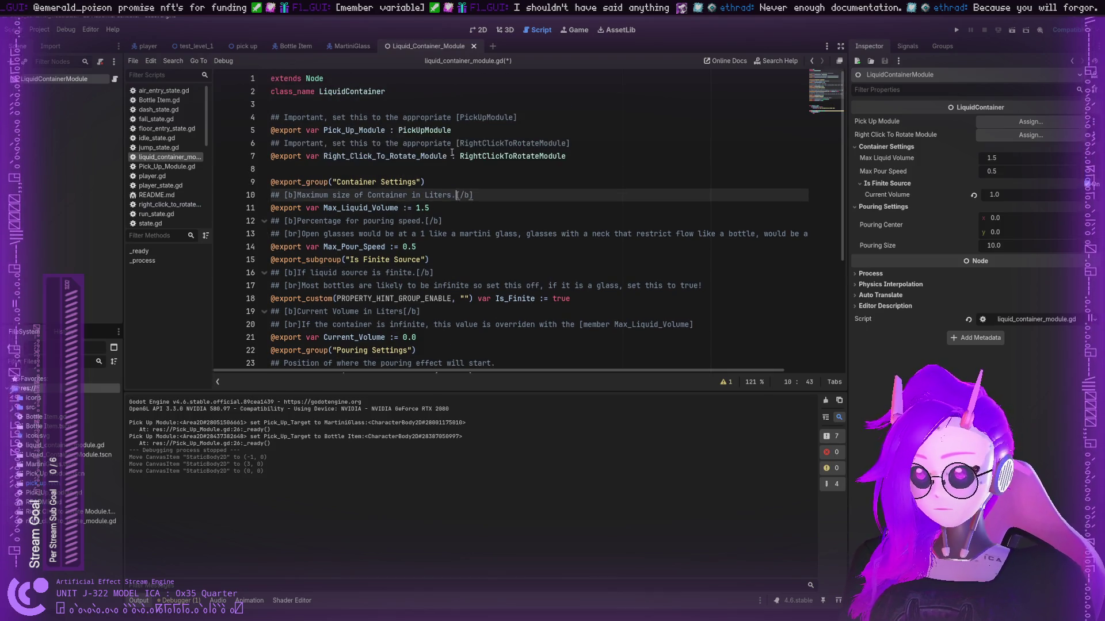
left_click(452, 117)
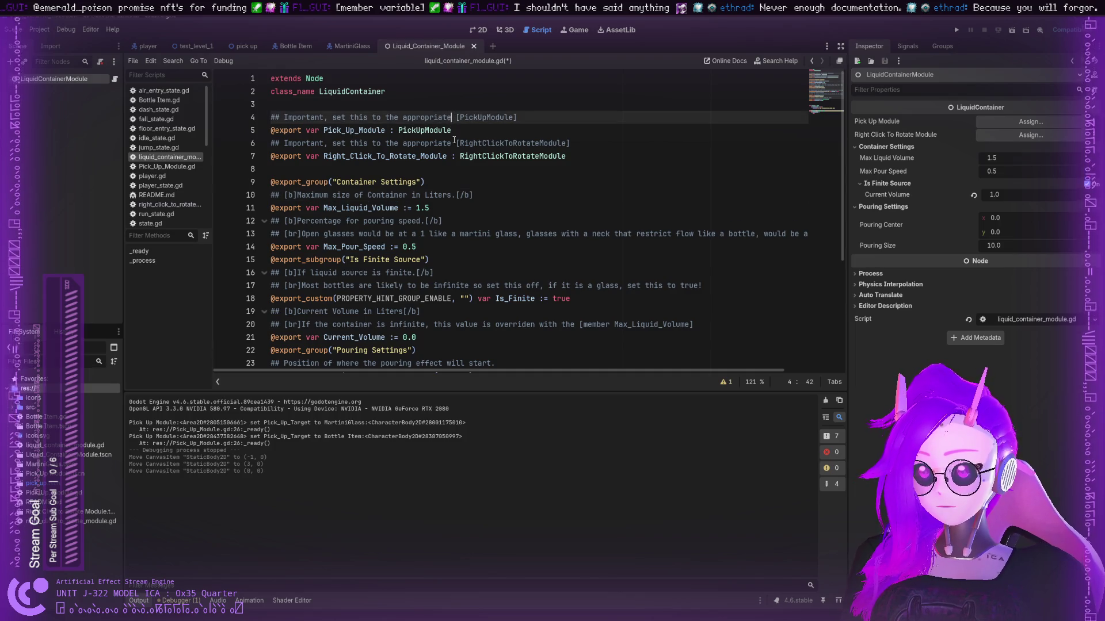
type(".")
left_click(451, 142)
type(".")
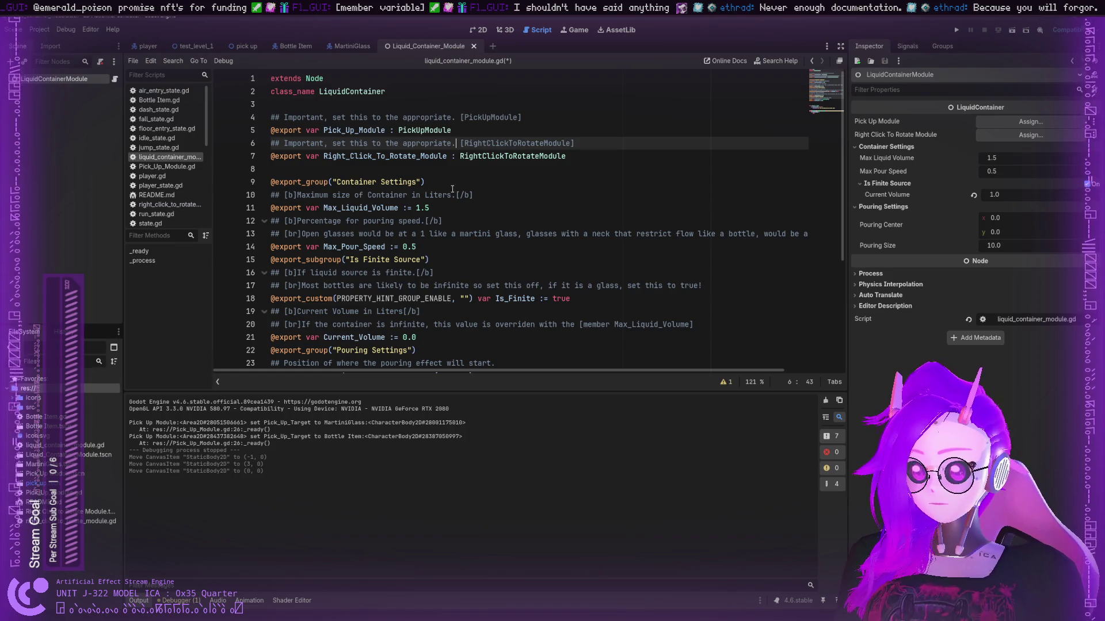
Step: Move the misplaced periods on lines 4 and 6 to the very ends of those comments
key("ctrl+z")
key("ctrl+z")
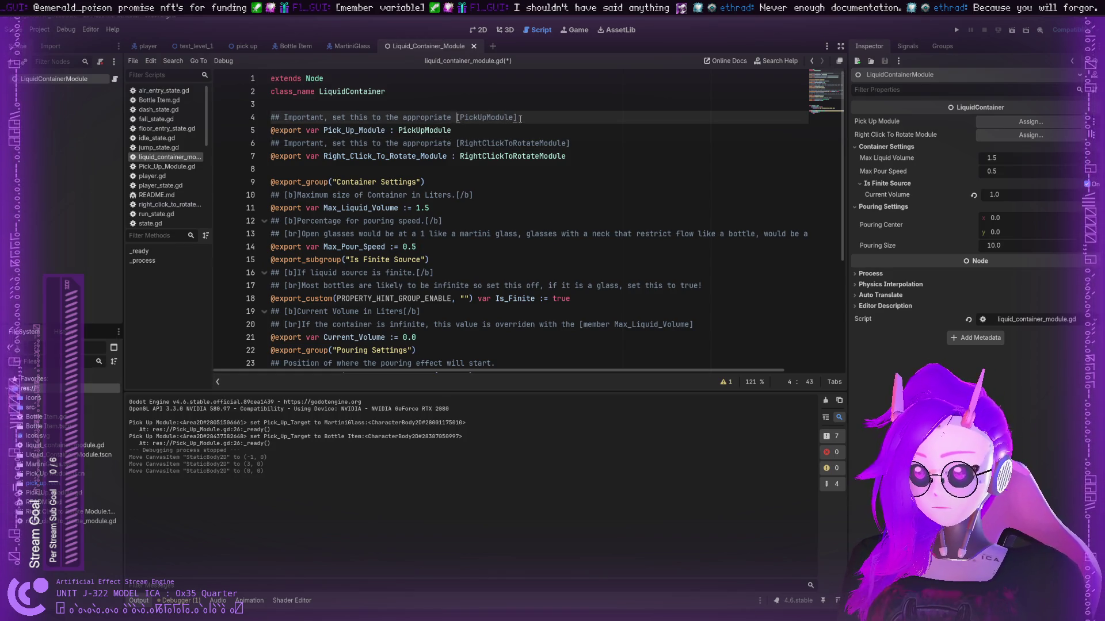
left_click(525, 118)
type(".")
left_click(571, 143)
type(".")
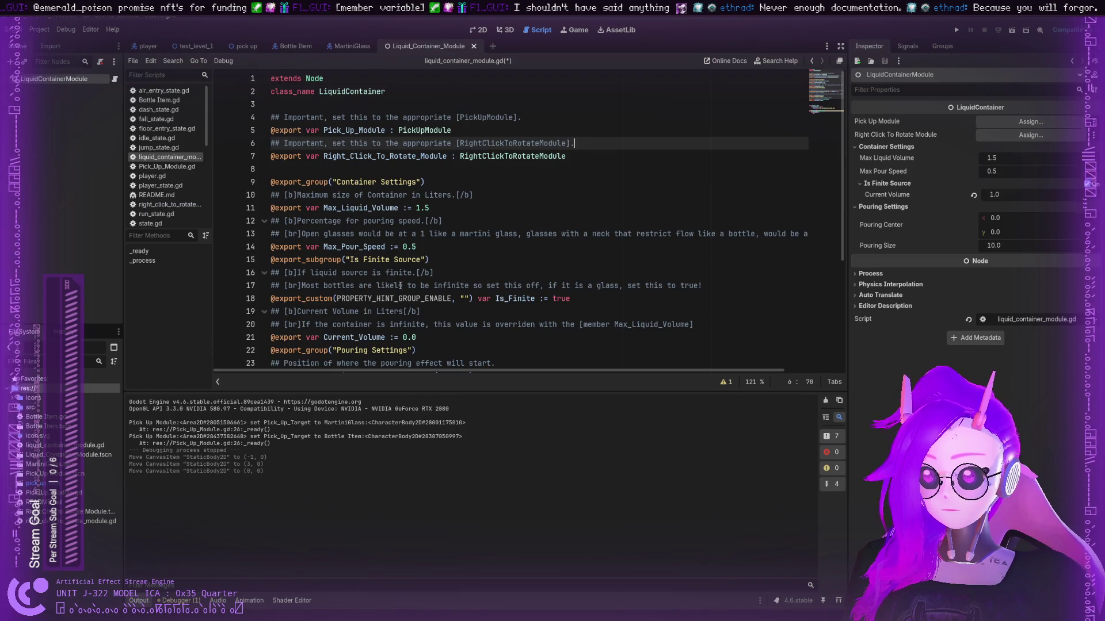
left_click(427, 260)
scroll(440, 287, "down", 3)
left_click(503, 242)
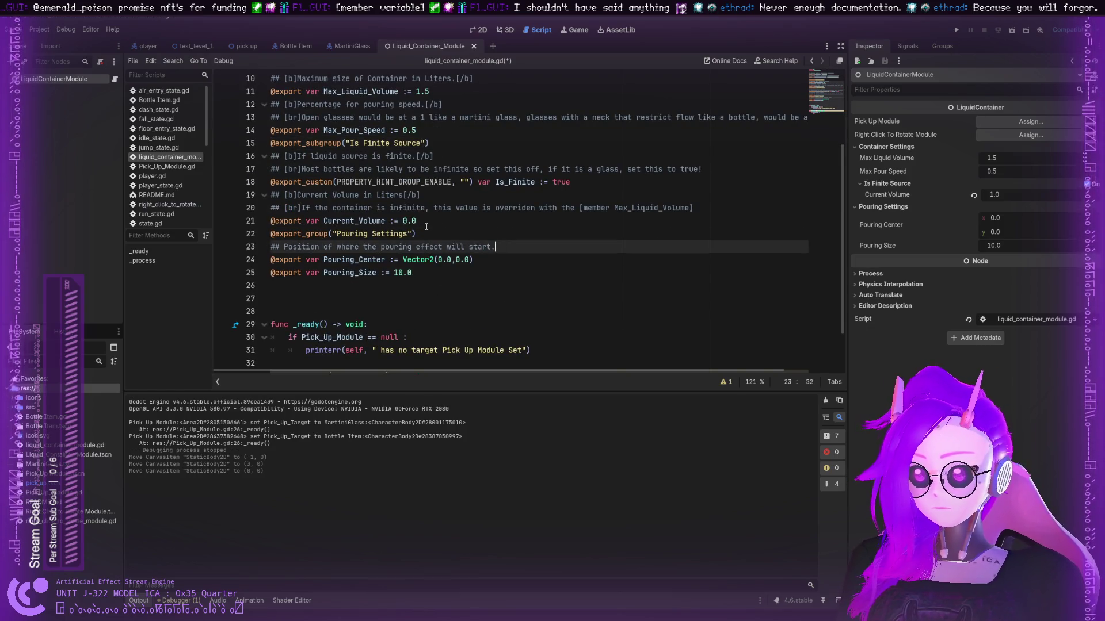
Step: Begin Pouring_Size's doc comment with 'The horizontal span of the'
left_click(434, 208)
left_click(317, 208)
mouse_move(317, 208)
left_mouse_down()
mouse_move(670, 210)
mouse_move(448, 231)
left_mouse_up()
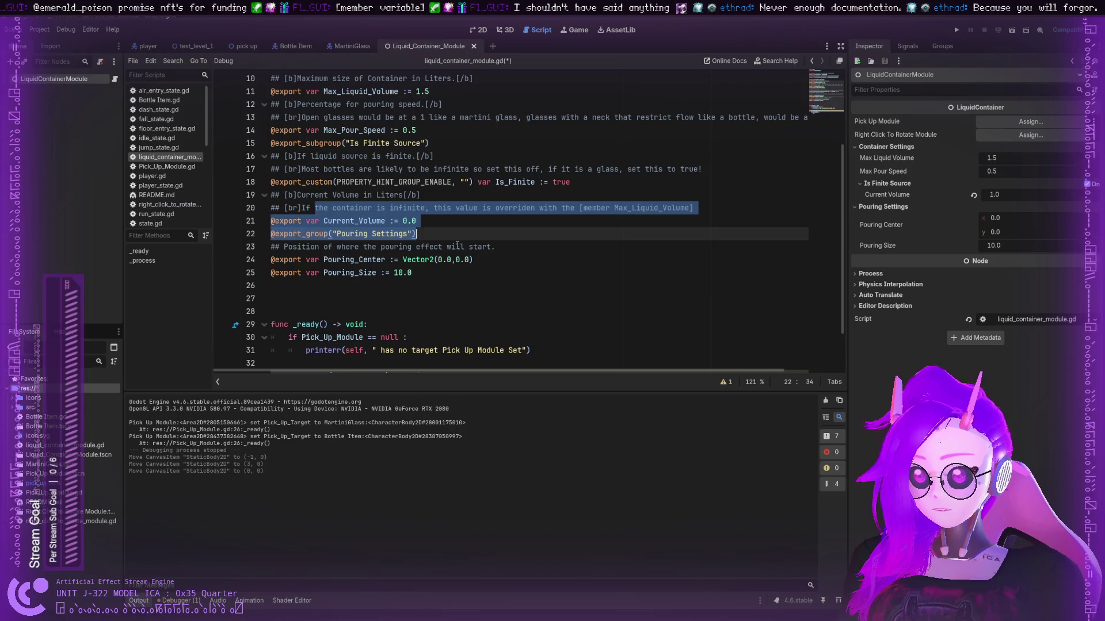
left_click(507, 249)
left_click_drag(296, 246, 498, 248)
left_click(508, 248)
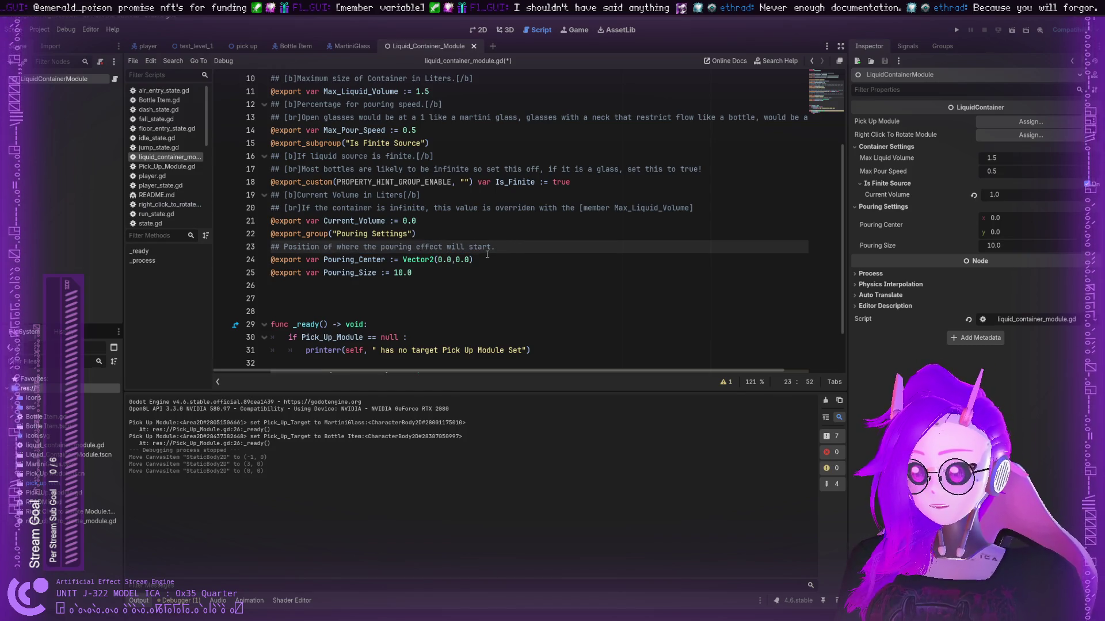
left_click(507, 259)
key("Return")
type("#@")
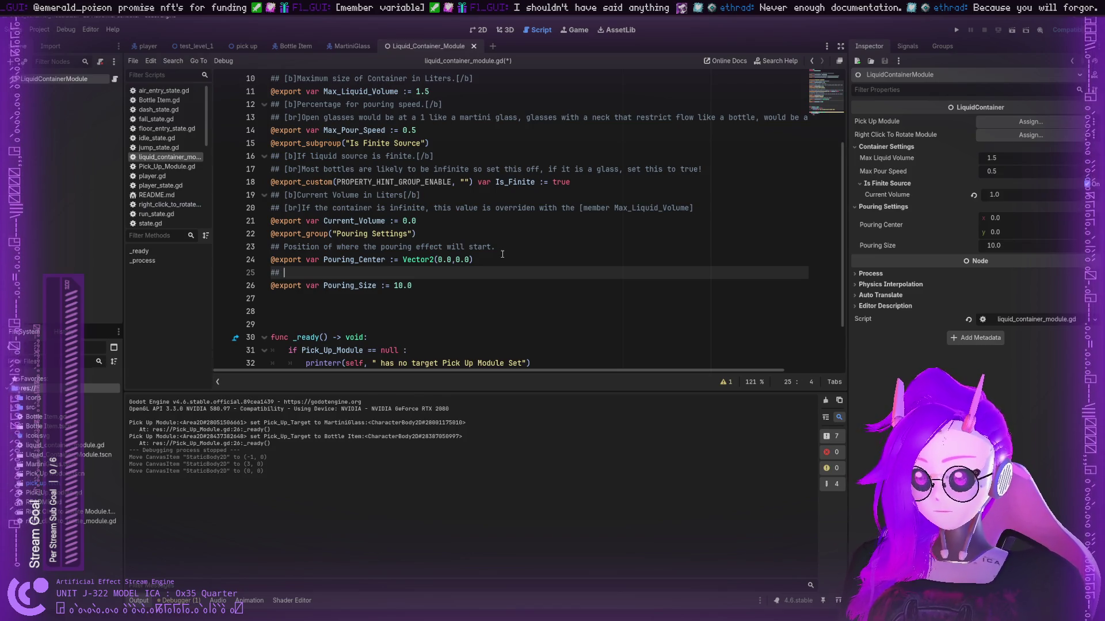
type("S")
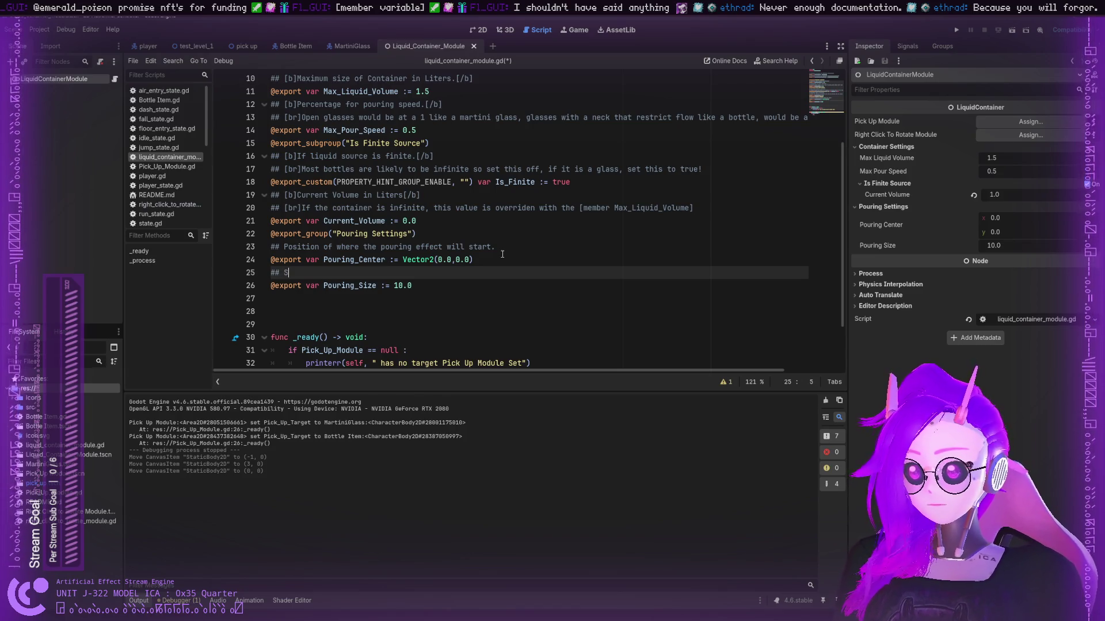
key("BackSpace")
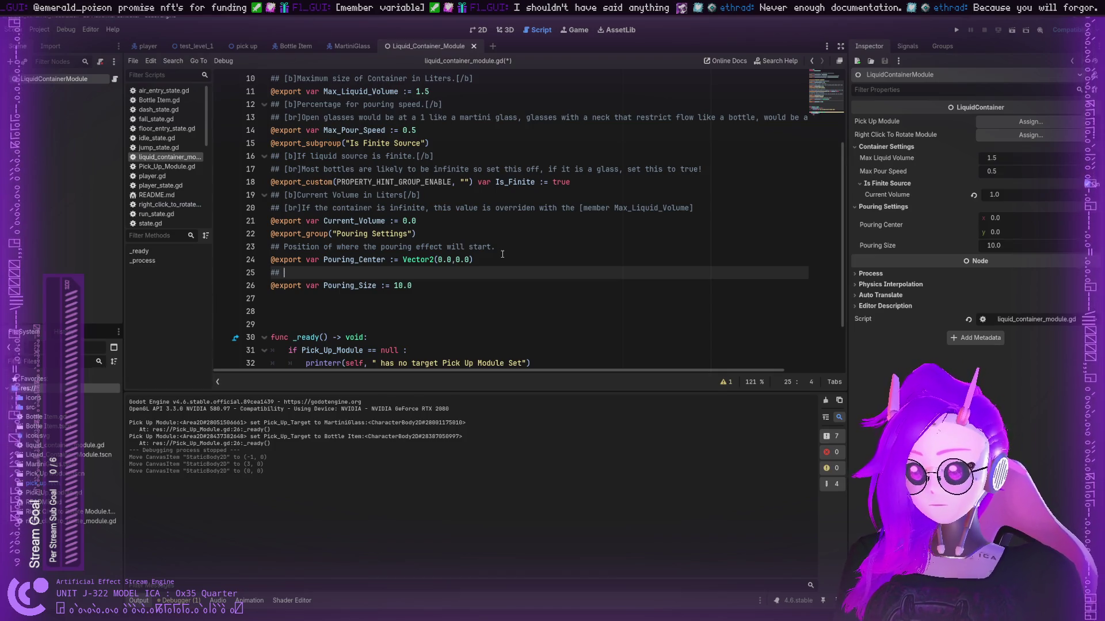
type("The ")
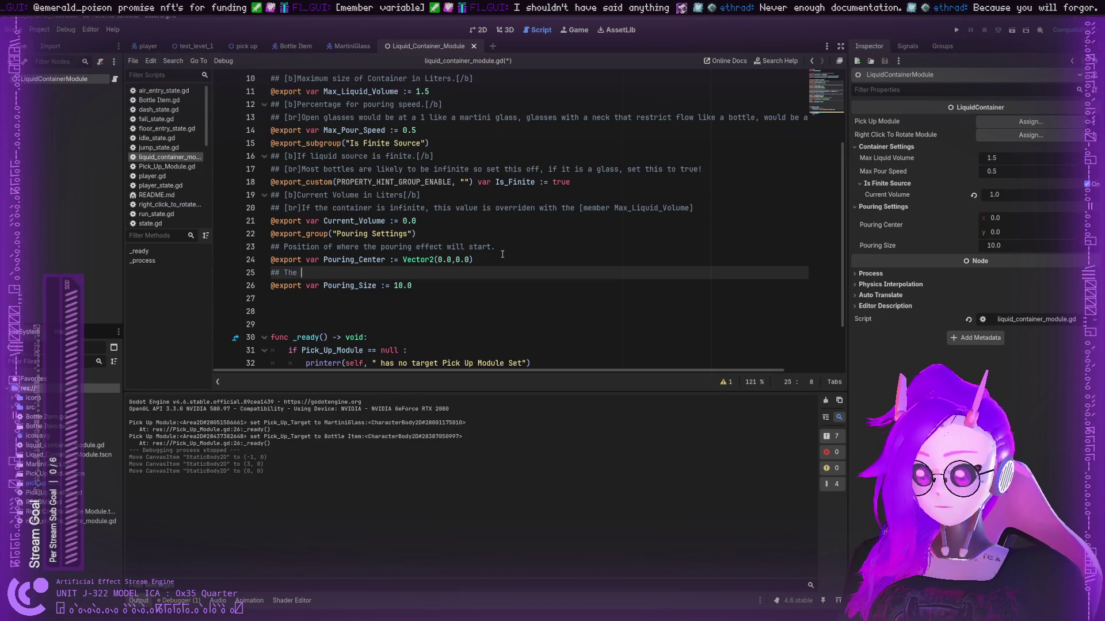
type("horizontal ")
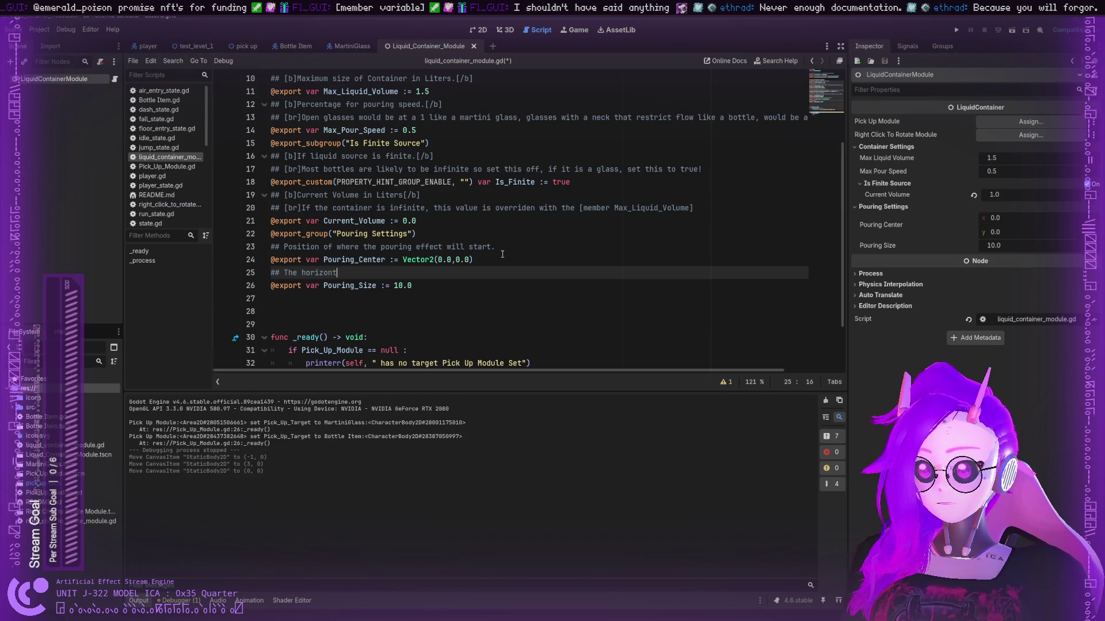
type("span of the")
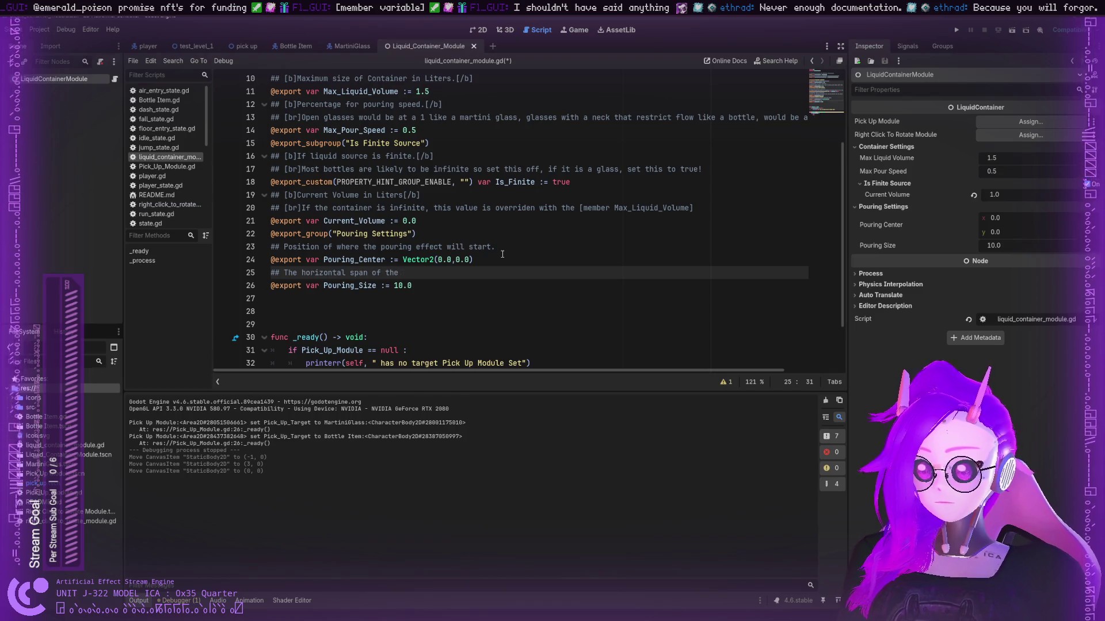
Step: Add '## [br][i]this is in local space to the Parent Object[/i]' under Pouring_Center's description
left_click(505, 250)
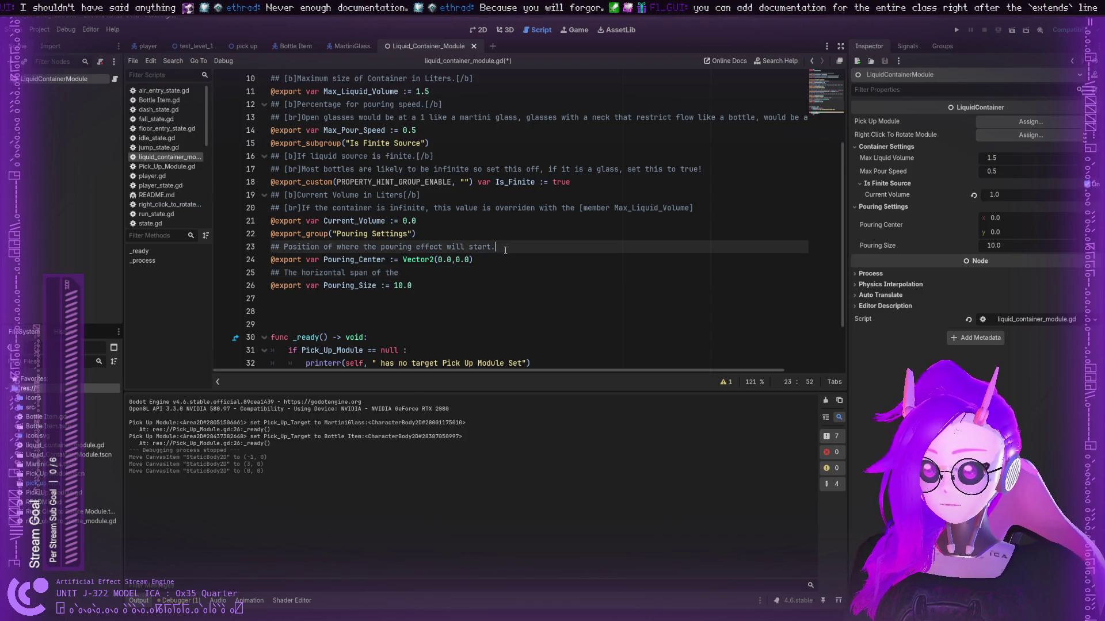
key("Return")
type("## ")
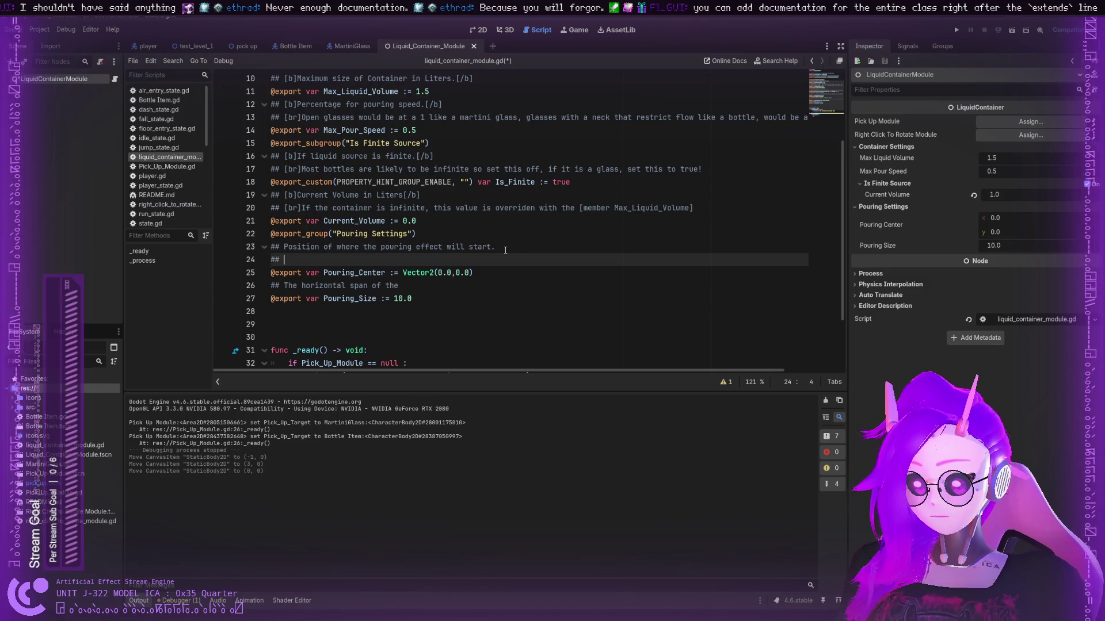
type("[br]")
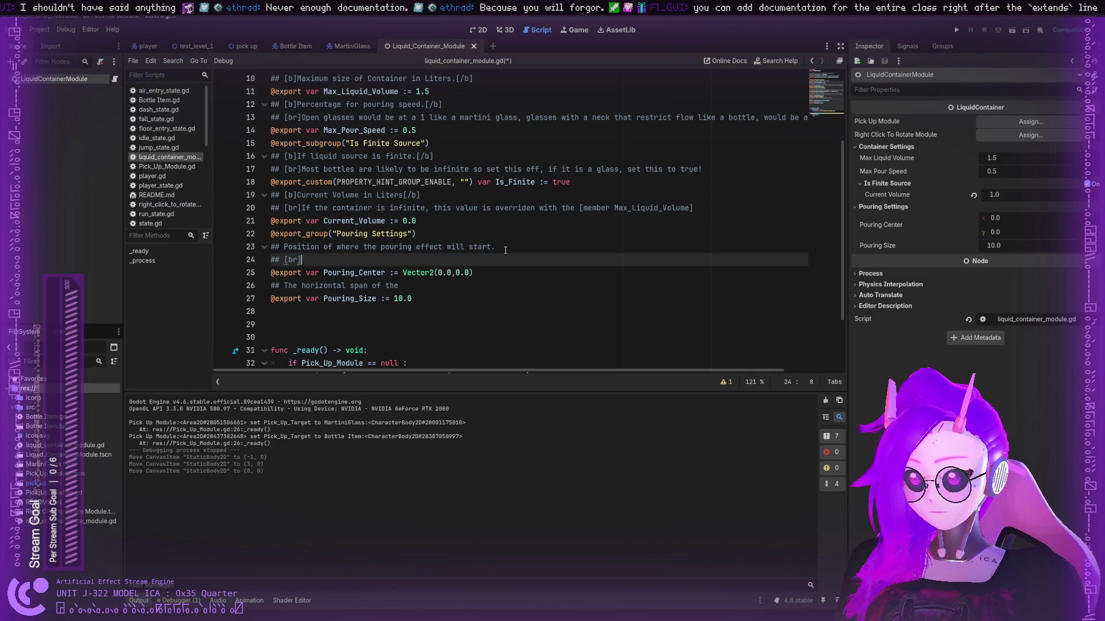
type("[i]")
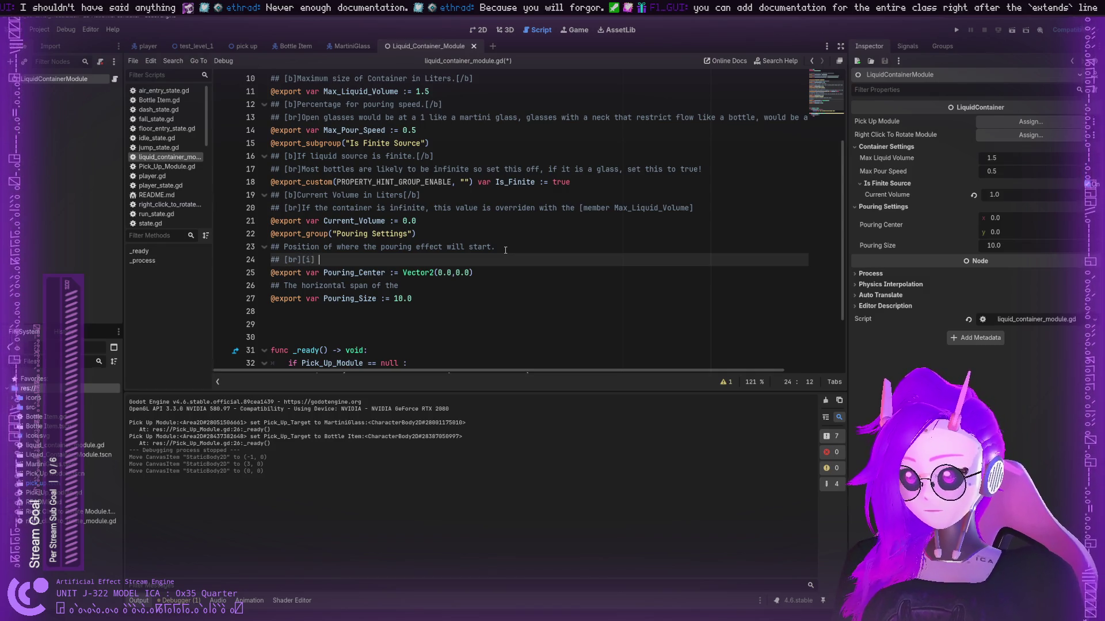
type("this is in l")
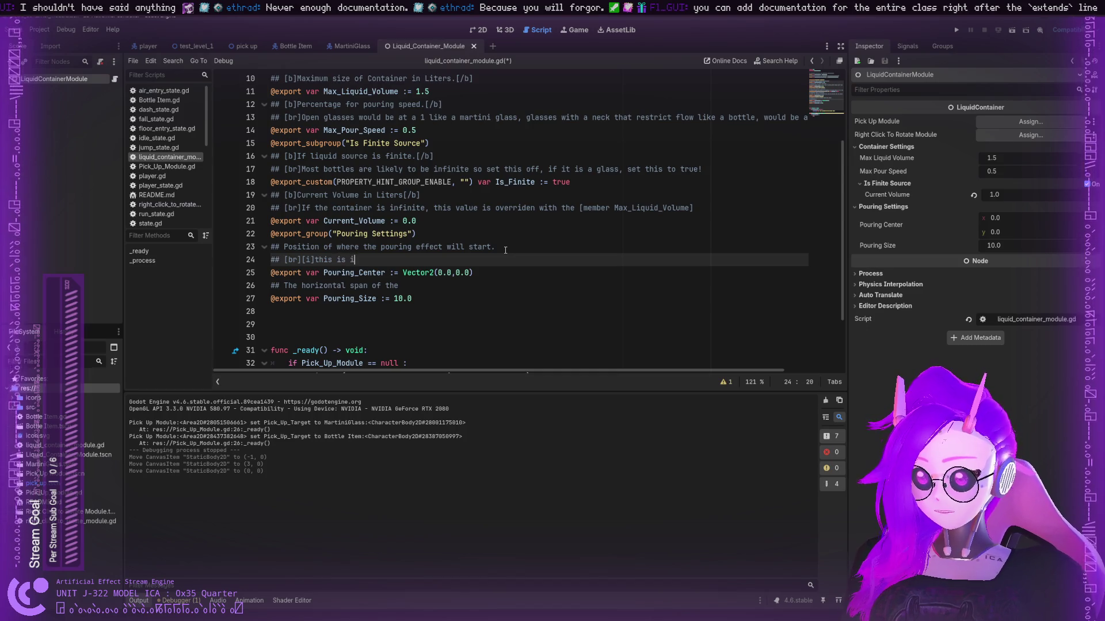
type("ocal space to the ")
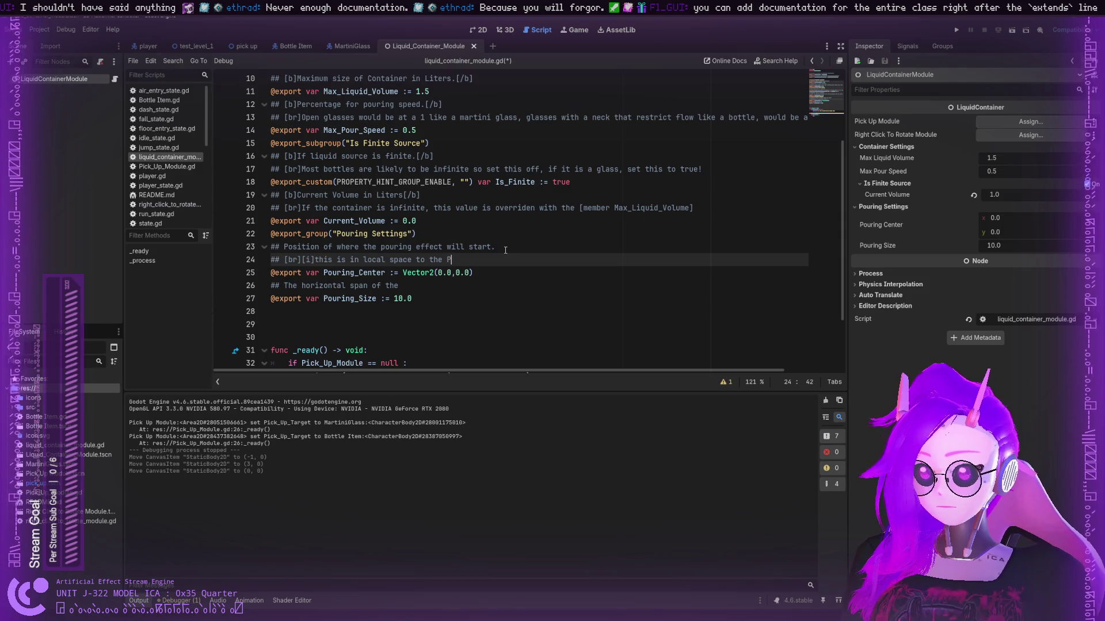
type("Parent o")
key("BackSpace")
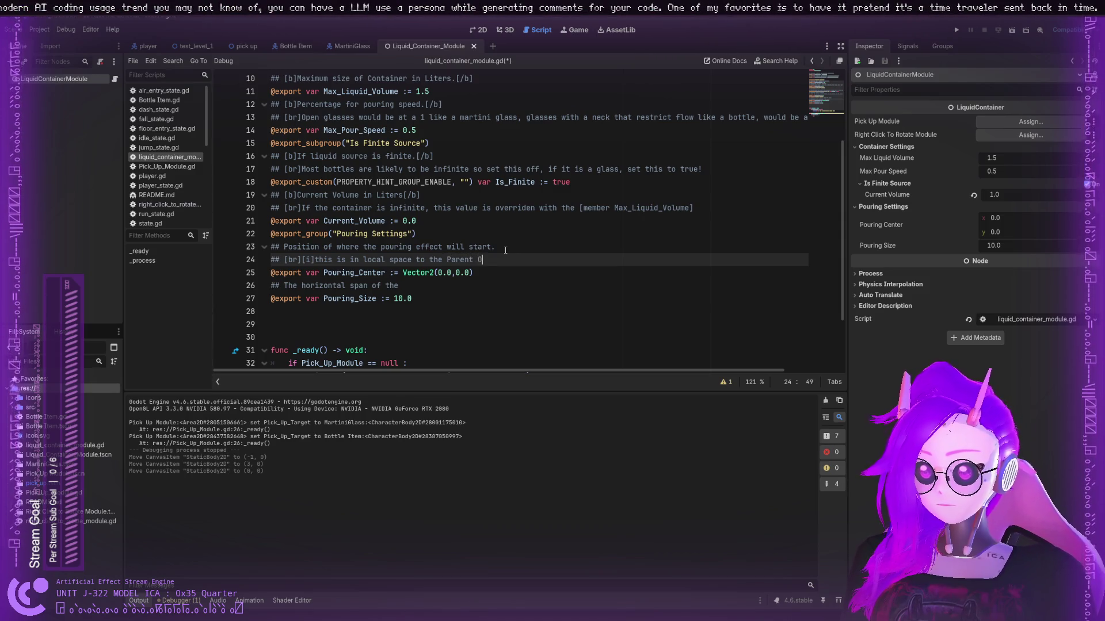
type("Object")
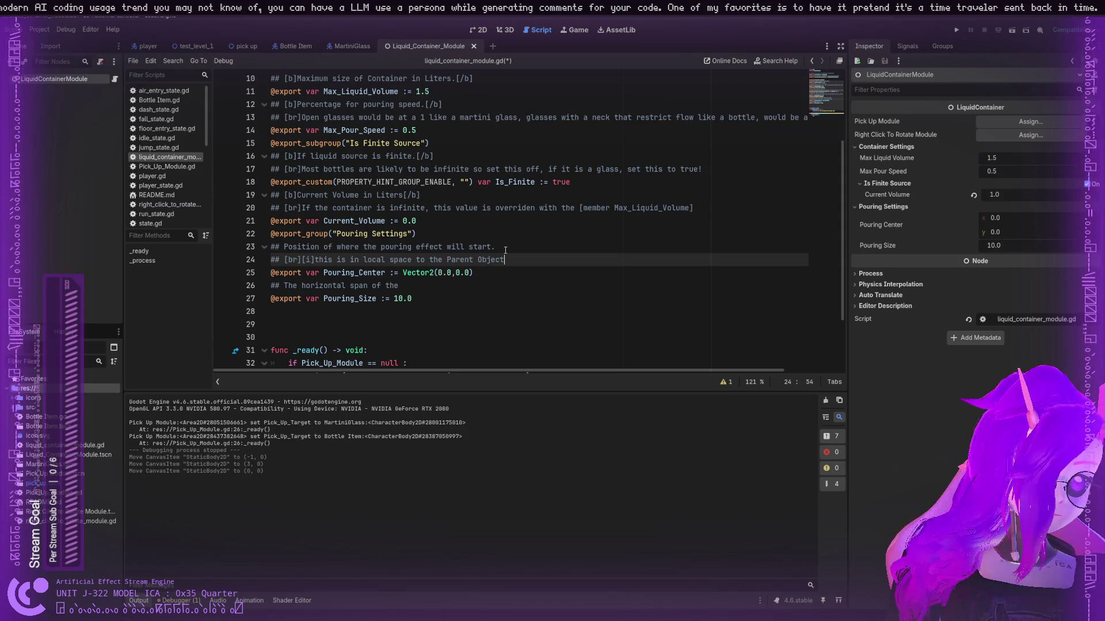
left_click(505, 250)
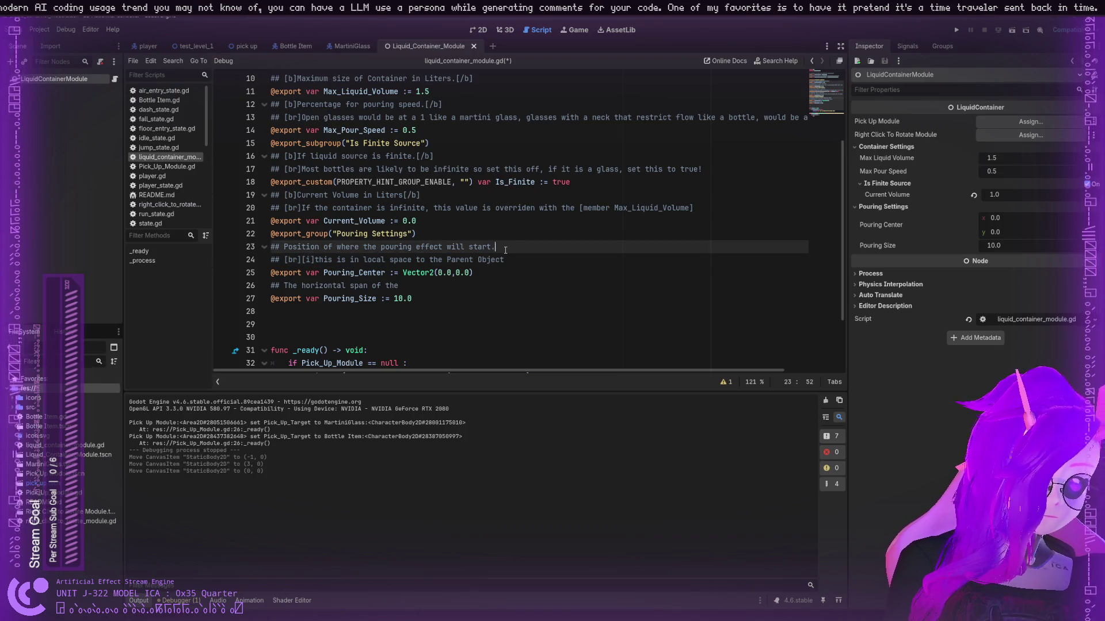
key("Down")
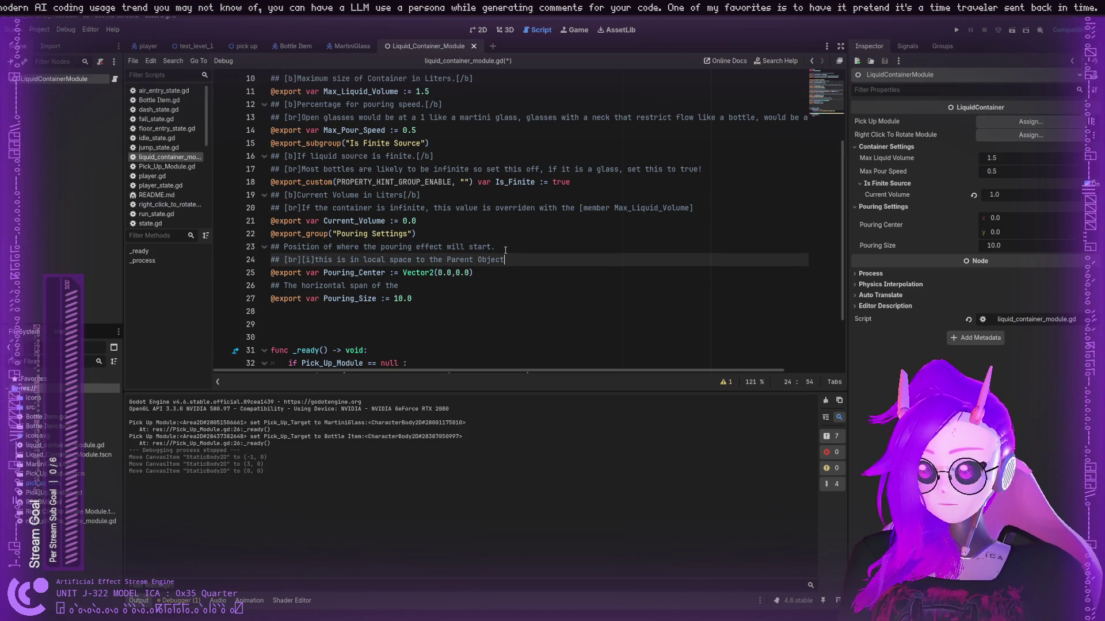
type("[/")
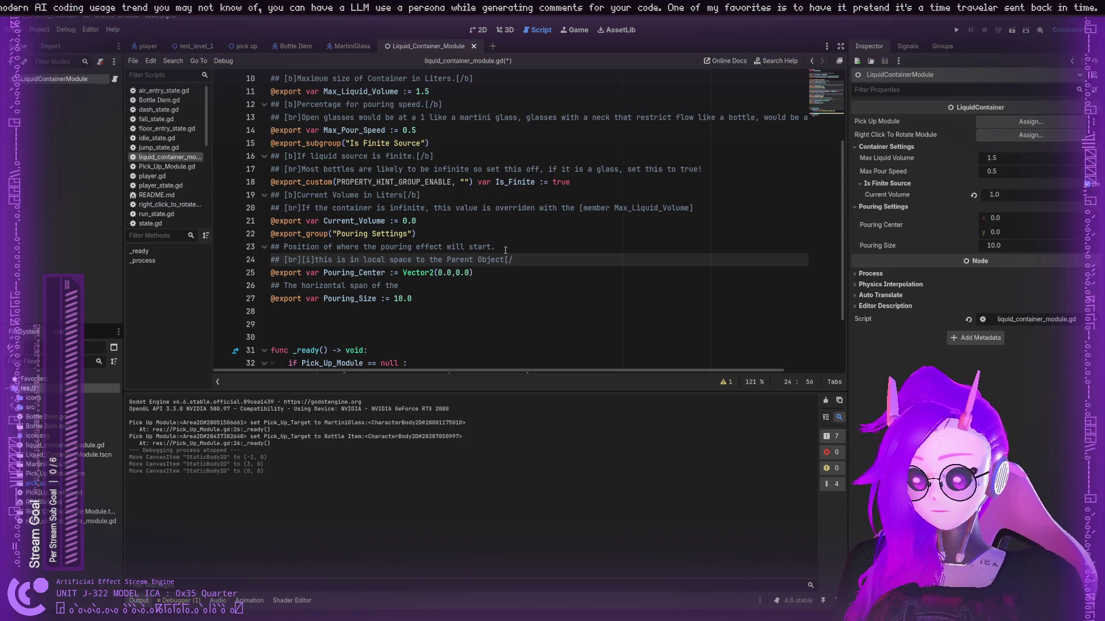
type("i]")
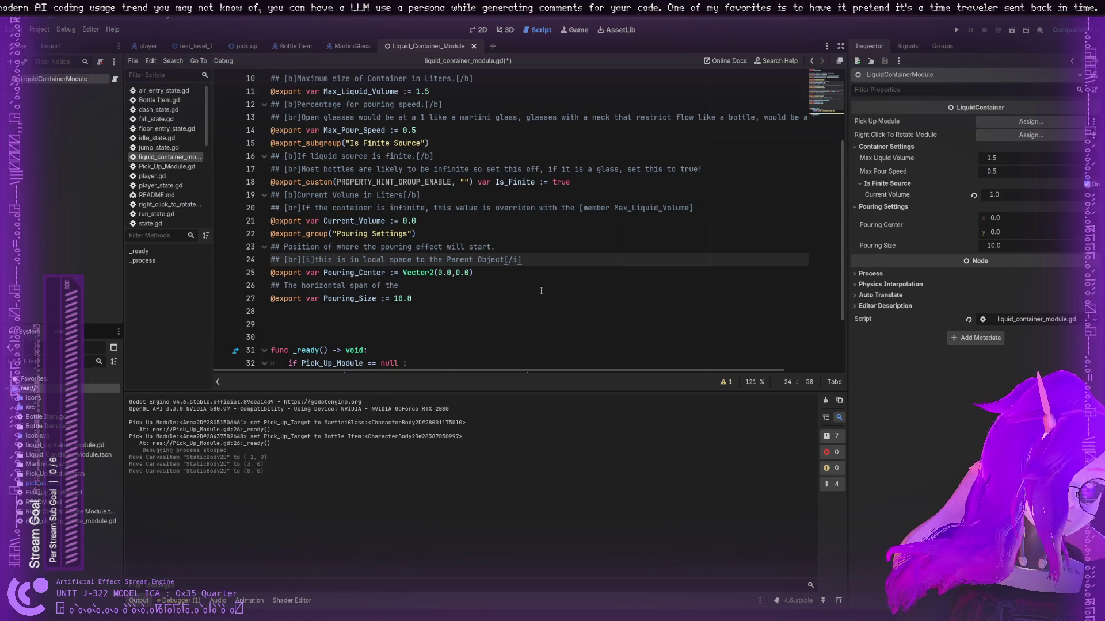
left_click_drag(518, 260, 509, 260)
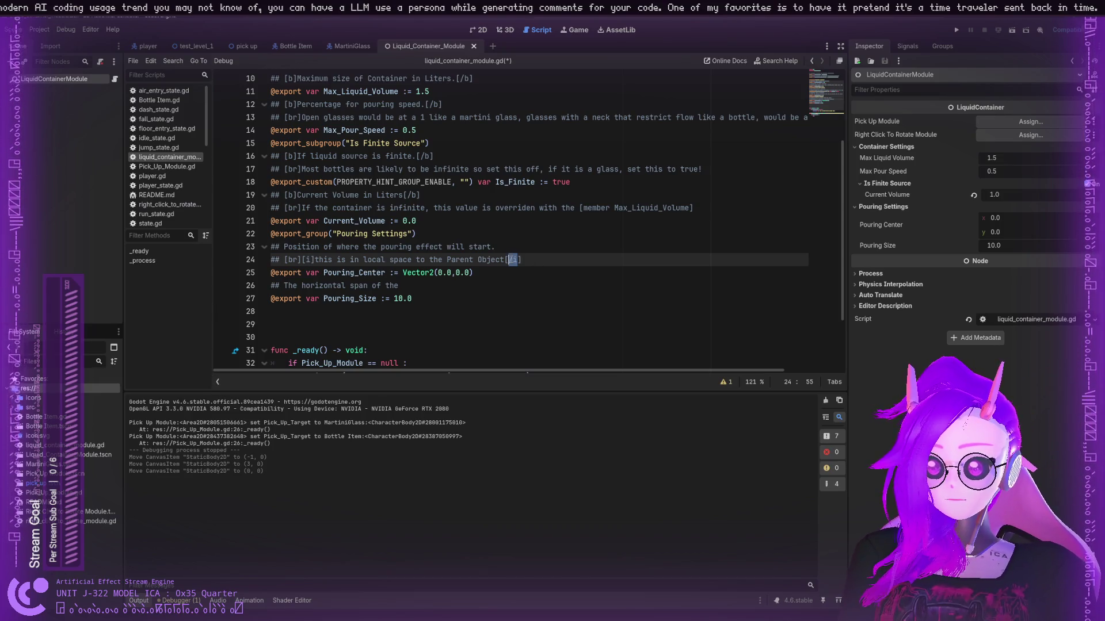
left_click(504, 259)
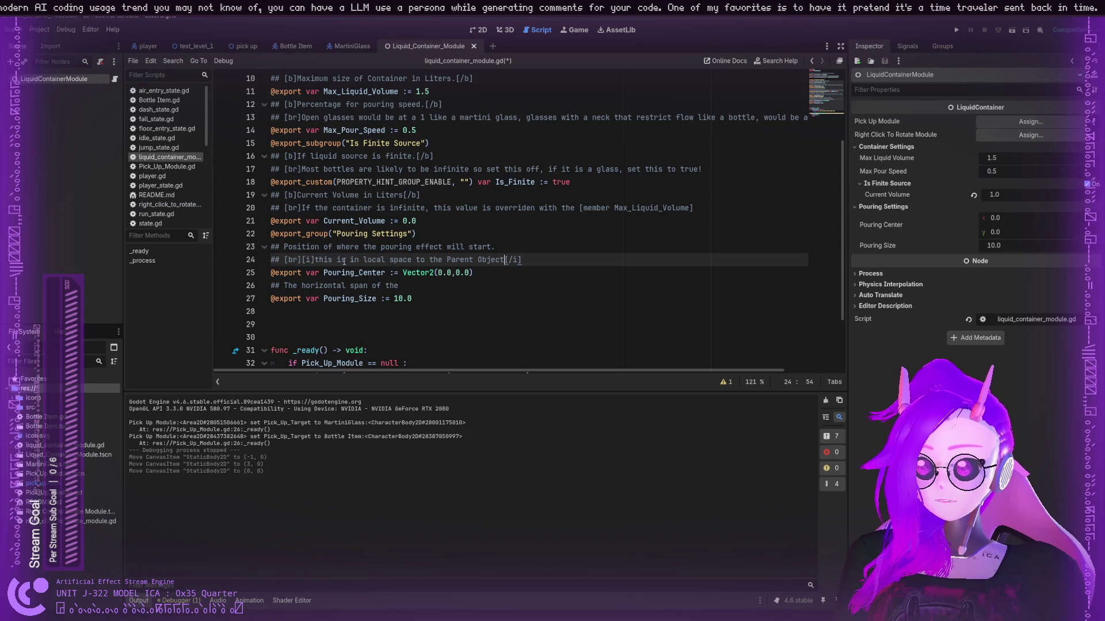
left_click_drag(319, 260, 509, 260)
left_click(509, 259)
key("Down")
key("Down")
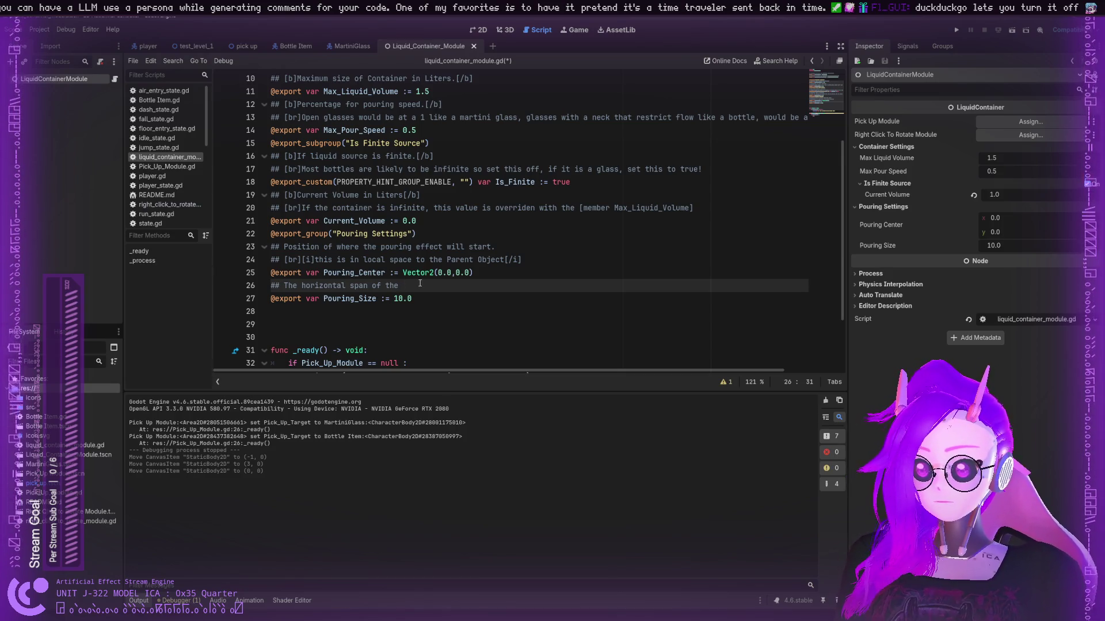
Step: Complete Pouring_Size's comment as 'The horizontal span of the pouring effect' and save the script
type("the")
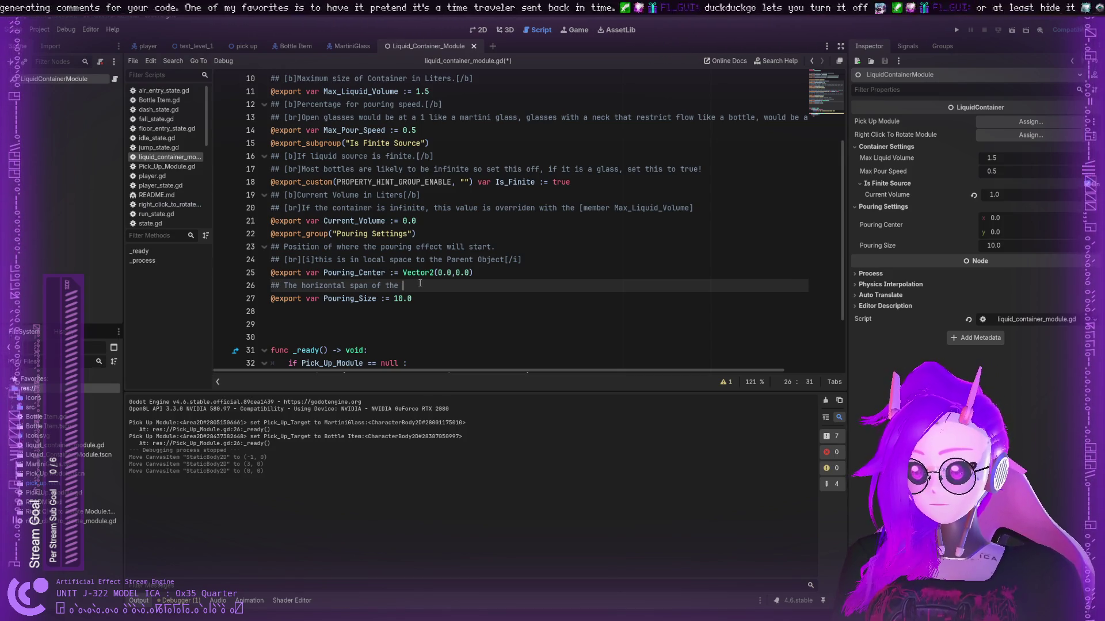
key("BackSpace")
key("BackSpace")
key("BackSpace")
type("open")
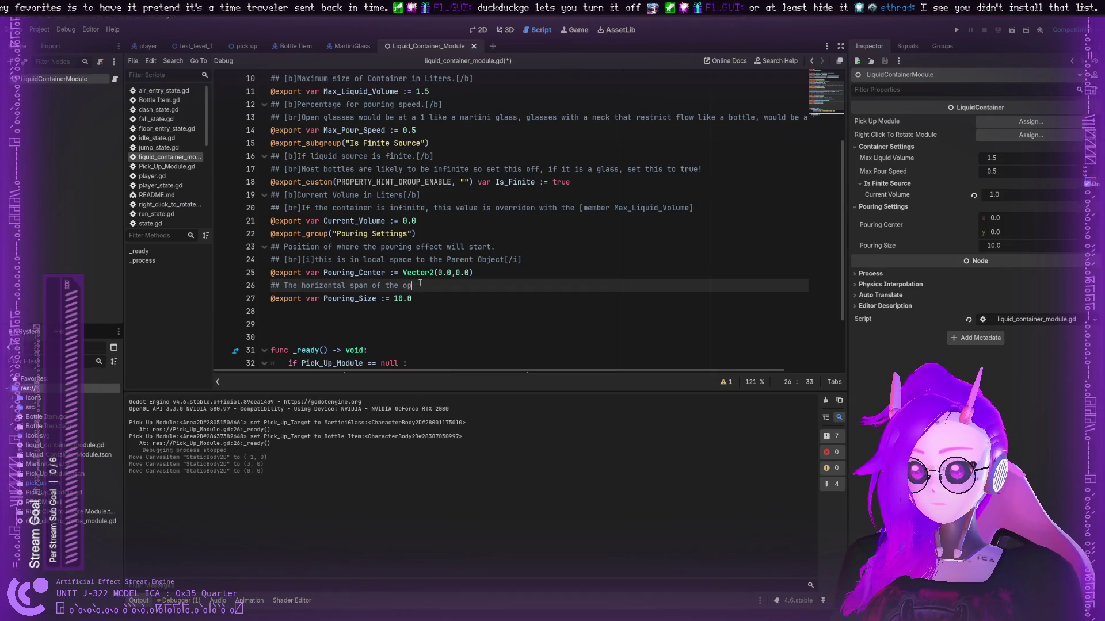
key("BackSpace")
key("BackSpace")
key("BackSpace")
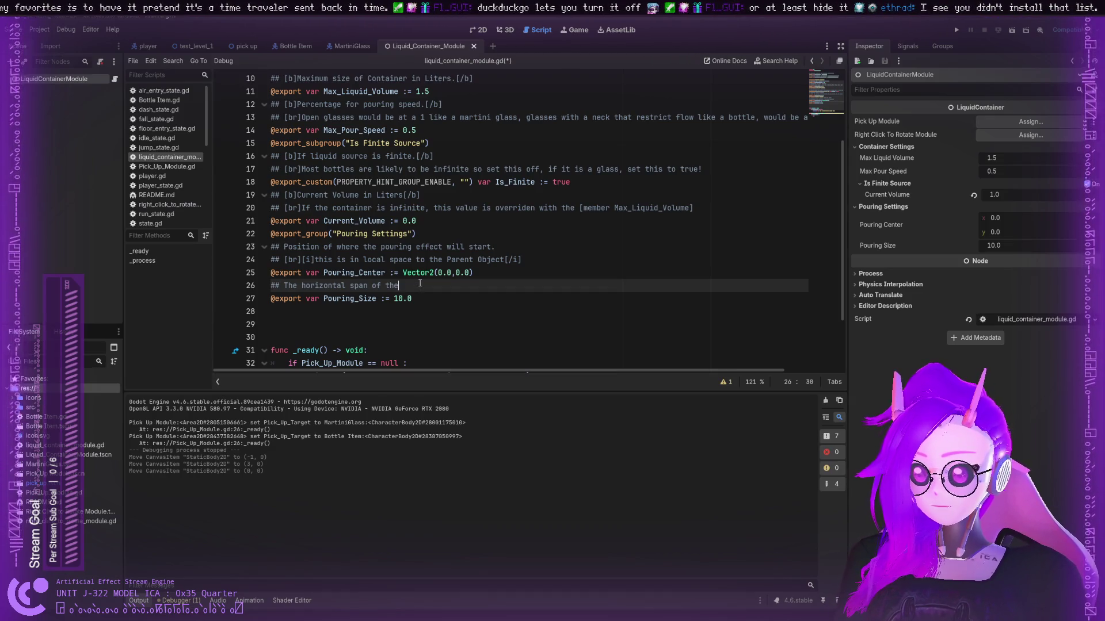
type("pouring effect.")
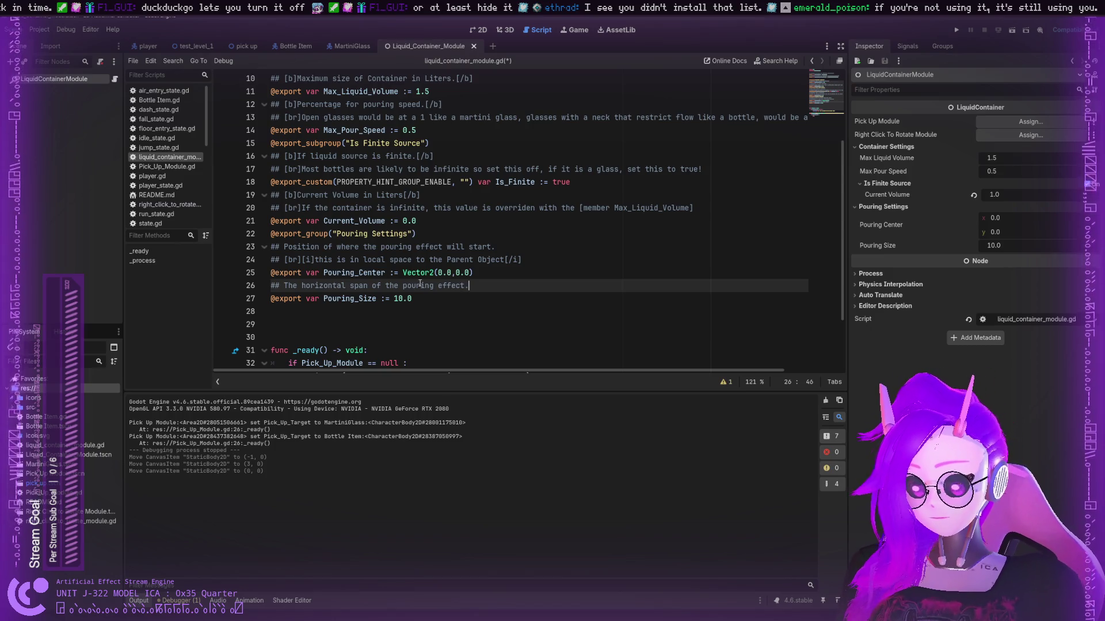
key("Up")
key("Up")
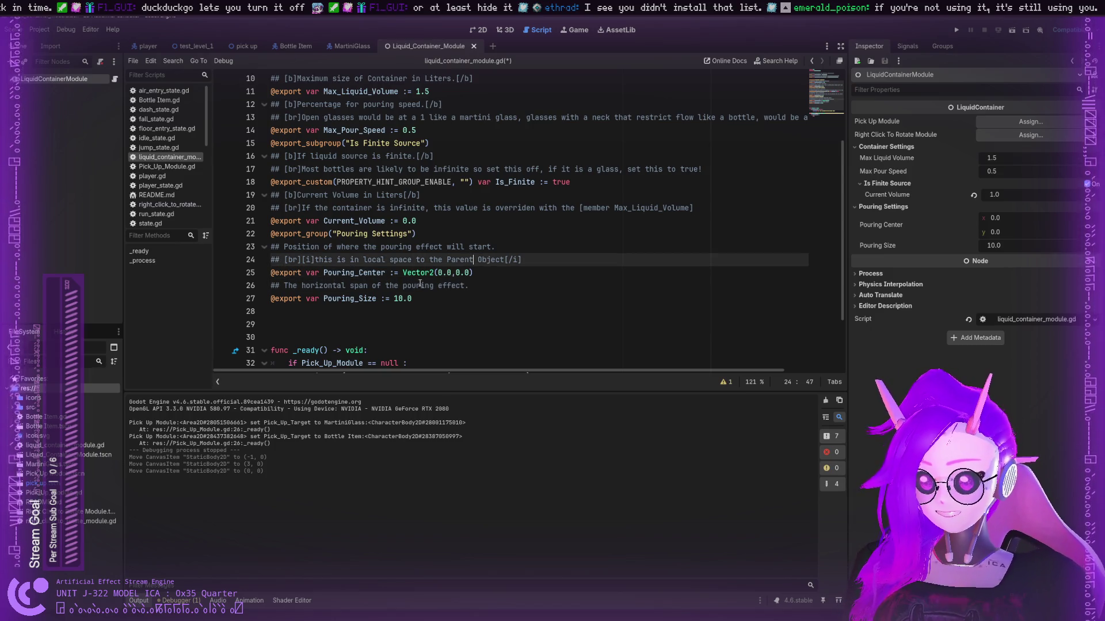
key("Down")
key("Down")
key("Down")
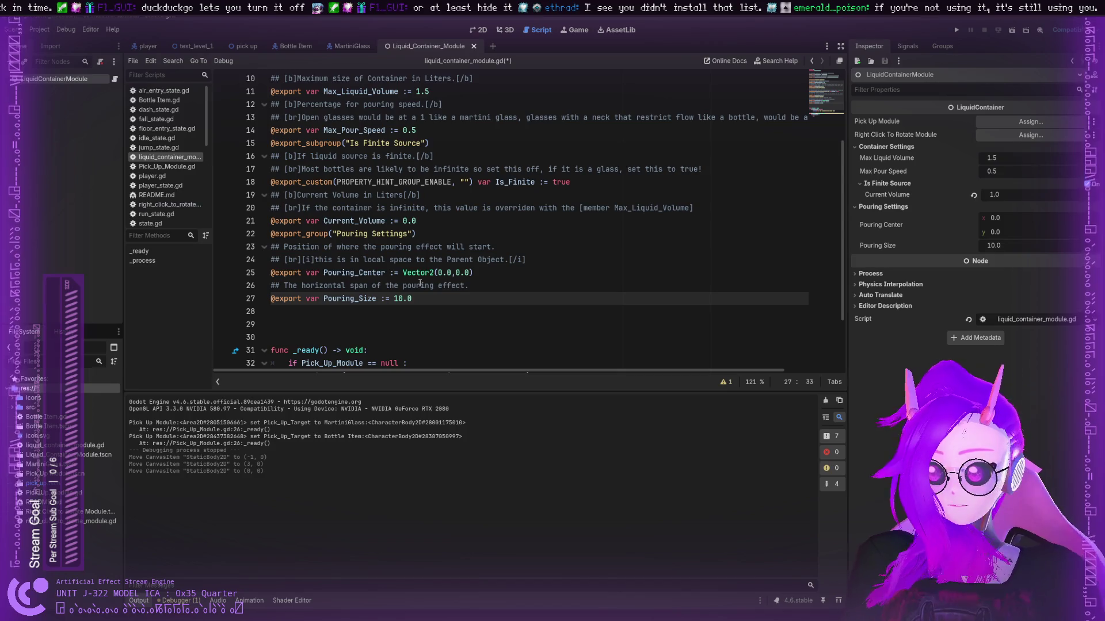
key("Down")
key("Down")
key("Down")
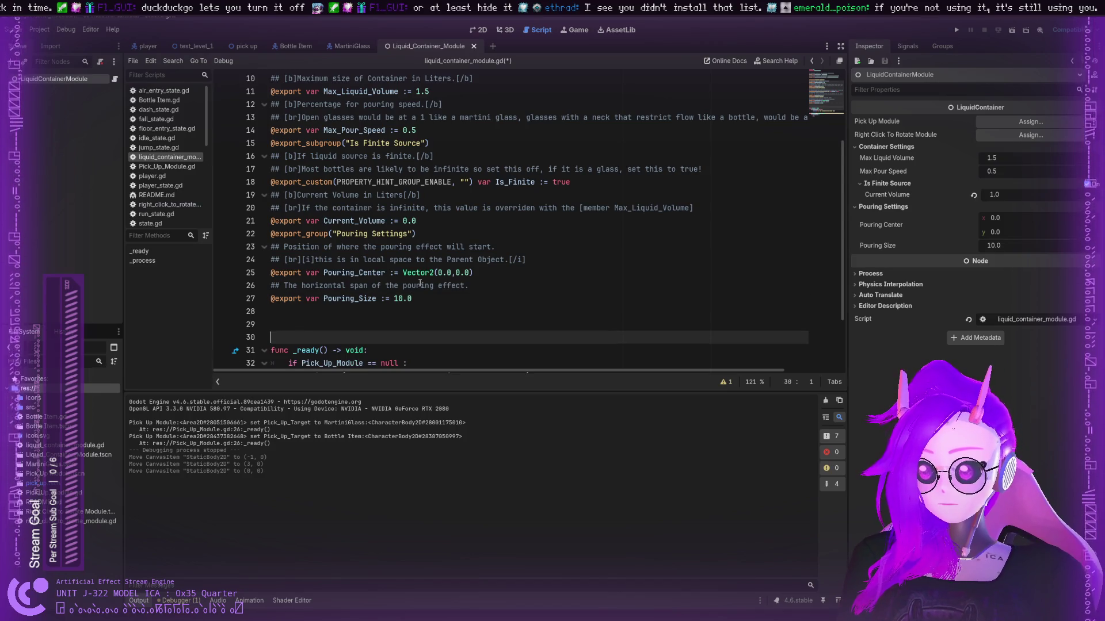
key("Up")
key("Up")
key("Up")
key("ctrl+s")
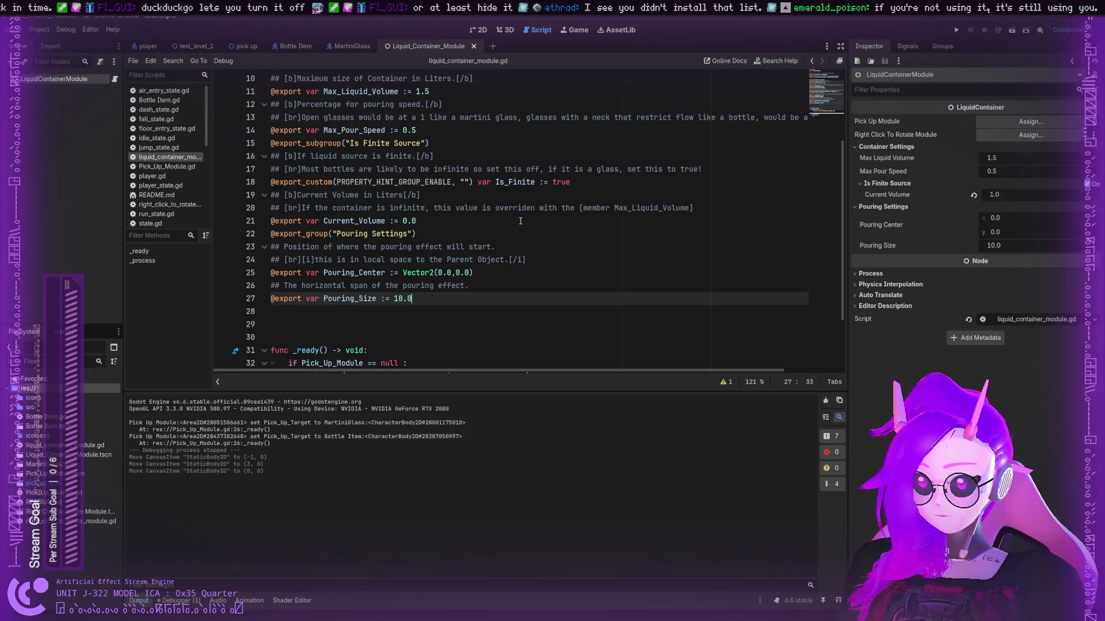
scroll(501, 225, "up", 3)
scroll(494, 225, "down", 2)
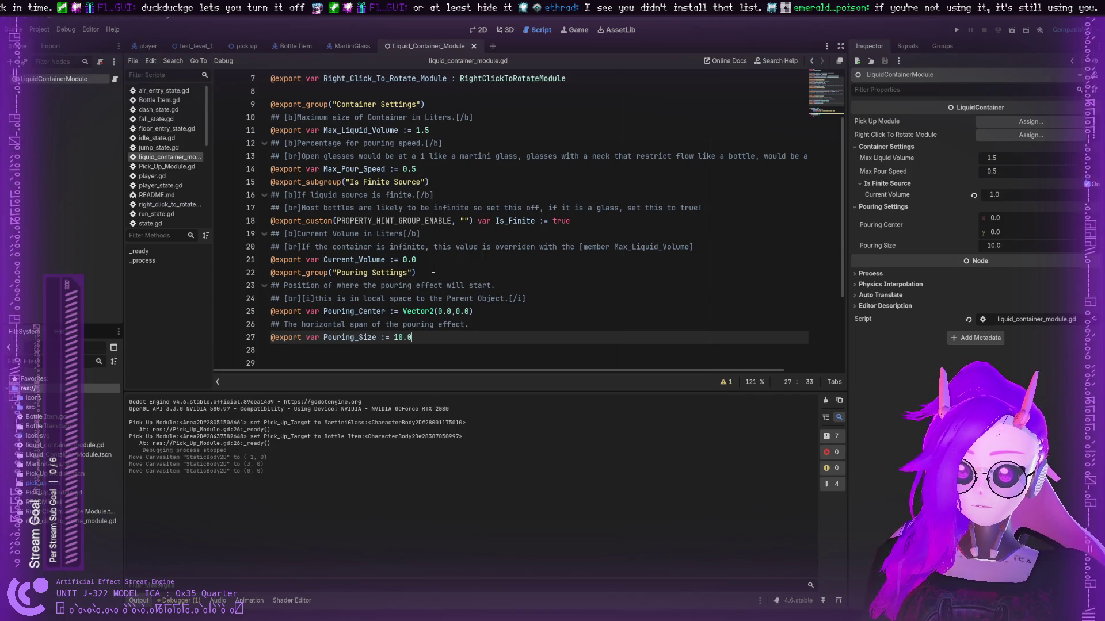
scroll(432, 269, "up", 2)
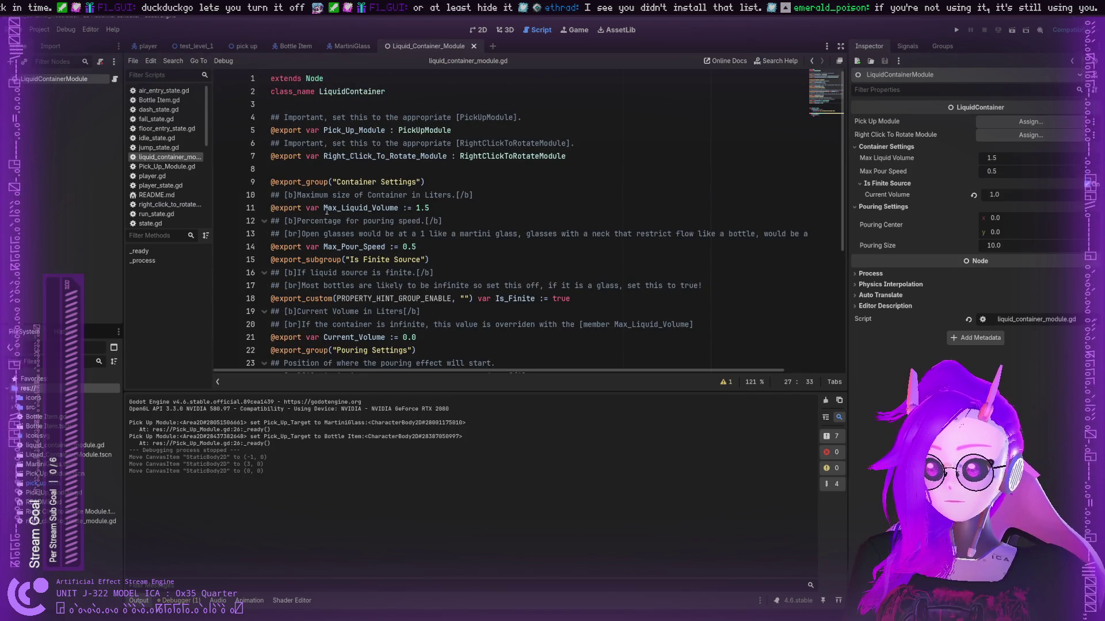
left_click(474, 263)
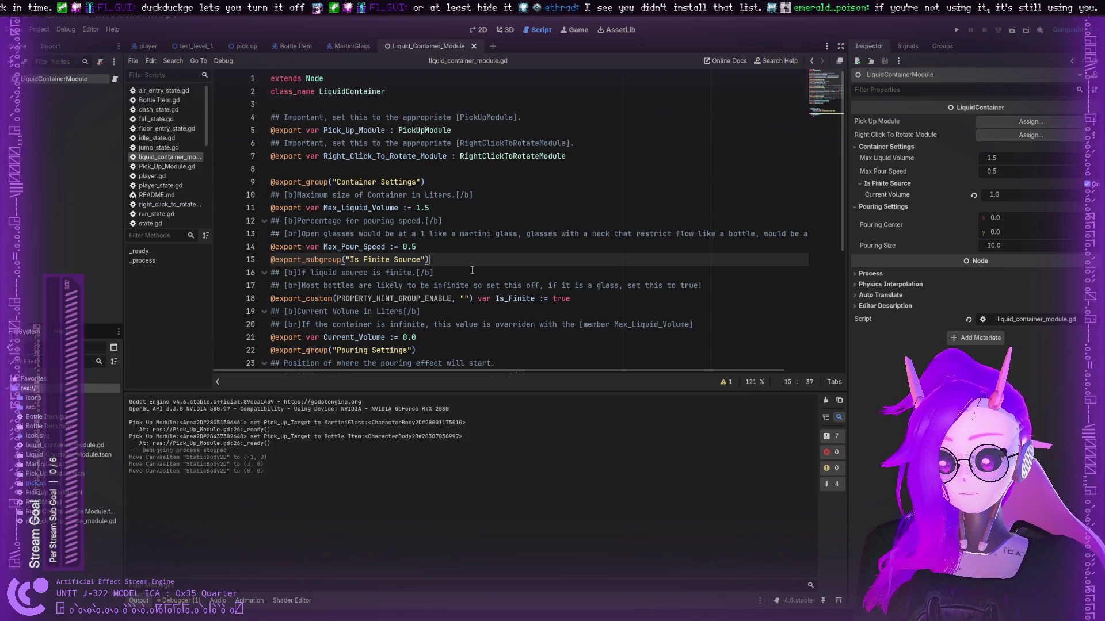
left_click(579, 297)
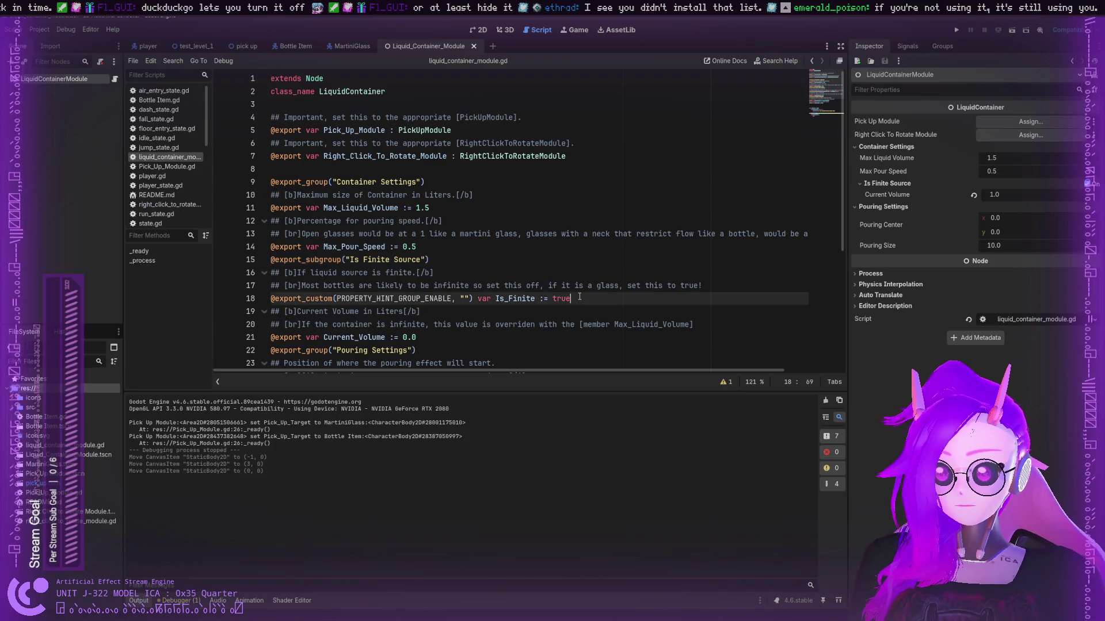
left_click(439, 325)
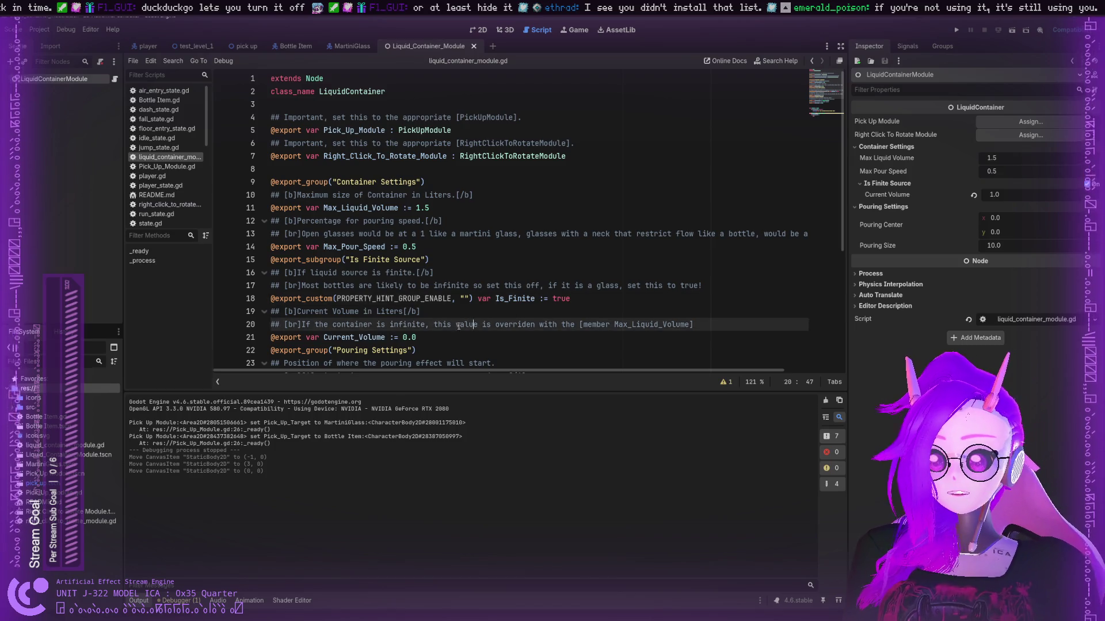
left_click(440, 310)
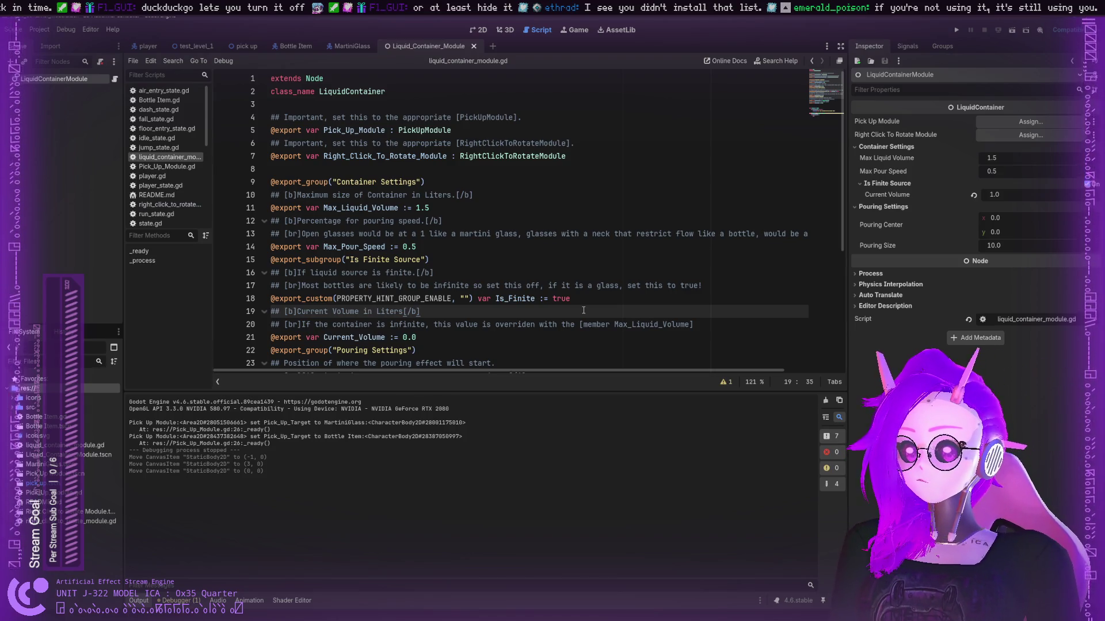
scroll(477, 241, "down", 1)
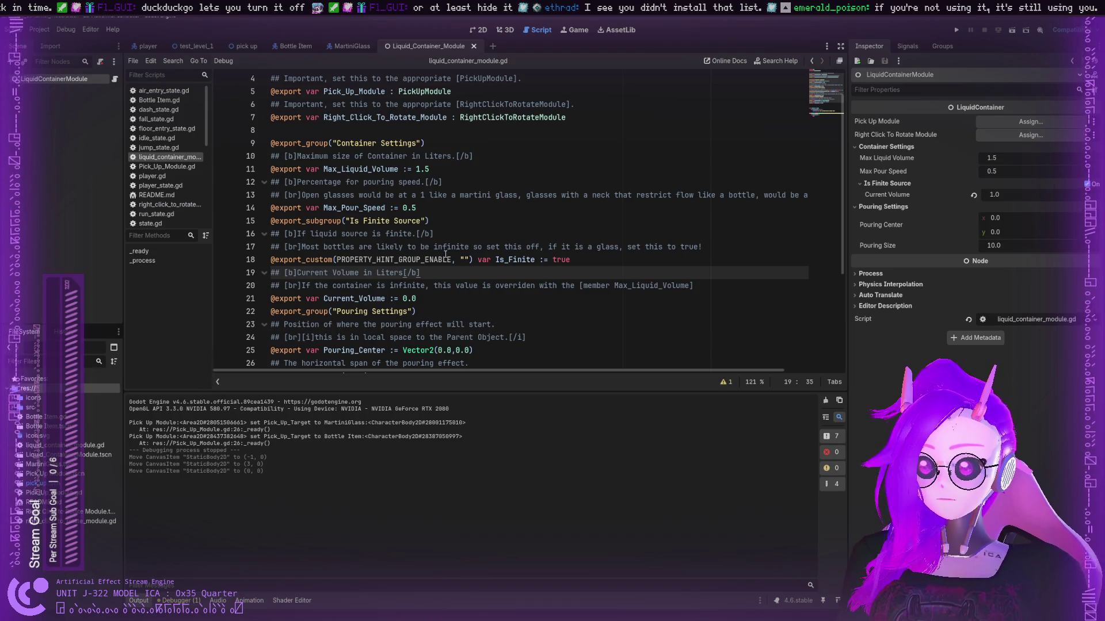
left_click(428, 298)
key("Return")
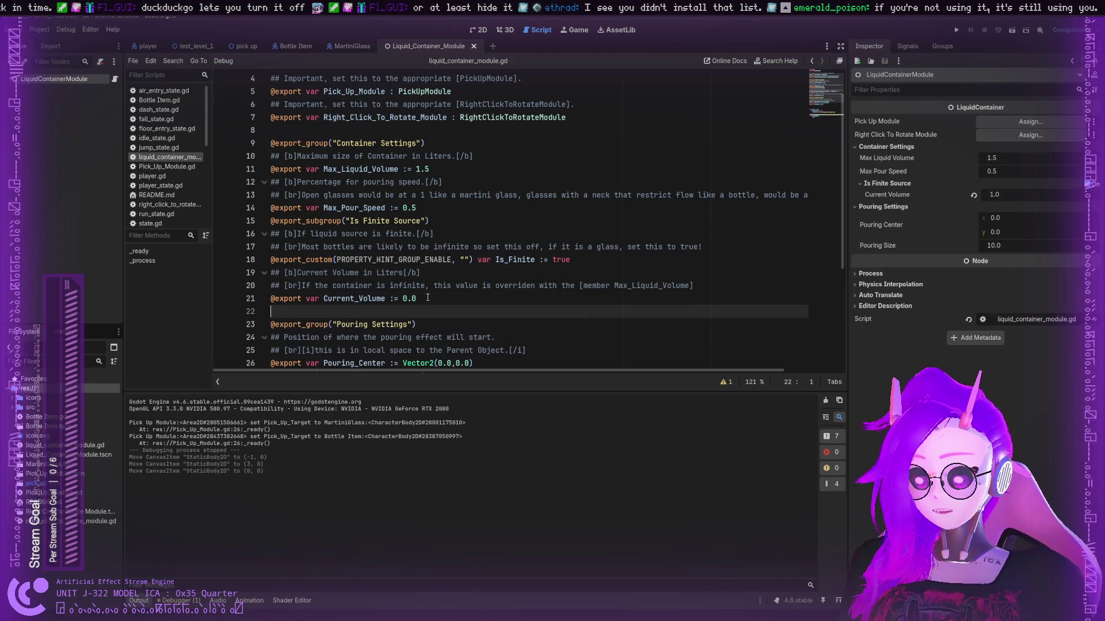
type("@exp")
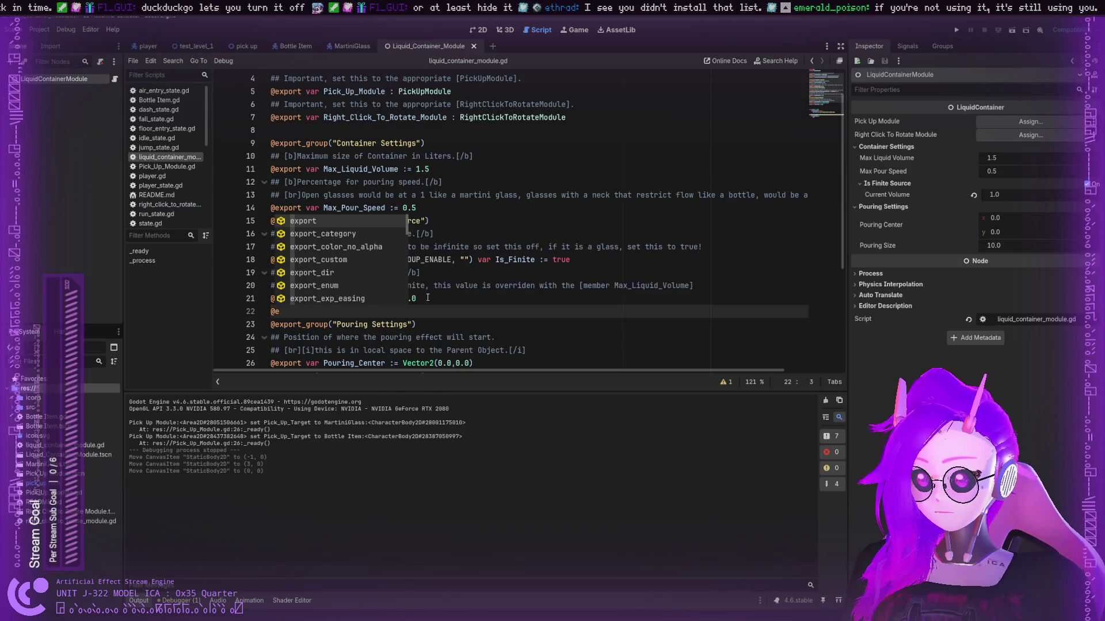
type("ort_g")
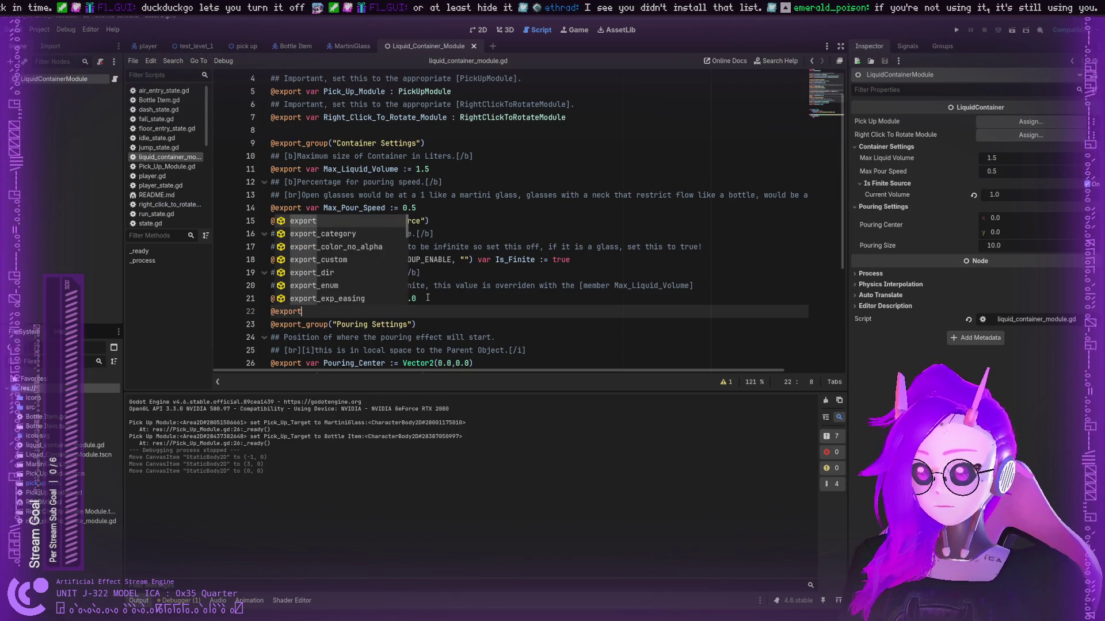
type("r")
key("BackSpace")
type("rou")
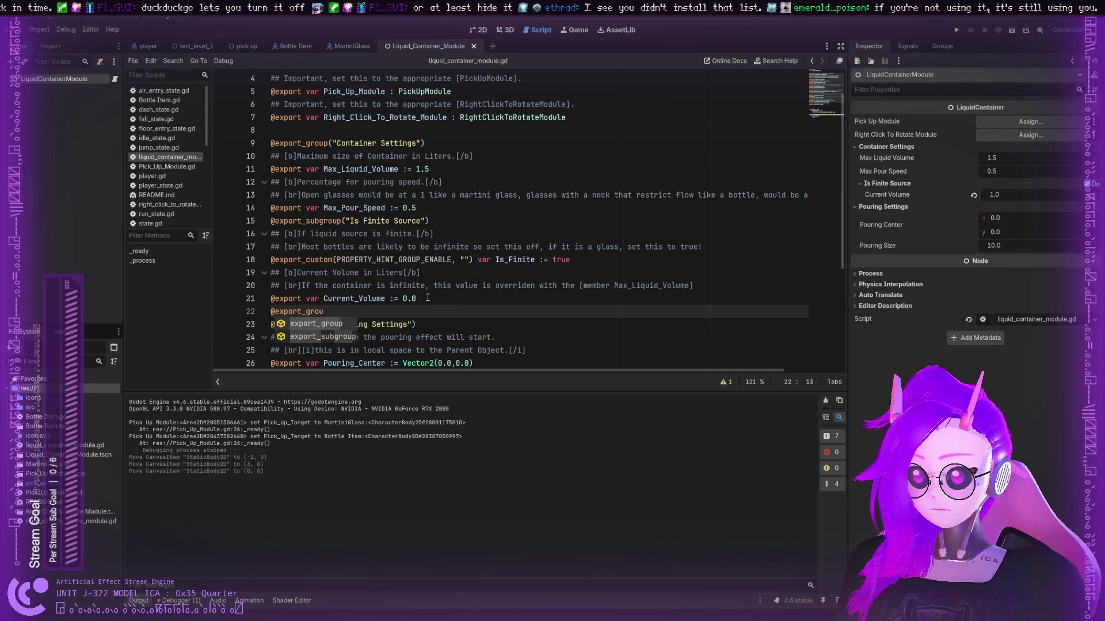
key("BackSpace")
key("BackSpace")
key("BackSpace")
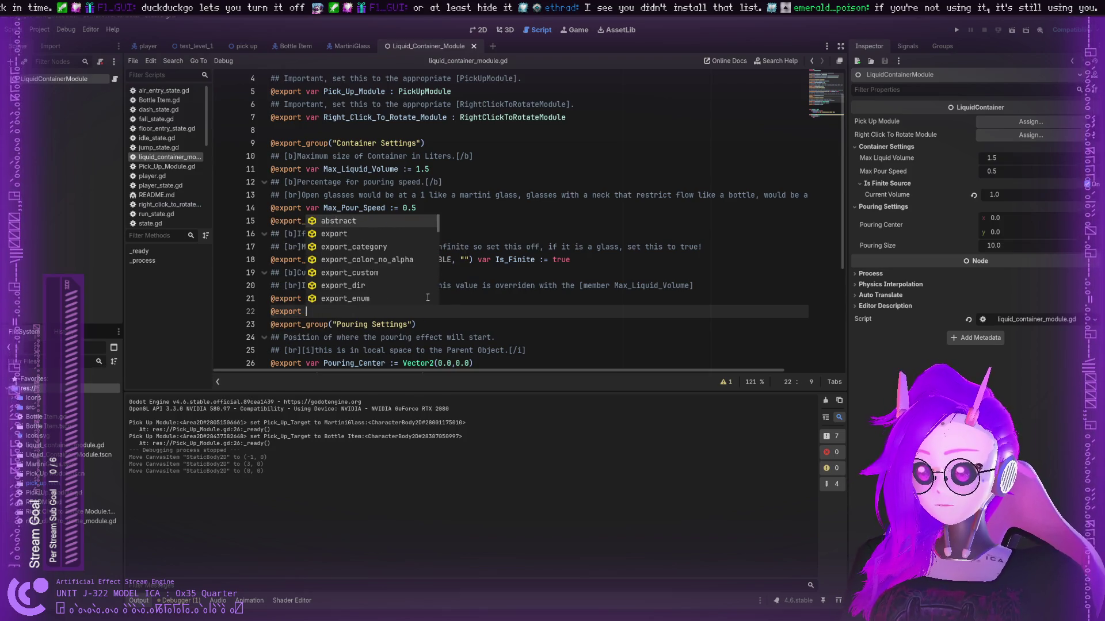
type("var")
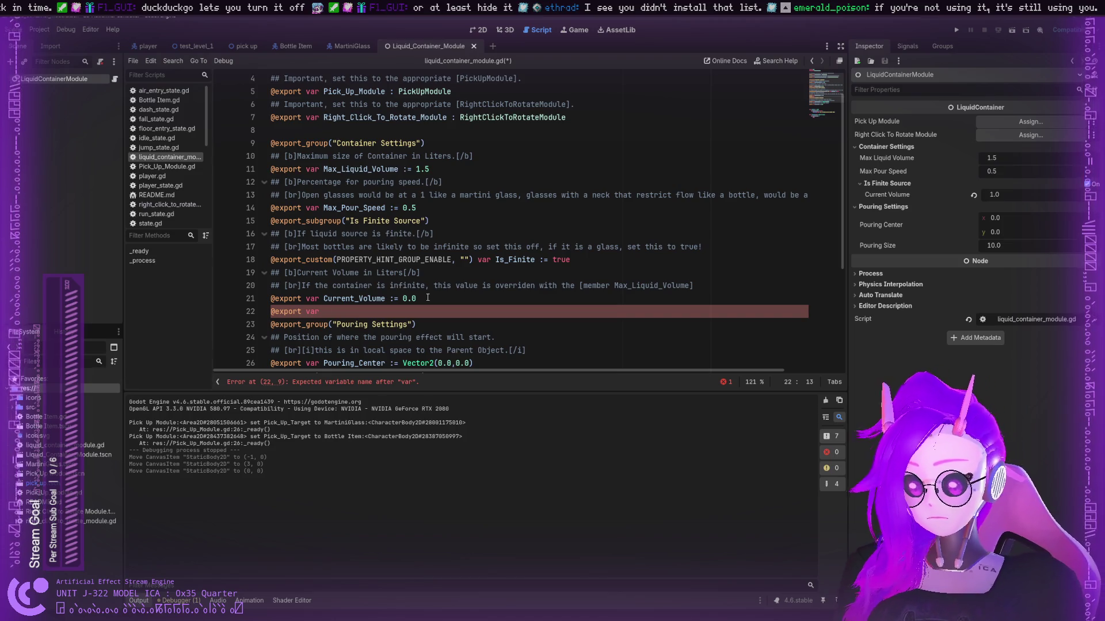
type("Volume_")
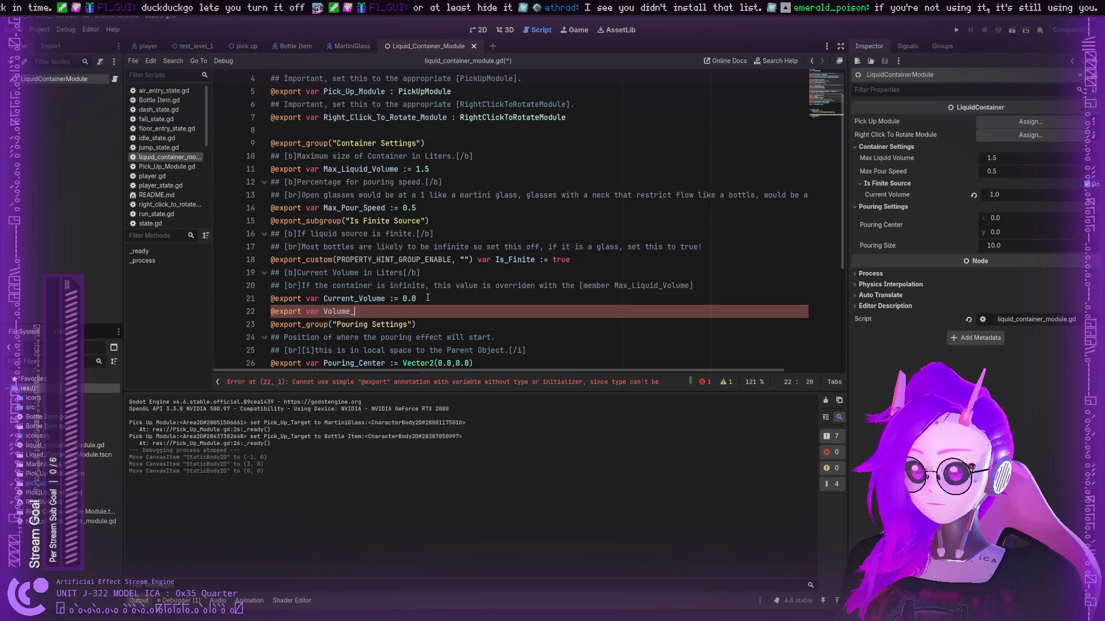
type("Add")
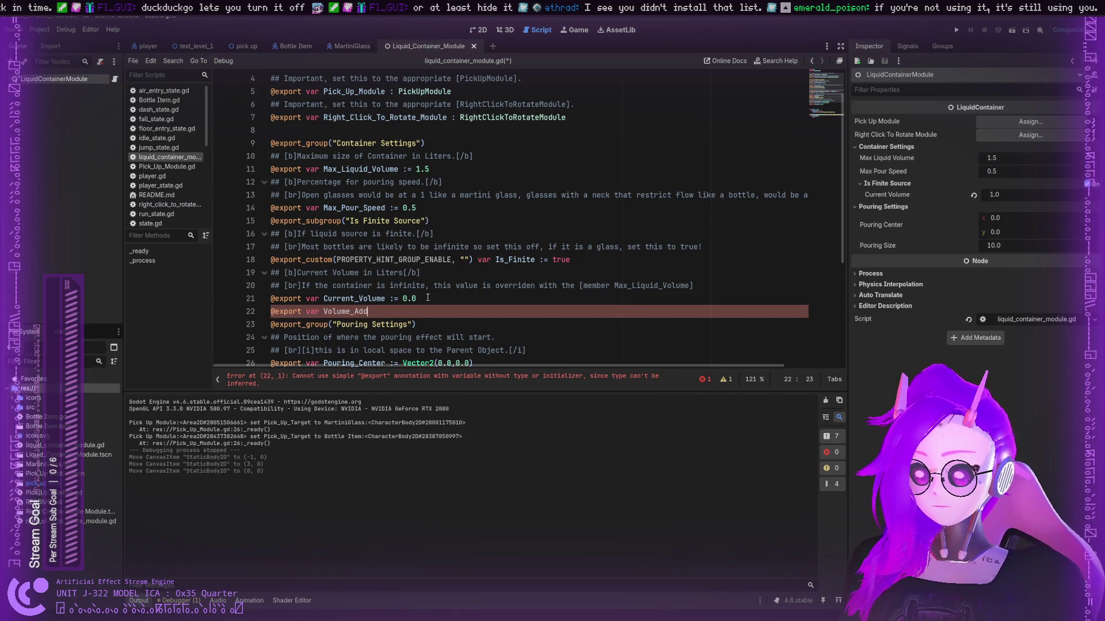
key("BackSpace")
key("BackSpace")
key("BackSpace")
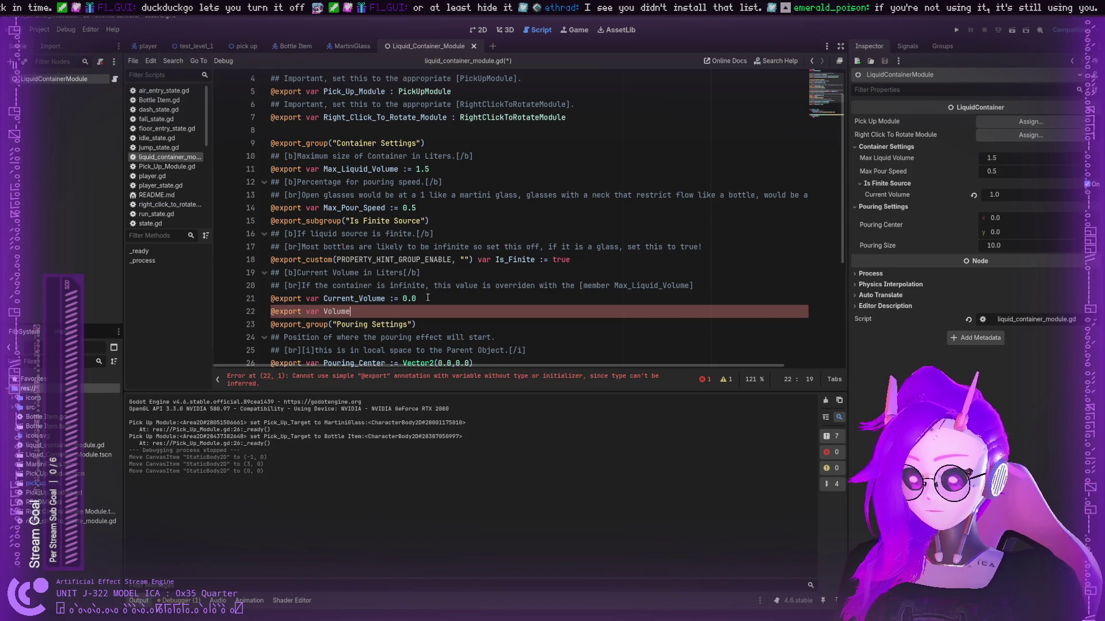
type("_")
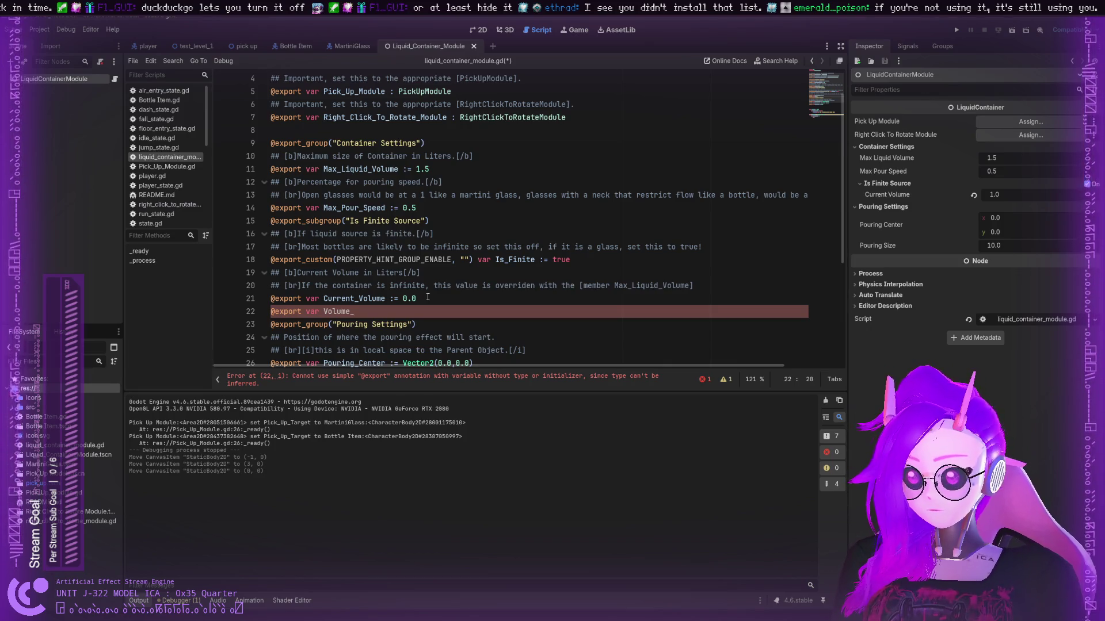
key("BackSpace")
key("BackSpace")
key("BackSpace")
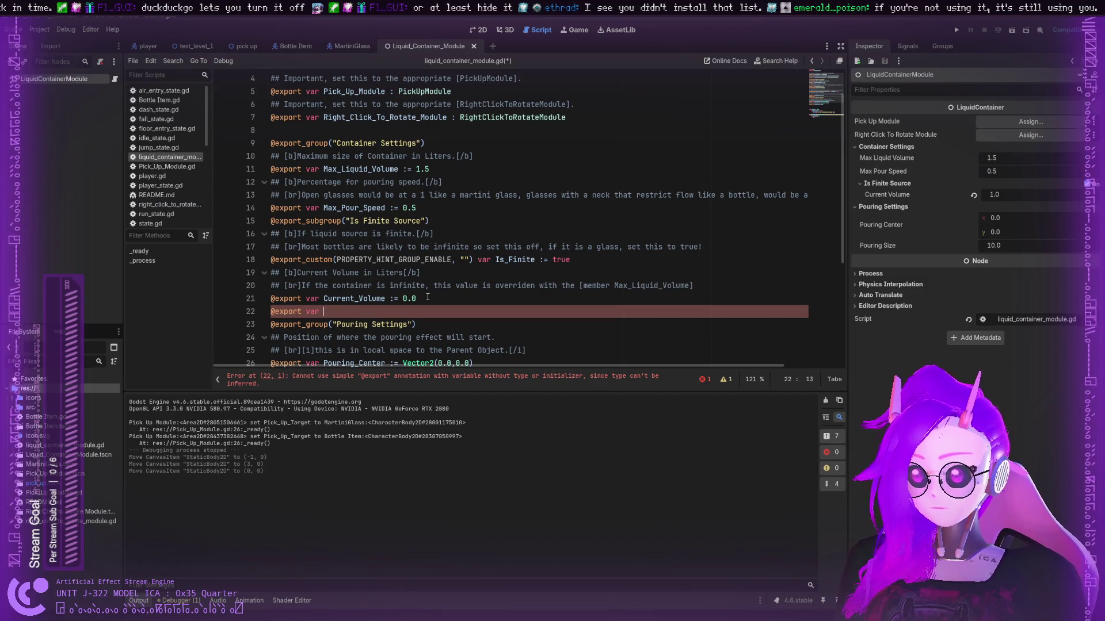
type("0pen")
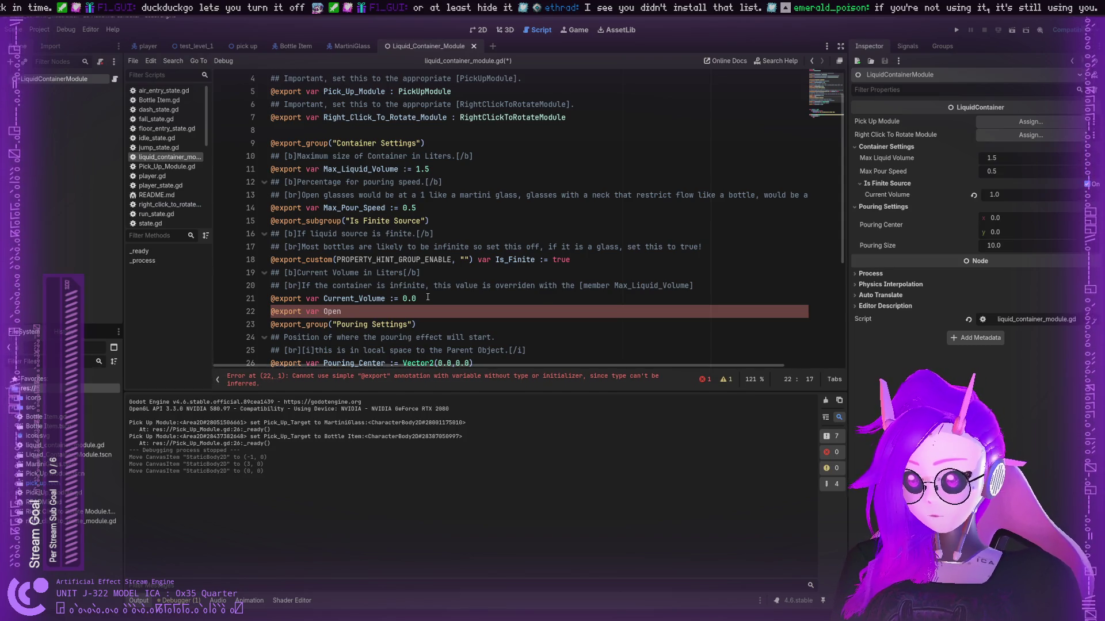
type("ing_Coll")
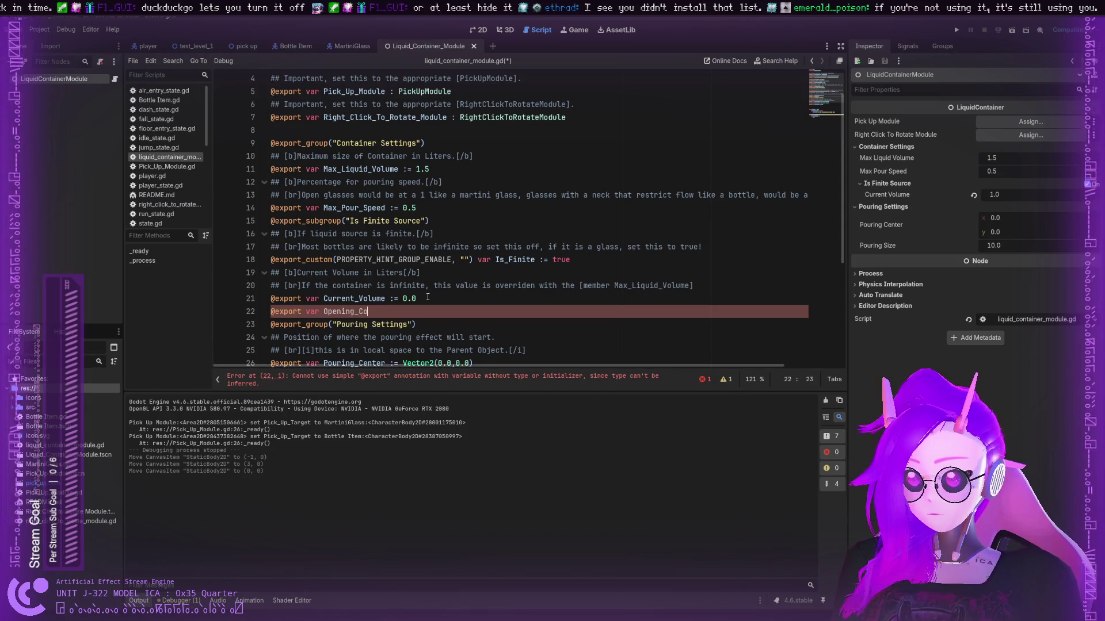
type("ider :")
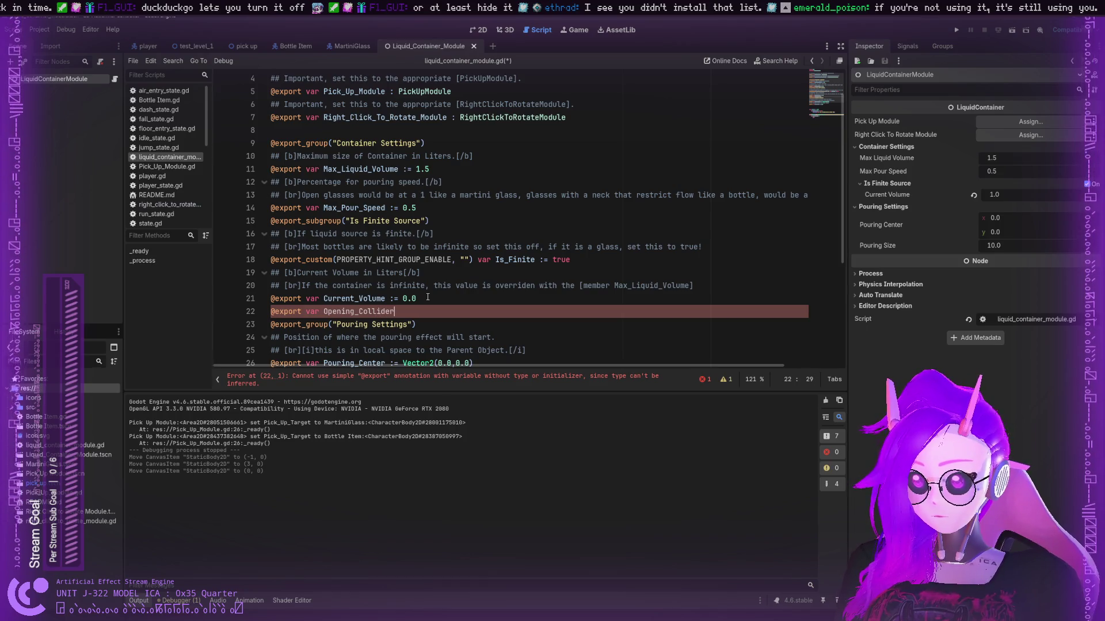
type("=")
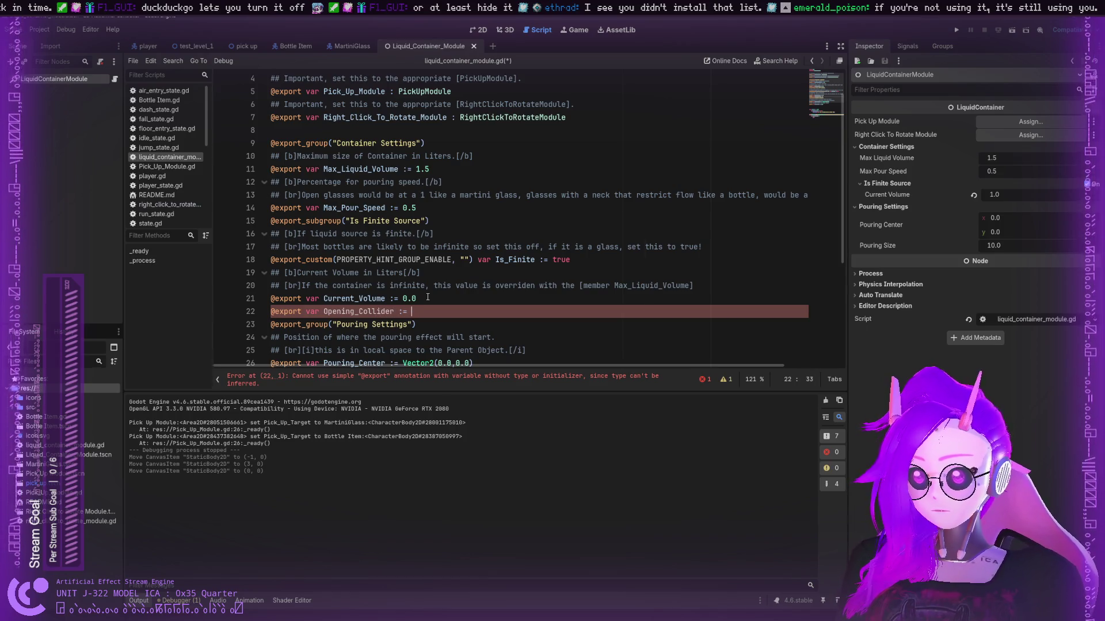
type("Colli")
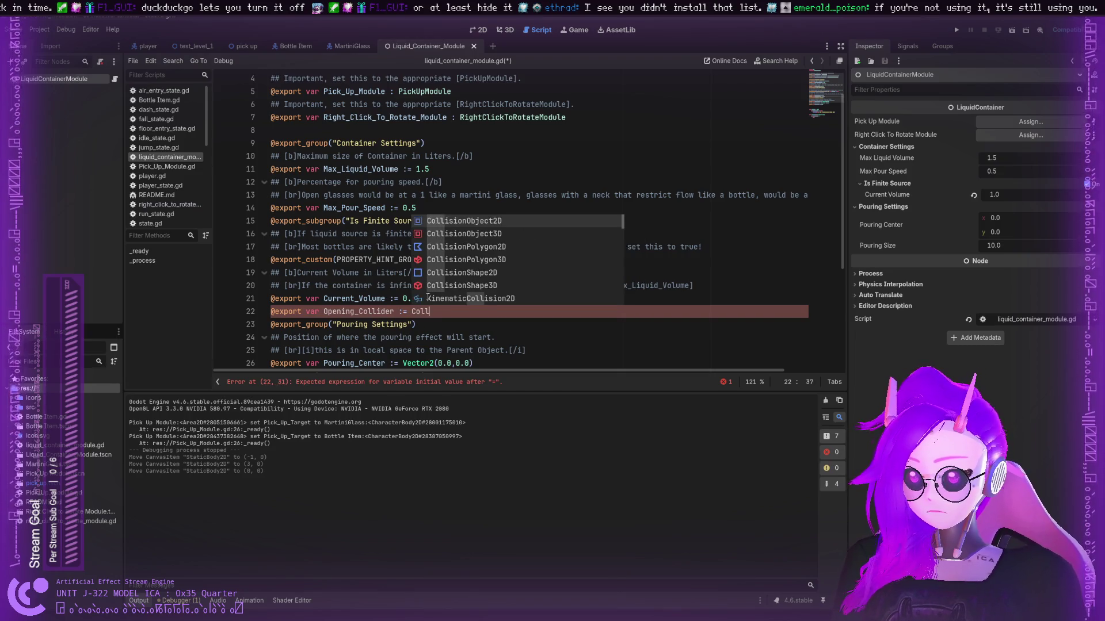
type("sion")
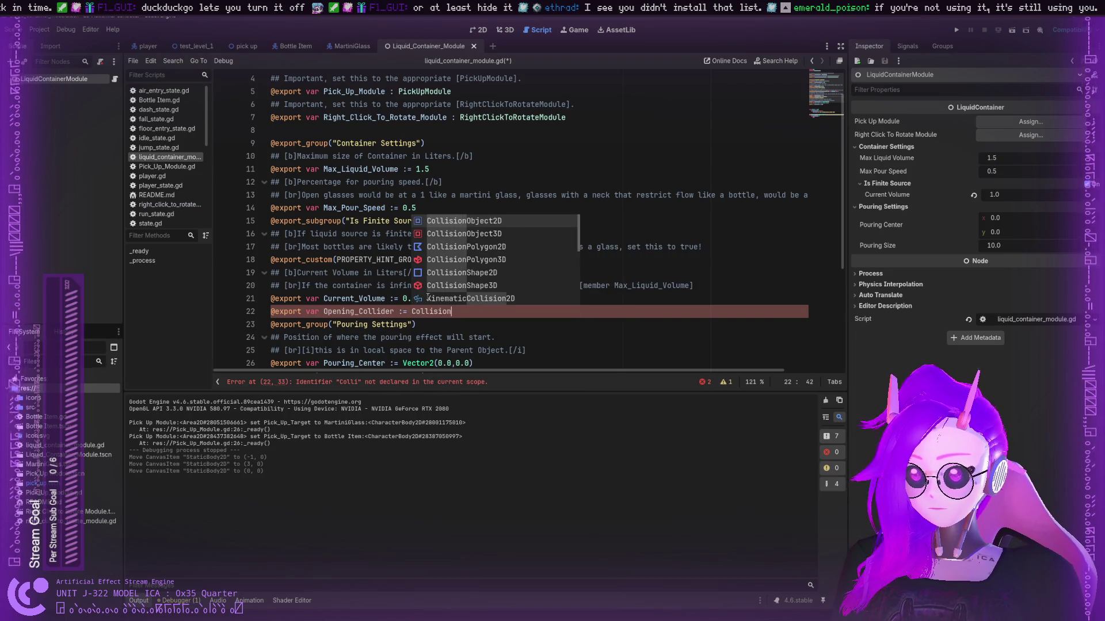
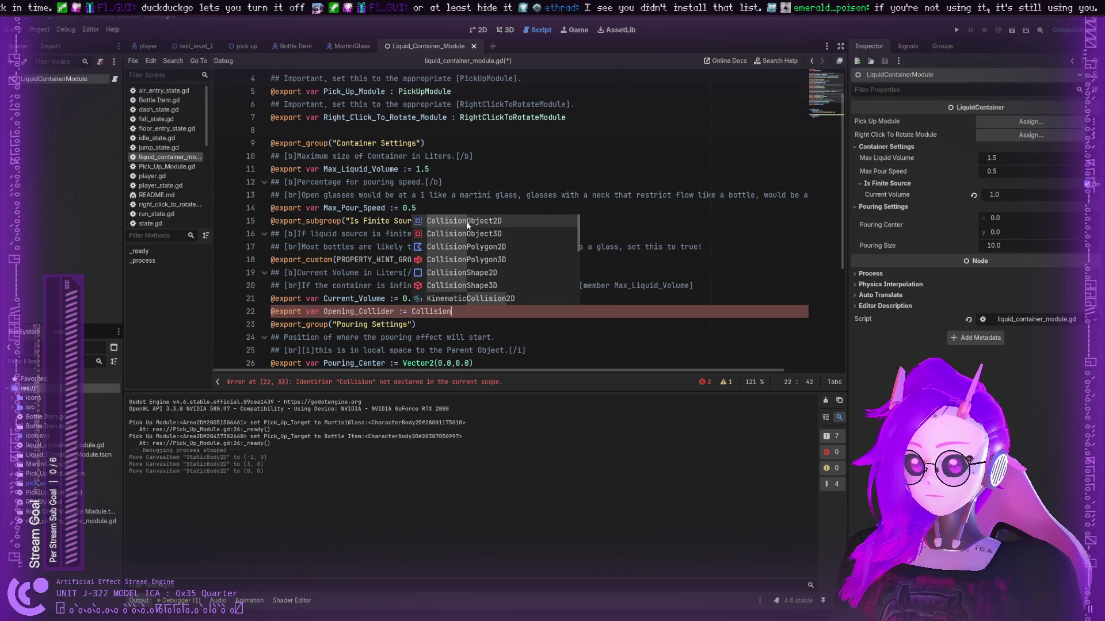
Step: Type the exported Opening_Collider variable as CollisionShape2D from the autocomplete list
scroll(481, 283, "down", 1)
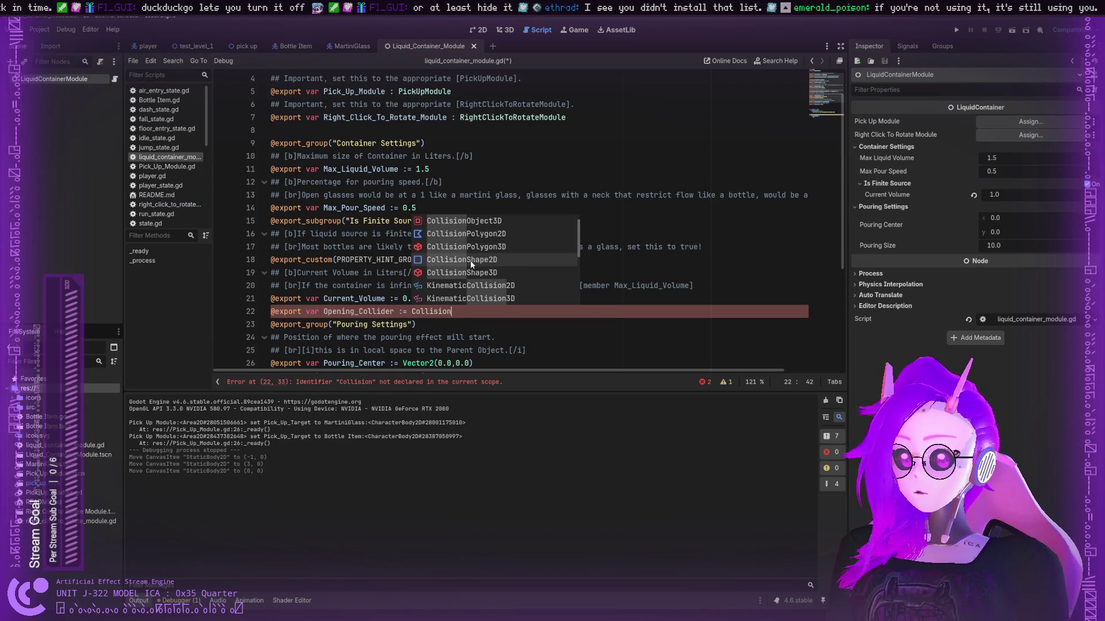
left_click(471, 260)
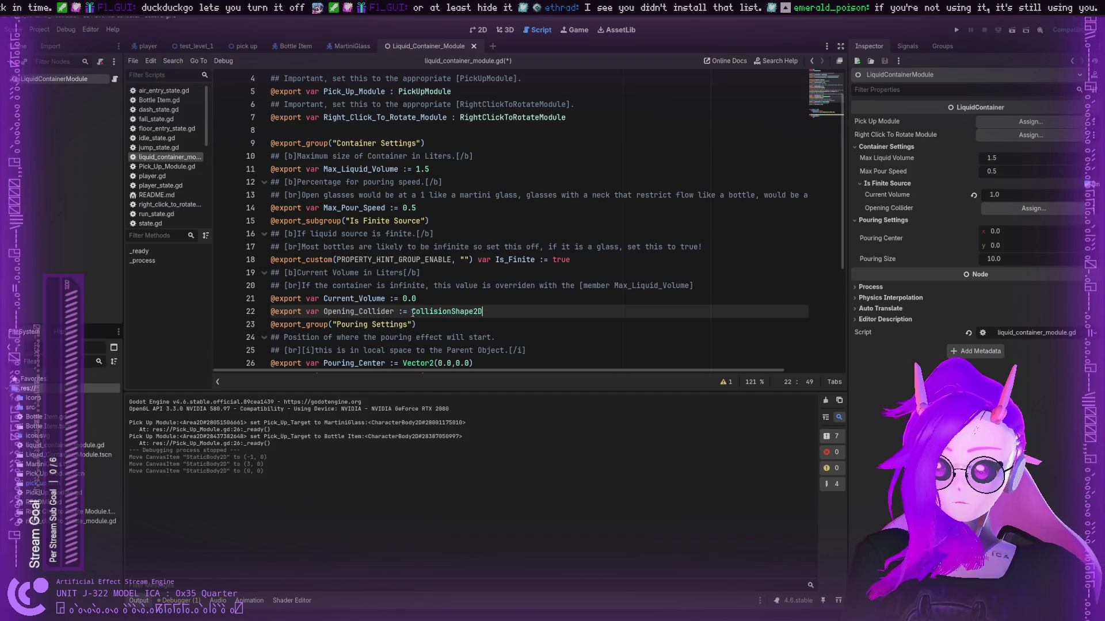
scroll(386, 310, "down", 2)
left_click(346, 234)
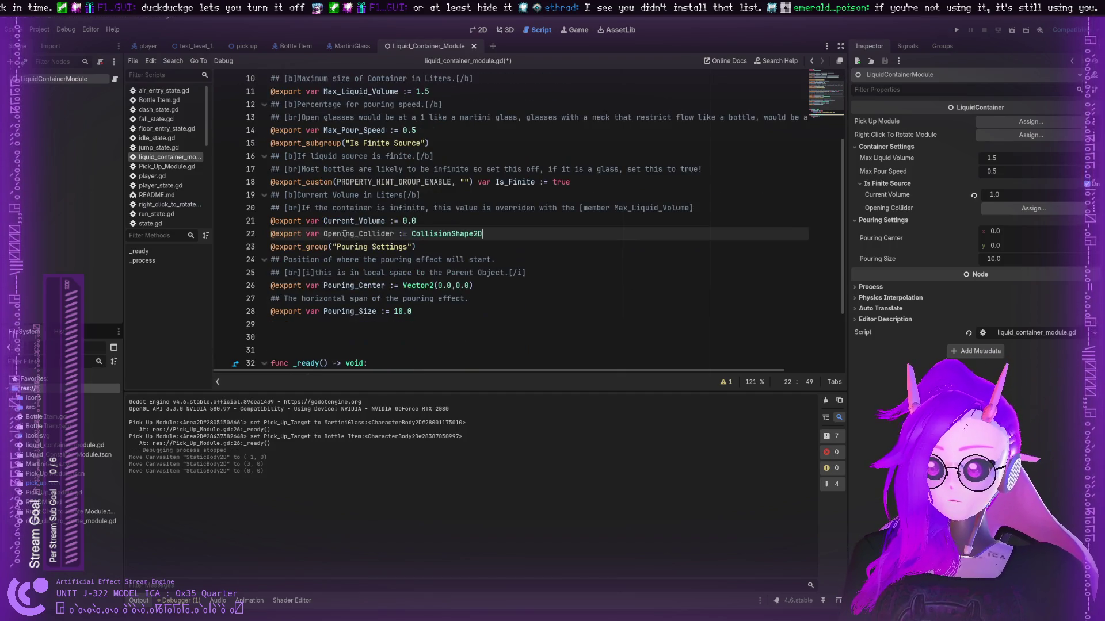
Step: Add the doc comment '## The collider responsible for receiving fill events from other pouring actions.' above Opening_Collider
double_click(346, 233)
key("Home")
key("Return")
key("Up")
type("@export var")
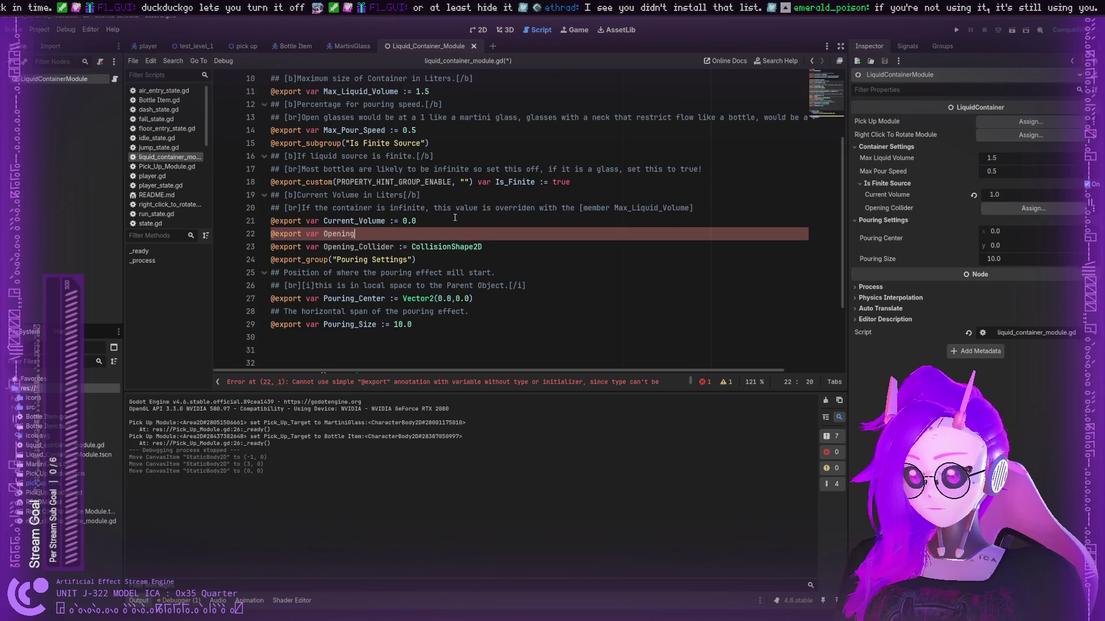
key("BackSpace")
key("BackSpace")
key("BackSpace")
type("## ")
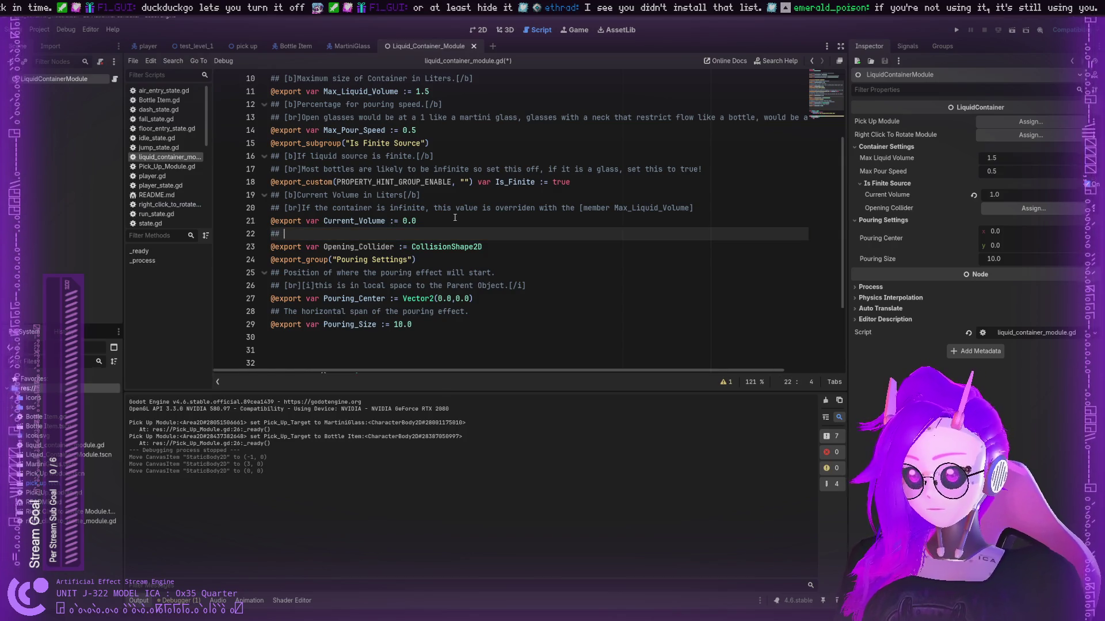
type("The collider re")
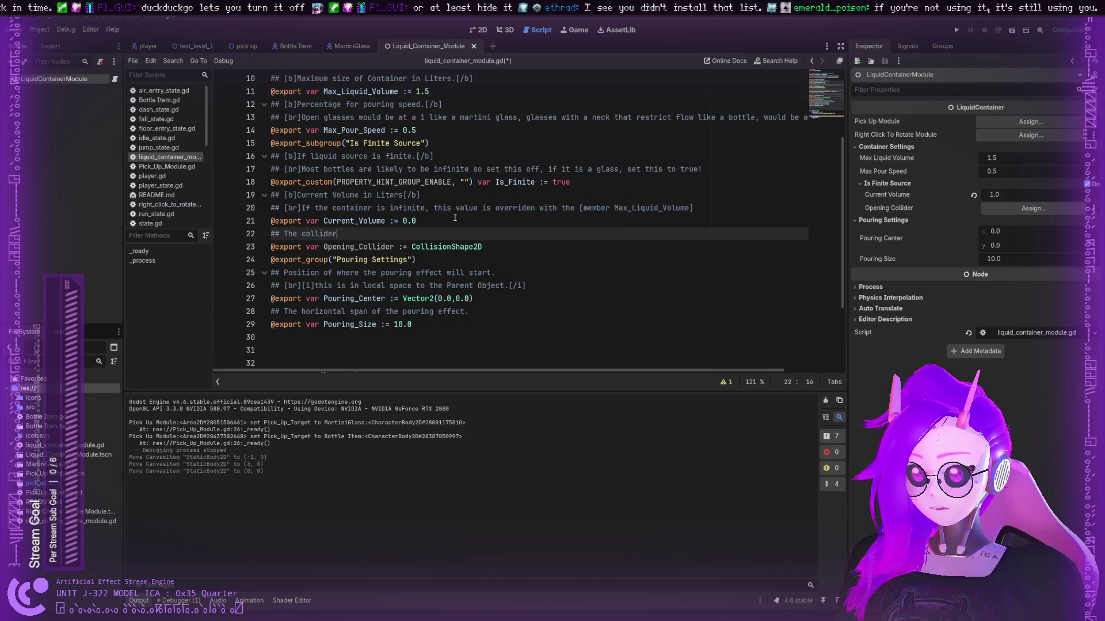
type("sponsible for")
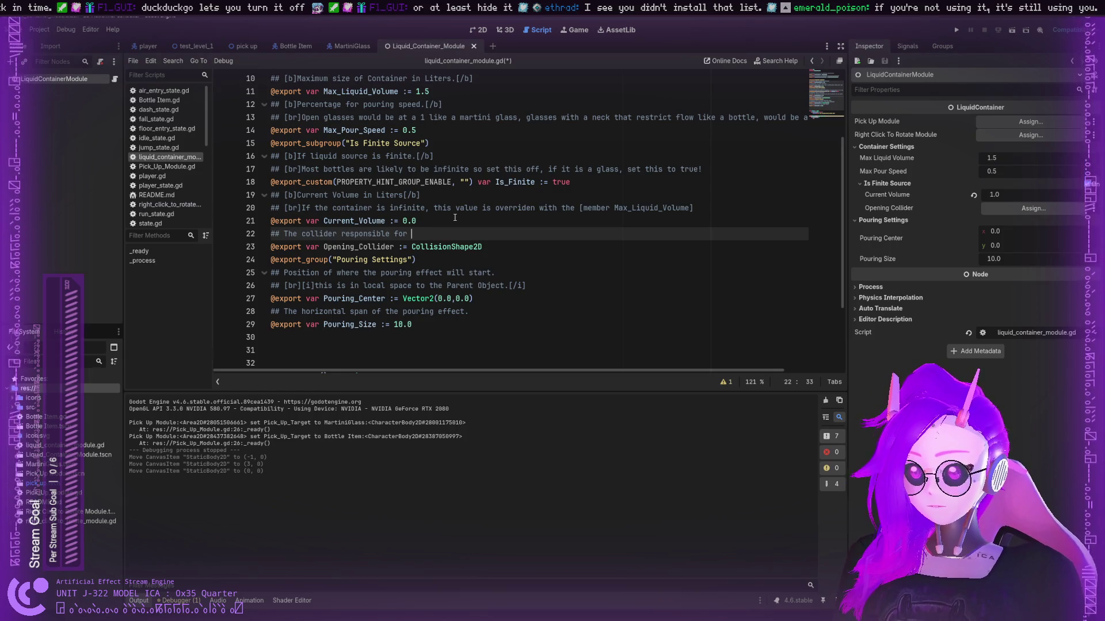
type("getting")
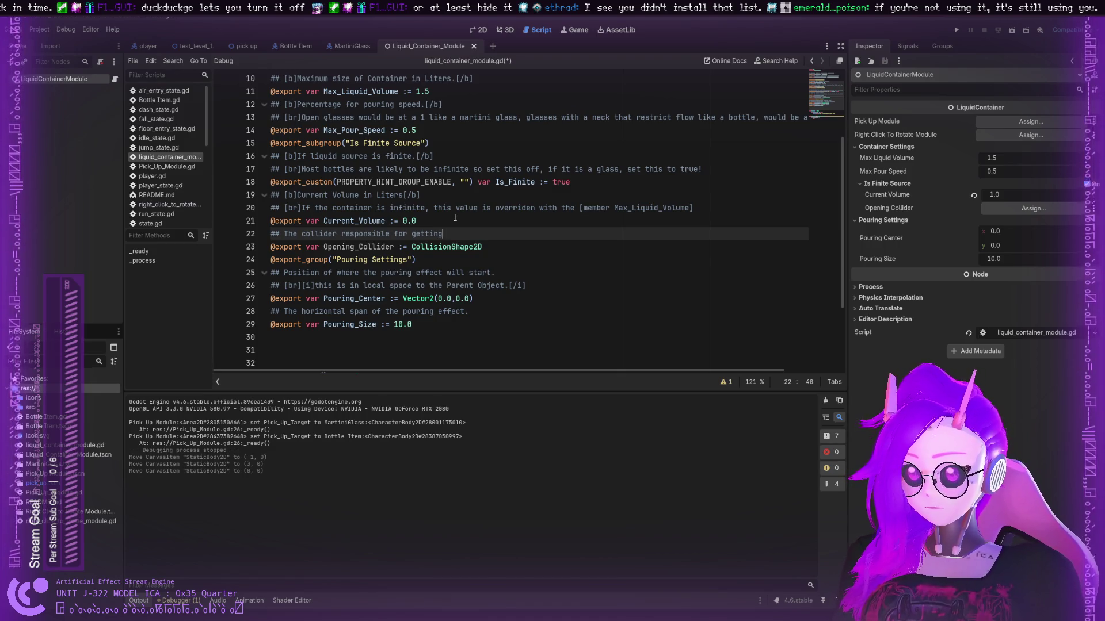
key("BackSpace")
key("BackSpace")
key("BackSpace")
type("rec")
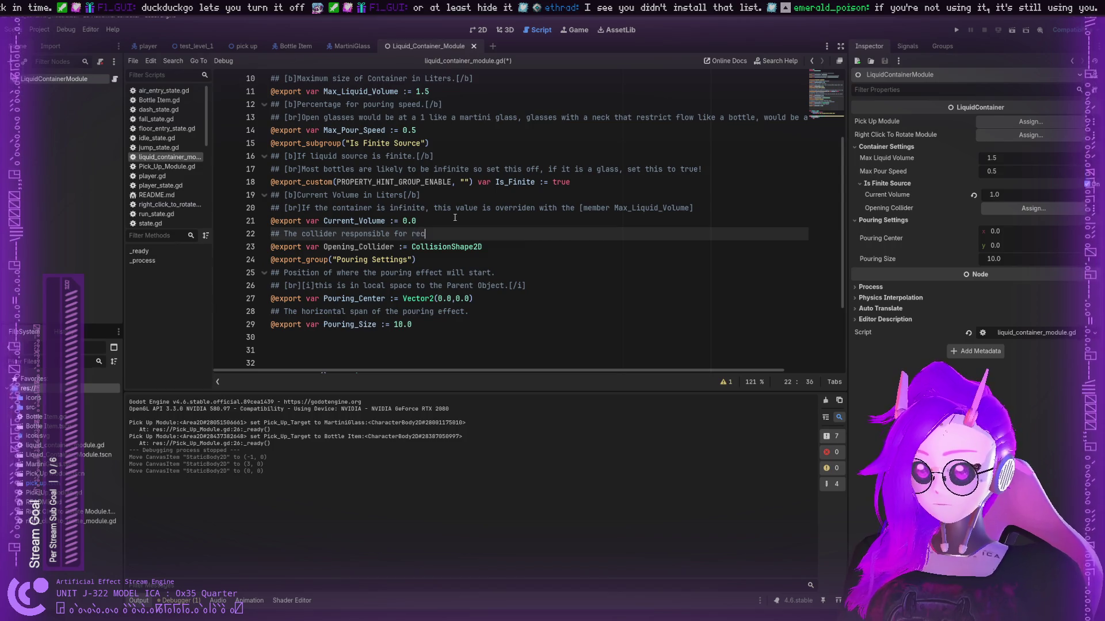
type("eiving ")
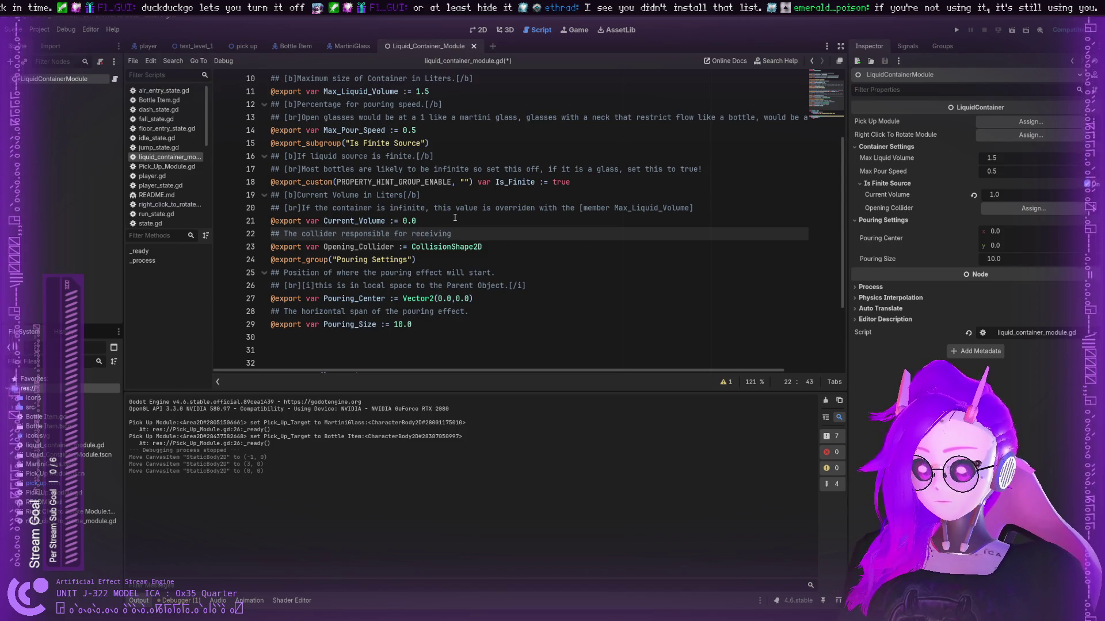
type("fill event")
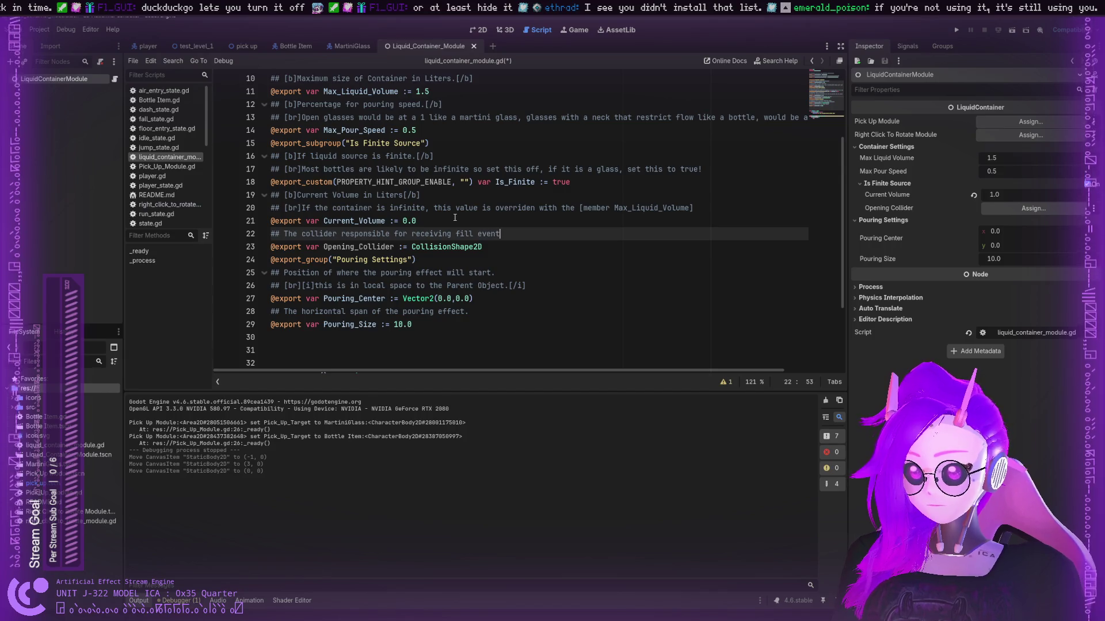
type("s from")
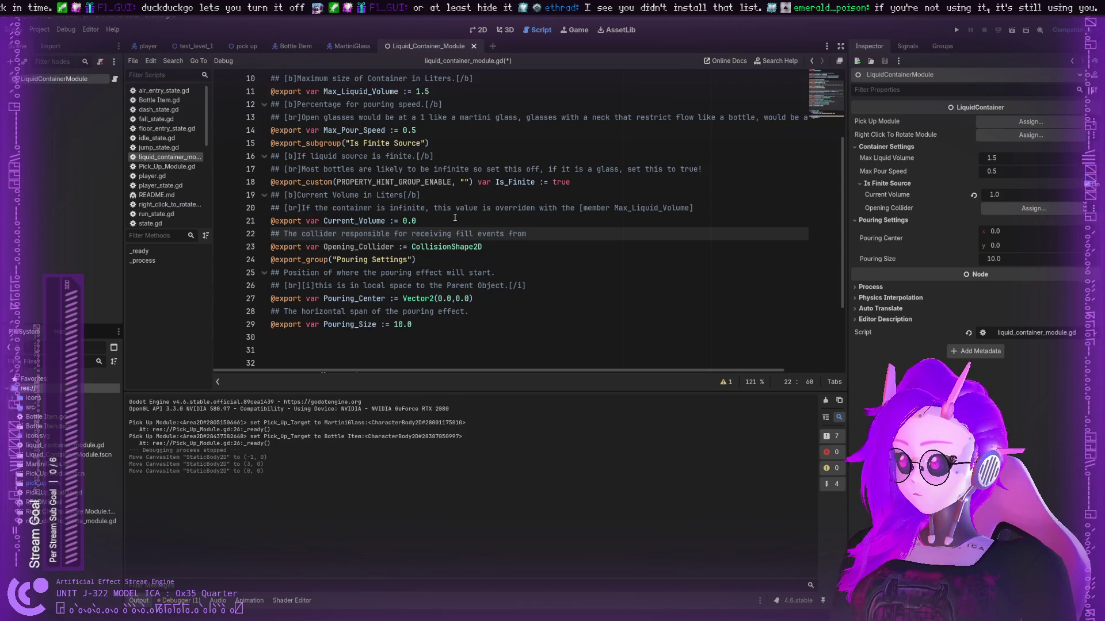
type("o")
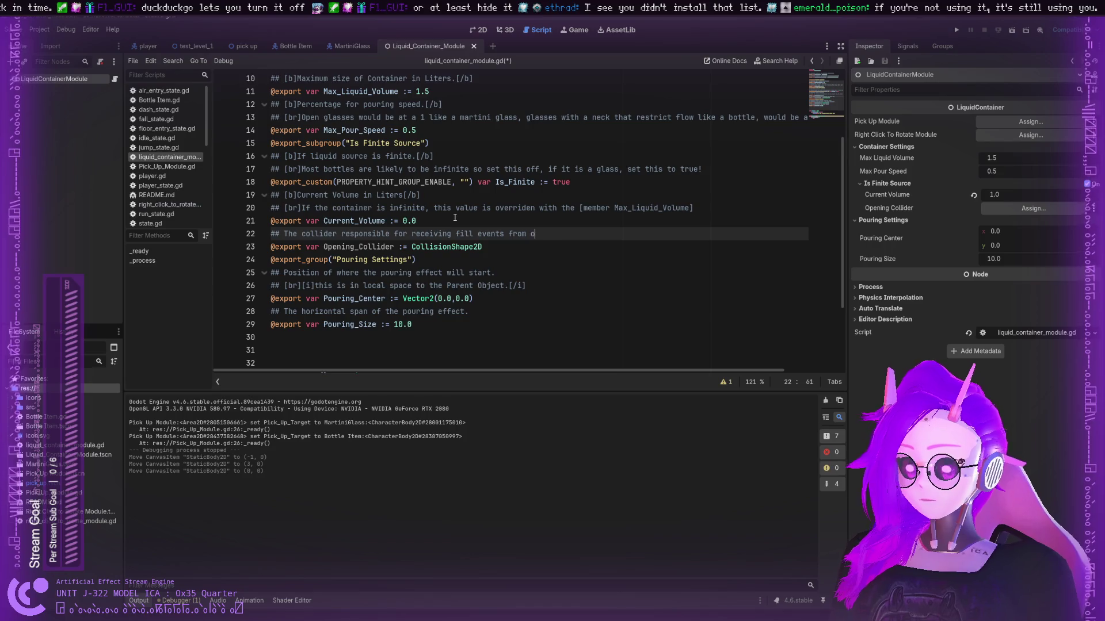
type("ther po")
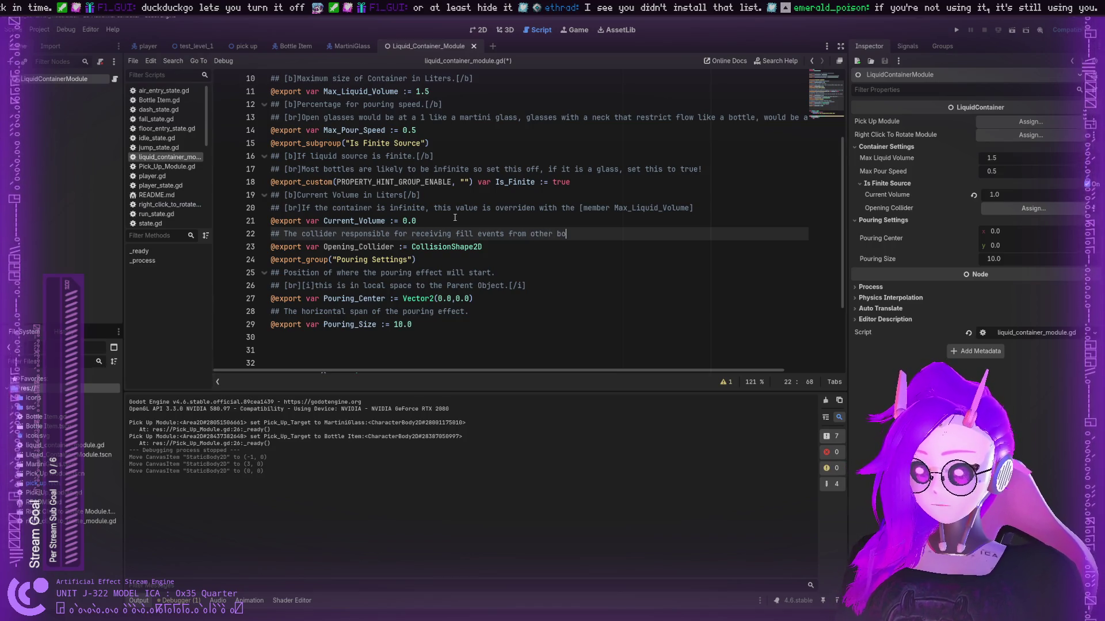
type("uring ac")
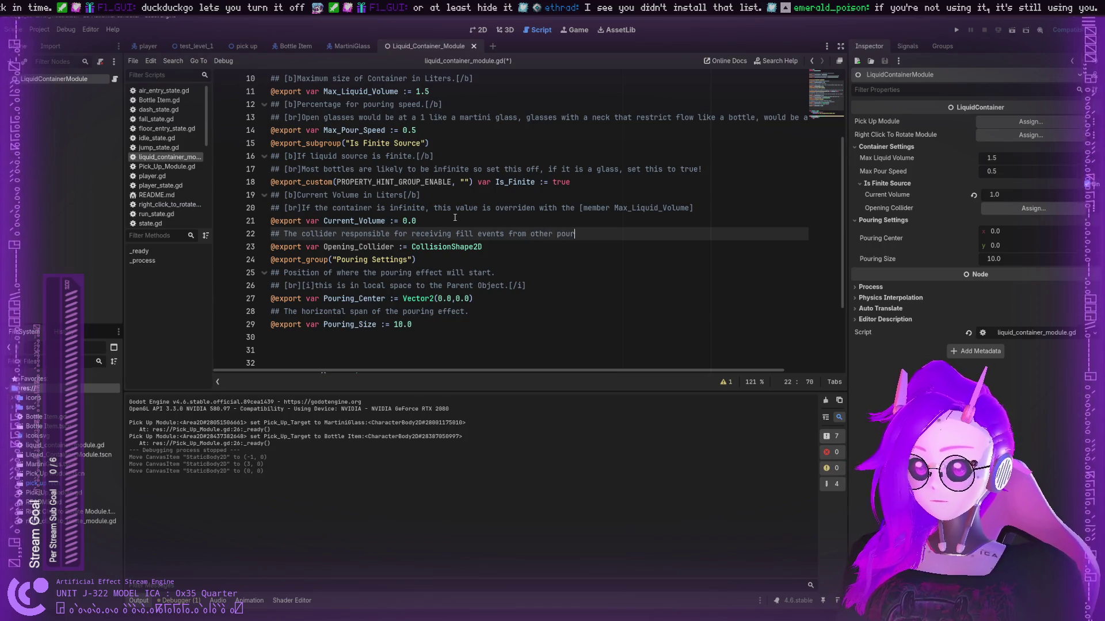
type(".")
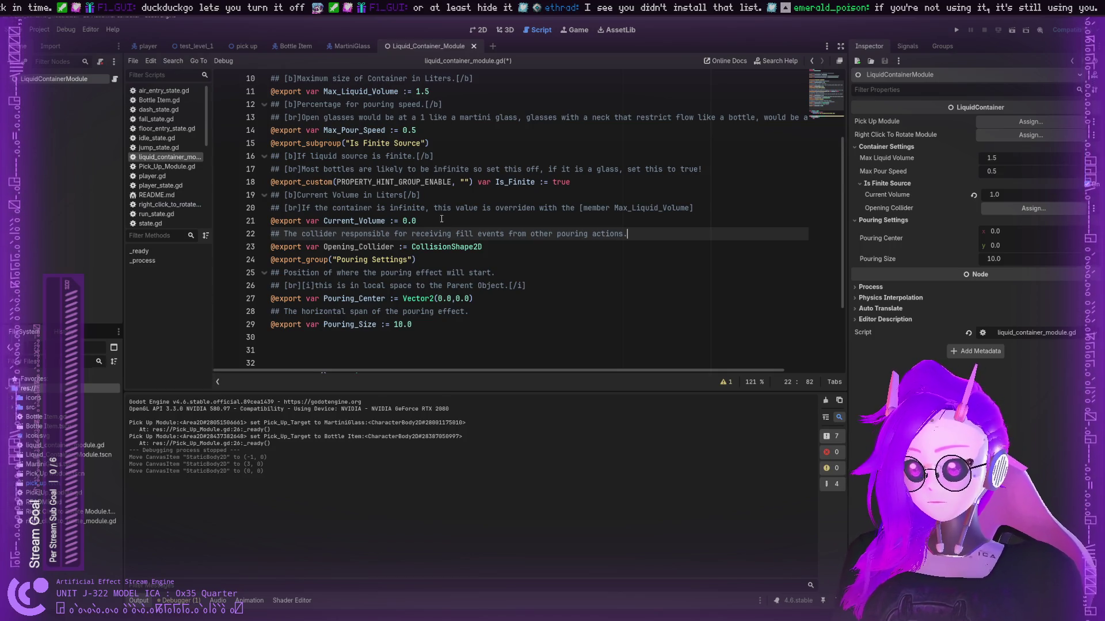
Step: Save liquid_container_module.gd with the new comment
double_click(453, 246)
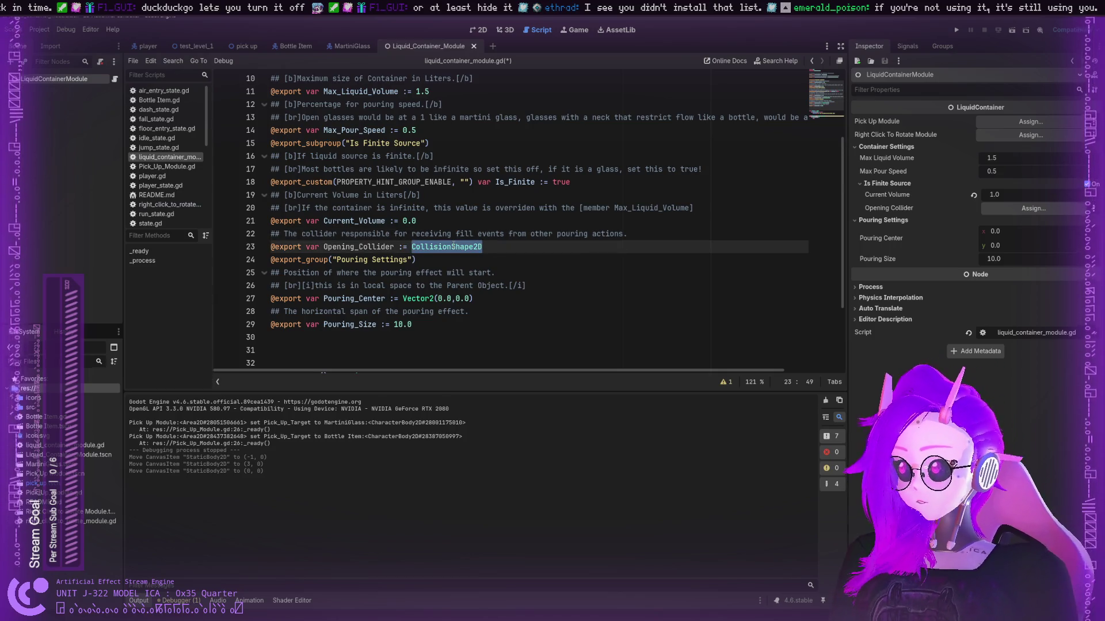
left_click(504, 244)
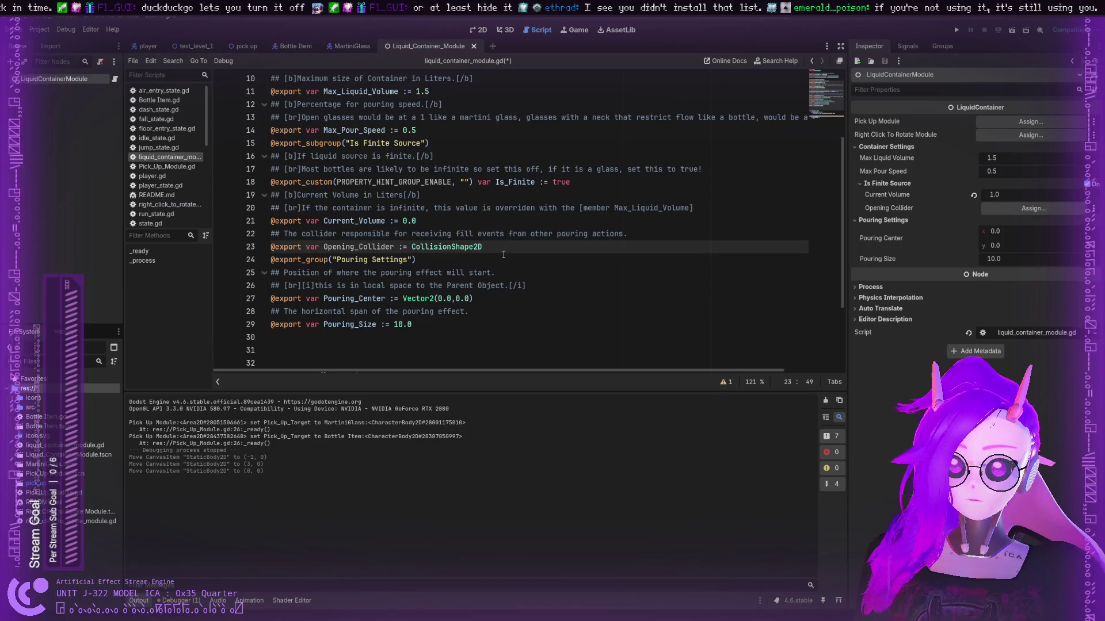
left_click(540, 282)
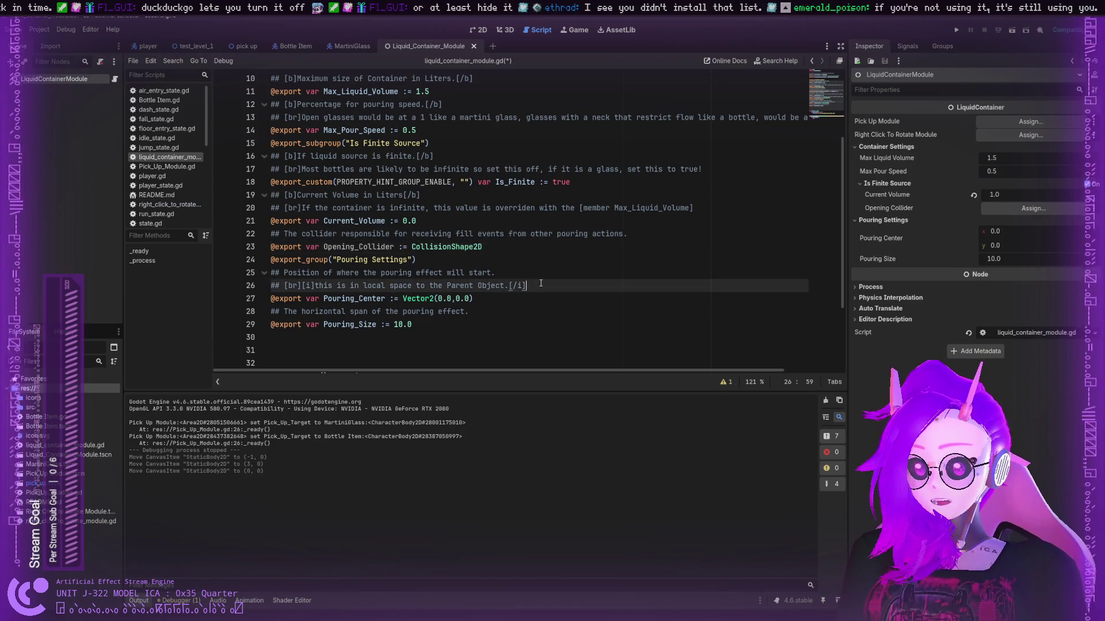
key("ctrl+s")
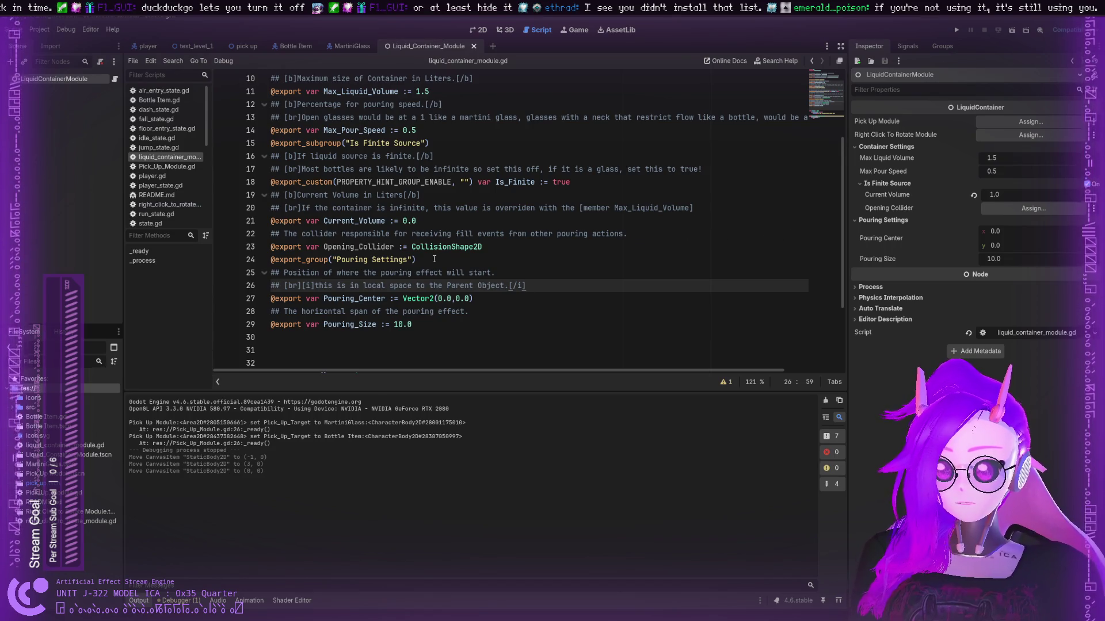
Step: Wrap 'other' in [i][/i] and 'receiving fill events' in [b][/b], then save
left_click(530, 233)
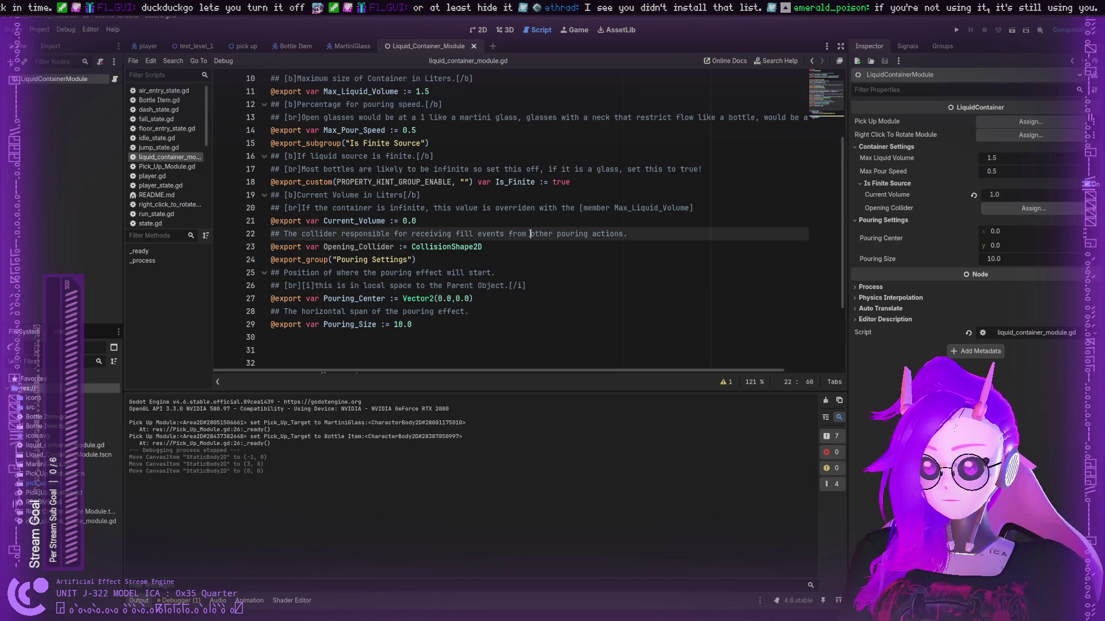
type("[i]other")
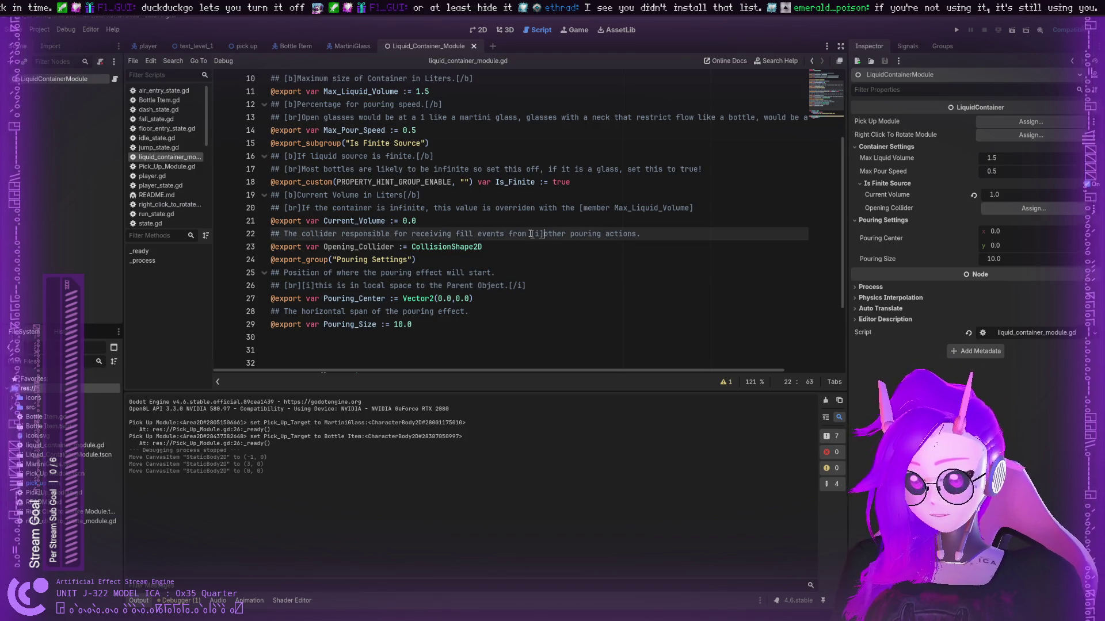
type("[/i")
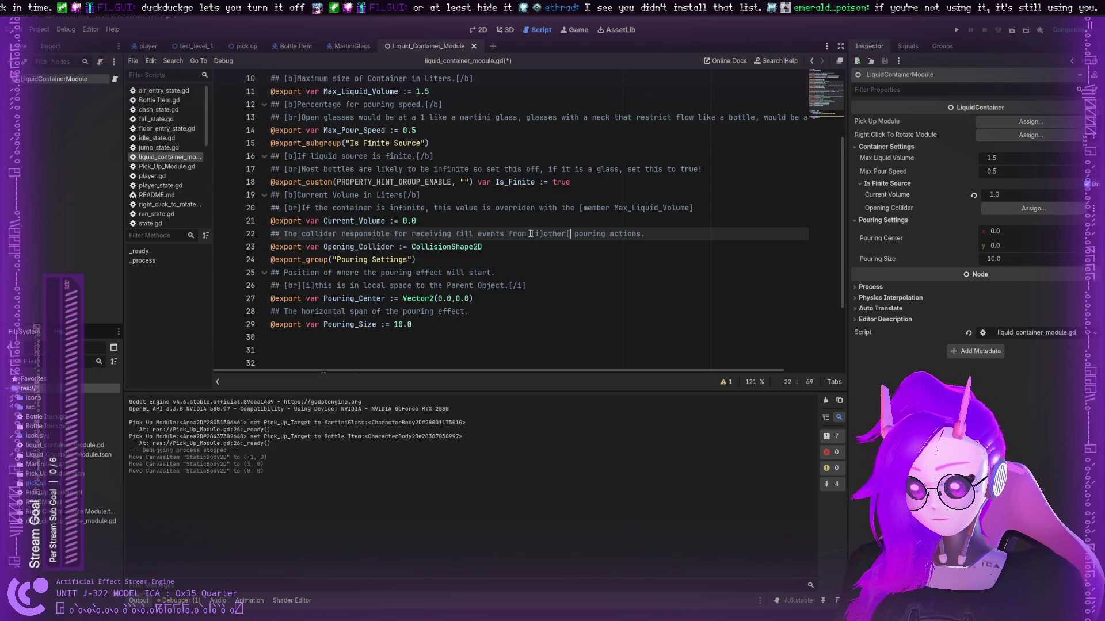
type("]")
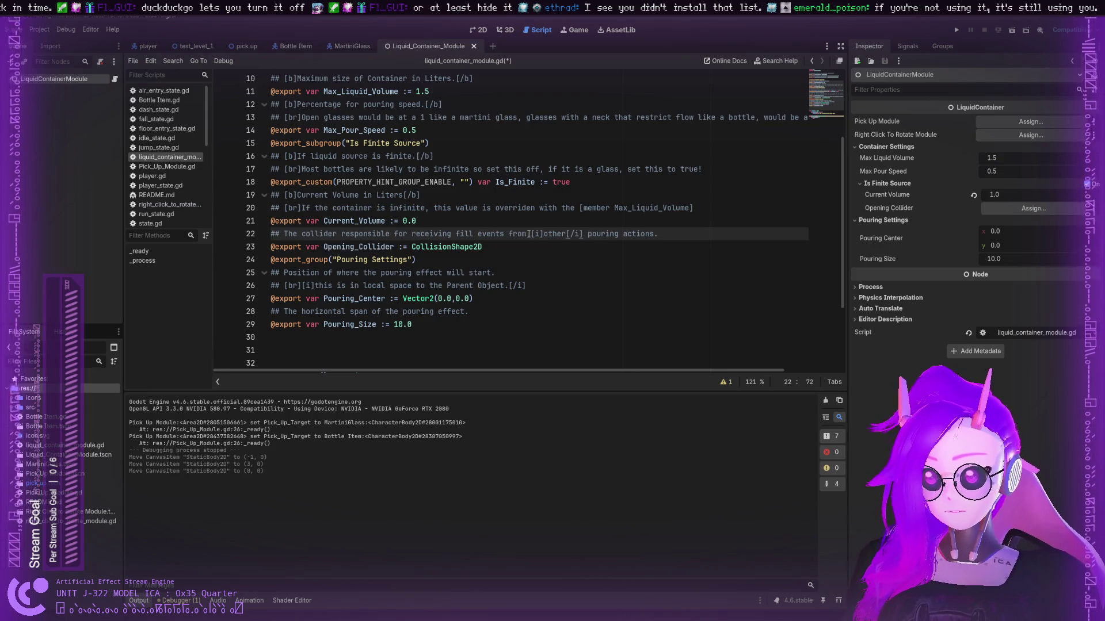
left_click(469, 232)
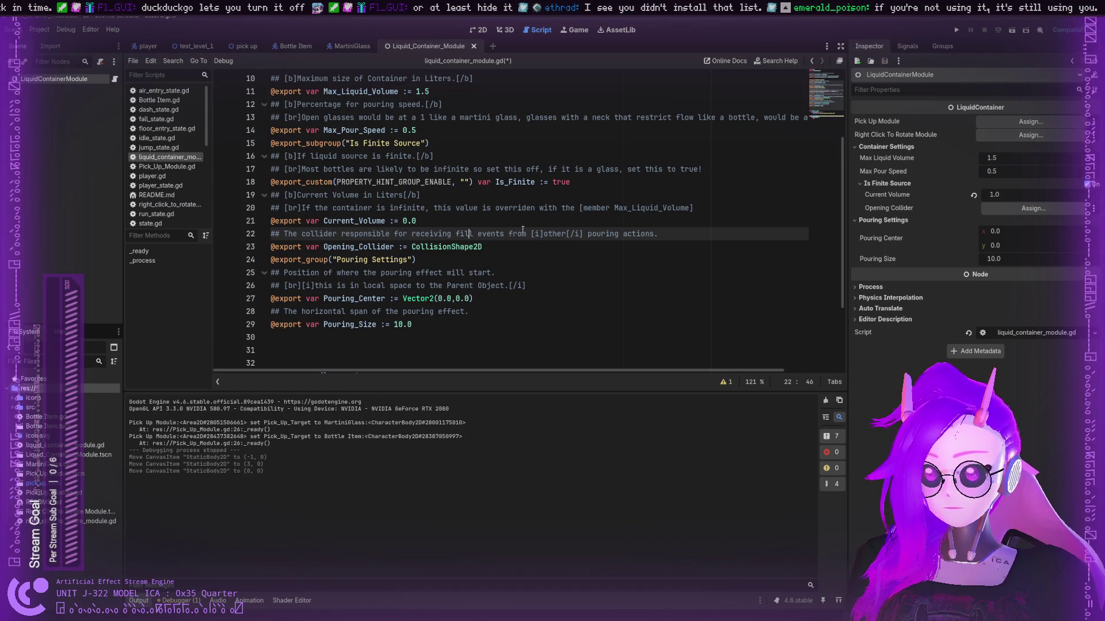
left_click(411, 234)
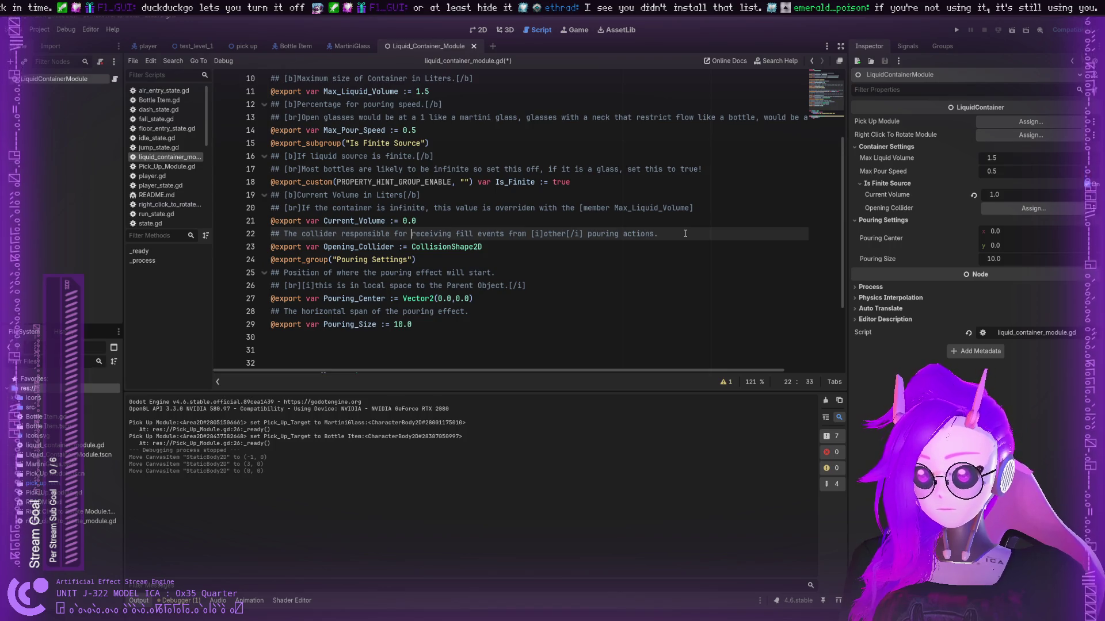
type("[b]")
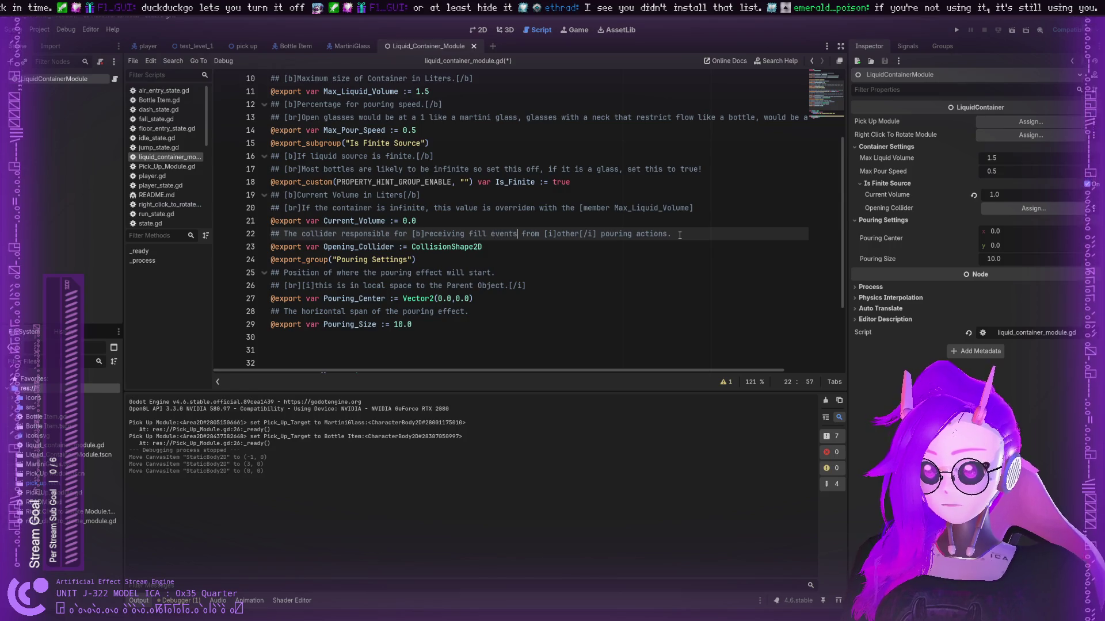
type("[/b]")
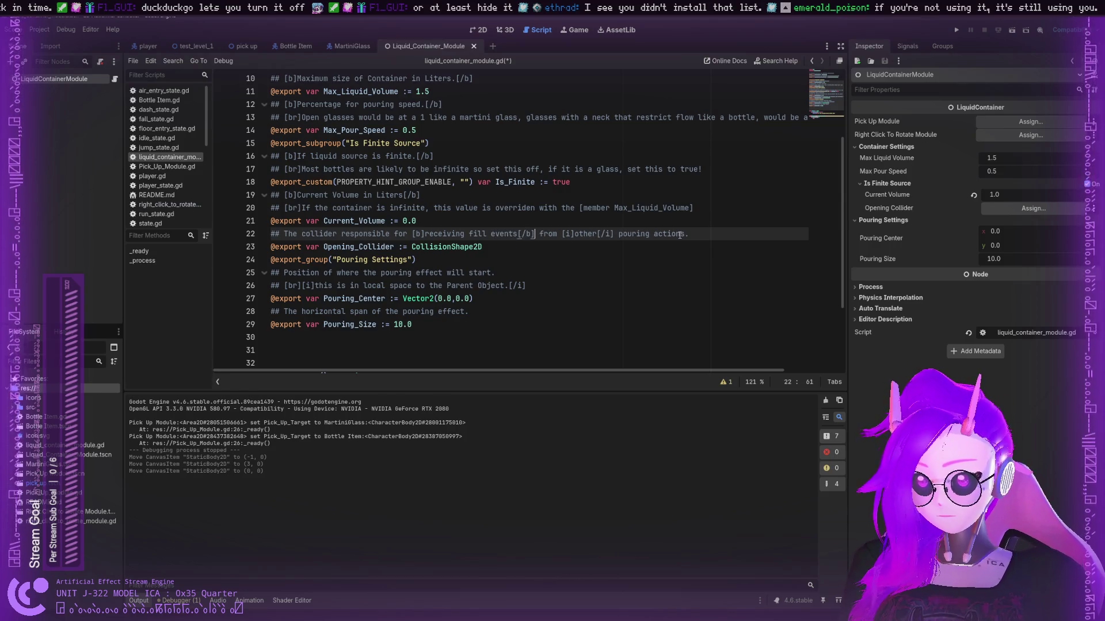
key("ctrl+s")
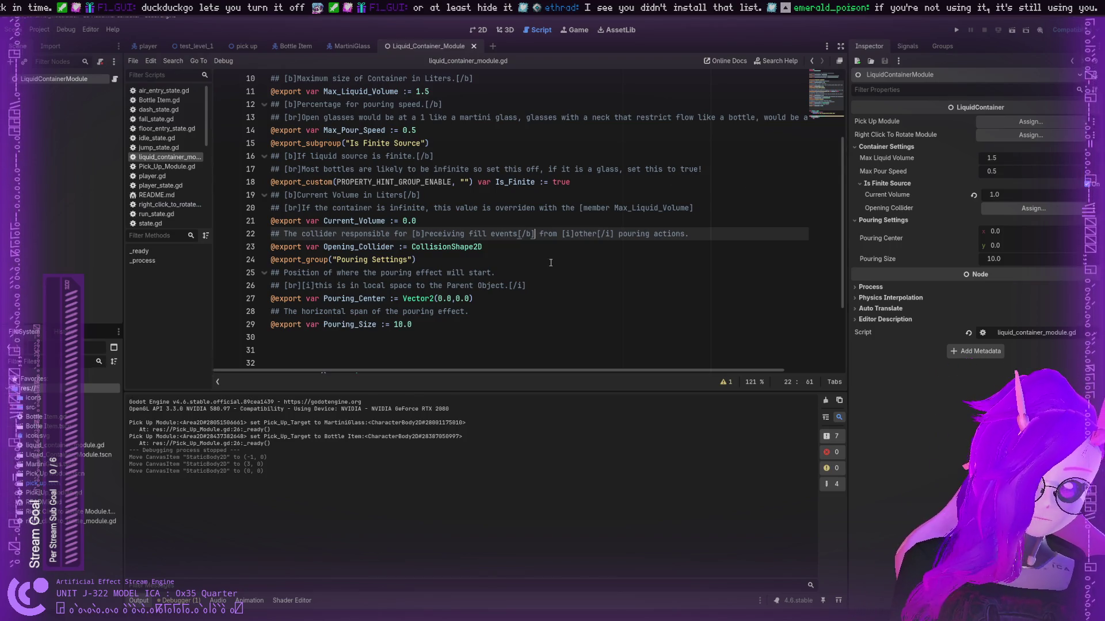
left_click(485, 244)
scroll(494, 287, "down", 3)
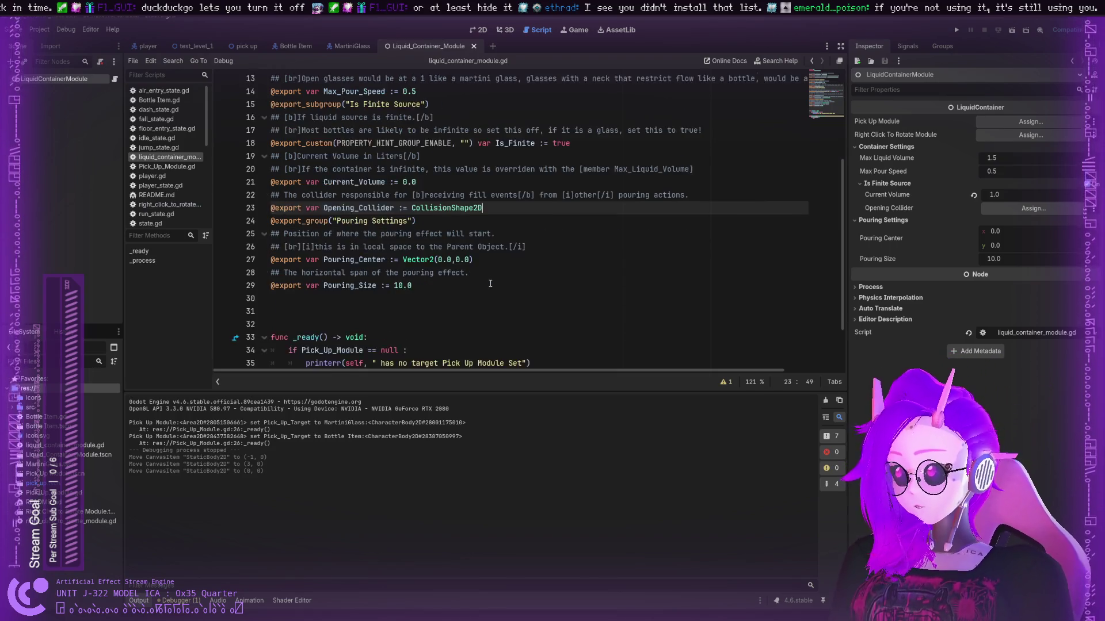
Step: Duplicate the Pick_Up_Module null check in _ready directly below itself
left_click(403, 311)
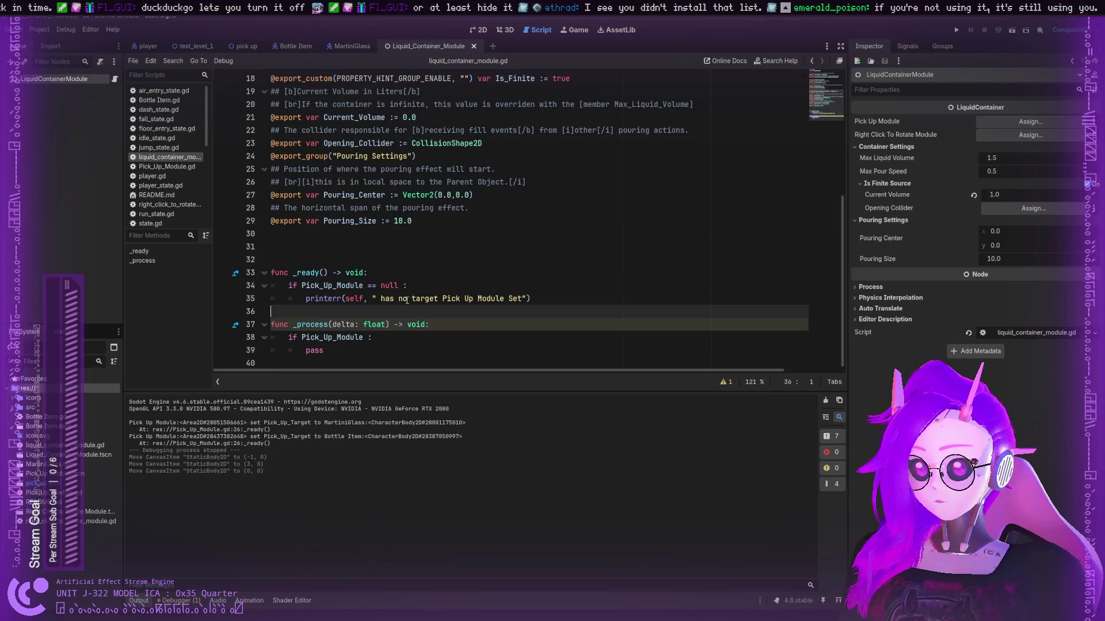
left_click(379, 246)
left_click(359, 272)
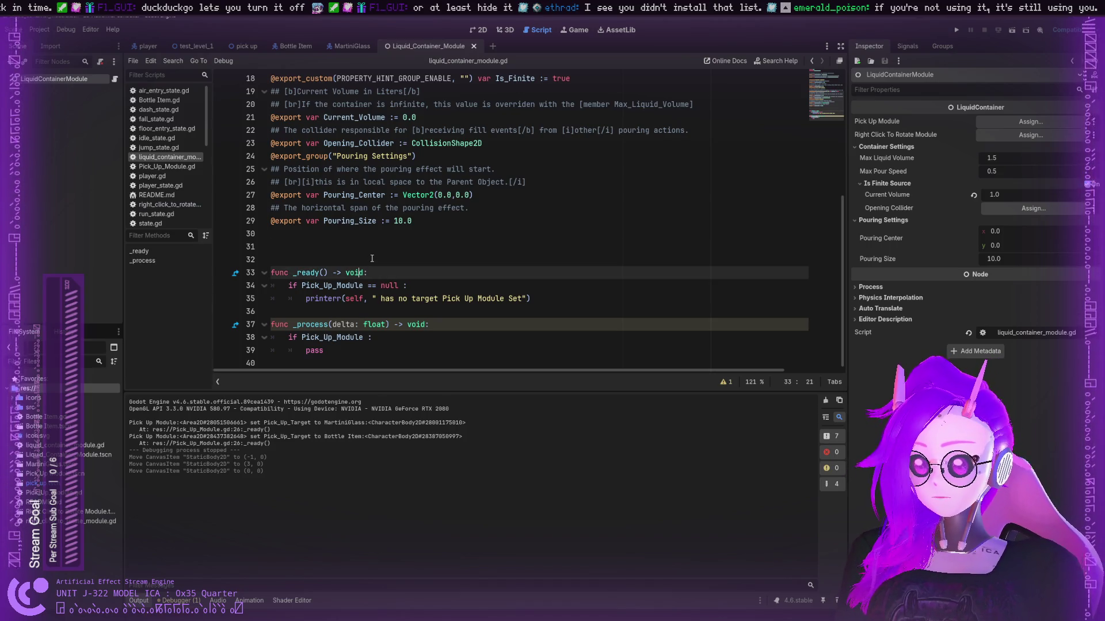
left_click_drag(558, 300, 273, 286)
key("ctrl+c")
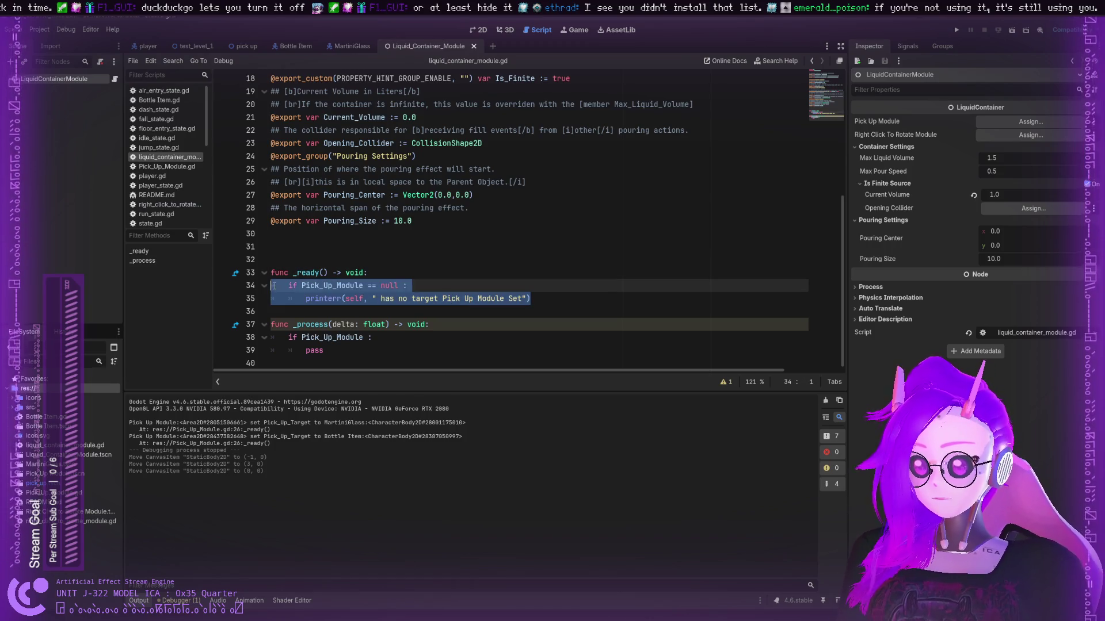
left_click(556, 297)
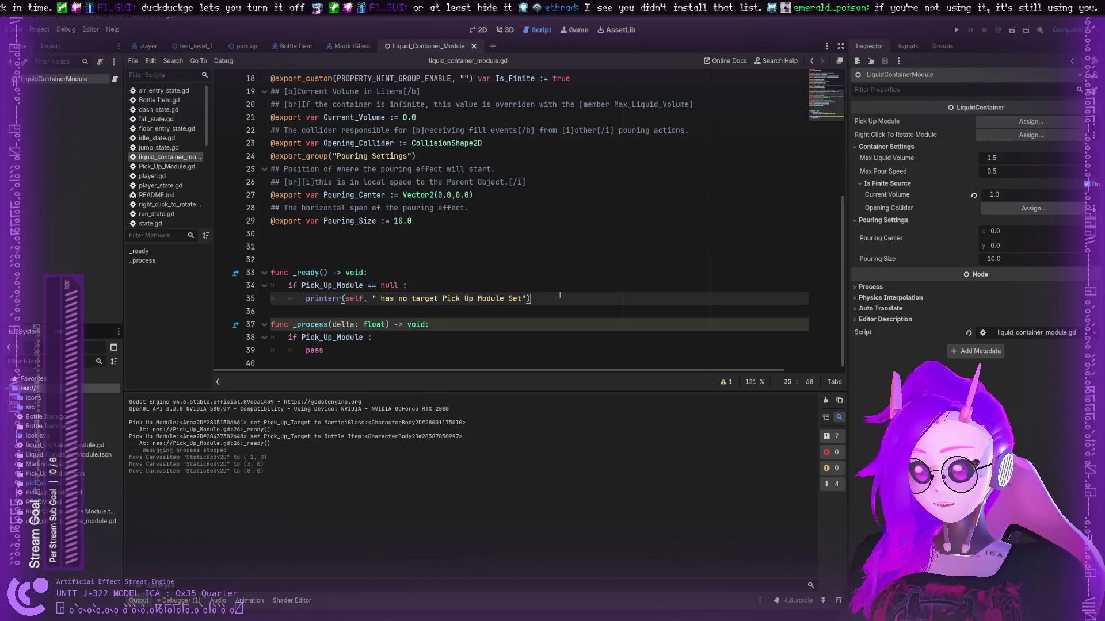
key("Return")
key("ctrl+v")
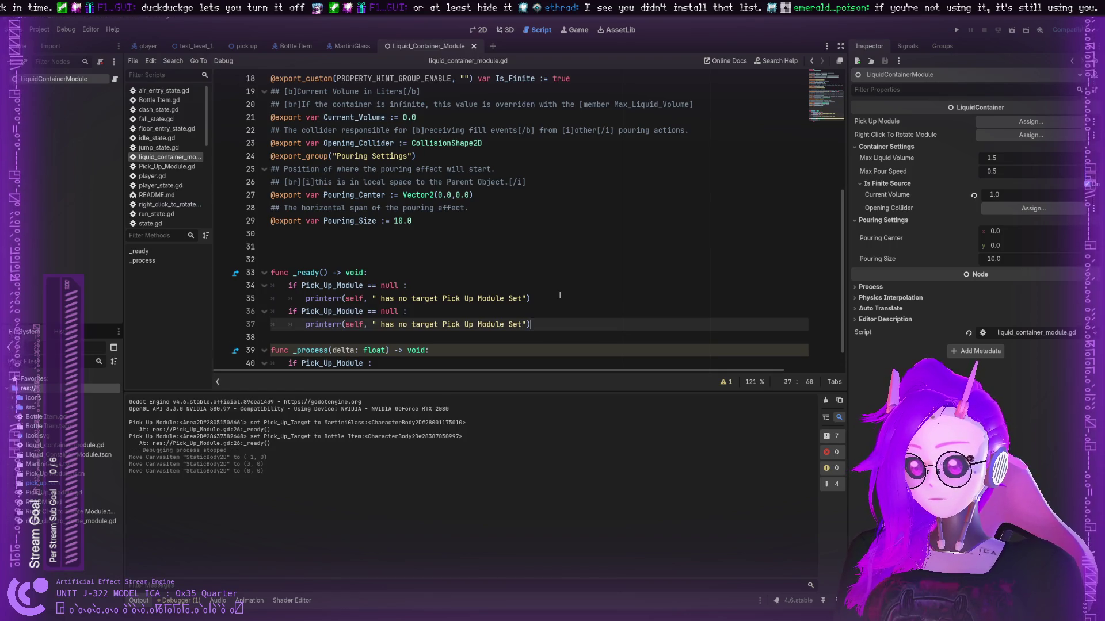
Step: Point the copied check at Right_Click_To_Rotate_Module, with error text 'Right Click To Rotate'
scroll(391, 217, "up", 6)
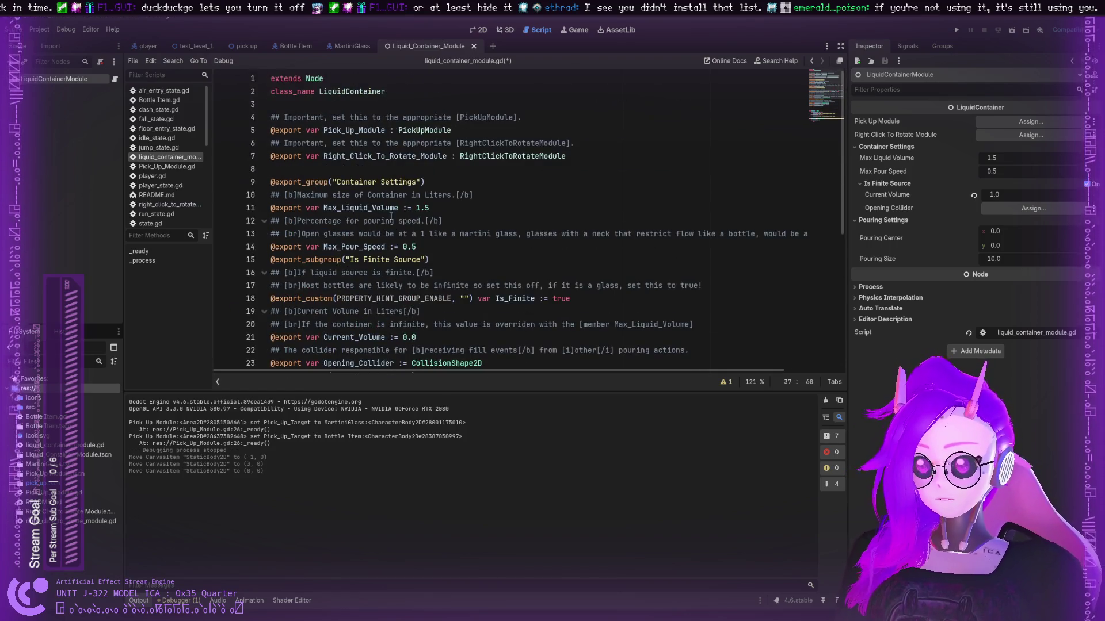
double_click(414, 157)
key("ctrl+c")
scroll(402, 230, "down", 6)
left_click(337, 286)
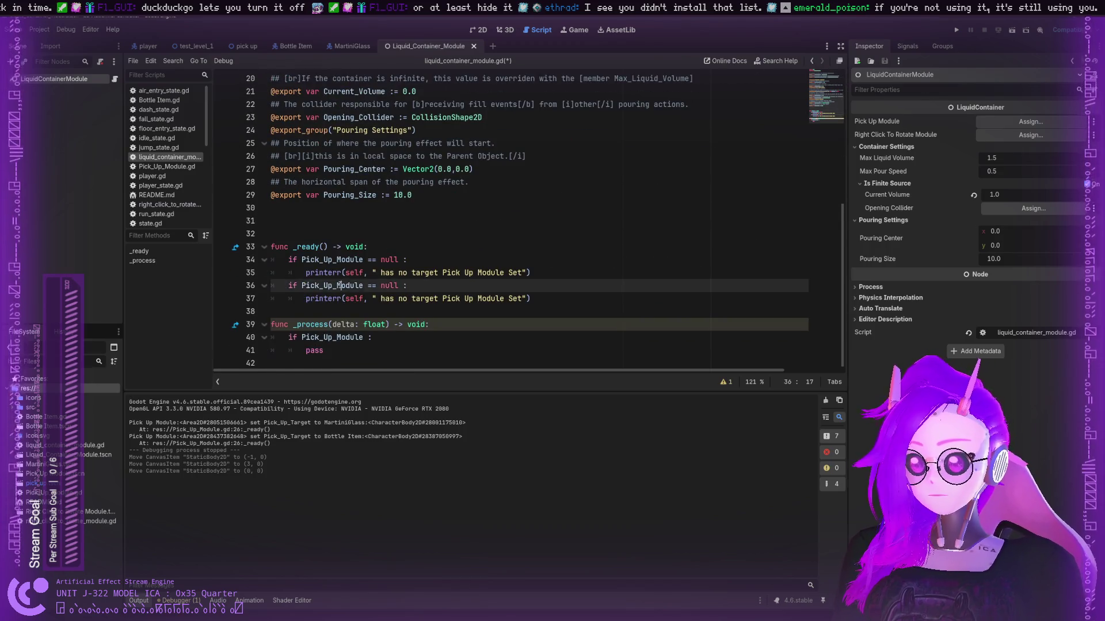
double_click(337, 285)
key("ctrl+v")
double_click(482, 298)
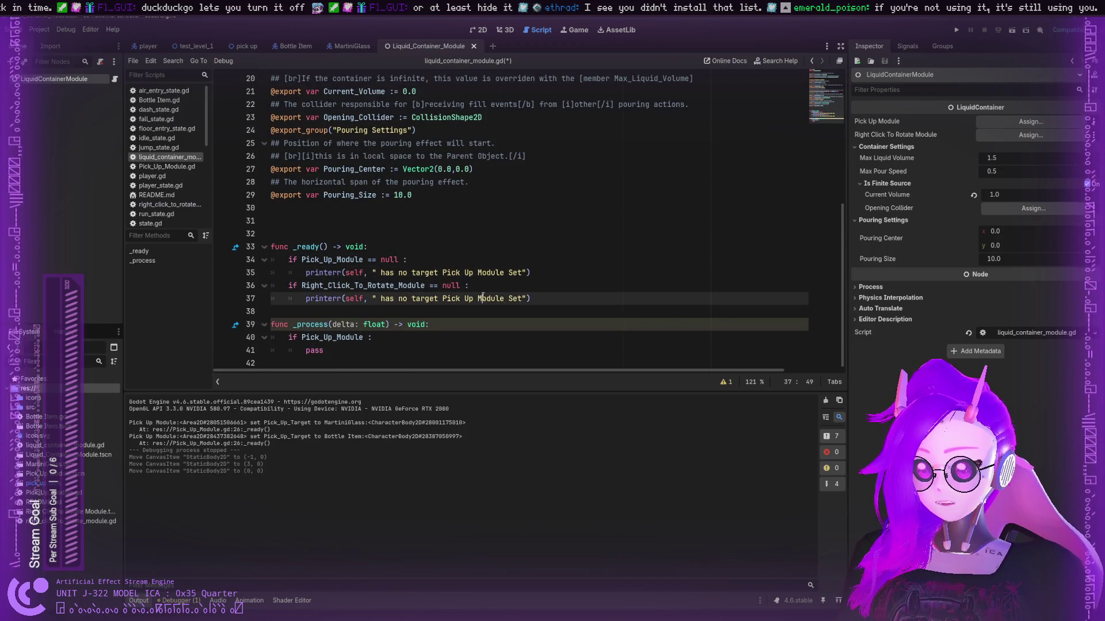
mouse_move(446, 298)
left_mouse_down()
mouse_move(507, 299)
mouse_move(472, 298)
left_mouse_up()
type("Right ")
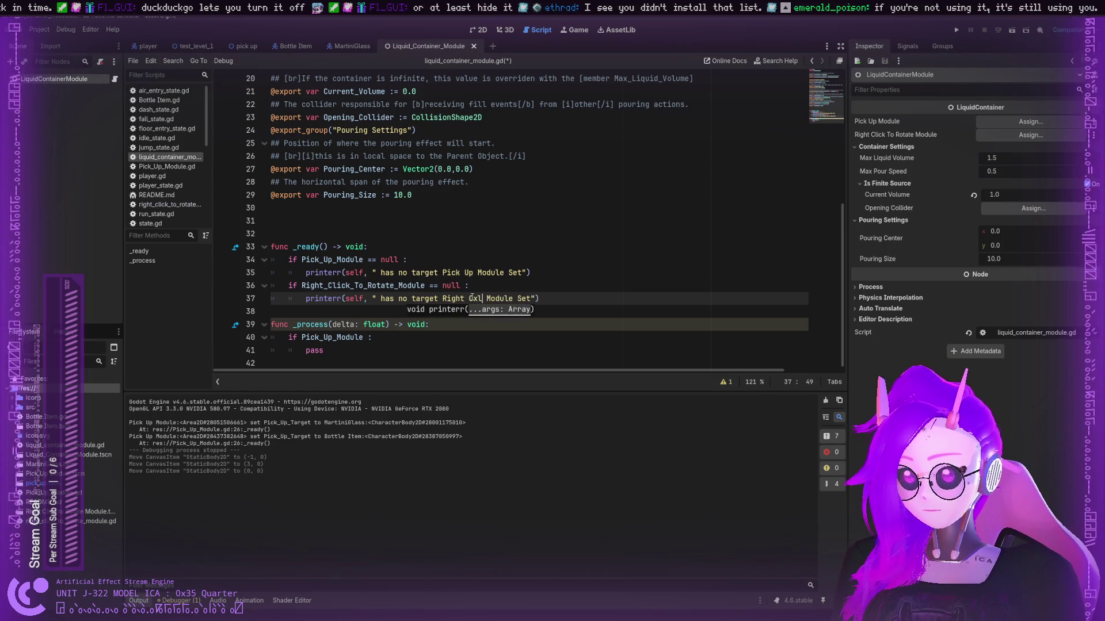
type("Click To ")
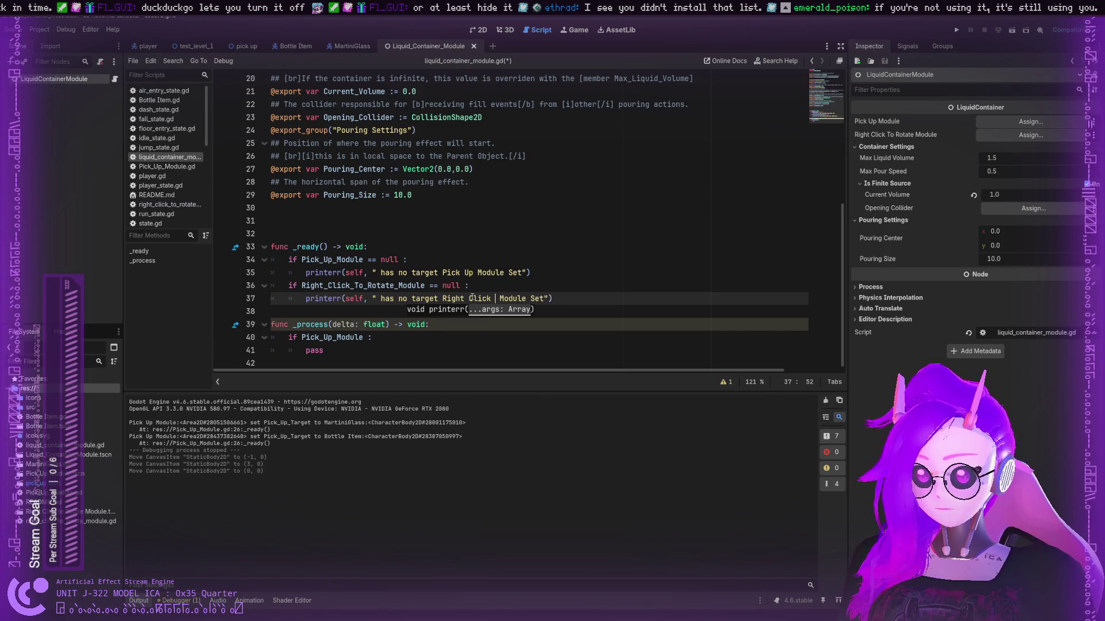
type("Rotate")
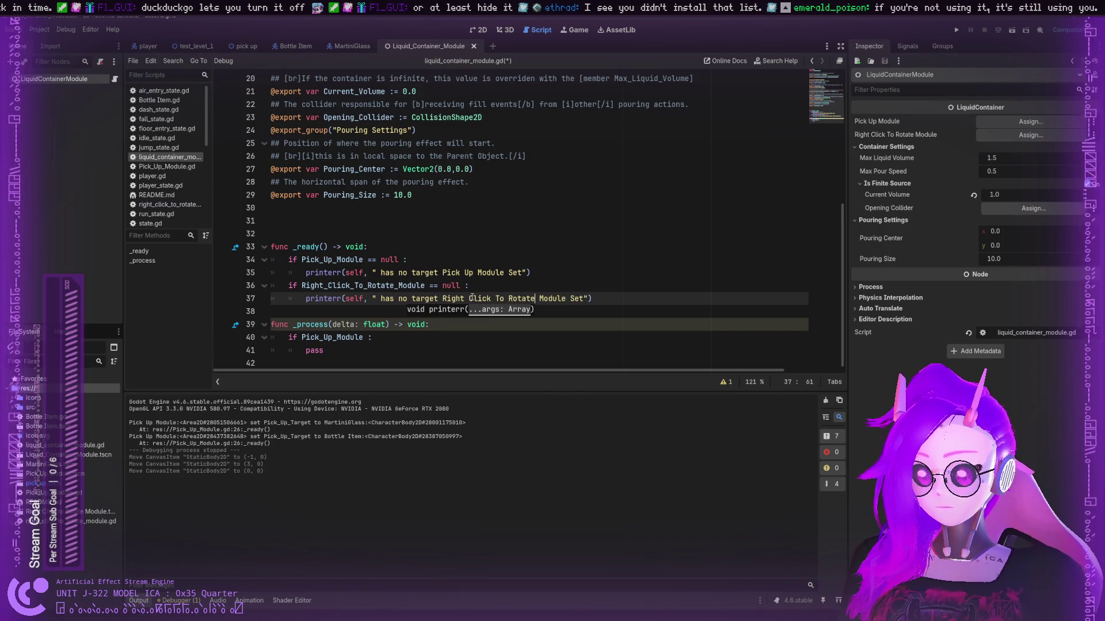
Step: Extend the _process condition with 'and Right_Click_To_Rotate_Module'
left_click(405, 323)
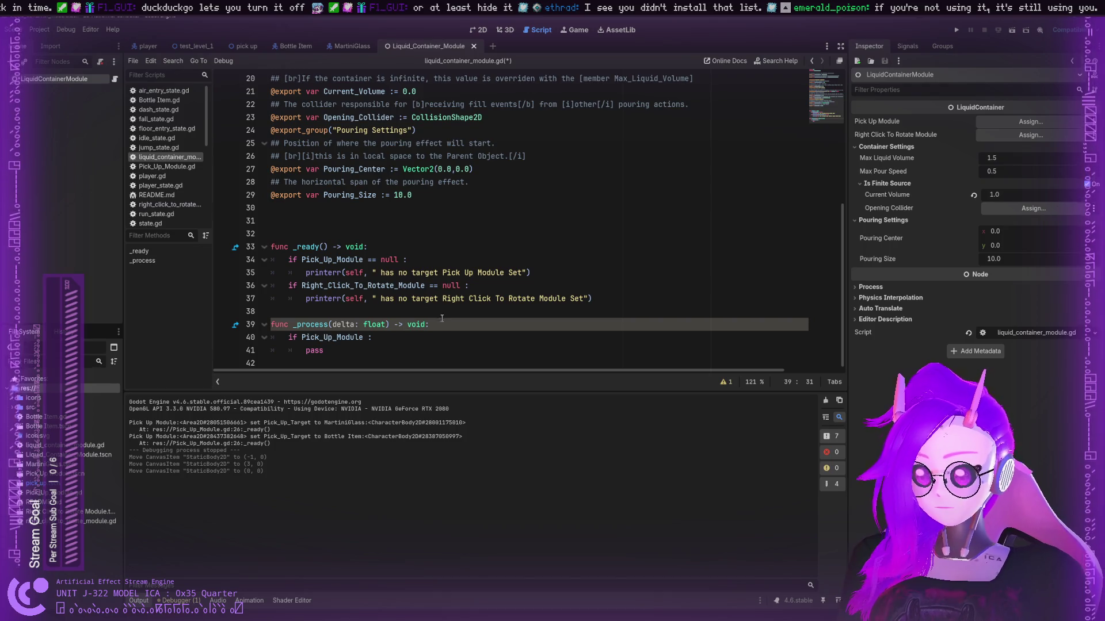
left_click(377, 350)
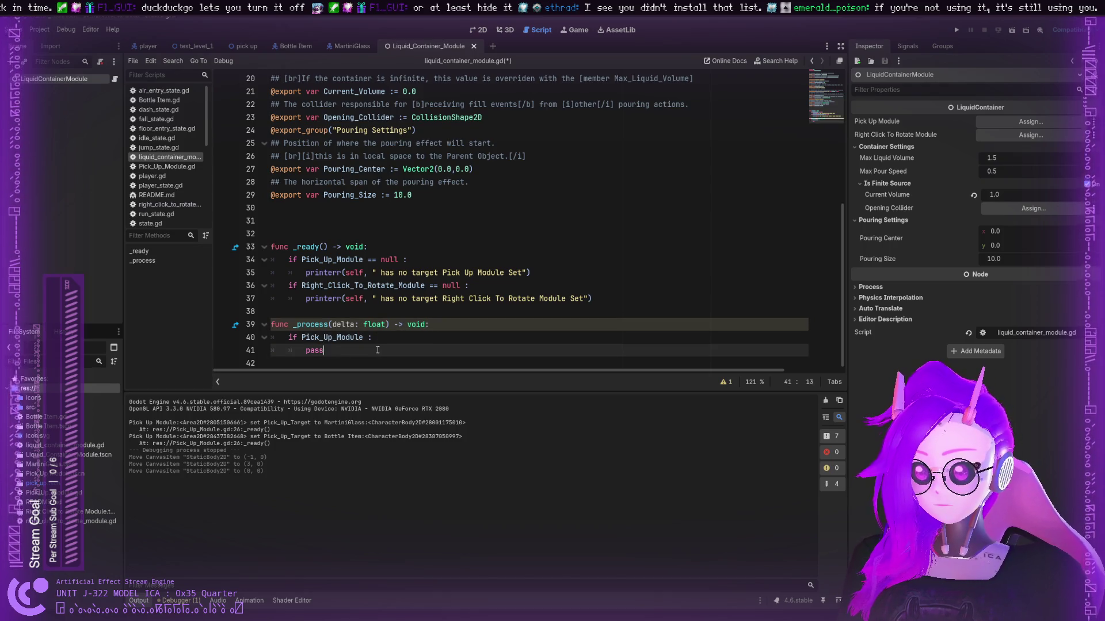
left_click(366, 338)
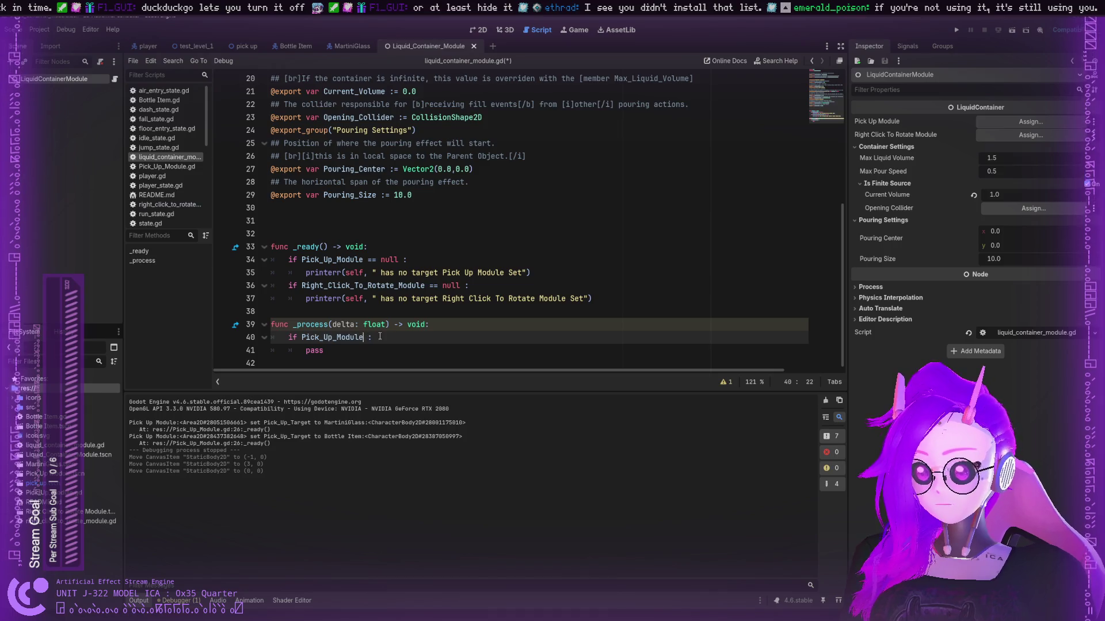
type("and")
left_click(378, 274)
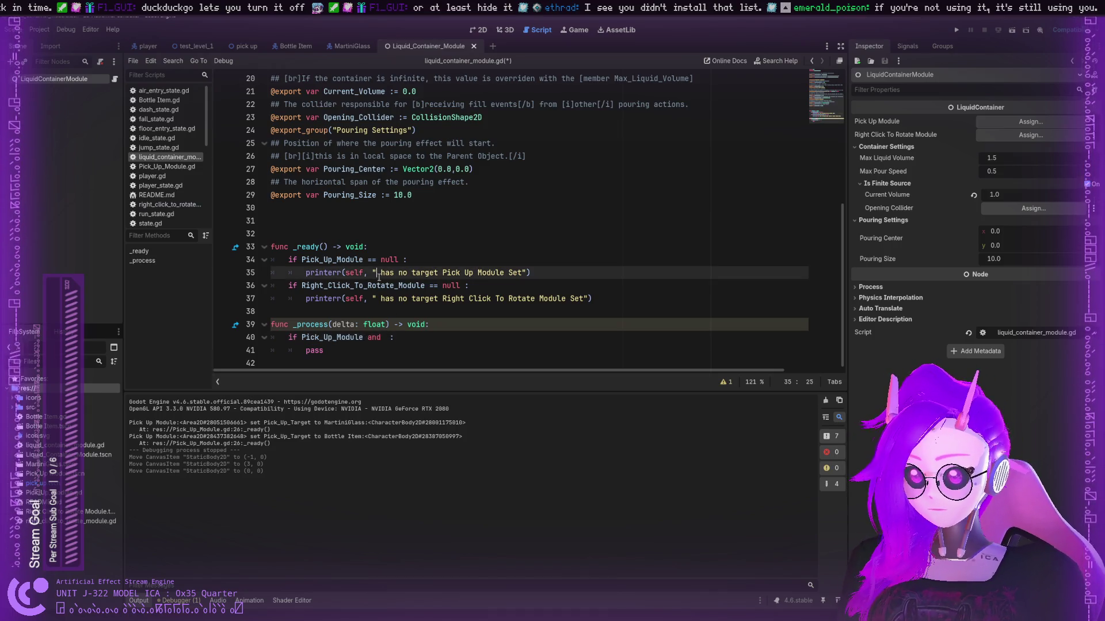
double_click(356, 285)
key("ctrl+c")
left_click(385, 338)
key("ctrl+v")
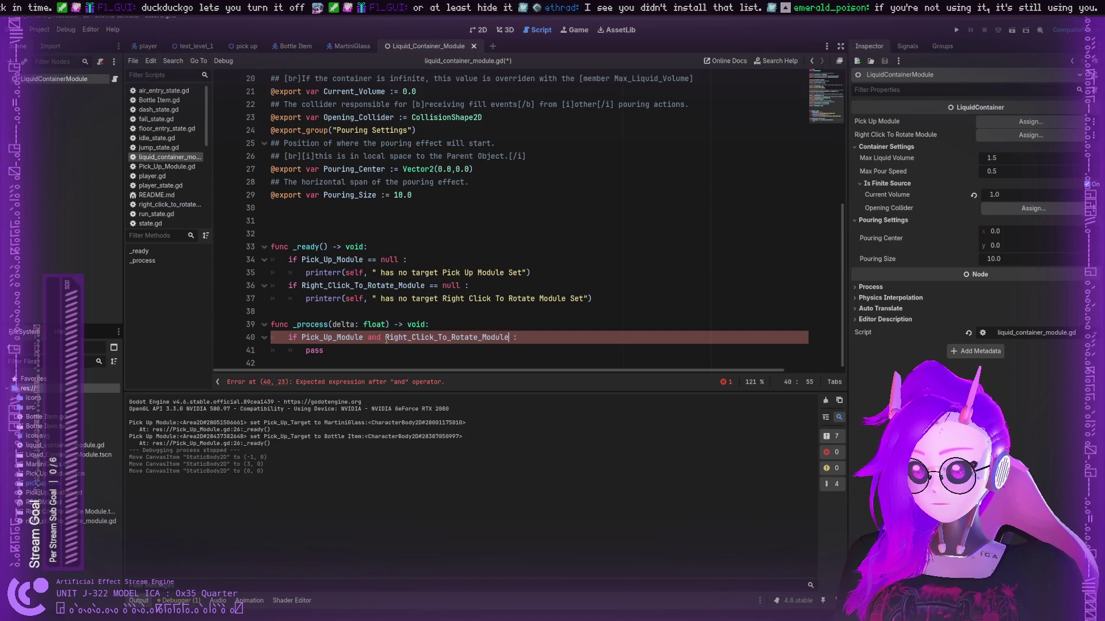
left_click(516, 346)
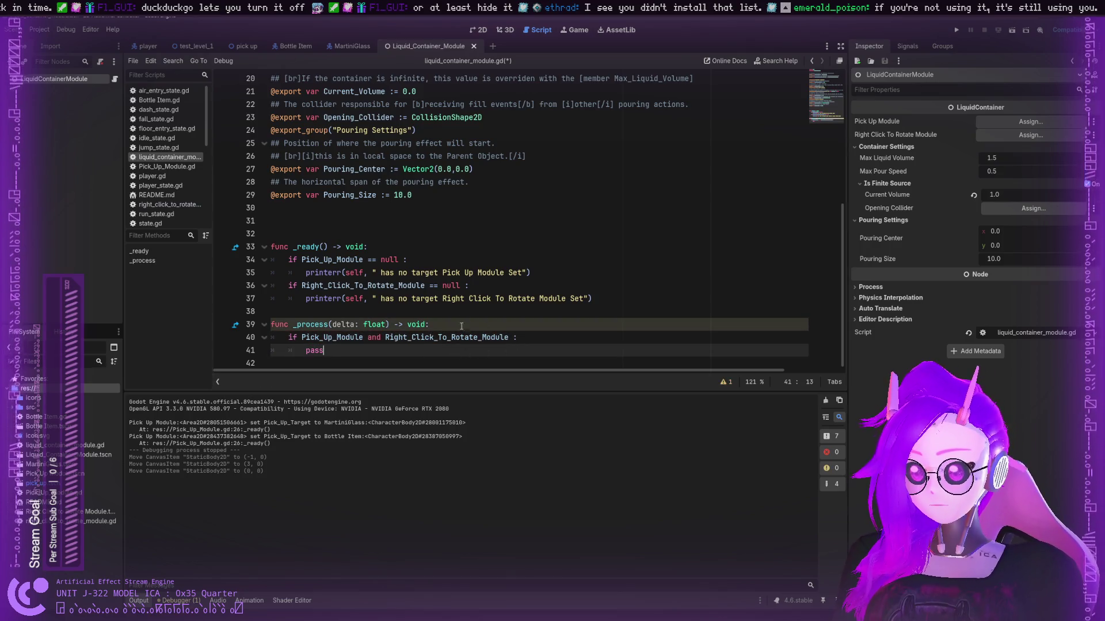
Step: Save the script and insert an empty line above pass in _process
key("ctrl+s")
scroll(346, 276, "up", 6)
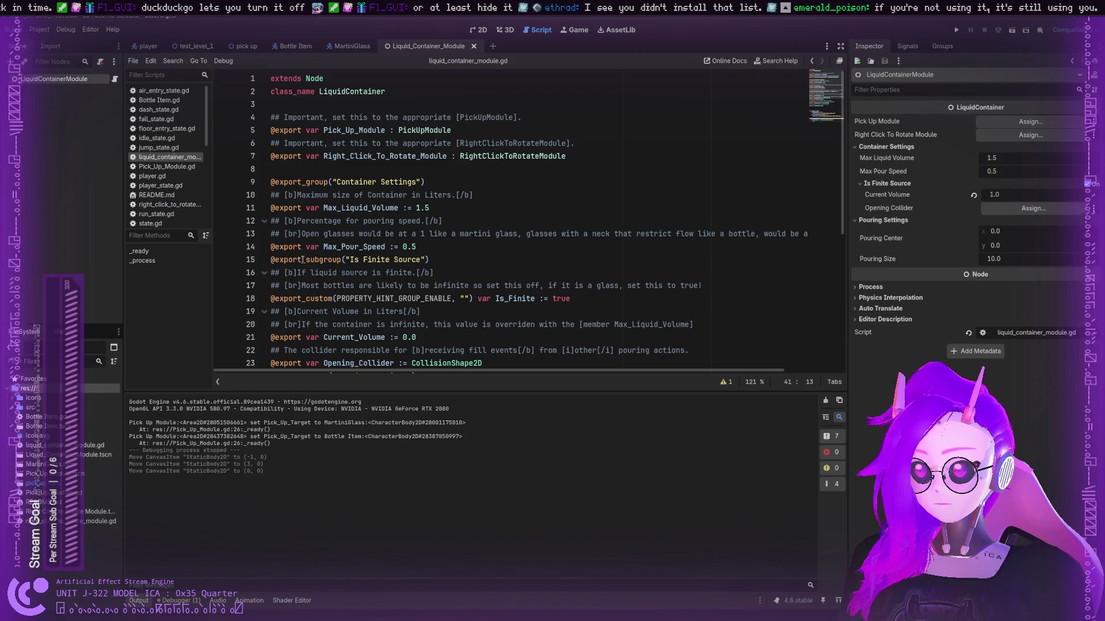
scroll(517, 230, "down", 6)
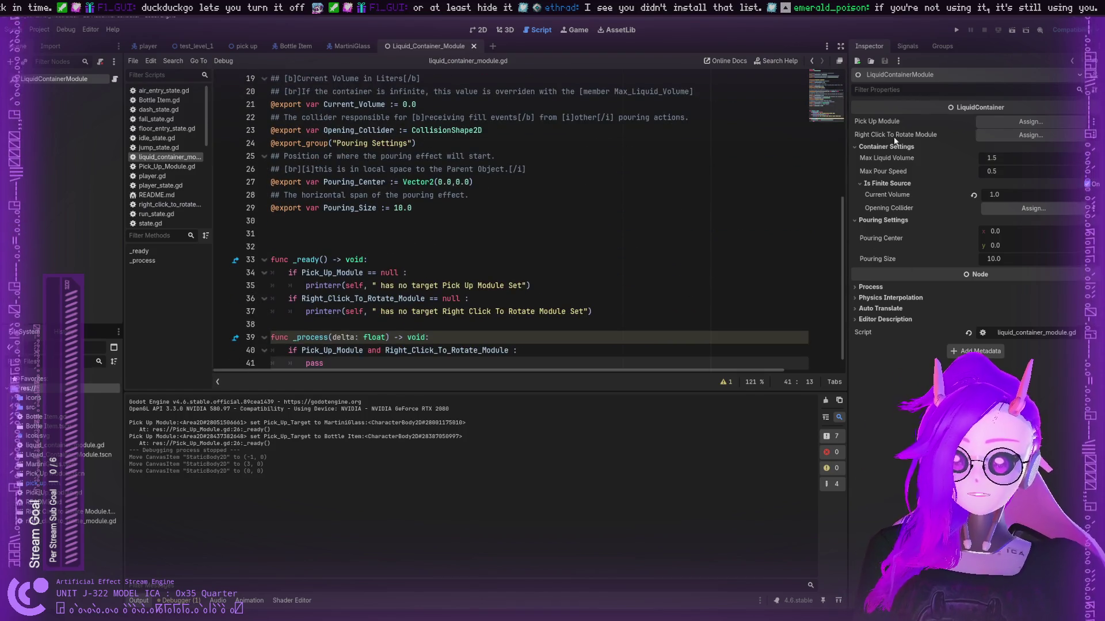
scroll(493, 237, "up", 2)
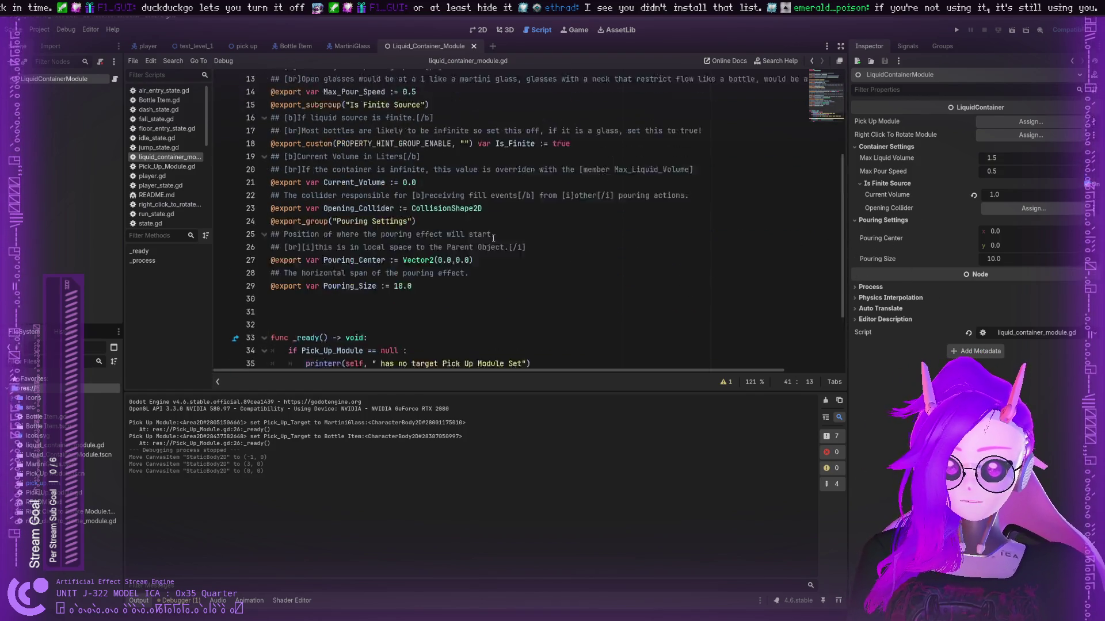
scroll(493, 237, "up", 4)
scroll(345, 233, "down", 6)
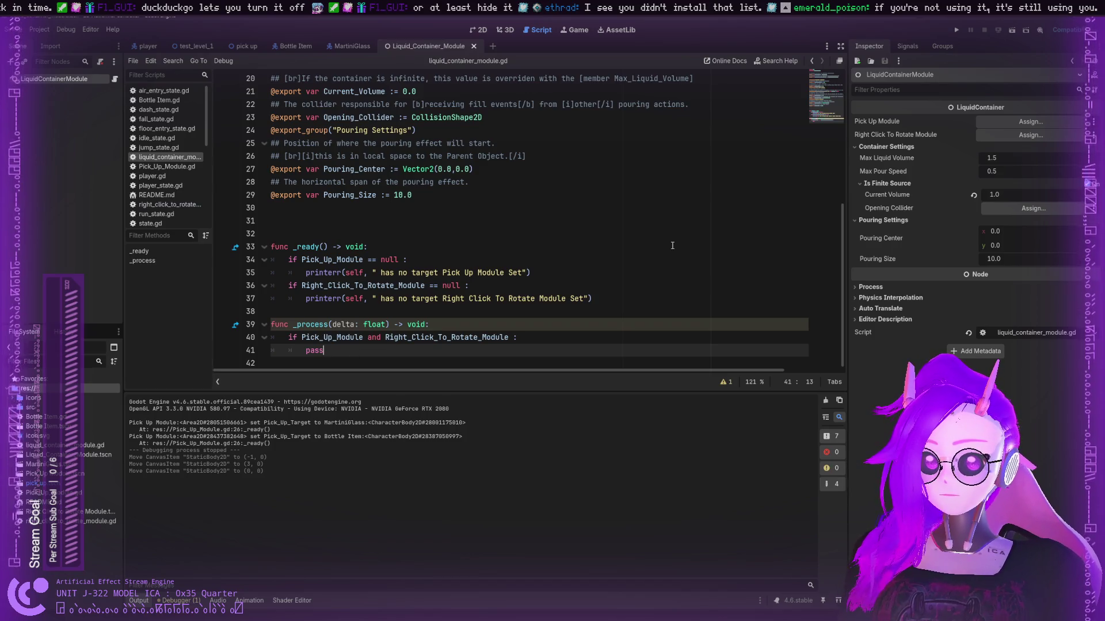
key("ctrl+s")
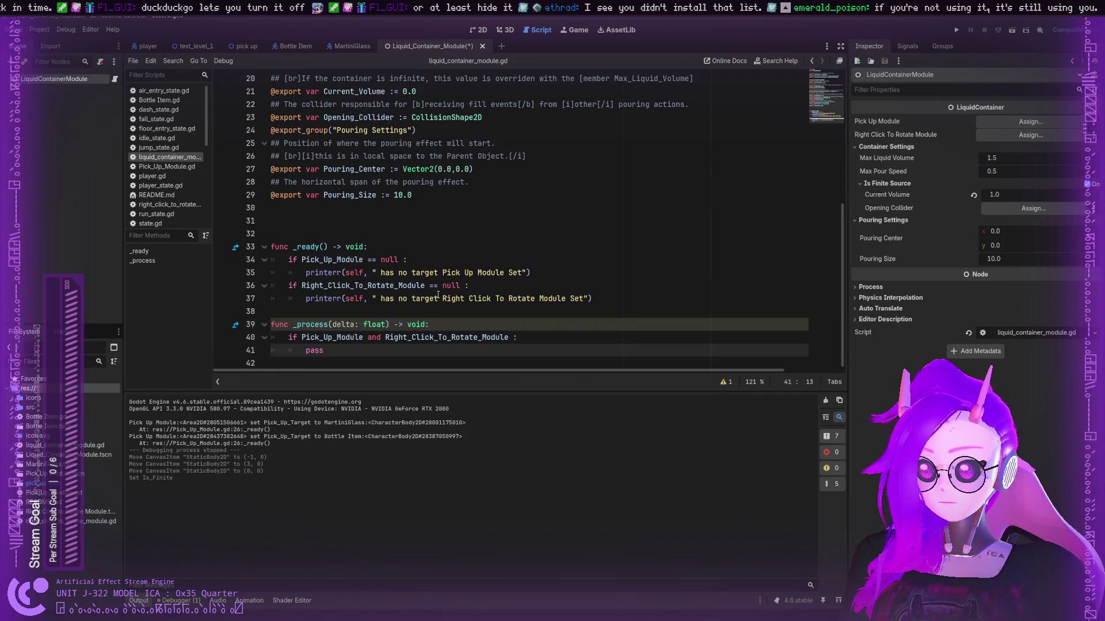
left_click(527, 337)
key("Return")
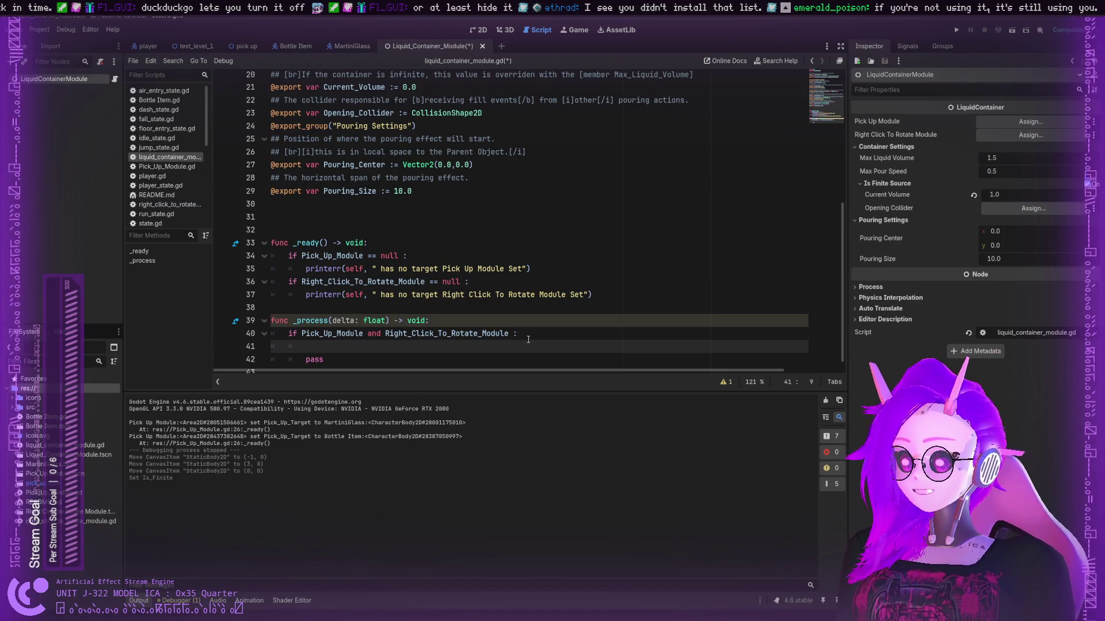
Step: Begin line 41 as 'if Right_Click_To_Rotate_Module.' and save the script
type("if")
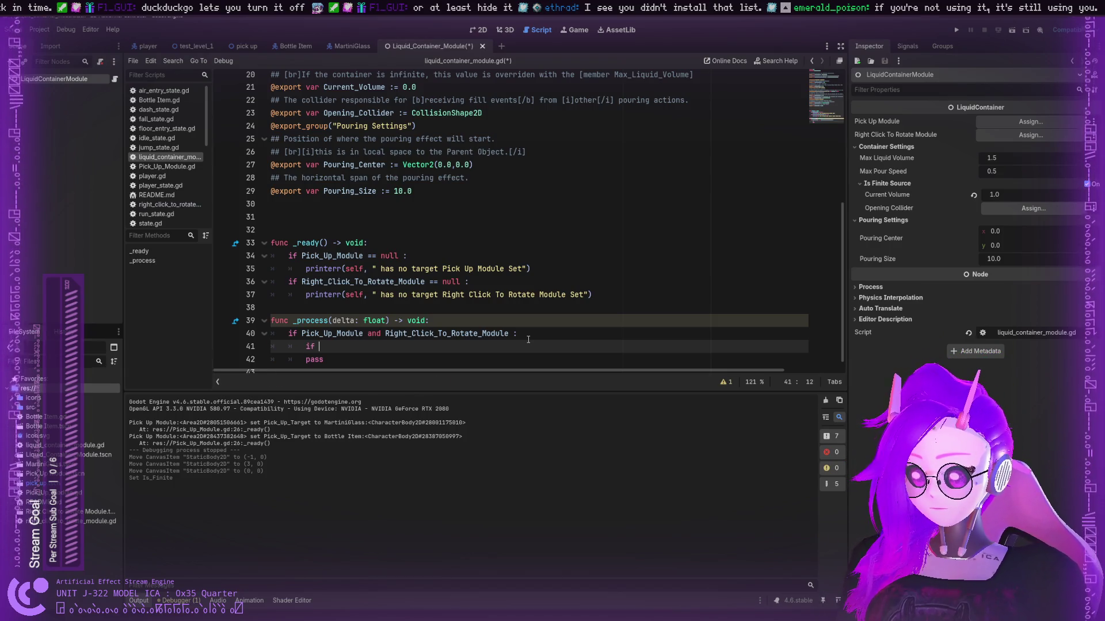
key("BackSpace")
key("BackSpace")
key("BackSpace")
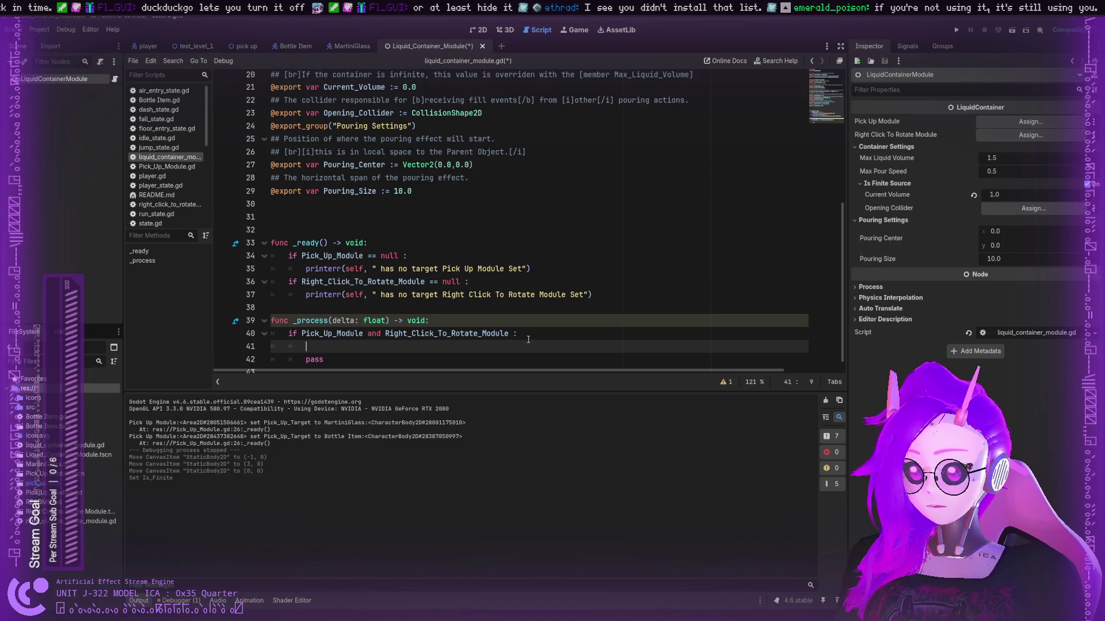
type("if")
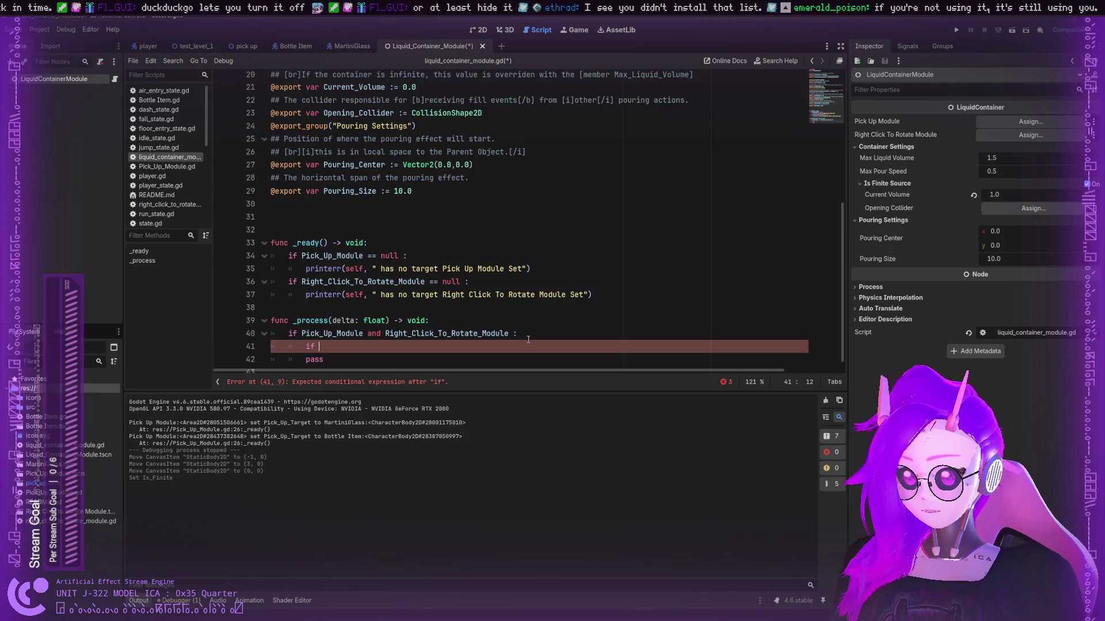
type("Right_VL")
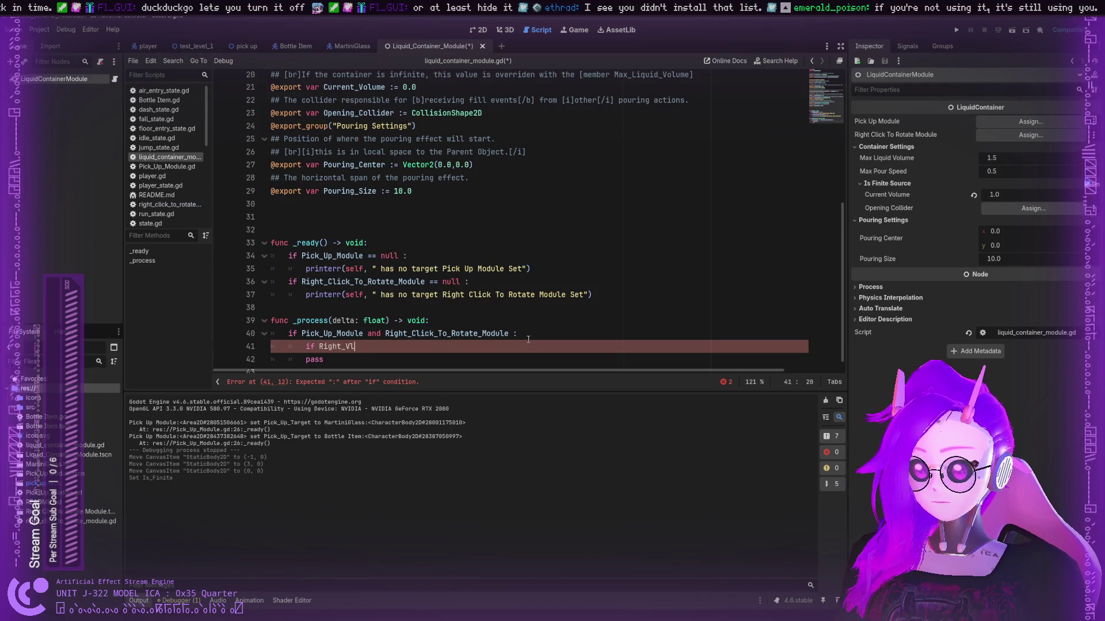
key("BackSpace")
key("BackSpace")
type("Click_")
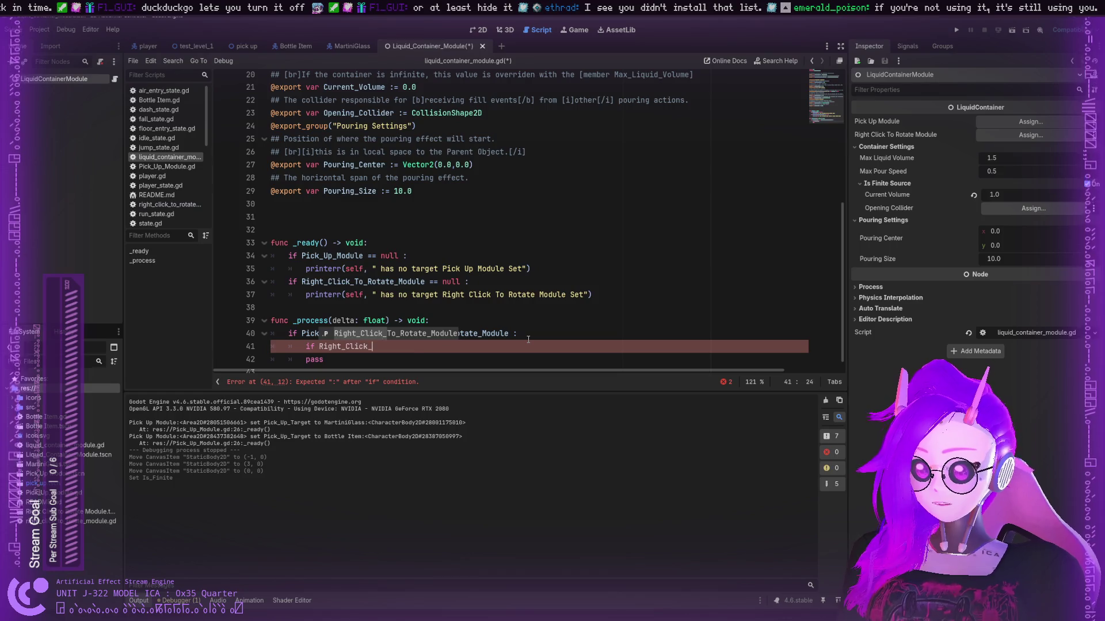
key("Return")
type(".")
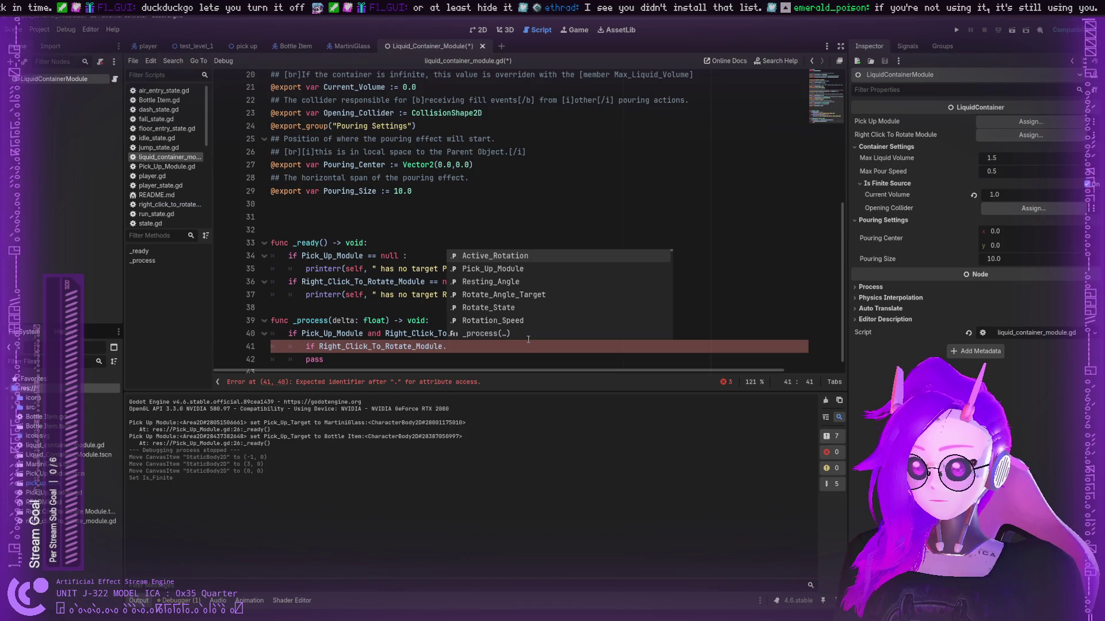
key("Return")
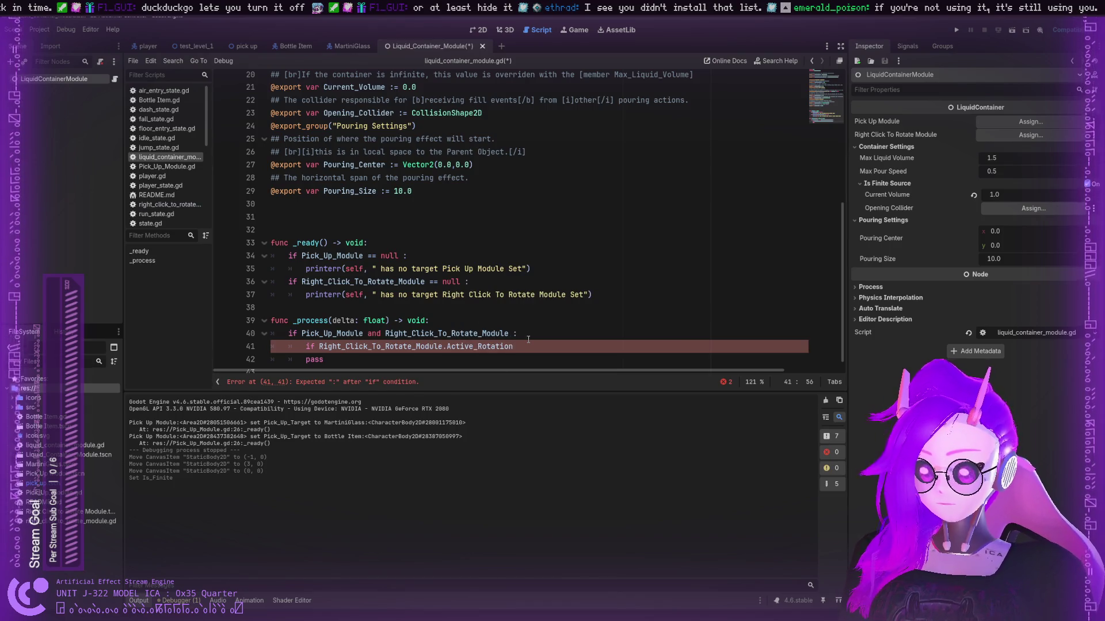
key("ctrl+BackSpace")
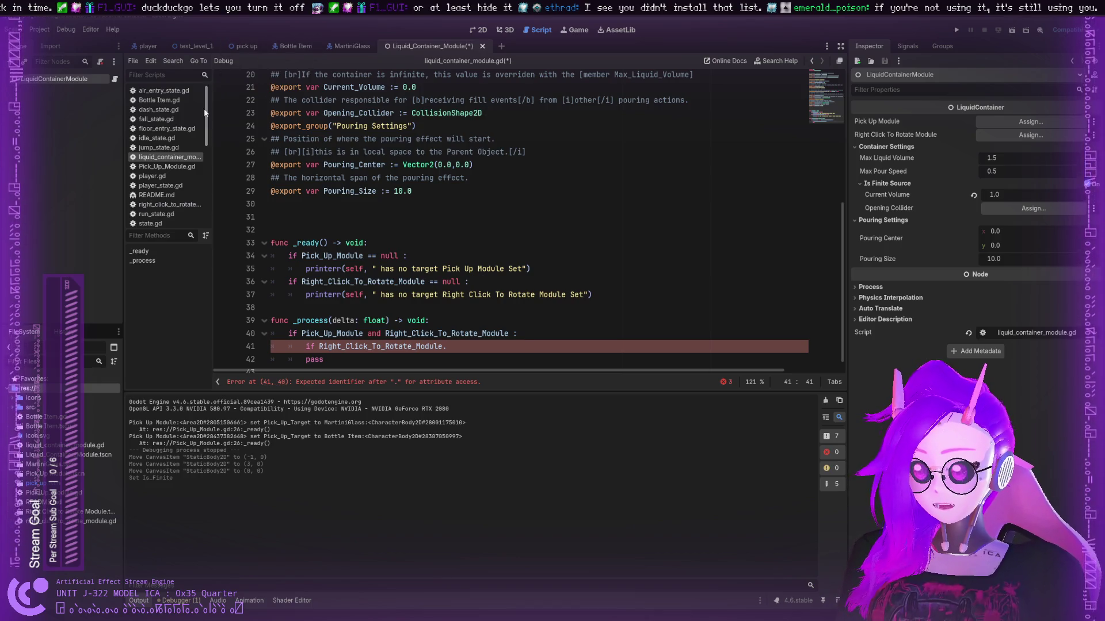
key("ctrl+s")
Step: Look up Rotate_State in right_click_to_rotate_module.gd, then complete the condition with Rotate_State
left_click(157, 206)
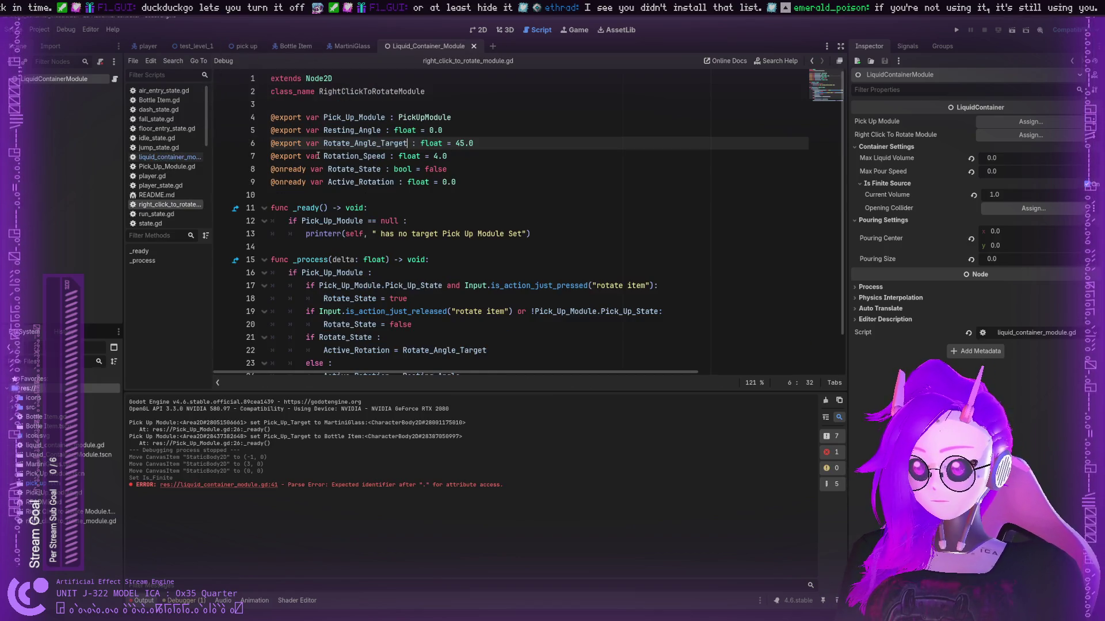
double_click(367, 170)
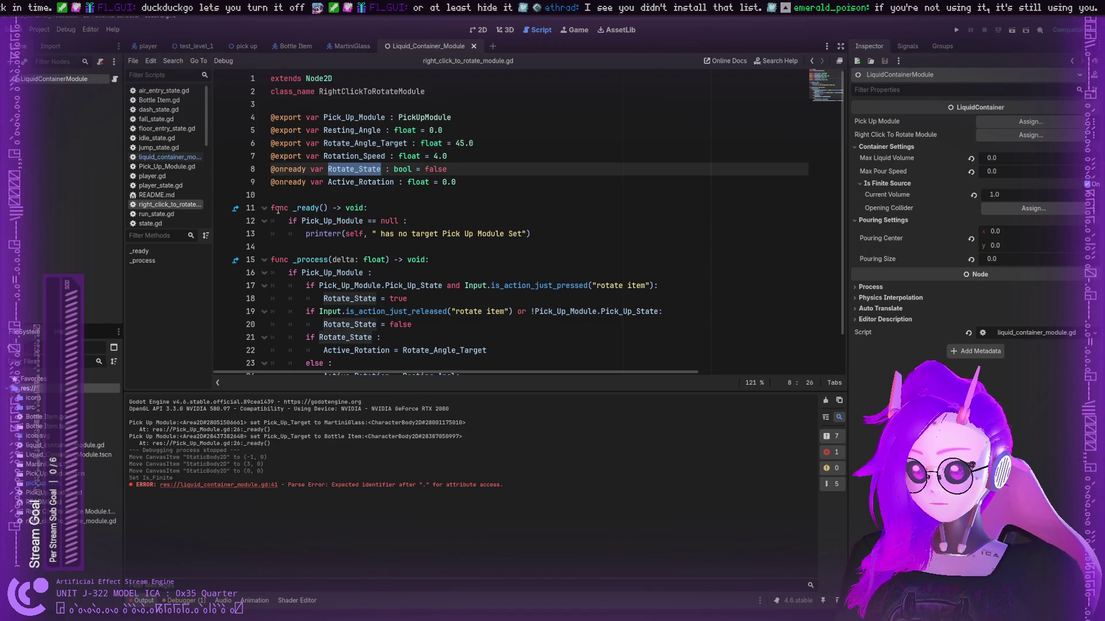
left_click(168, 160)
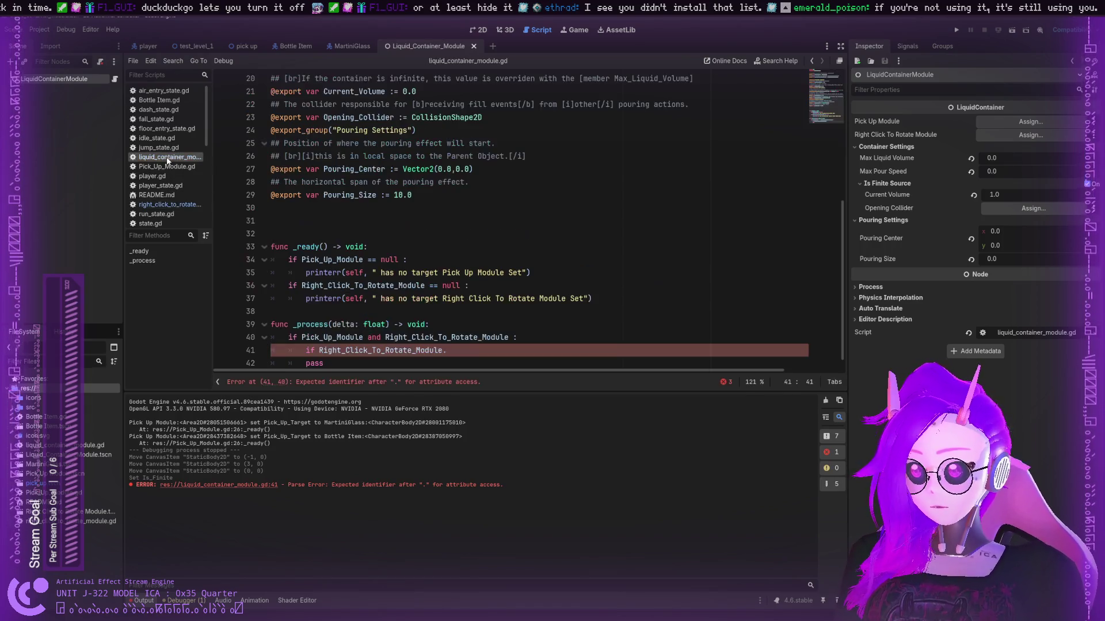
left_click(455, 350)
type("R")
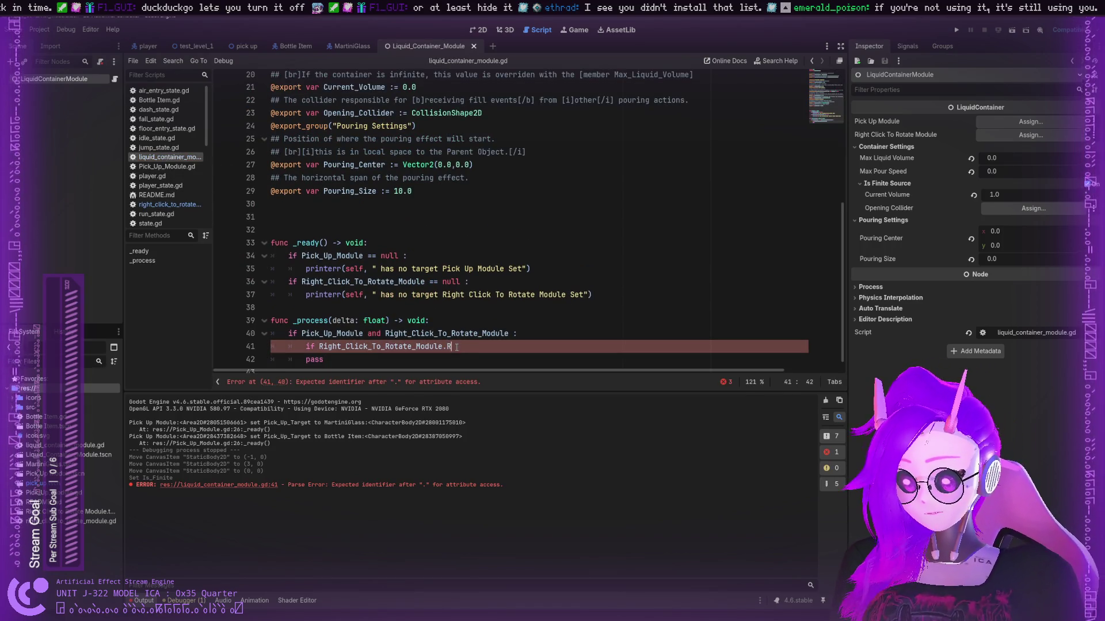
type("otate")
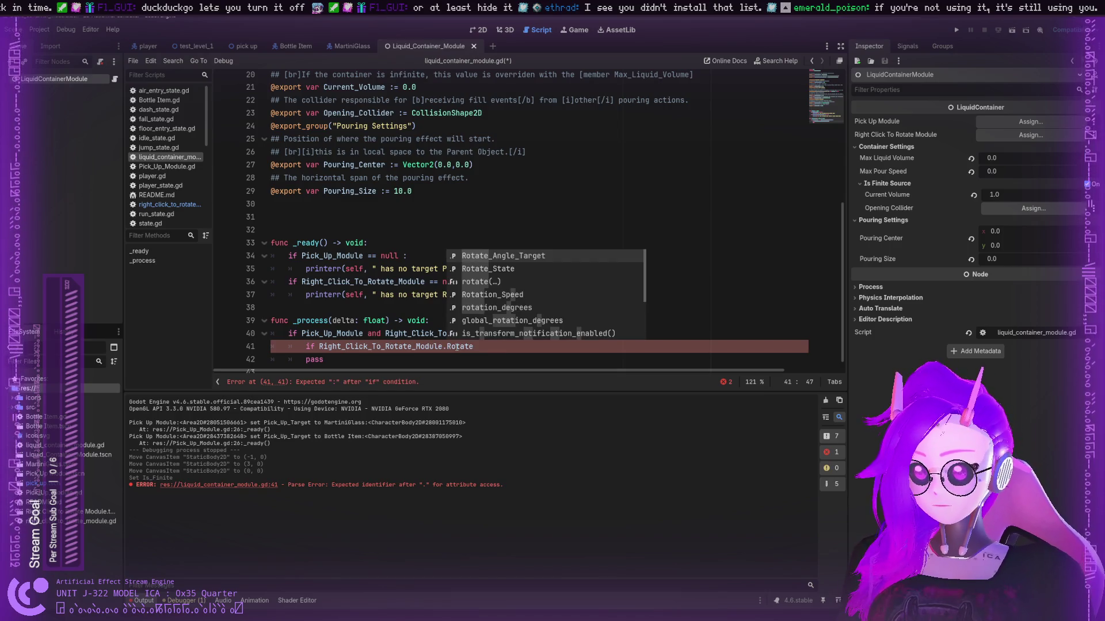
key("Down")
key("Return")
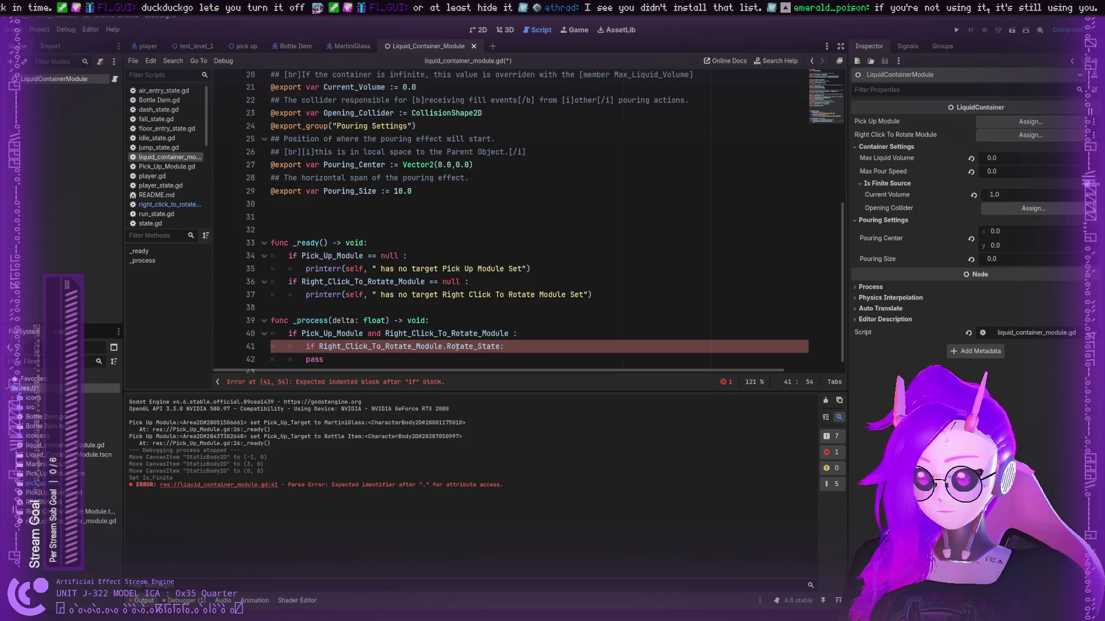
key("Return")
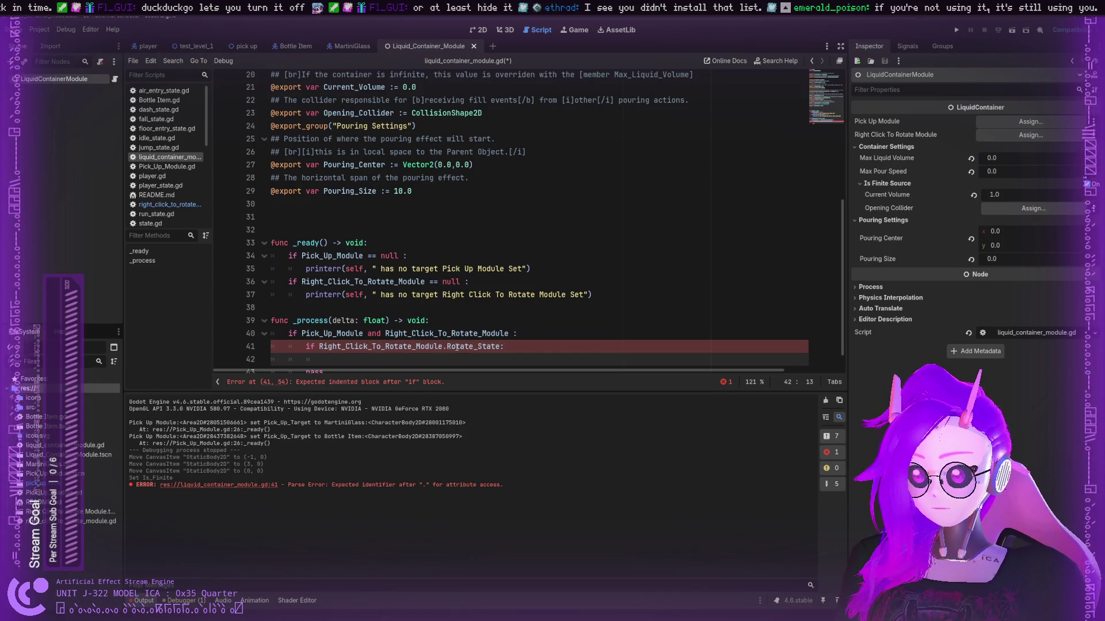
scroll(529, 333, "down", 1)
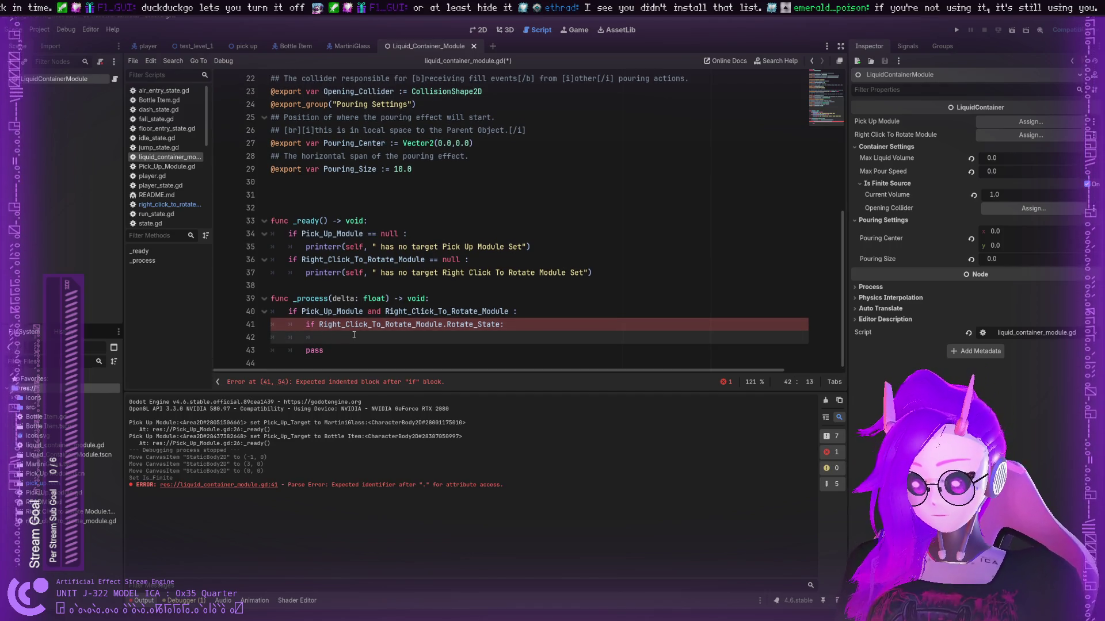
Step: Put pass inside the Rotate_State condition and add blank lines at the script end
type("pass")
left_click(351, 366)
key("Return")
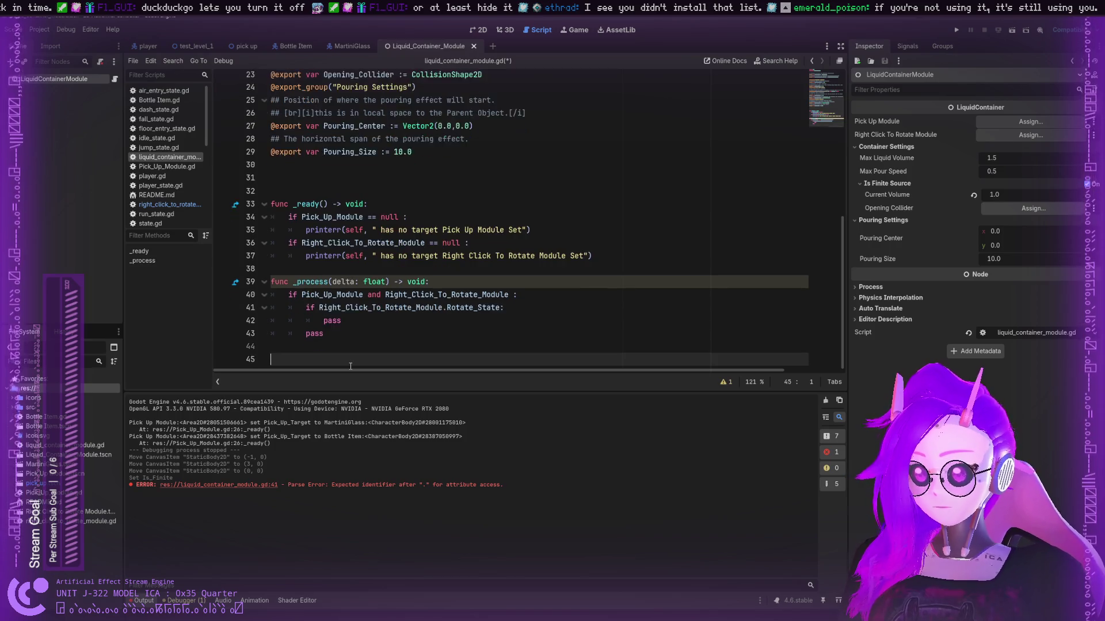
key("Return")
key("Return")
Step: Start a 'func Pouring' declaration, then delete it and the extra blank lines
left_click(339, 331)
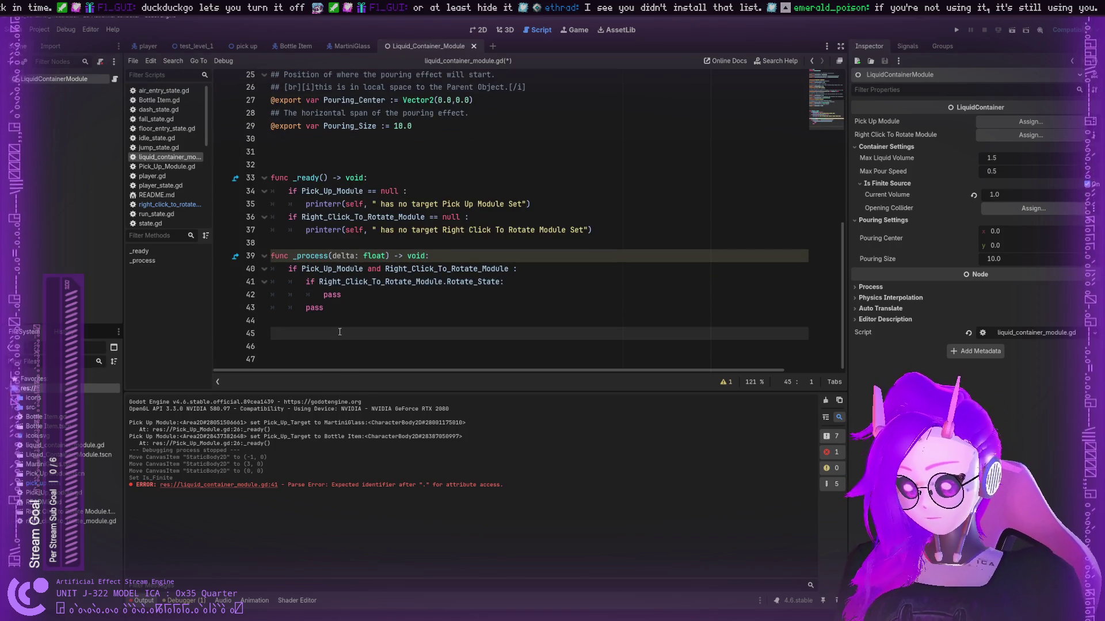
type("func ")
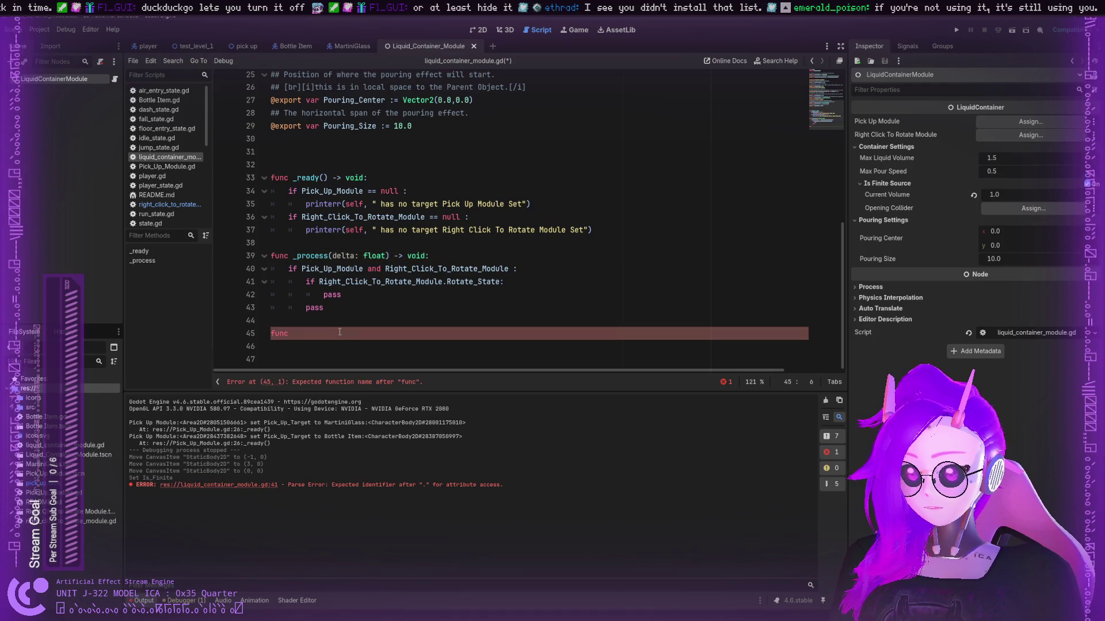
type("Pouring")
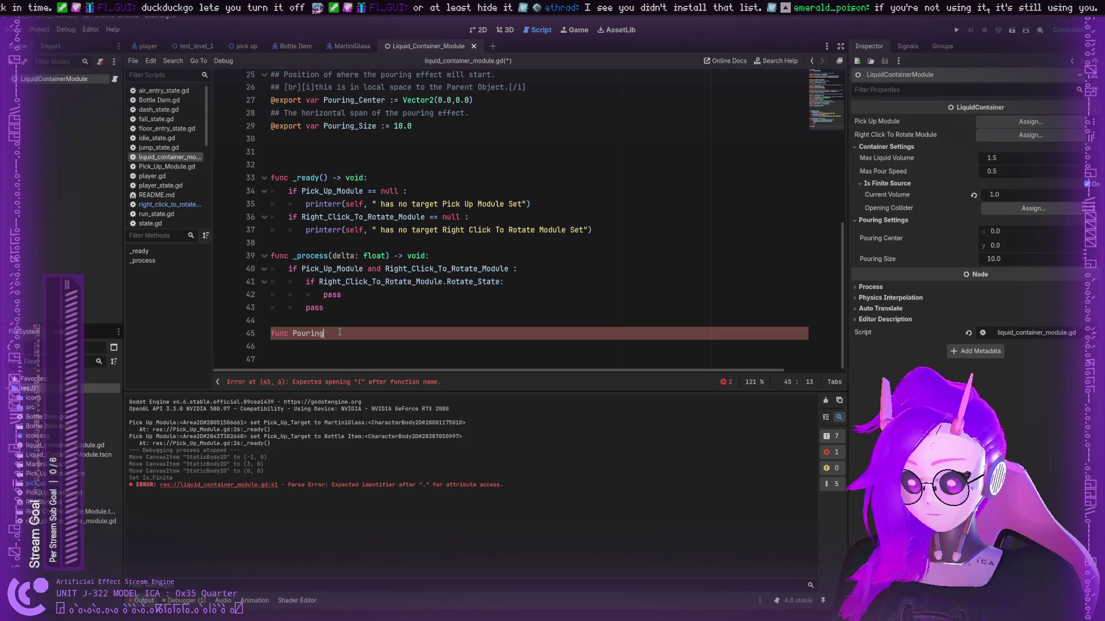
key("BackSpace")
key("BackSpace")
key("BackSpace")
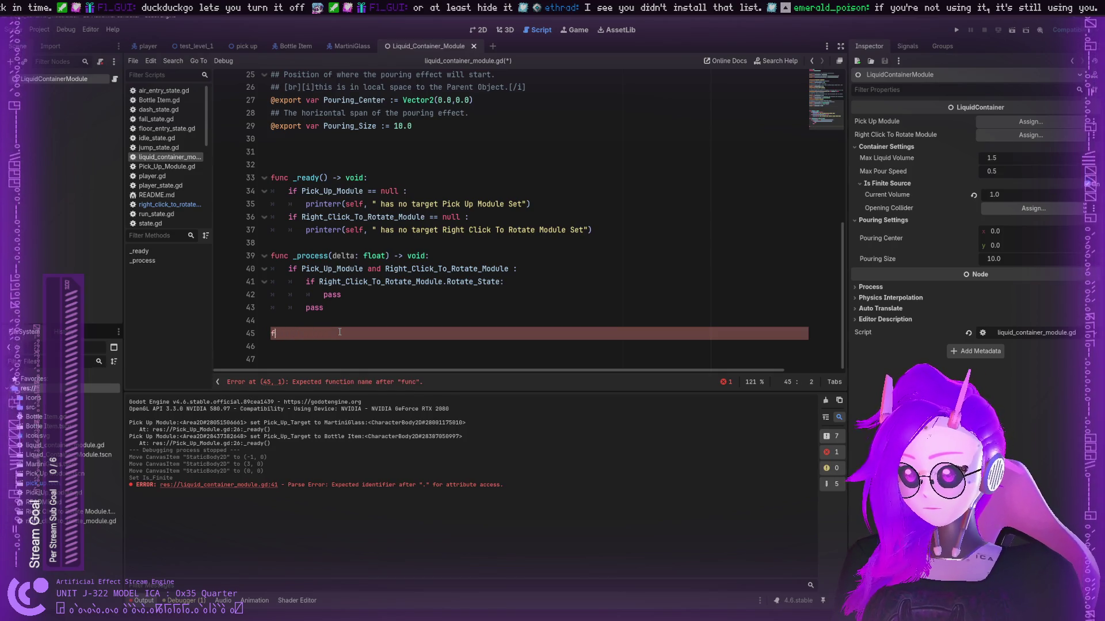
key("BackSpace")
key("BackSpace")
key("BackSpace")
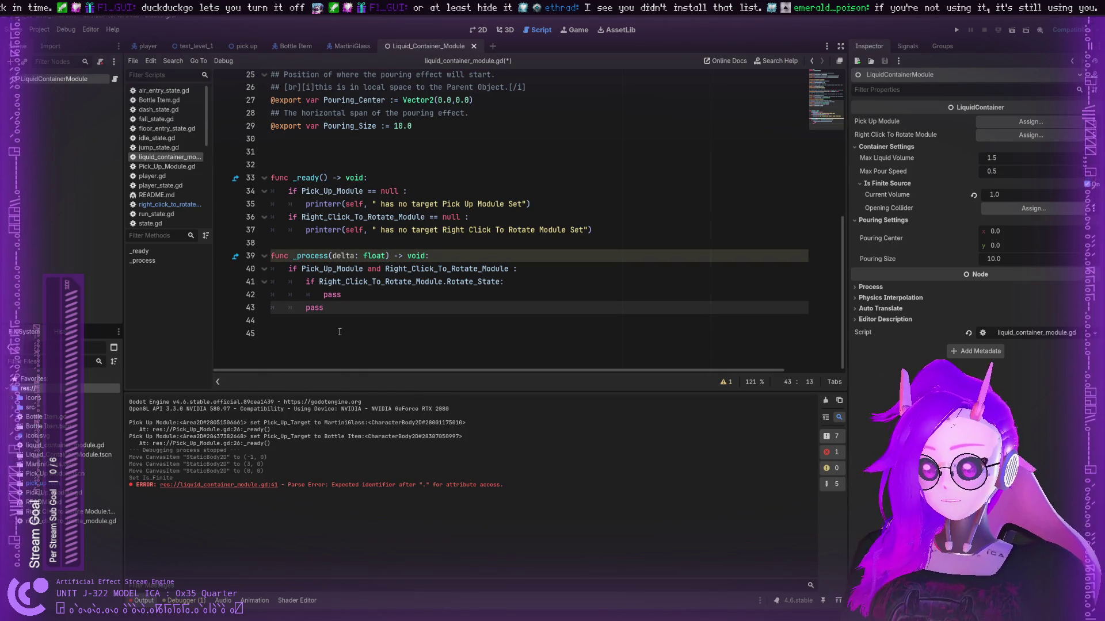
left_click(351, 296)
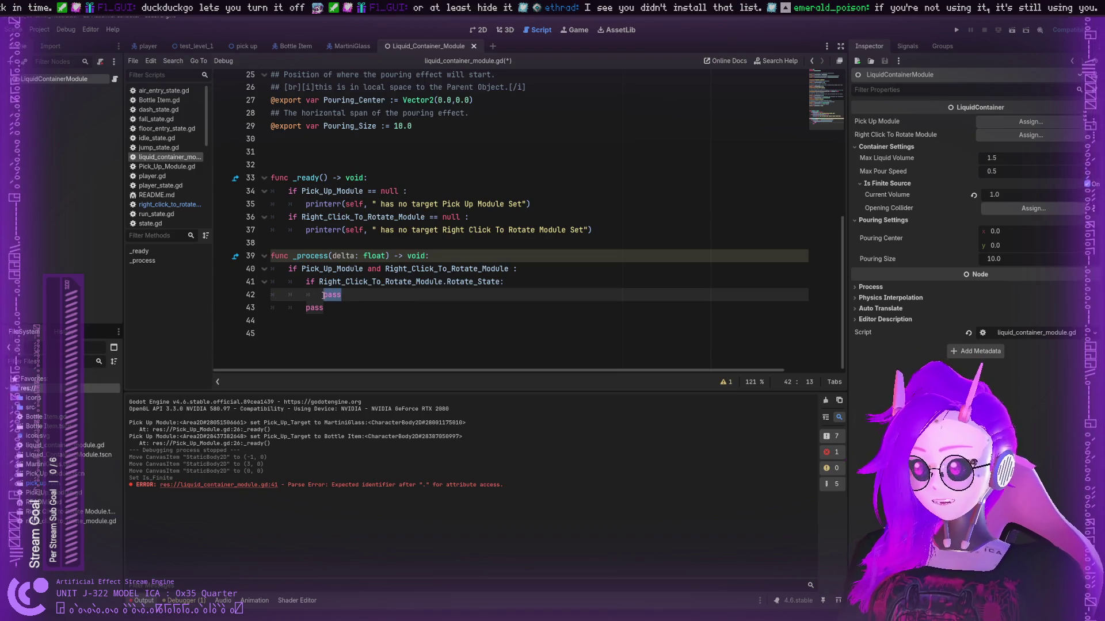
scroll(472, 293, "up", 1)
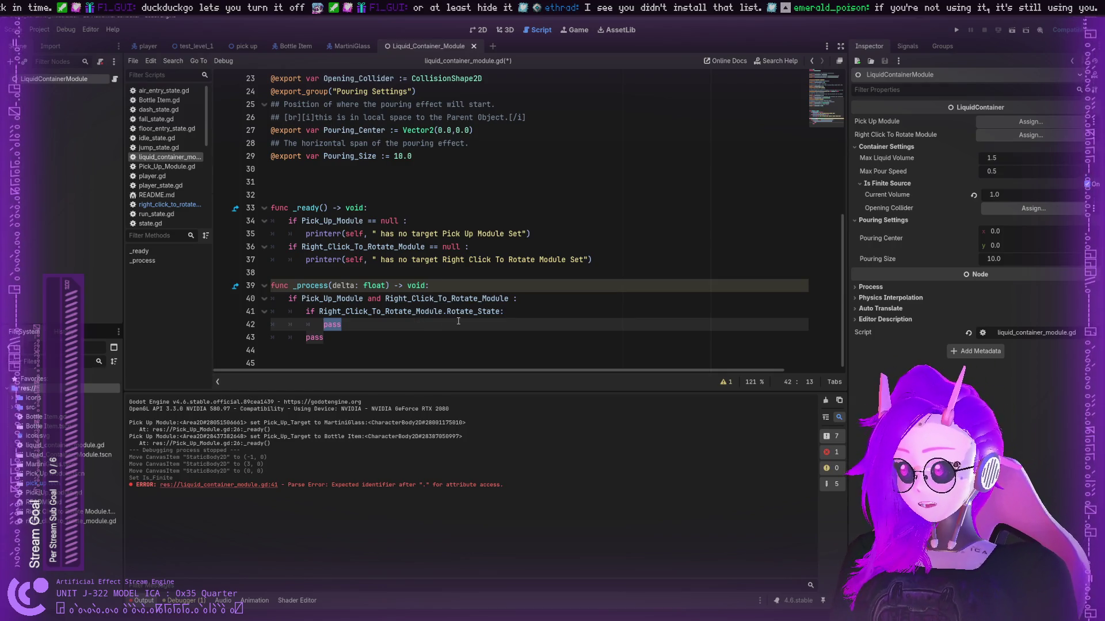
left_click(531, 315)
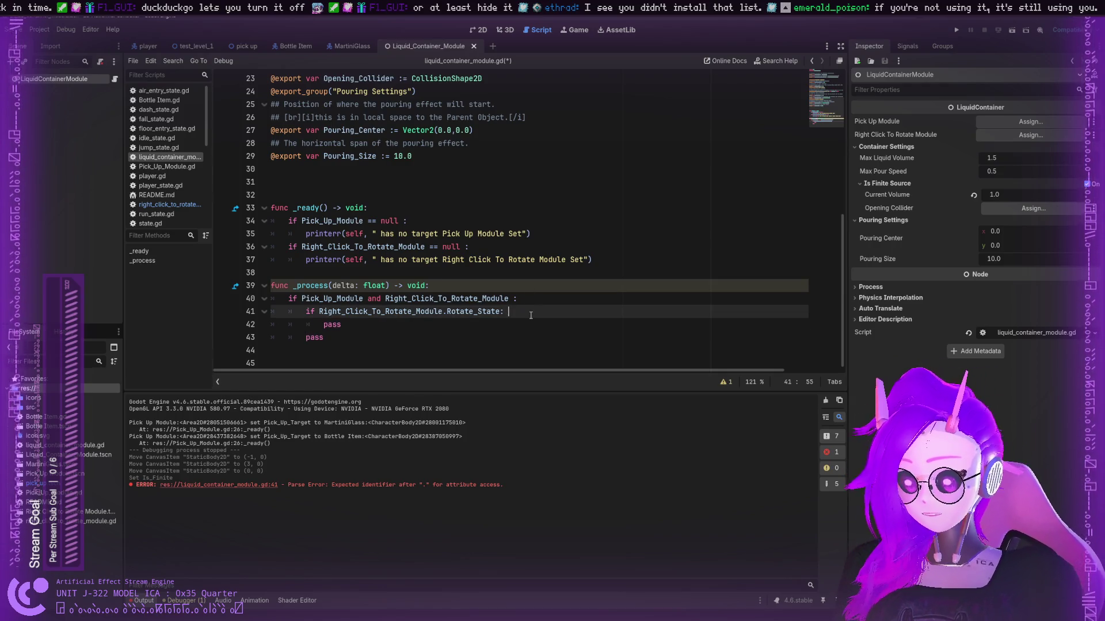
Step: Append the comment '# When Pouring' to the Rotate_State condition line
type("# When Pur")
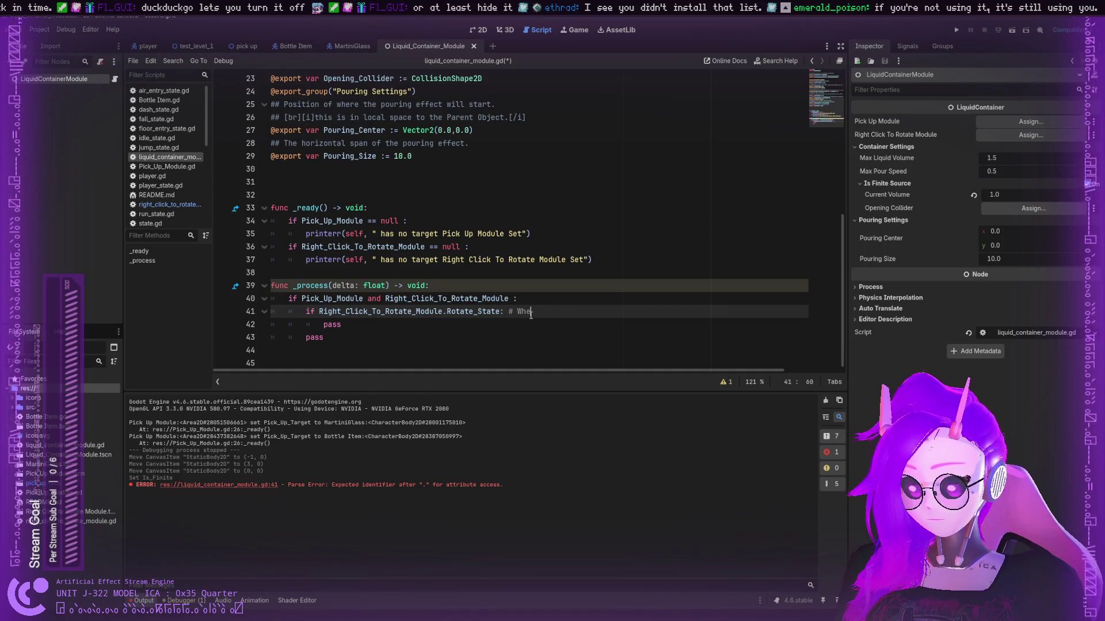
key("BackSpace")
key("BackSpace")
type("ouring")
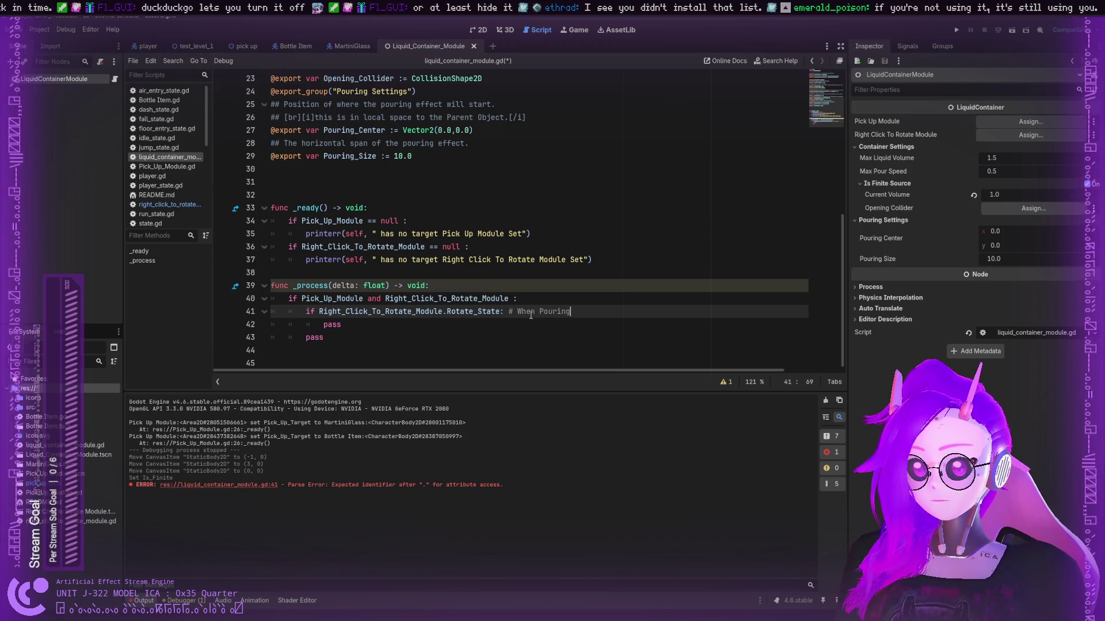
Step: Retype pass and open an empty indented line above it in the condition
left_click(462, 326)
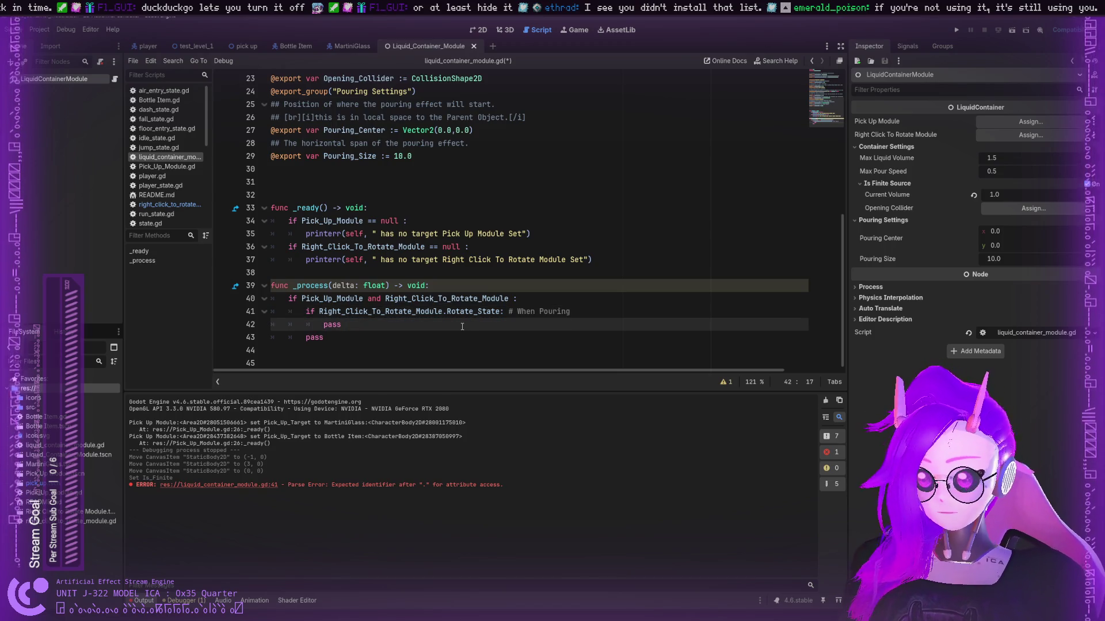
key("BackSpace")
key("BackSpace")
key("BackSpace")
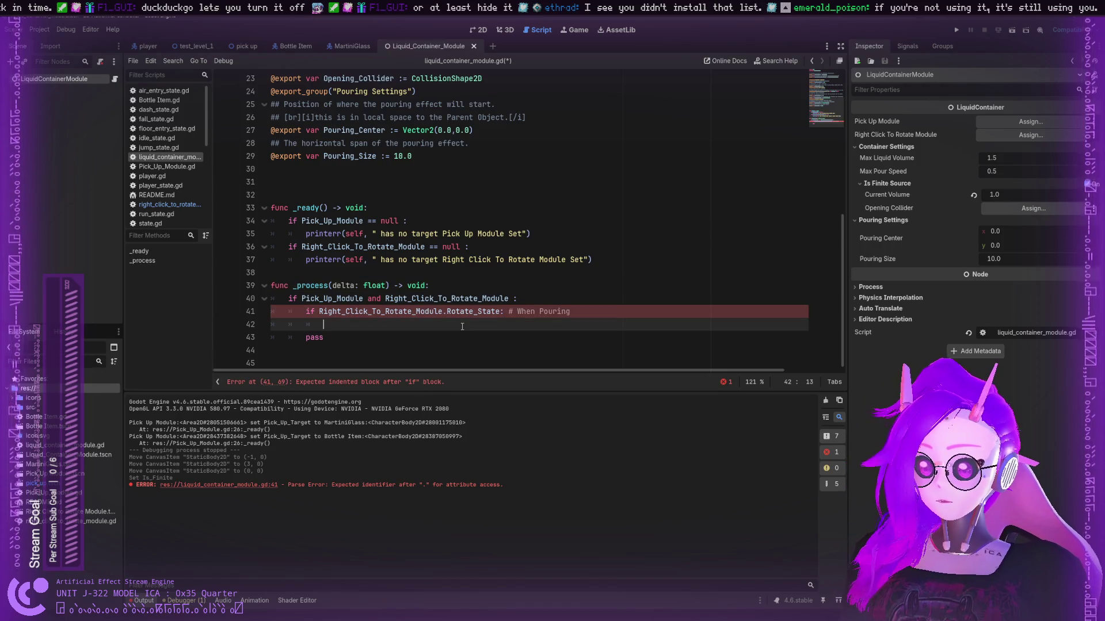
type("pass")
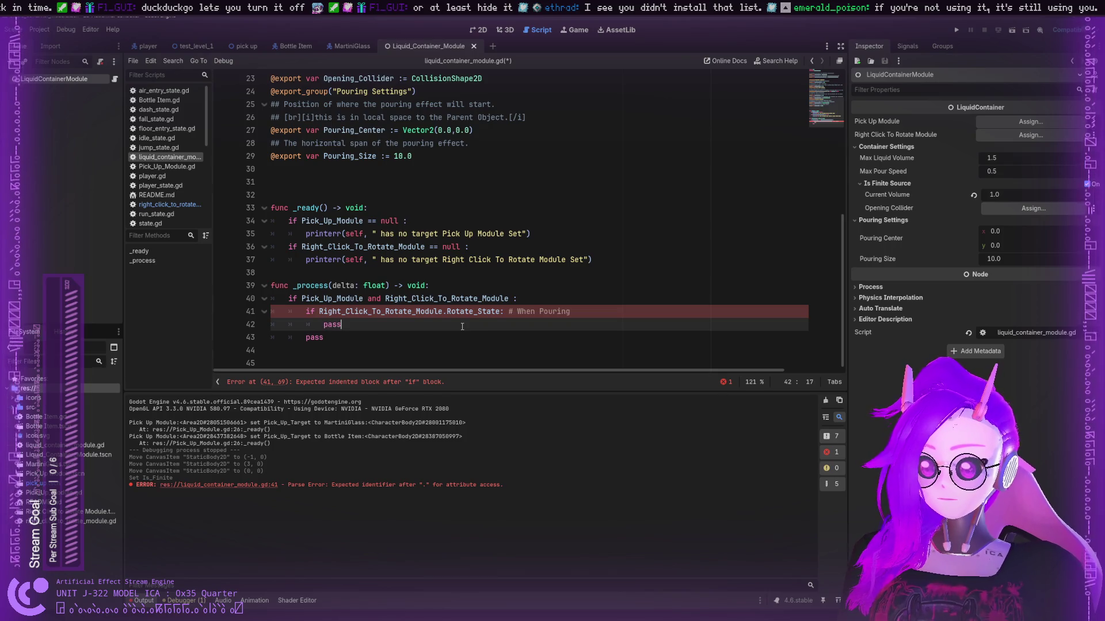
key("Home")
key("Return")
key("Up")
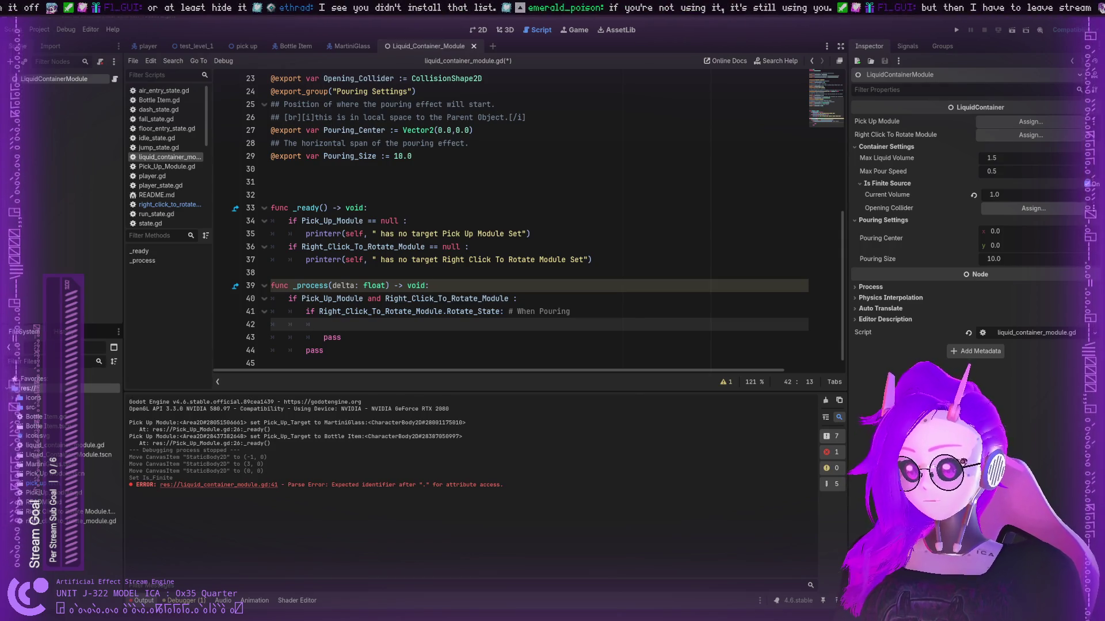
Step: Add 'if Is_Finite:' with a pass body under the When Pouring check
left_click(505, 234)
left_click(539, 315)
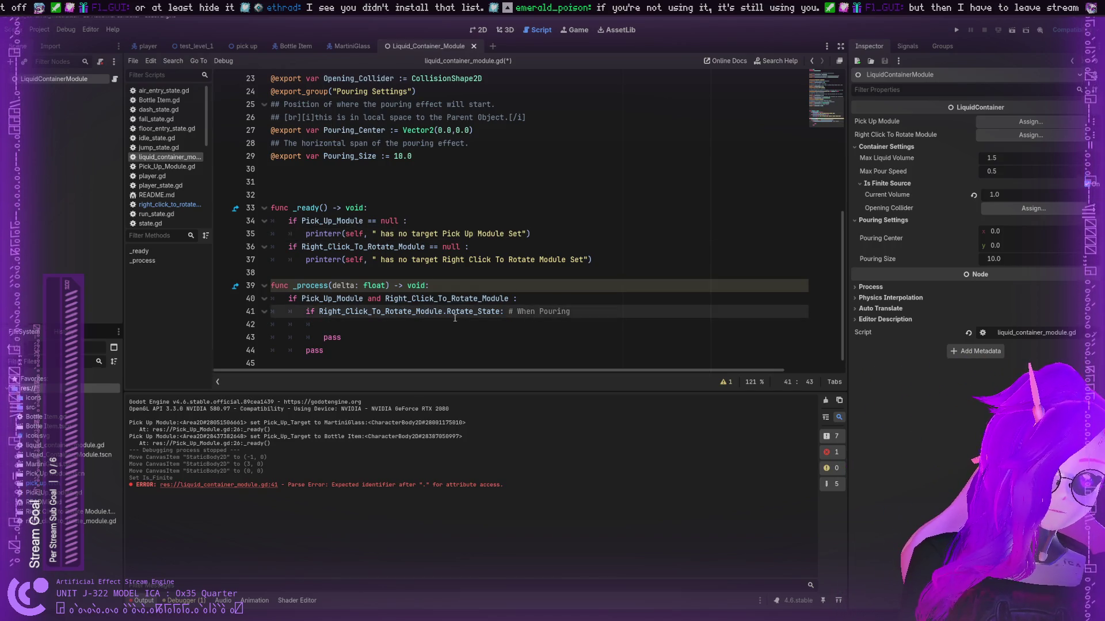
double_click(407, 311)
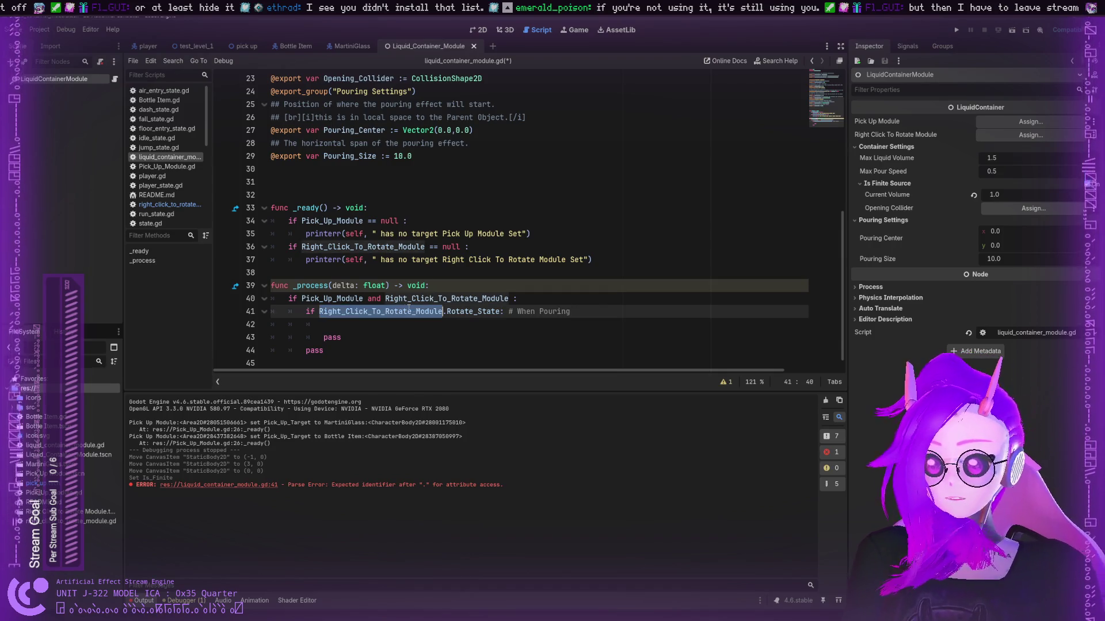
double_click(475, 311)
left_click(587, 315)
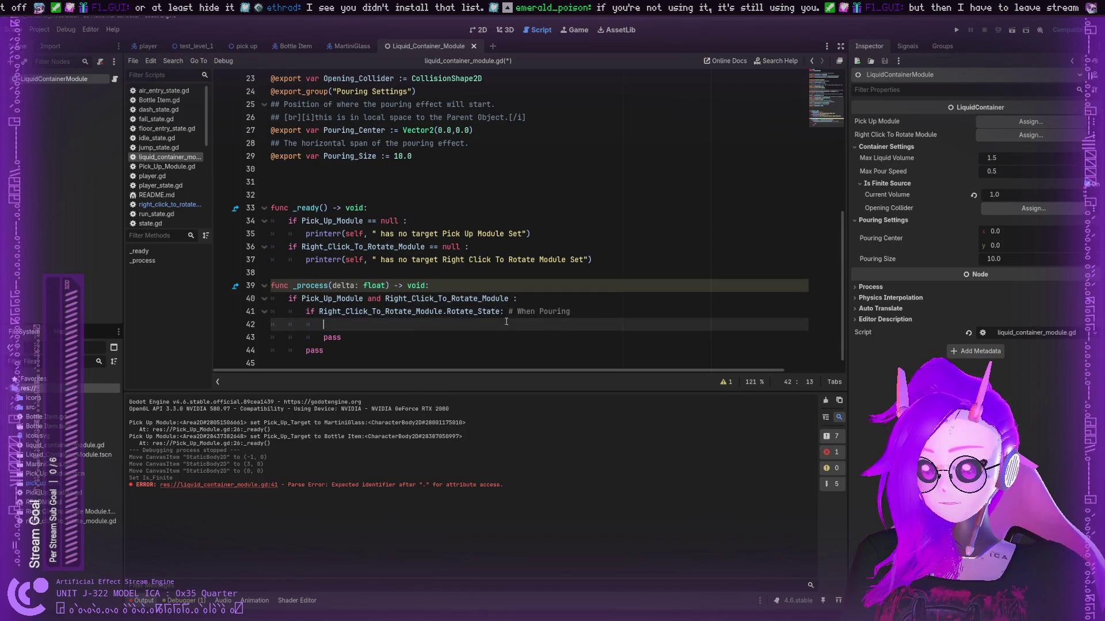
left_click(458, 328)
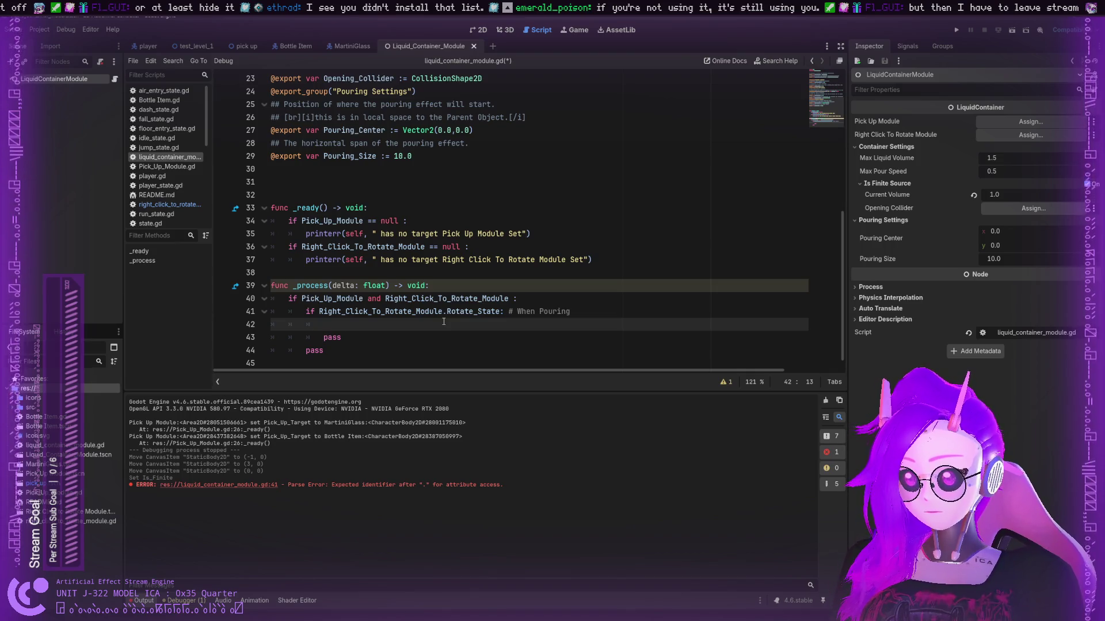
type("if Is_")
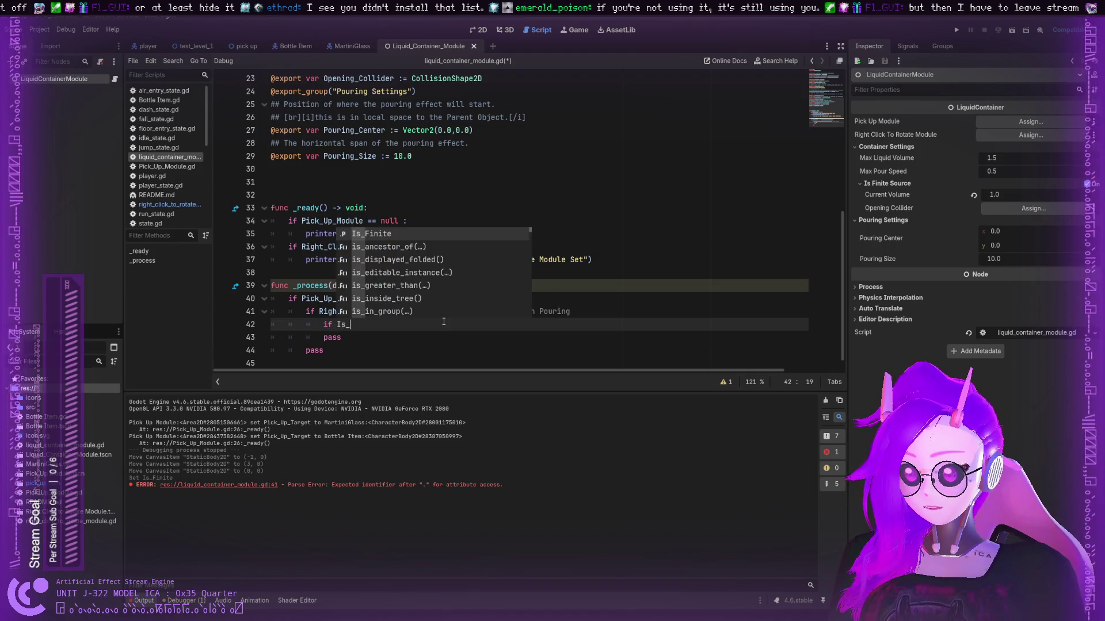
type("Finite")
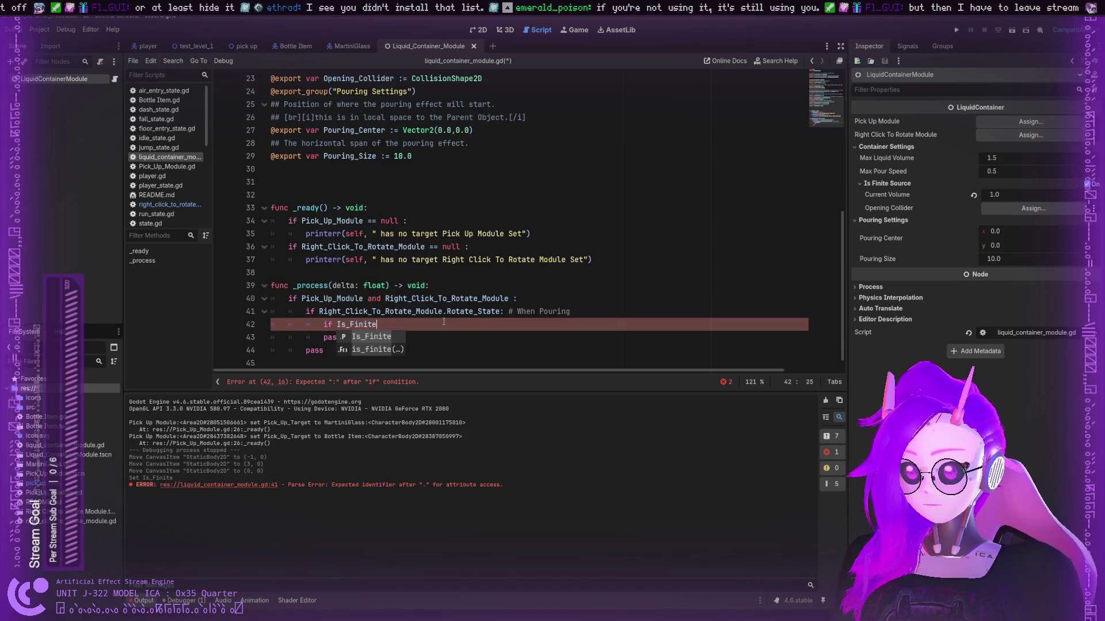
key("ctrl+Left")
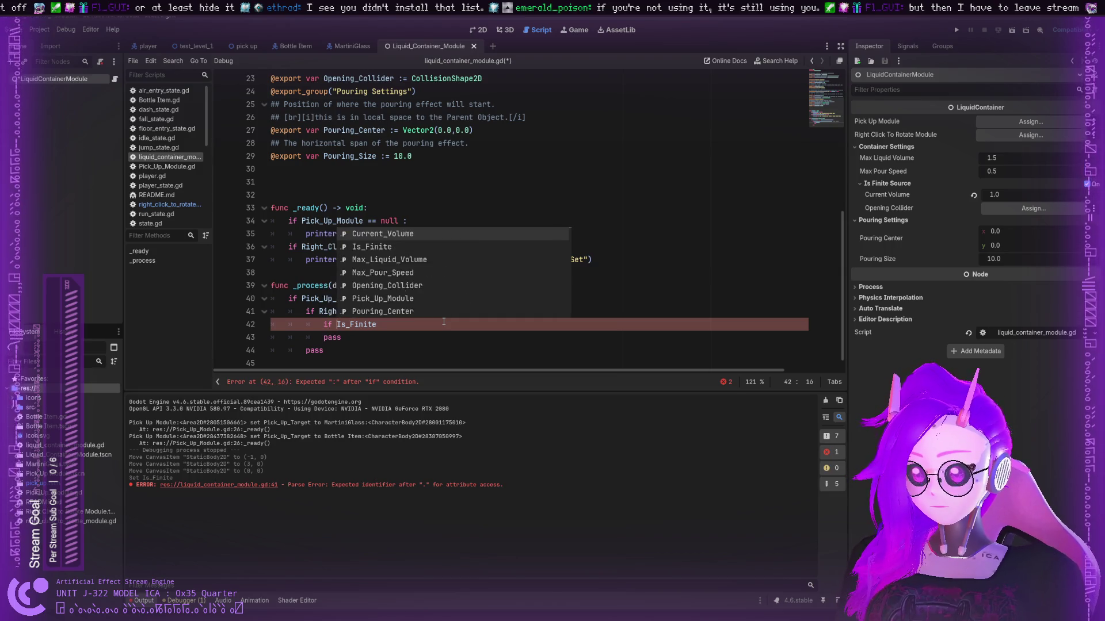
key("ctrl+Right")
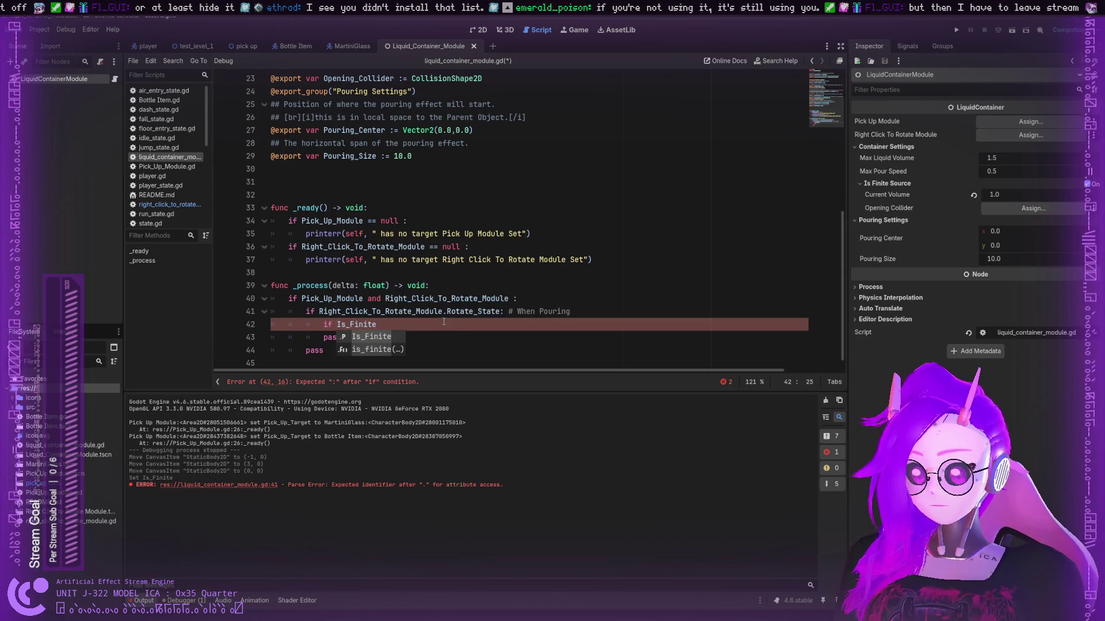
type(":")
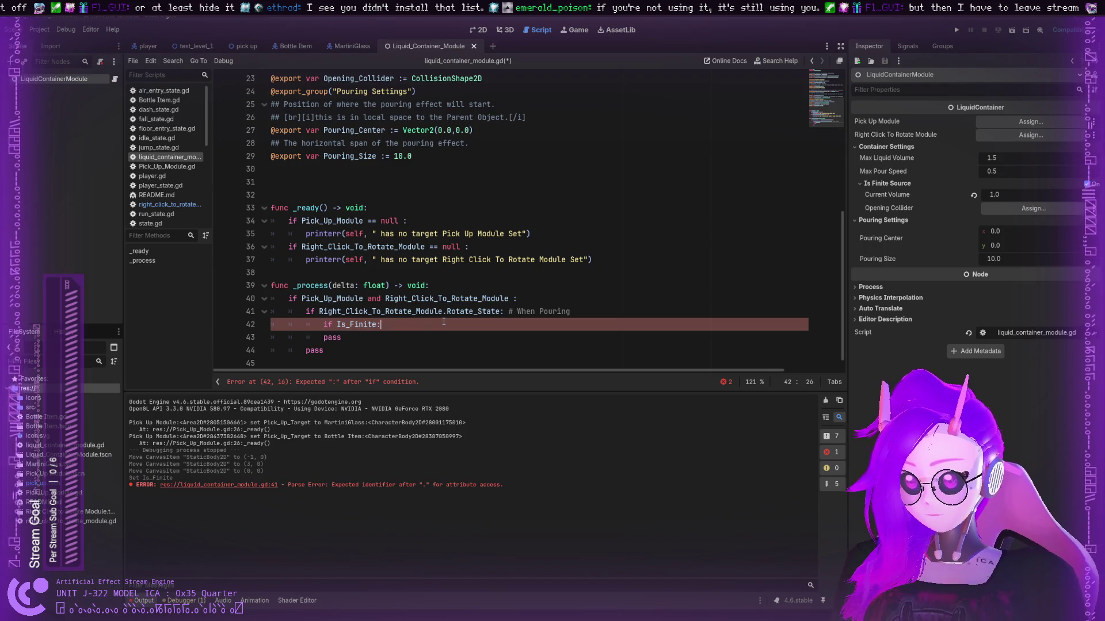
key("Return")
key("Return")
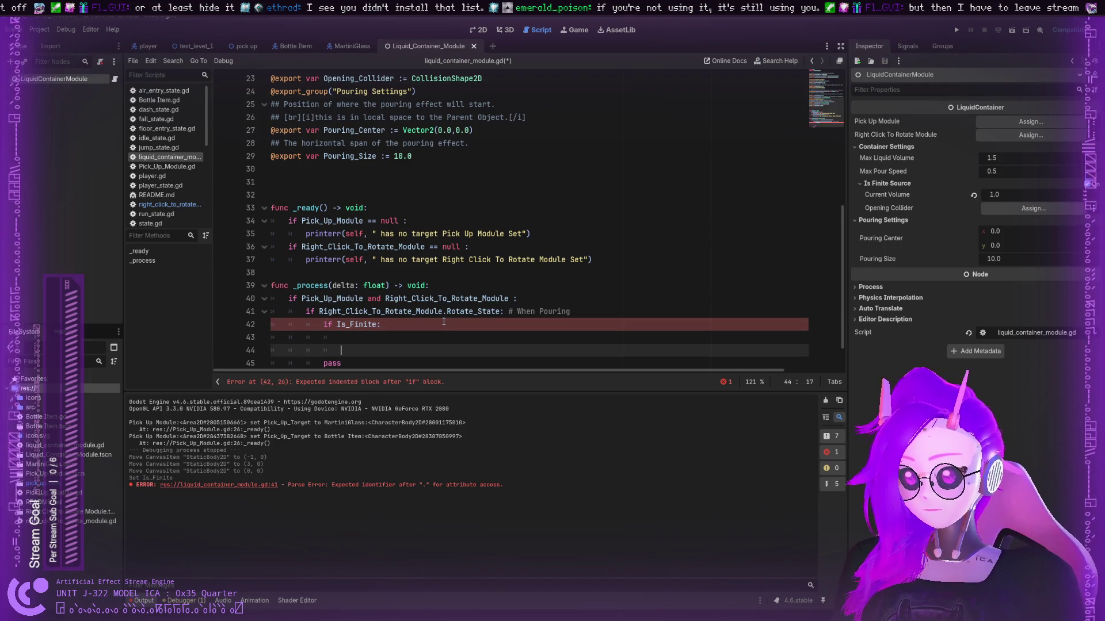
key("Up")
key("End")
type("pass")
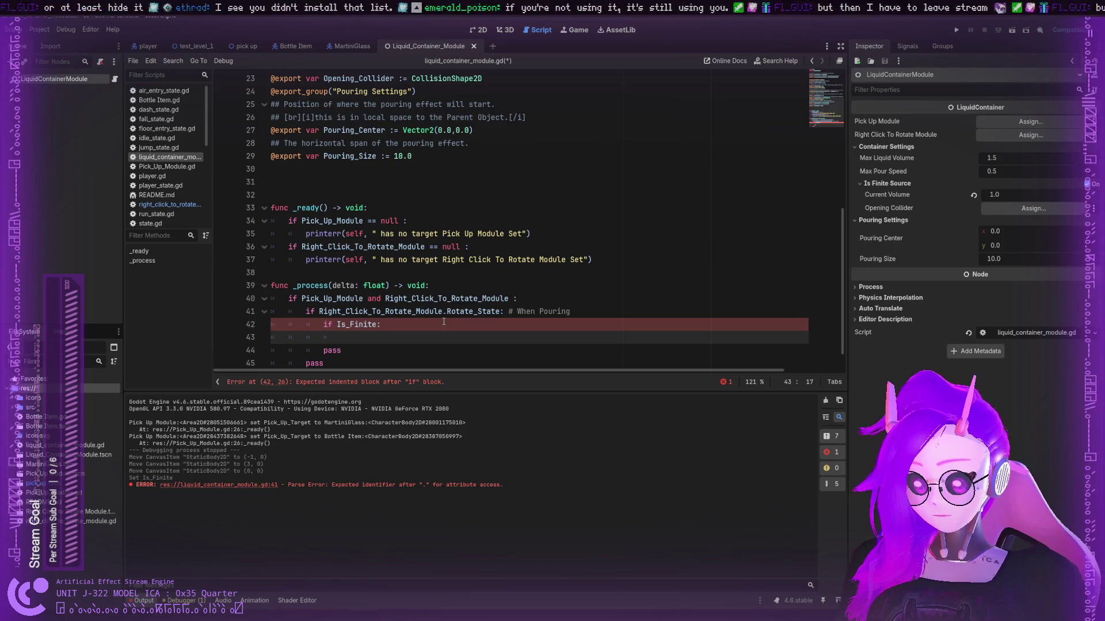
Step: Add an else branch with a placeholder pass body
key("Down")
type("else")
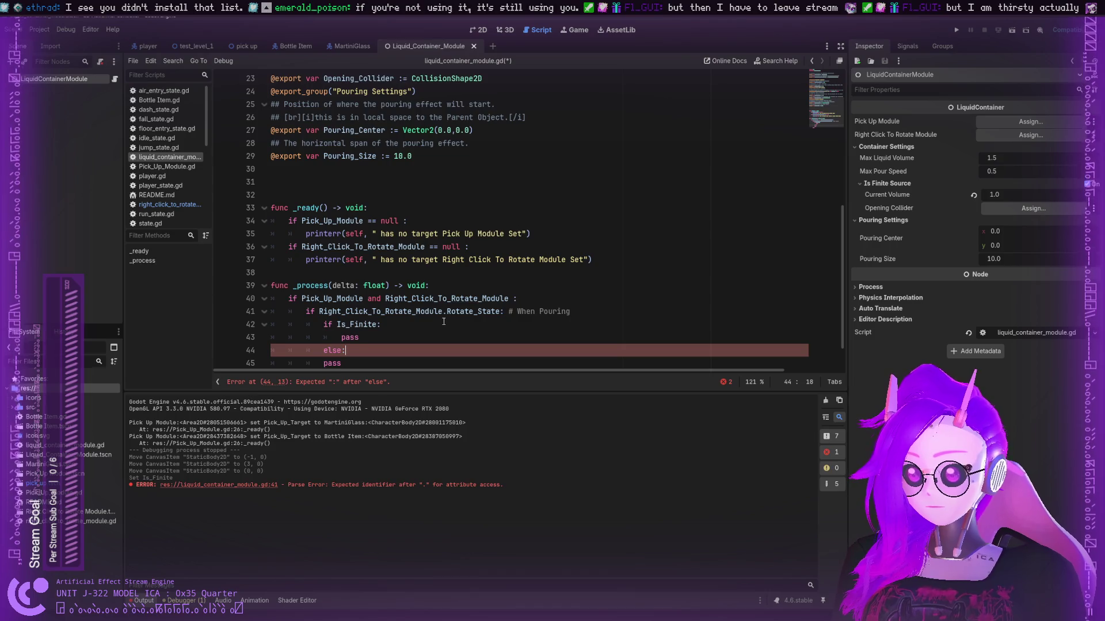
key("Return")
type("pass")
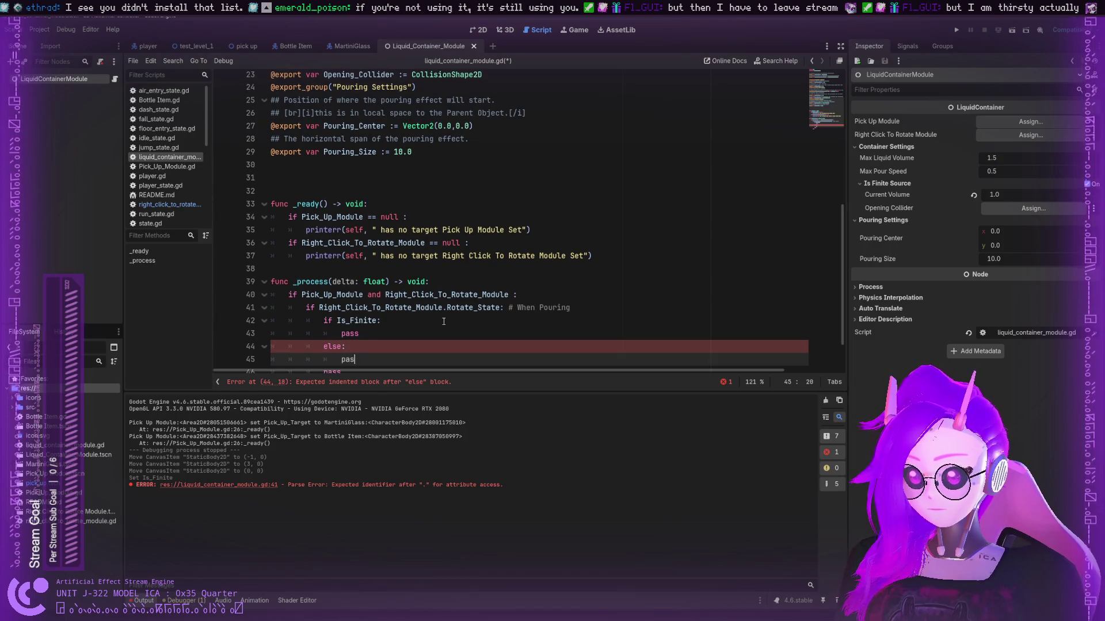
scroll(404, 327, "down", 1)
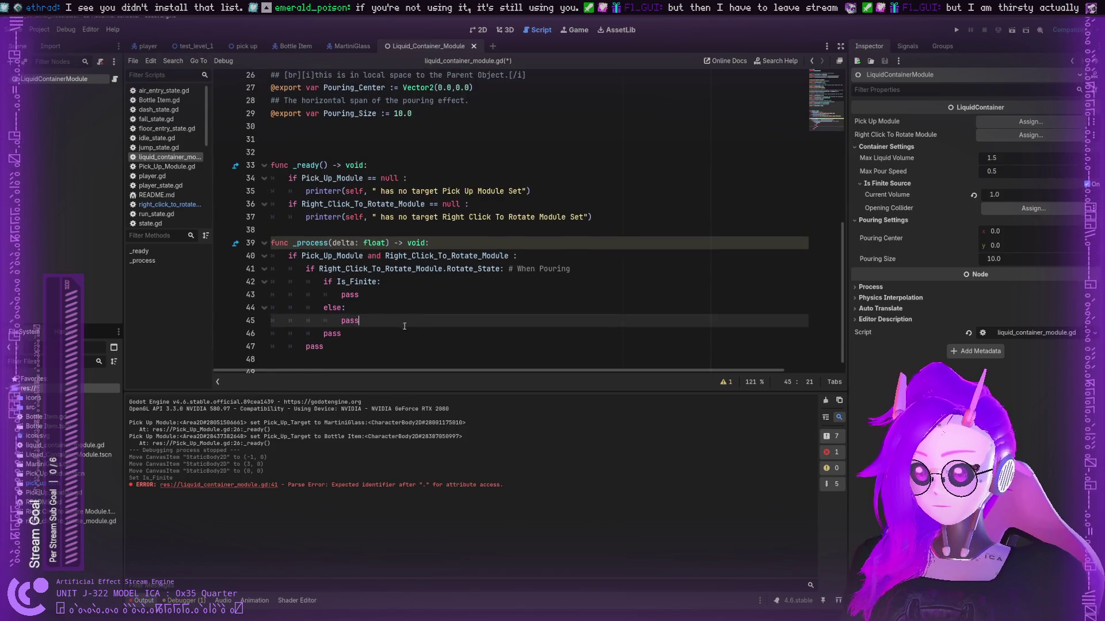
Step: Open a new line after the last statement in _ready
left_click(412, 279)
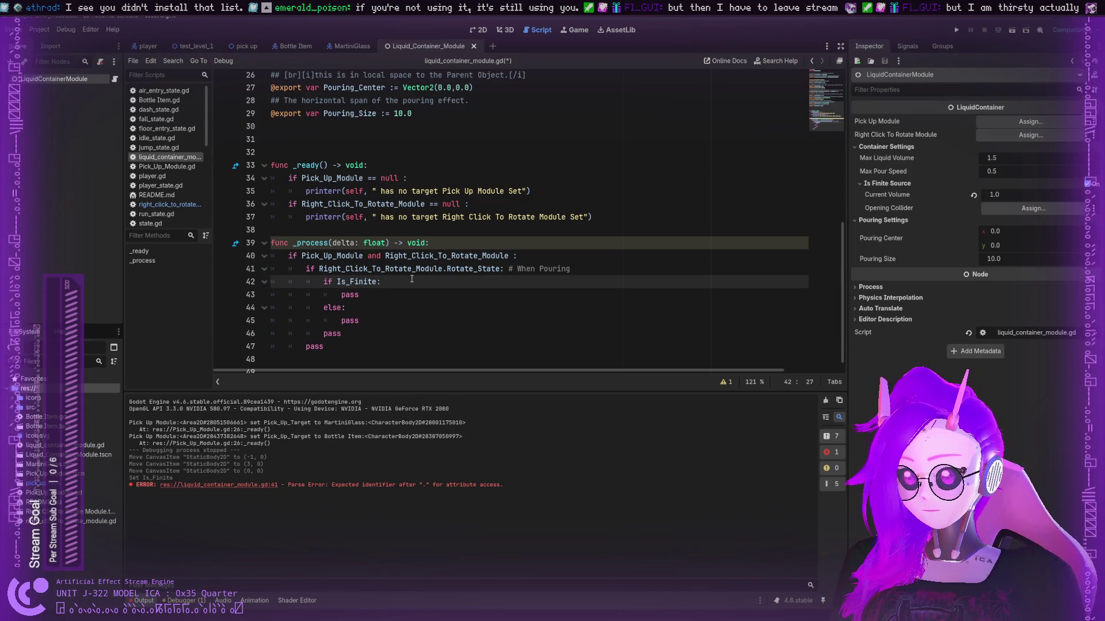
key("Down")
key("Down")
key("Down")
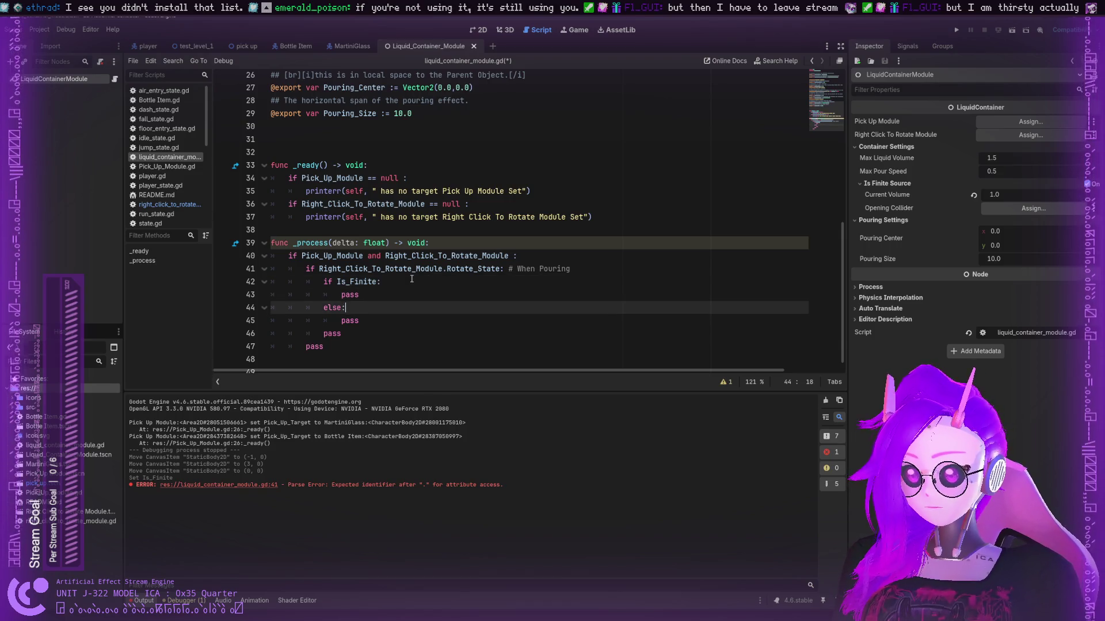
key("Down")
key("Up")
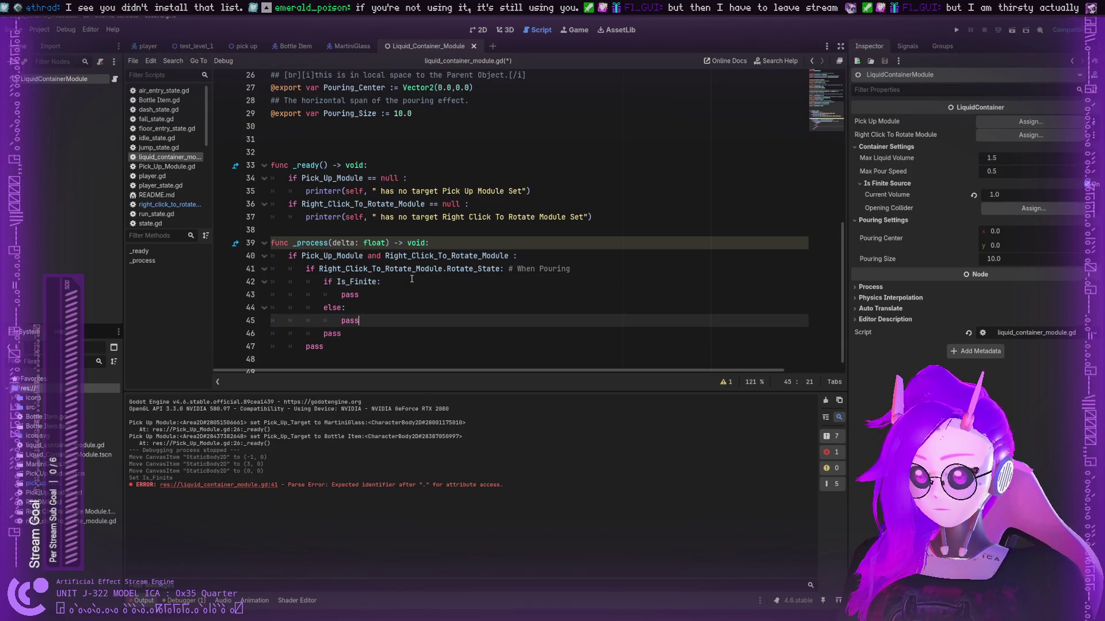
key("Up")
key("Up")
key("Up")
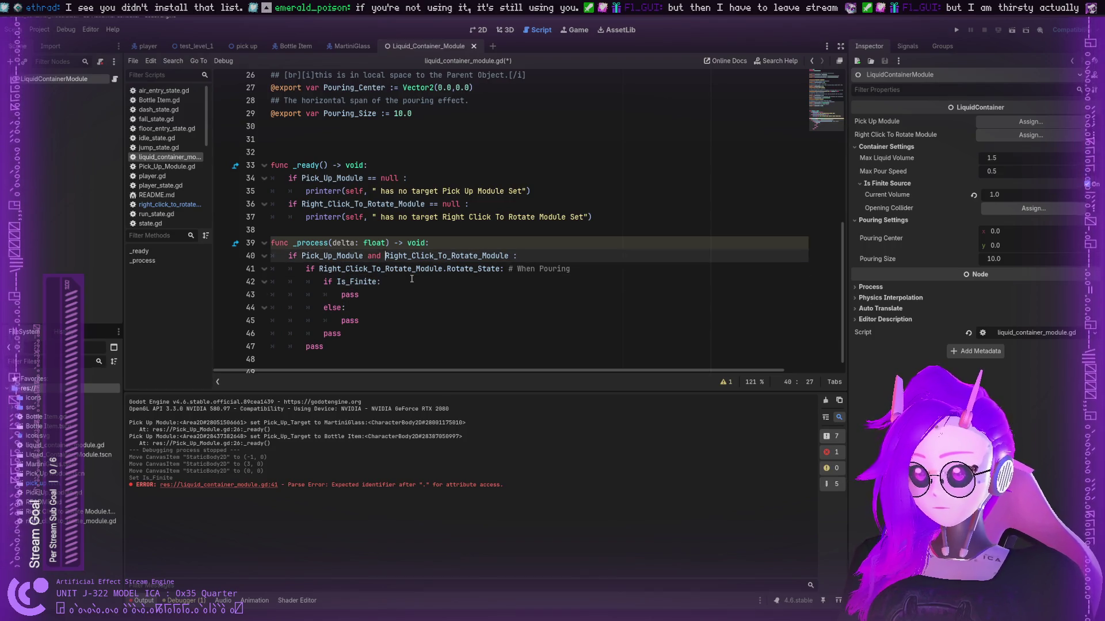
key("Right")
key("Right")
key("Right")
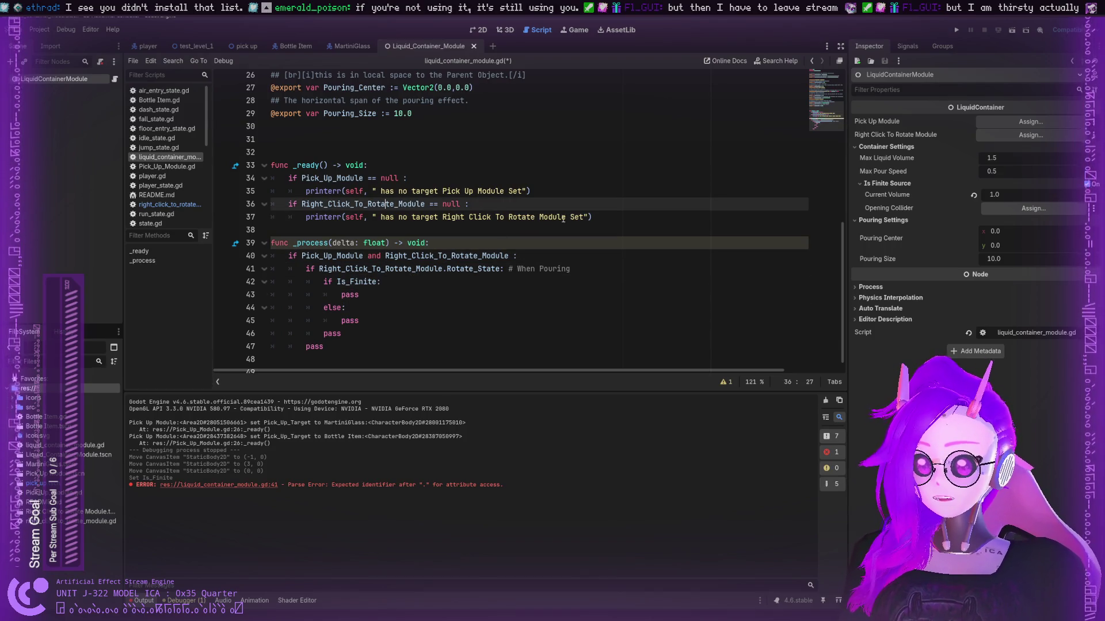
left_click(595, 217)
key("Return")
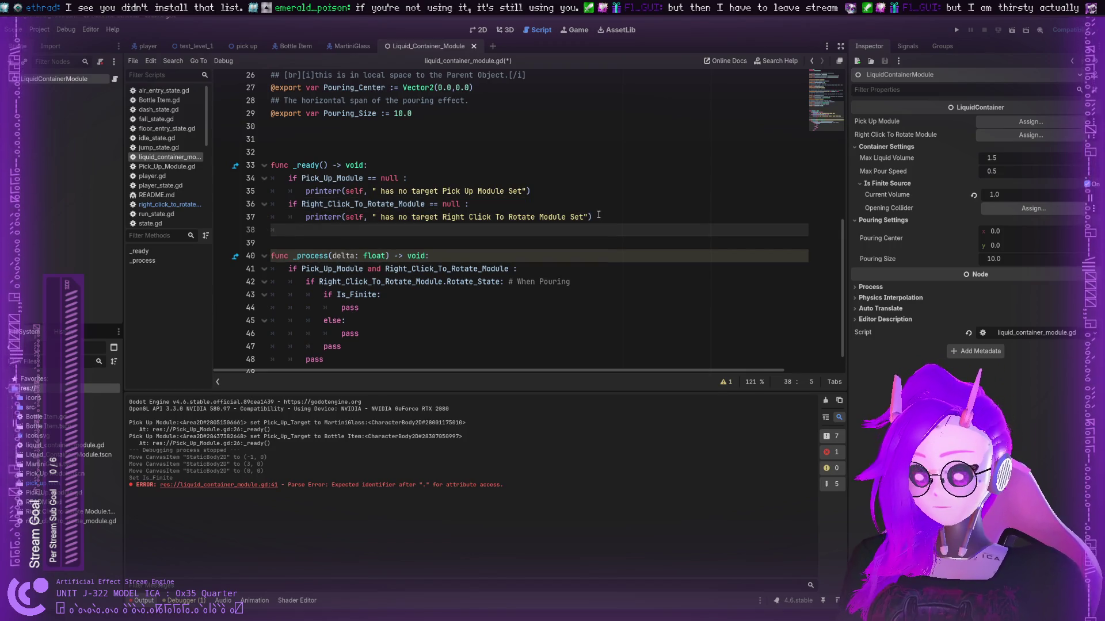
Step: Add an 'if !Is_Finite:' check at the end of _ready
type("if ")
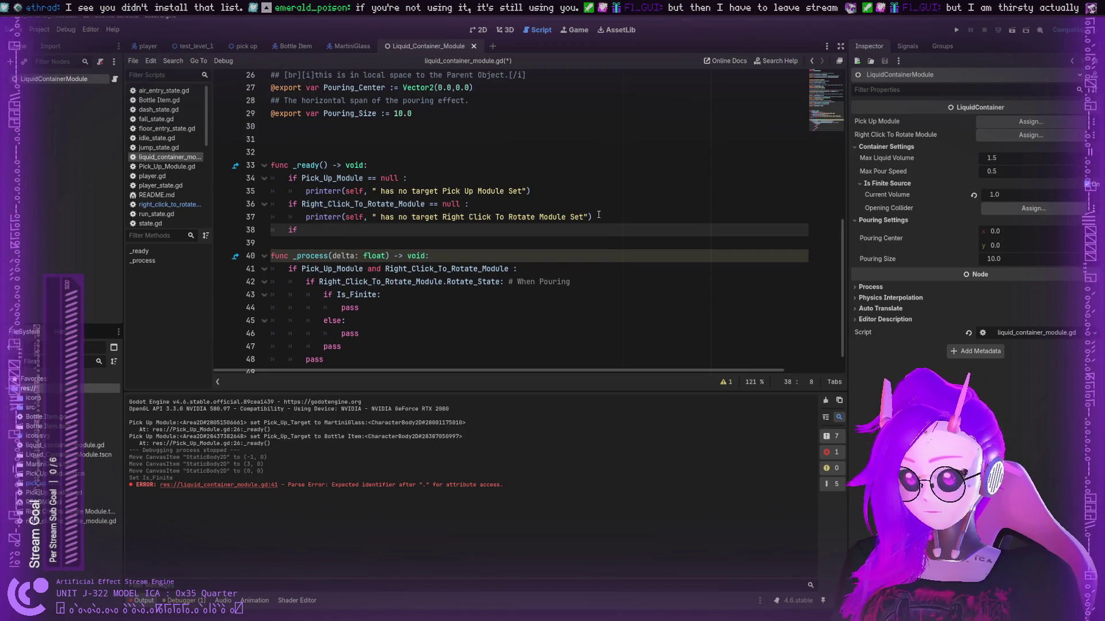
type("Is_Finite")
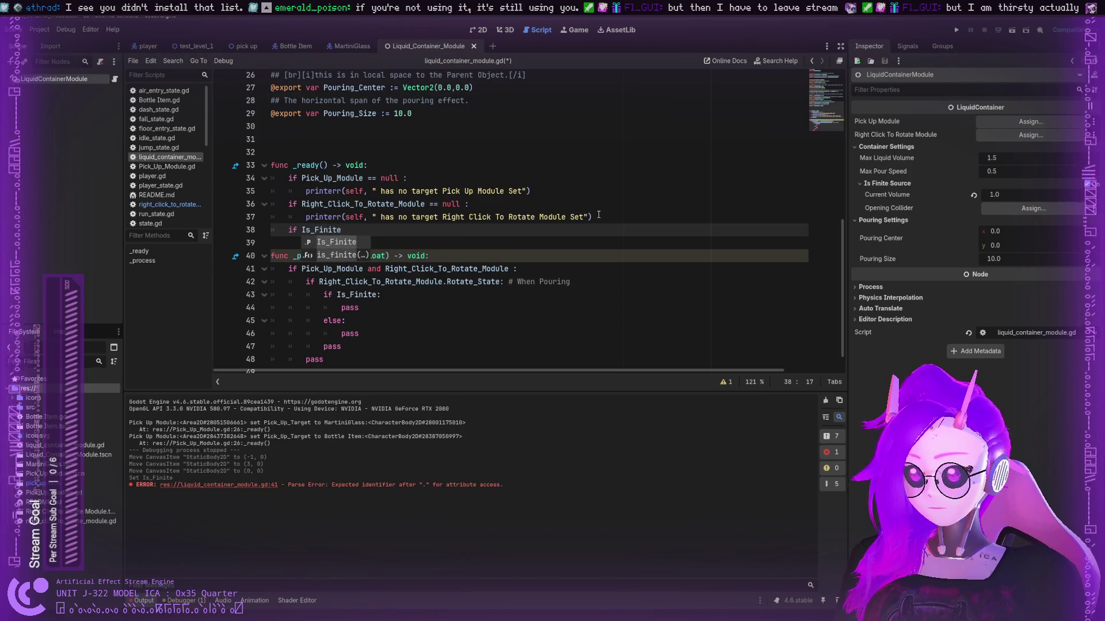
key("ctrl+Left")
type("!")
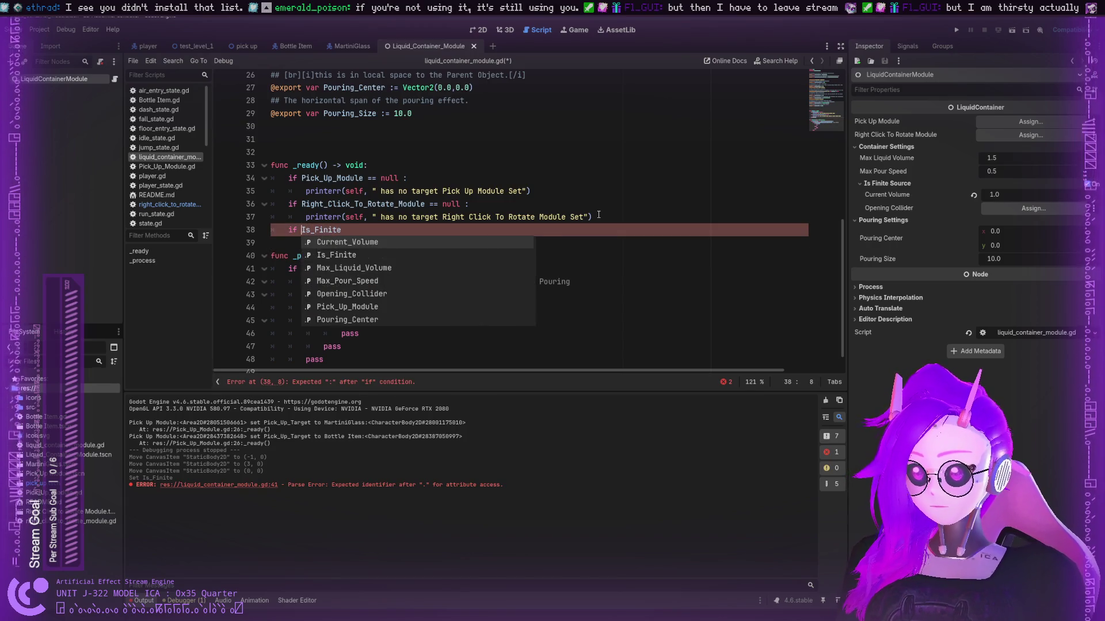
key("Escape")
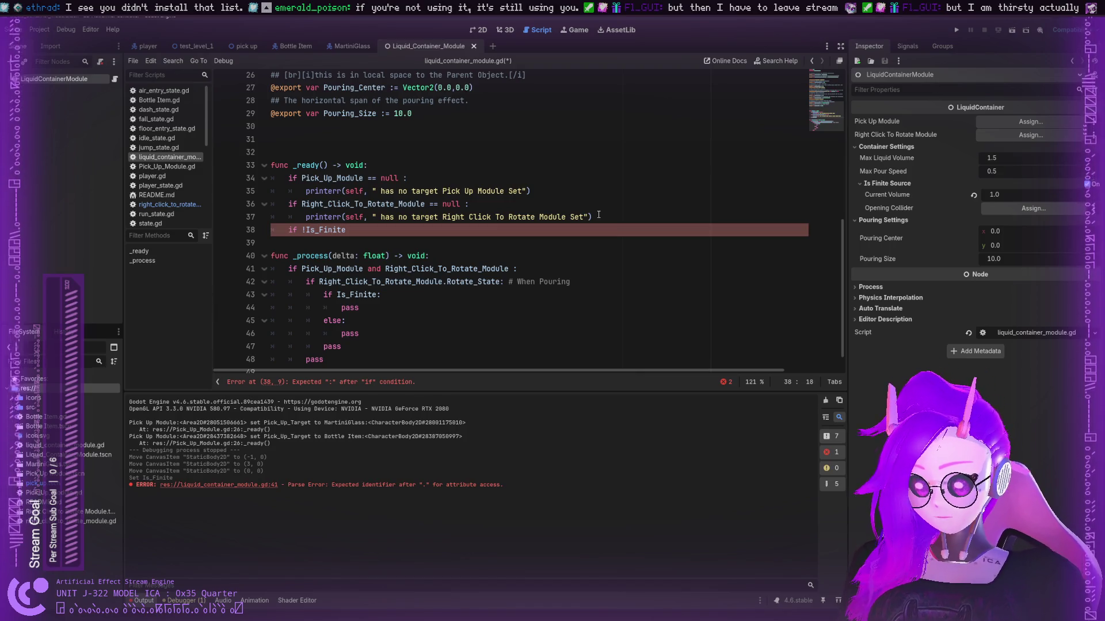
type(":")
key("Return")
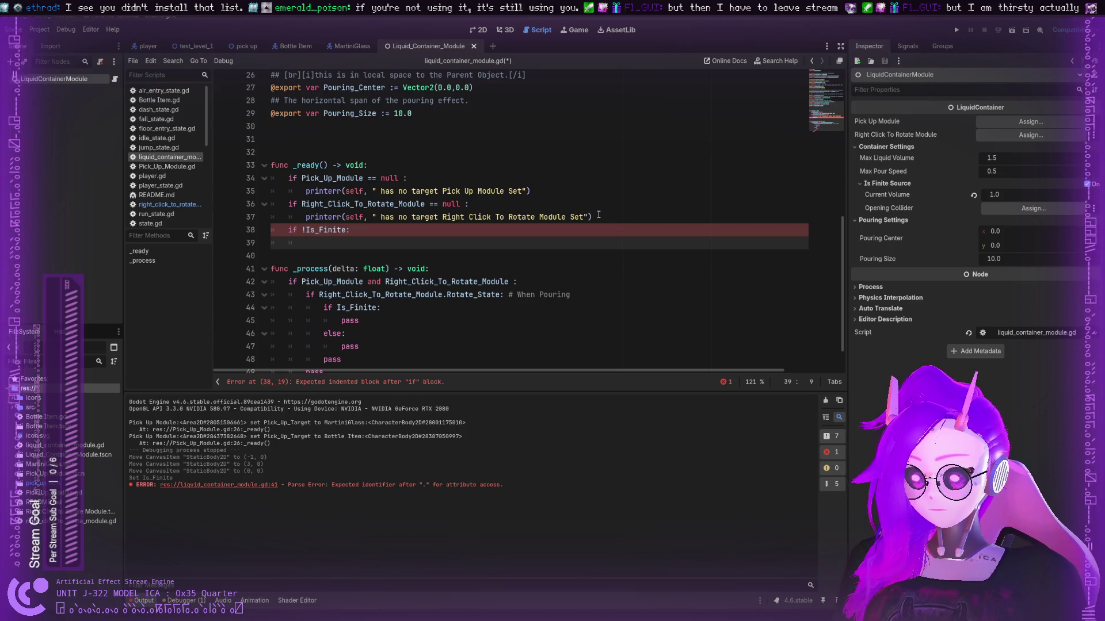
Step: Inside the check, assign Max_Liquid_Volume to Current_Volume using autocomplete
type("Current_")
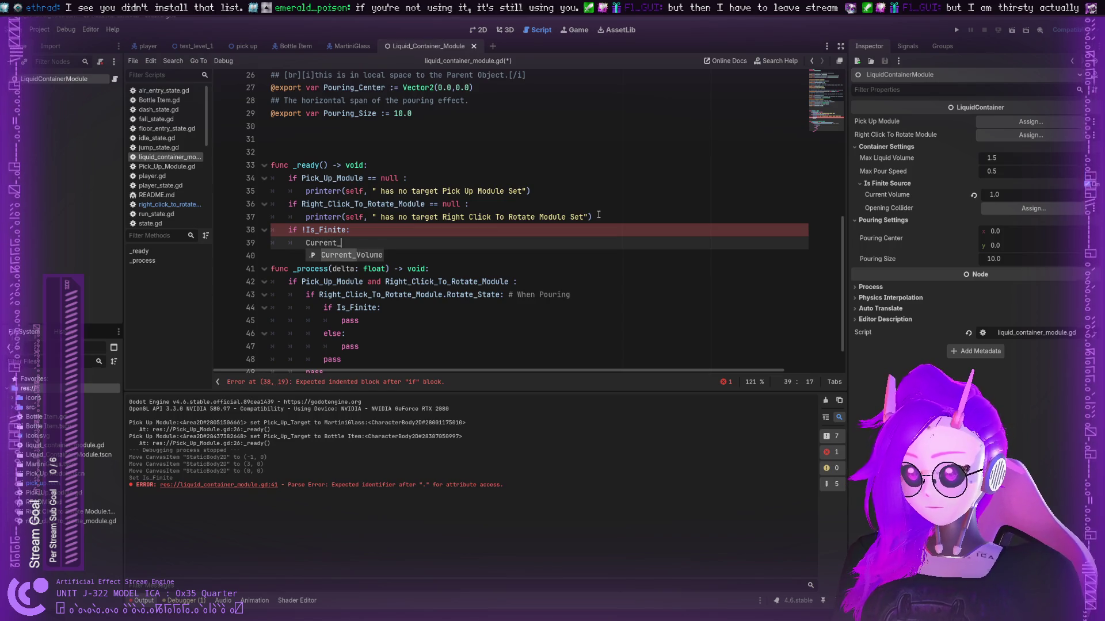
key("Return")
type("=-")
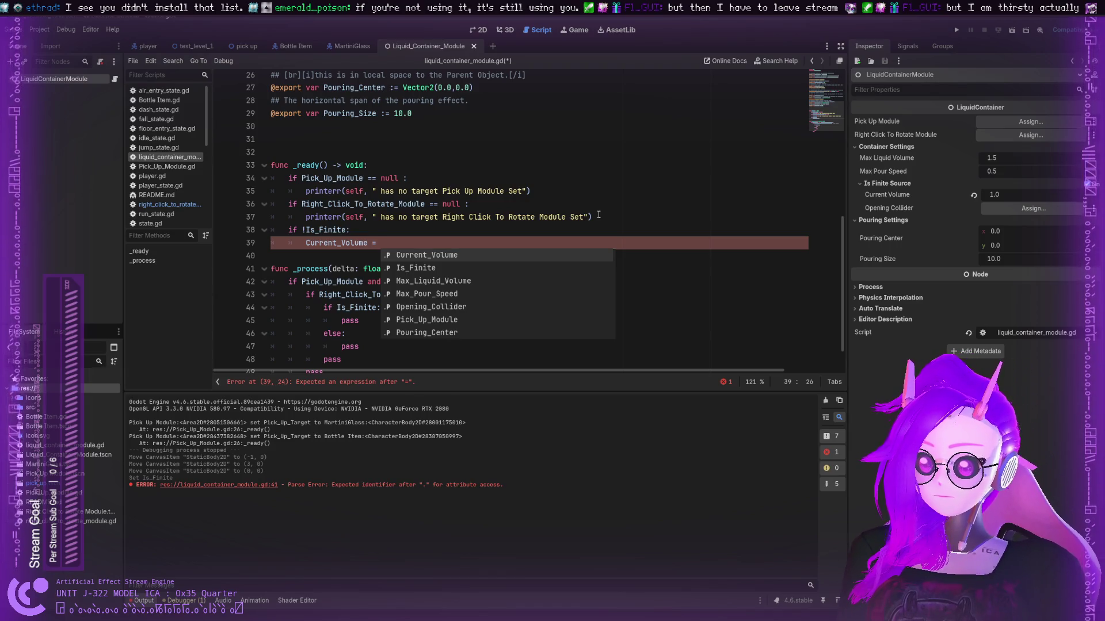
key("Down")
key("Down")
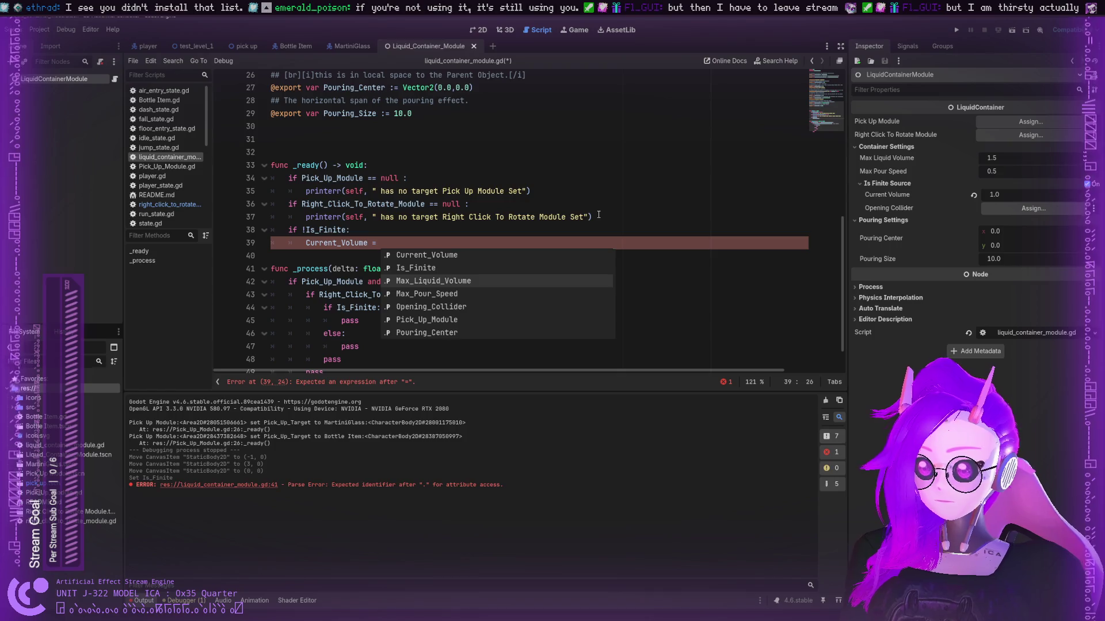
key("Return")
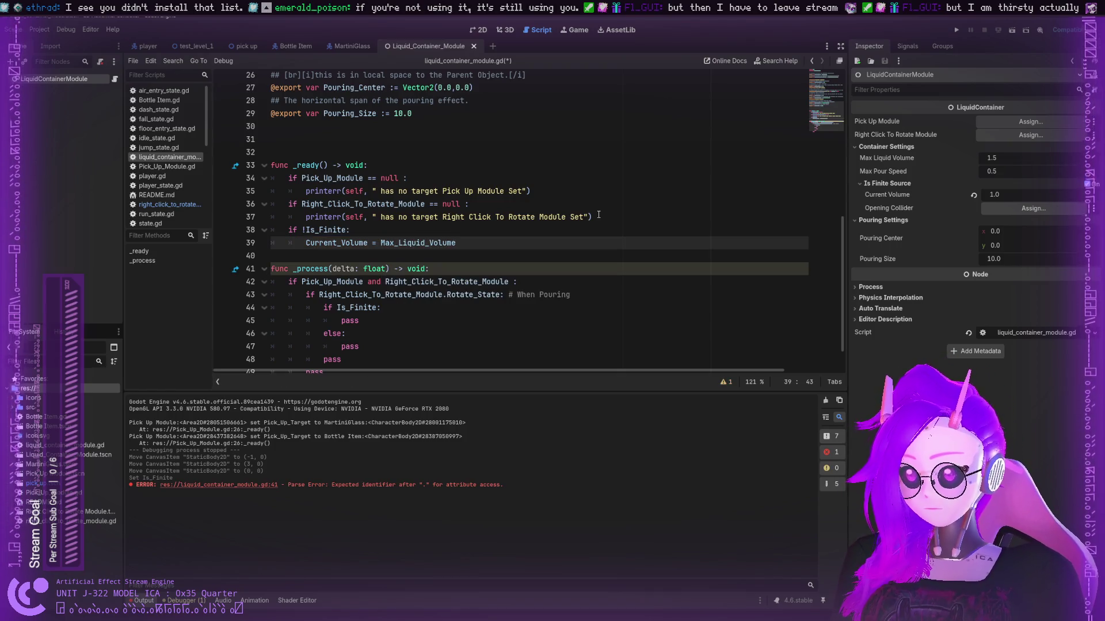
key("Down")
key("Down")
key("Down")
key("Up")
key("Up")
key("Up")
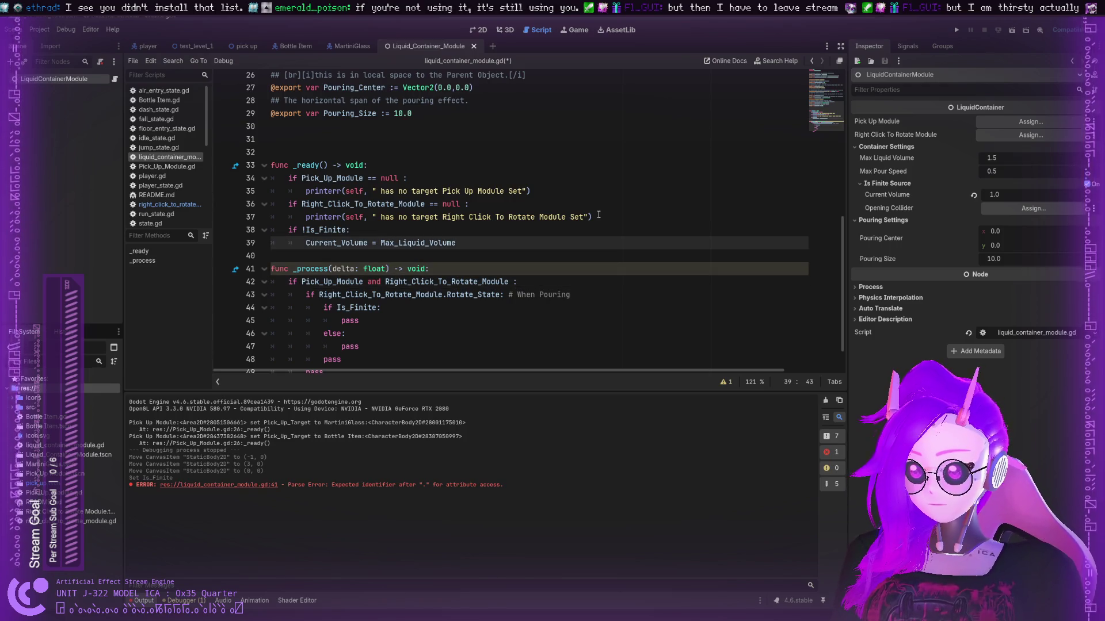
key("Down")
key("Down")
key("Down")
key("Up")
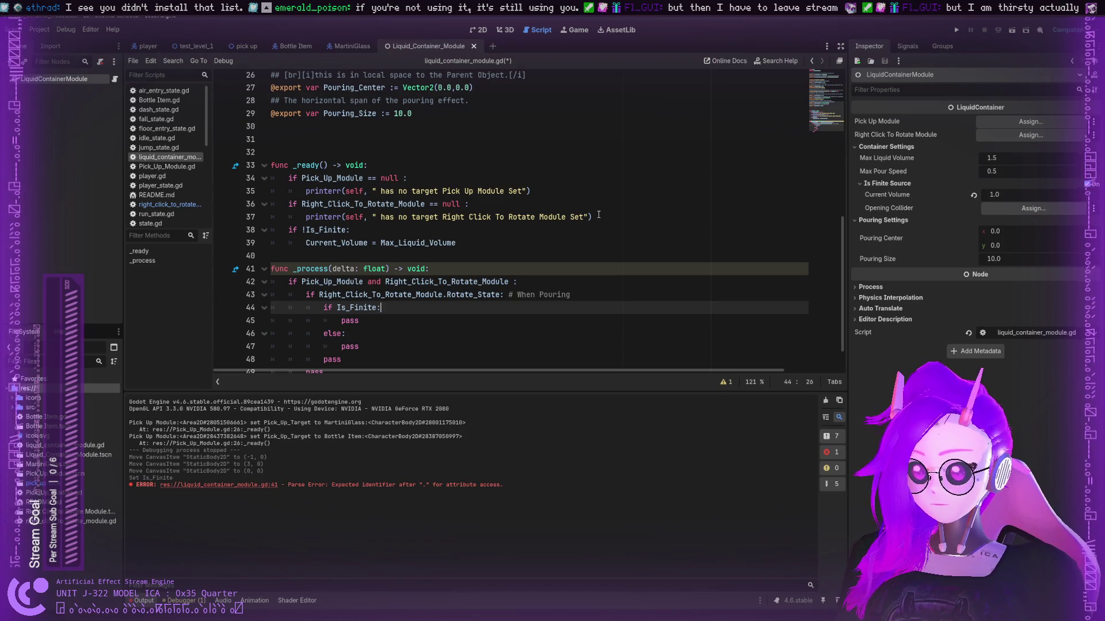
Step: Extend the Rotate_State pouring condition with 'and Current_Volume > 0.0'
key("Up")
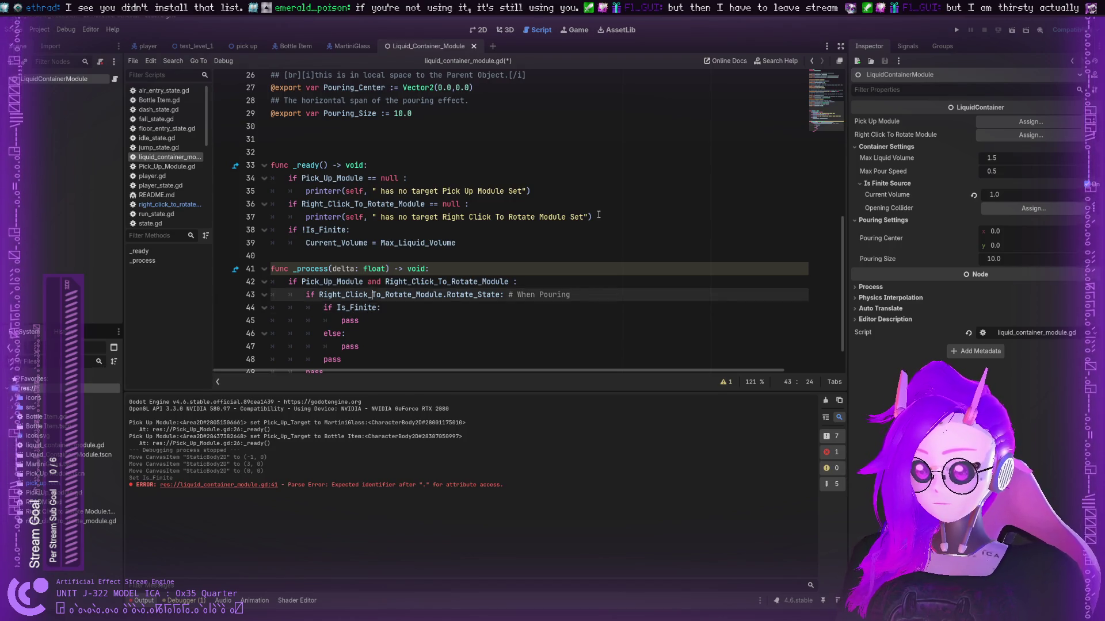
key("Up")
key("Down")
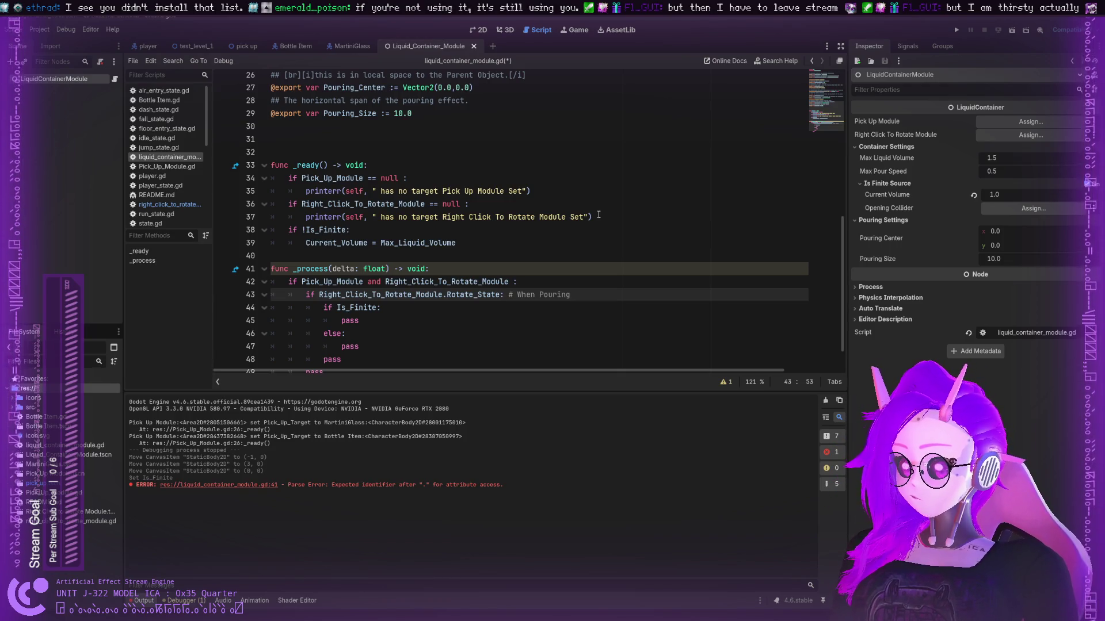
type("and Cur")
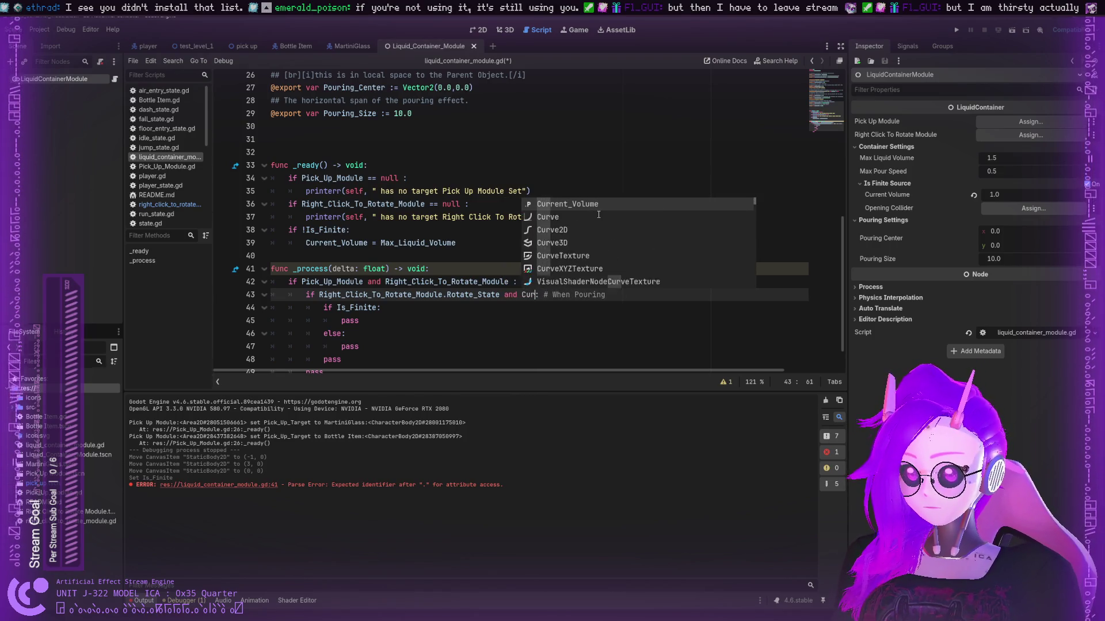
type("rent")
key("Return")
type("> 0")
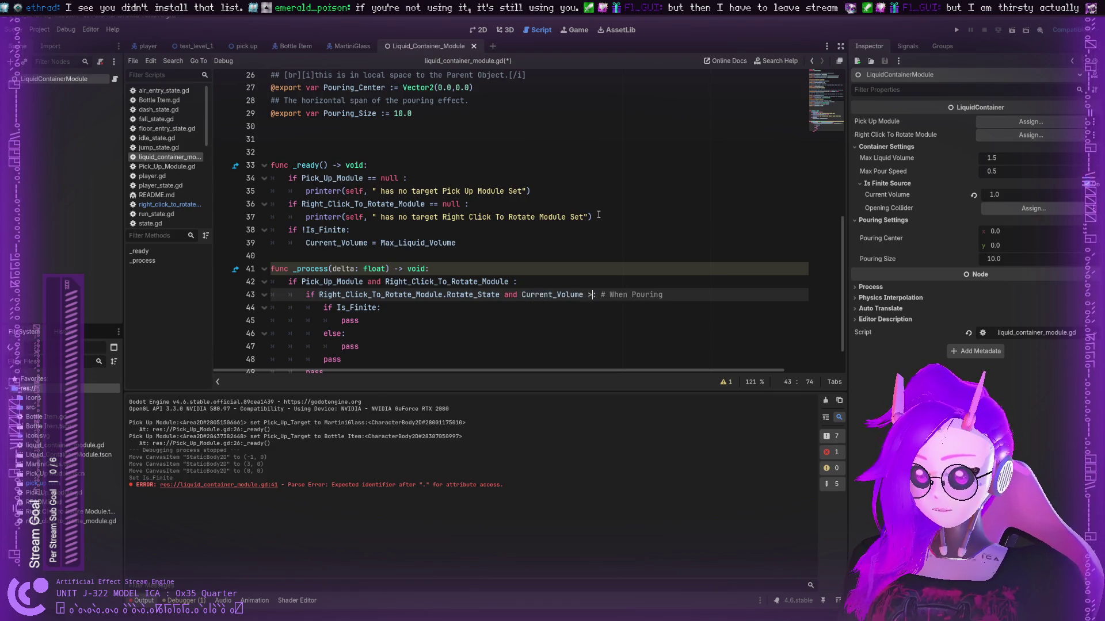
type(".0")
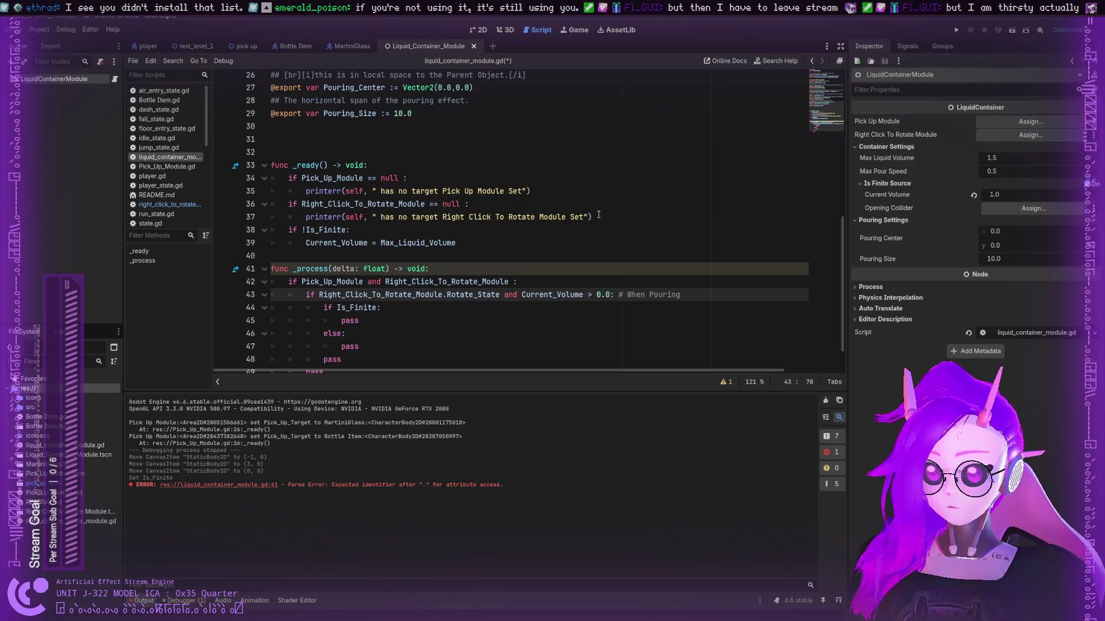
Step: Append 'and has Liquid' to the When Pouring comment on that condition
key("Down")
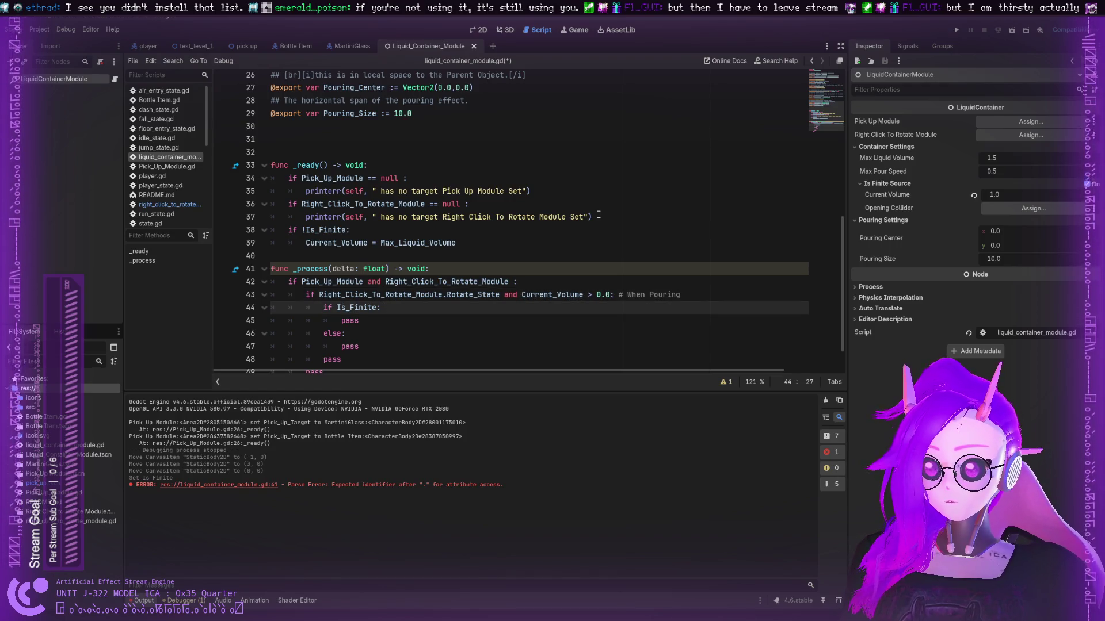
key("Down")
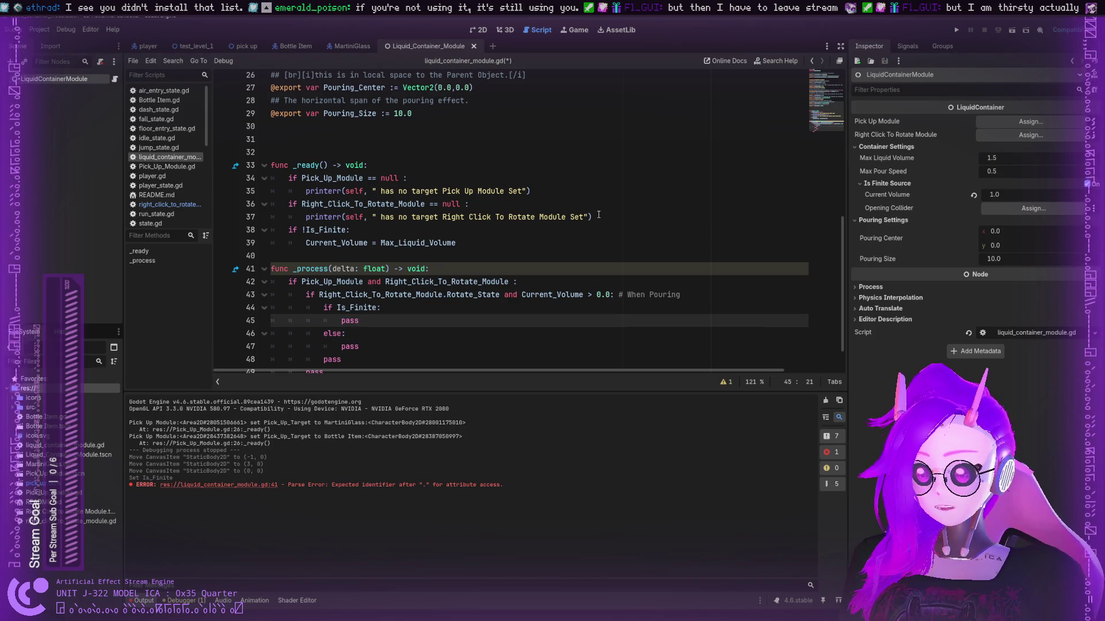
key("Up")
key("Up")
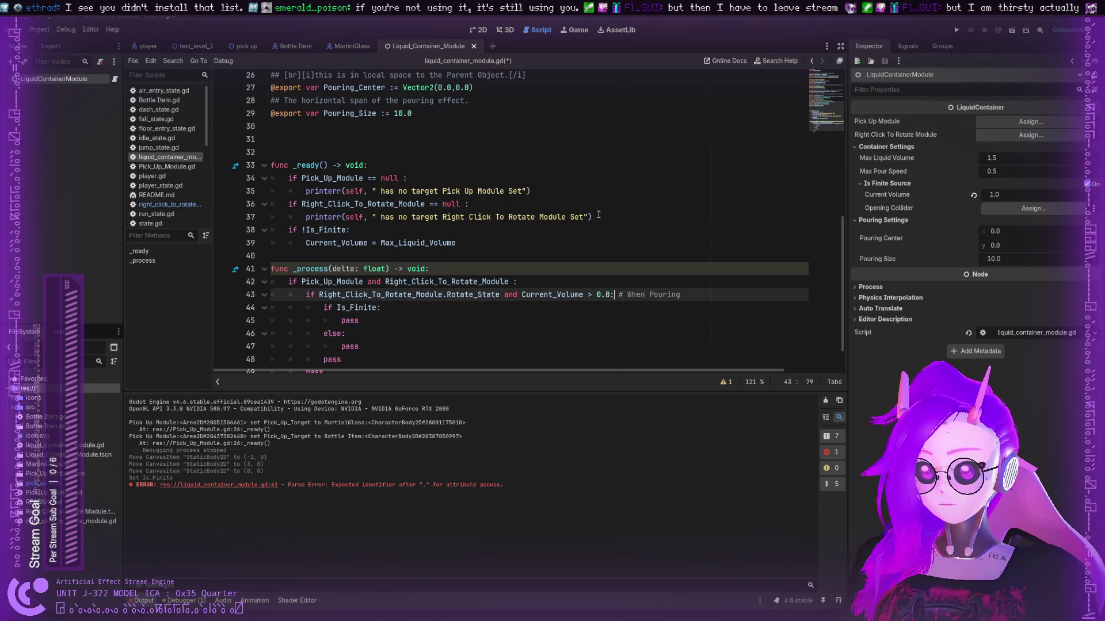
key("Down")
key("Up")
key("End")
type("and has")
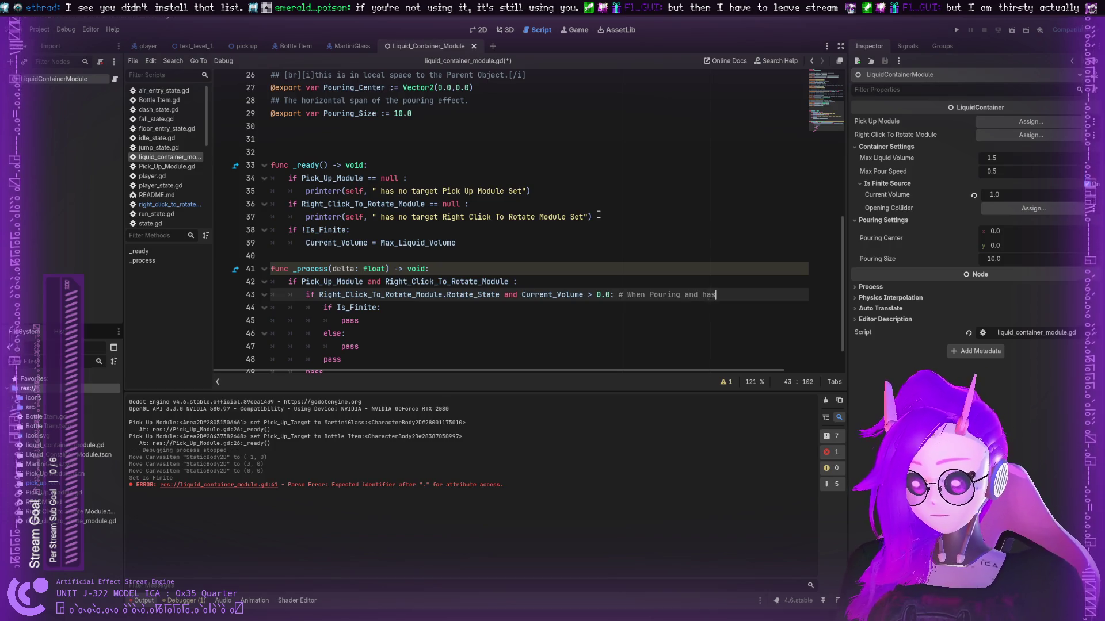
type(" Liquid")
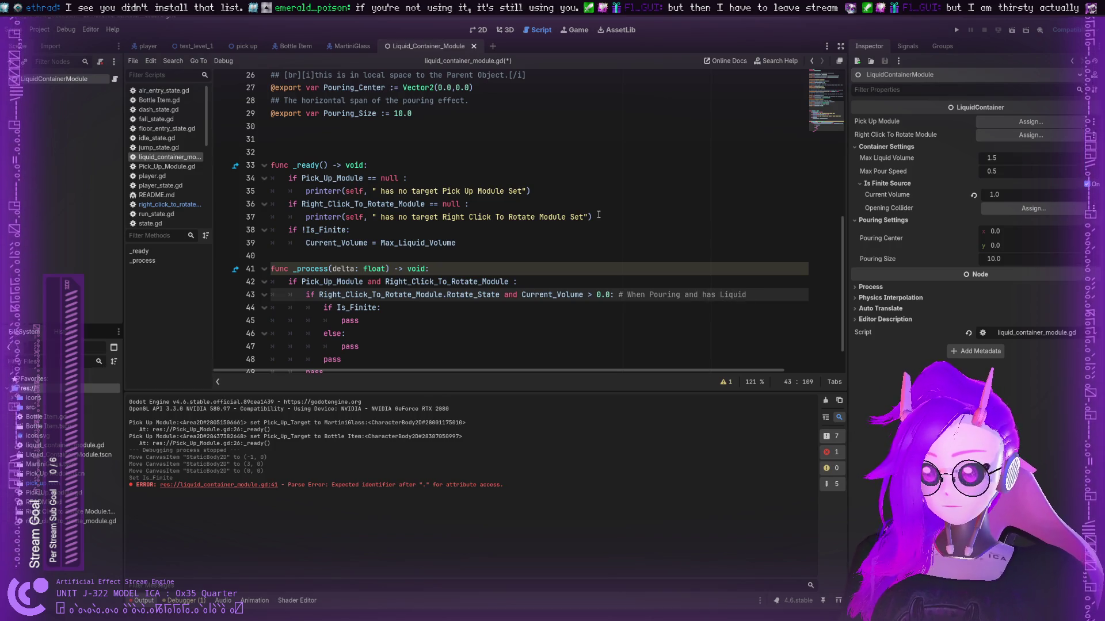
key("Down")
key("Down")
scroll(435, 297, "down", 1)
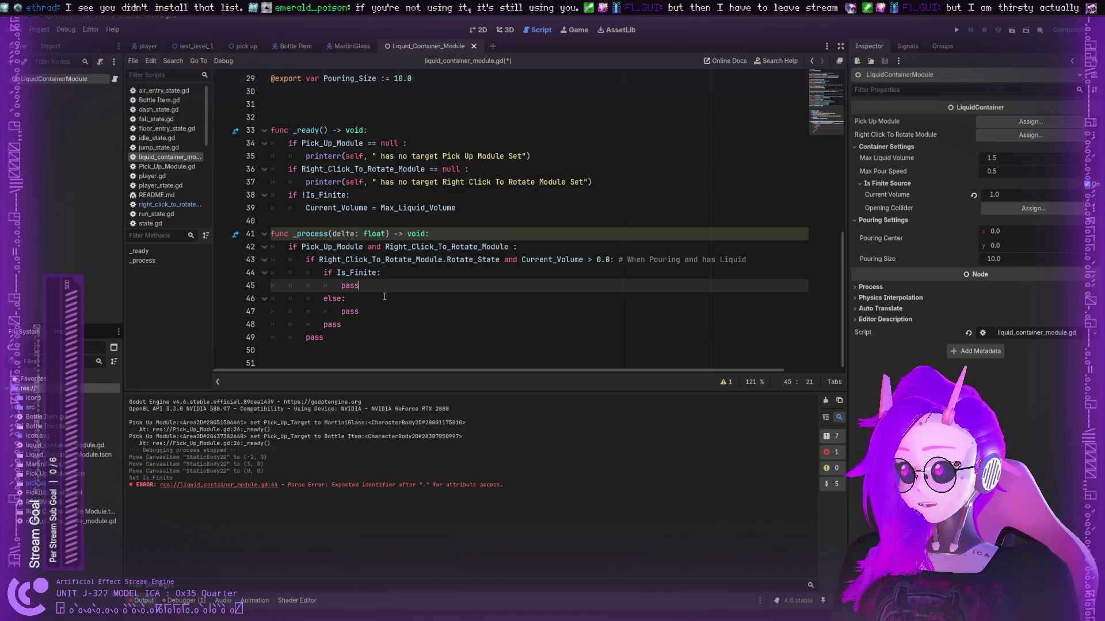
Step: Insert a blank indented line 44 directly above 'if Is_Finite:' in the pouring check
left_click(324, 272)
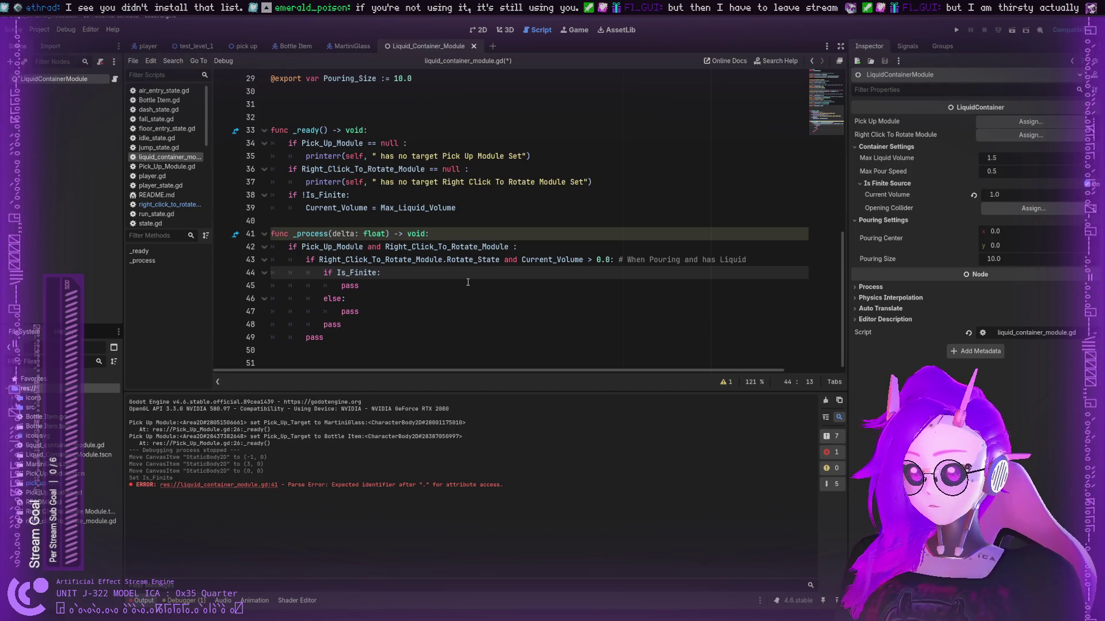
key("Return")
key("Up")
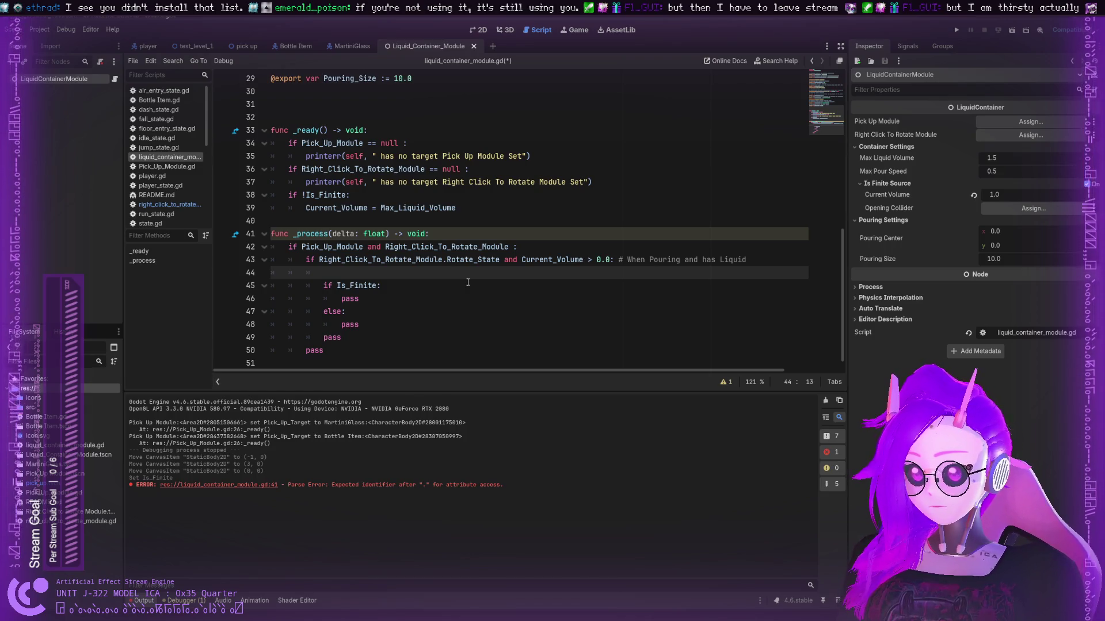
type("if")
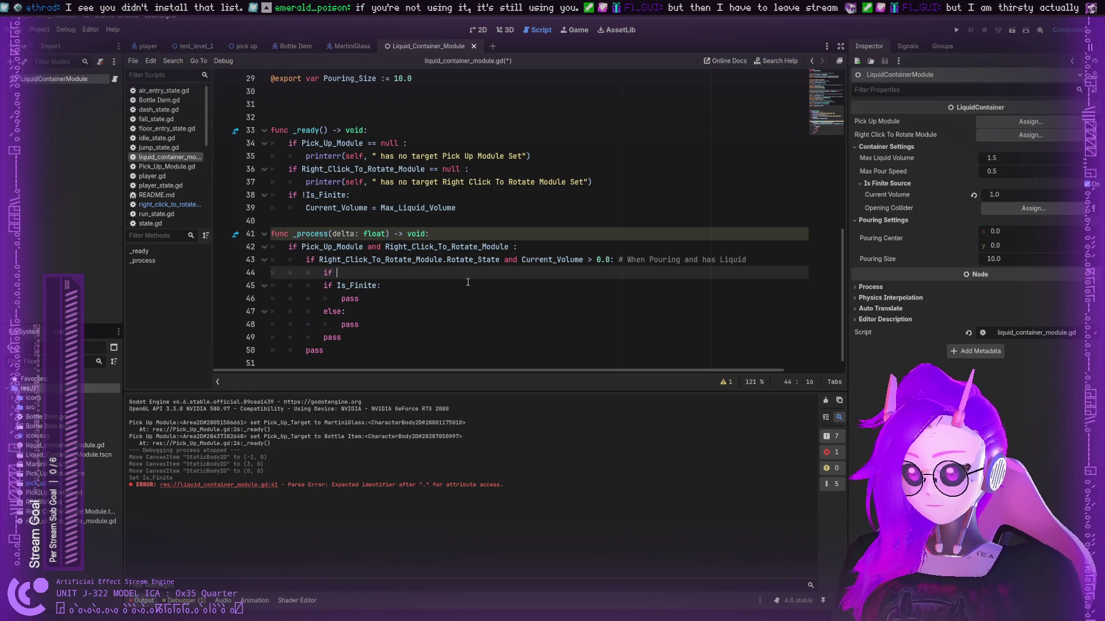
key("BackSpace")
key("BackSpace")
key("BackSpace")
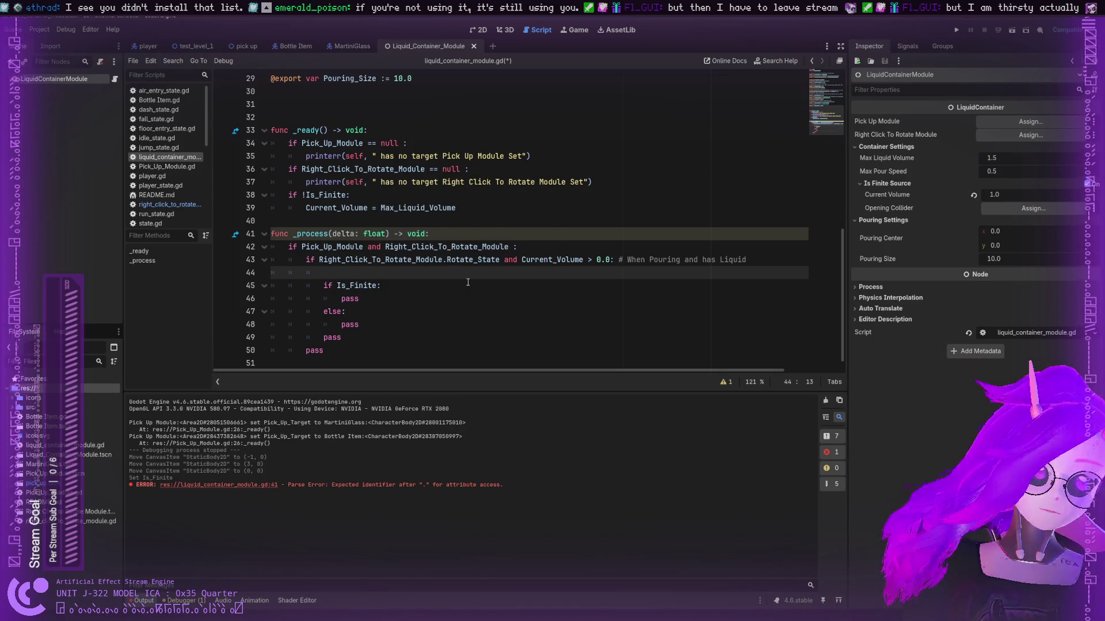
scroll(468, 282, "up", 6)
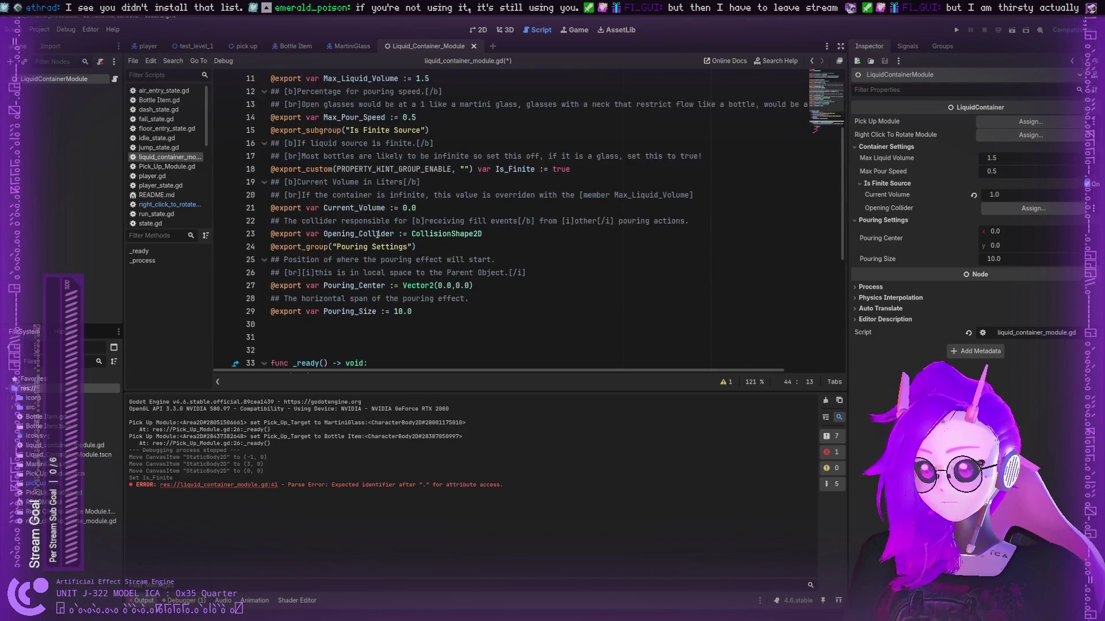
Step: Add a blank line after Pouring_Size and create a CPUParticles2D child of LiquidContainerModule
left_click(433, 313)
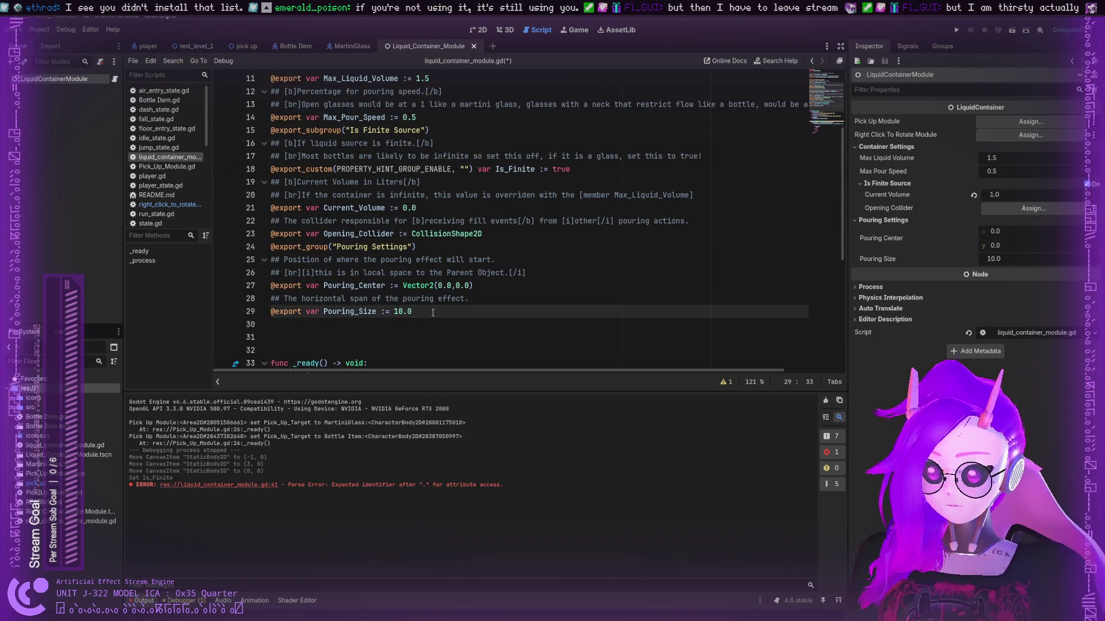
key("Return")
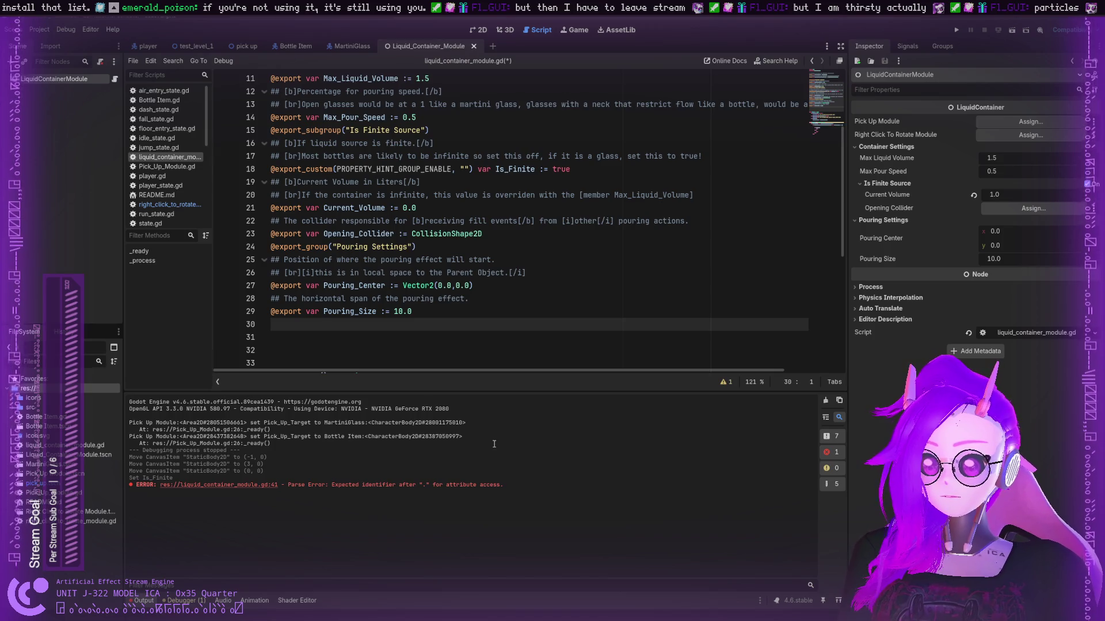
double_click(459, 260)
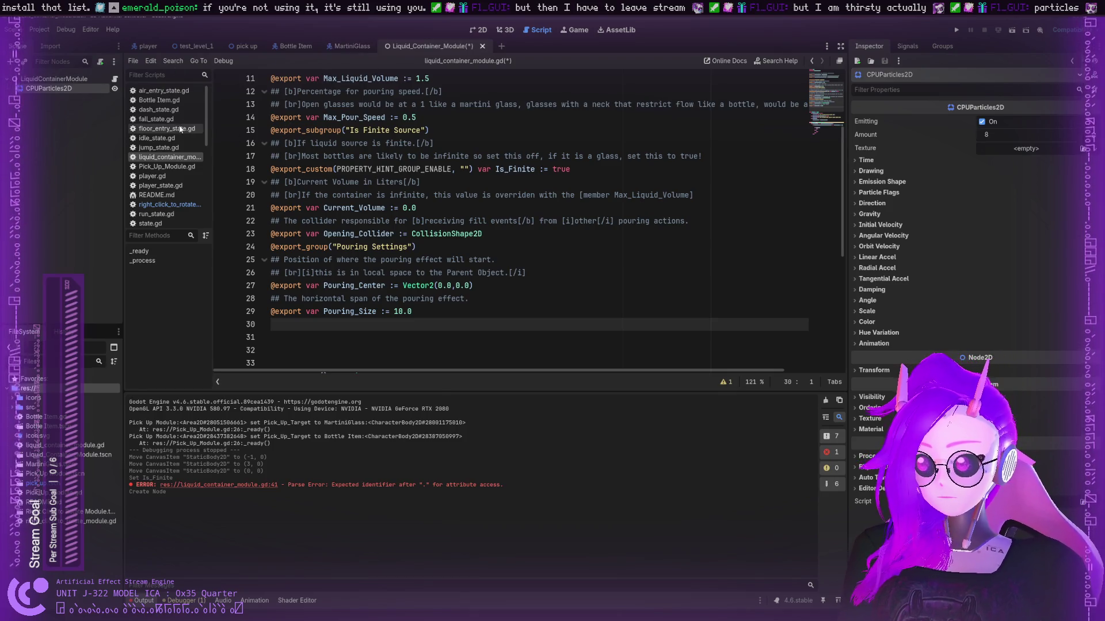
Step: Save the script and frame the new CPUParticles2D node in the 2D view
key("ctrl+s")
left_click(65, 81)
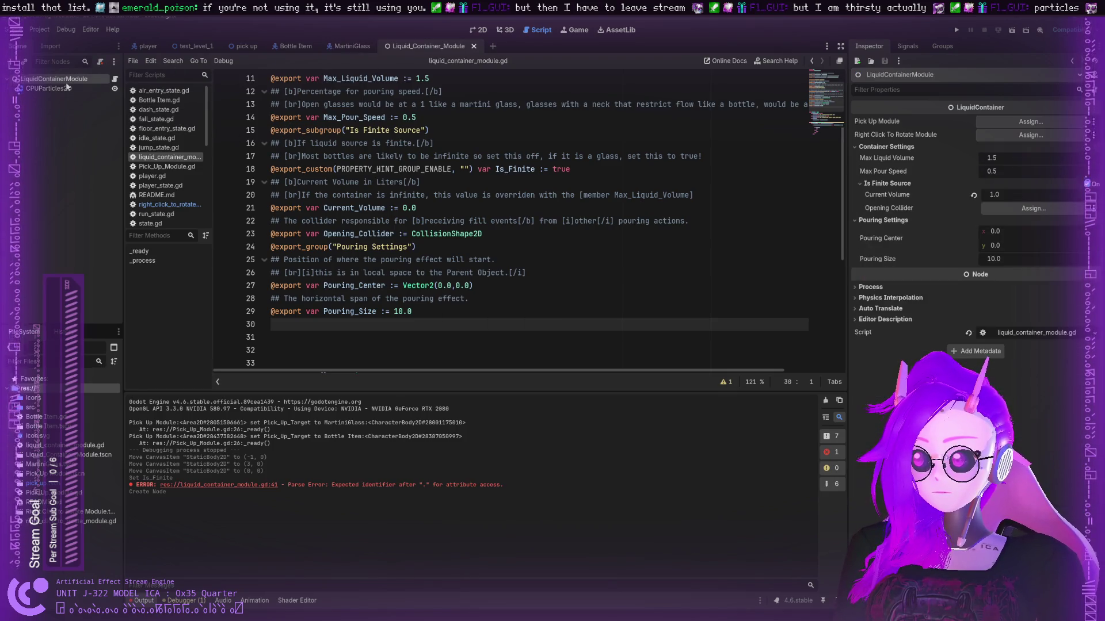
left_click(67, 88)
left_click(482, 30)
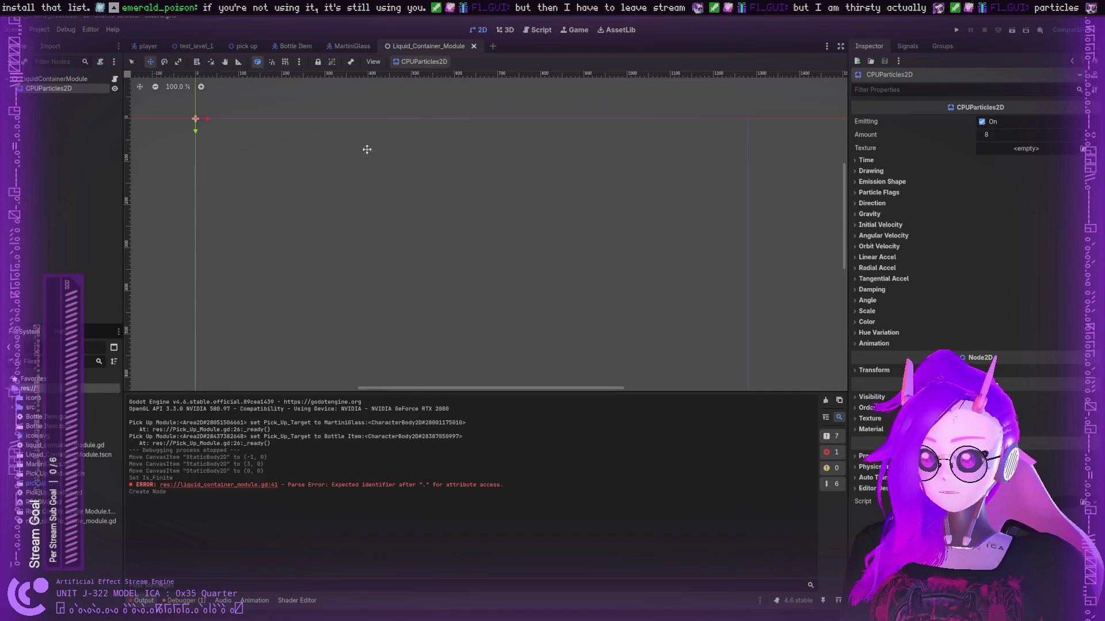
key("f")
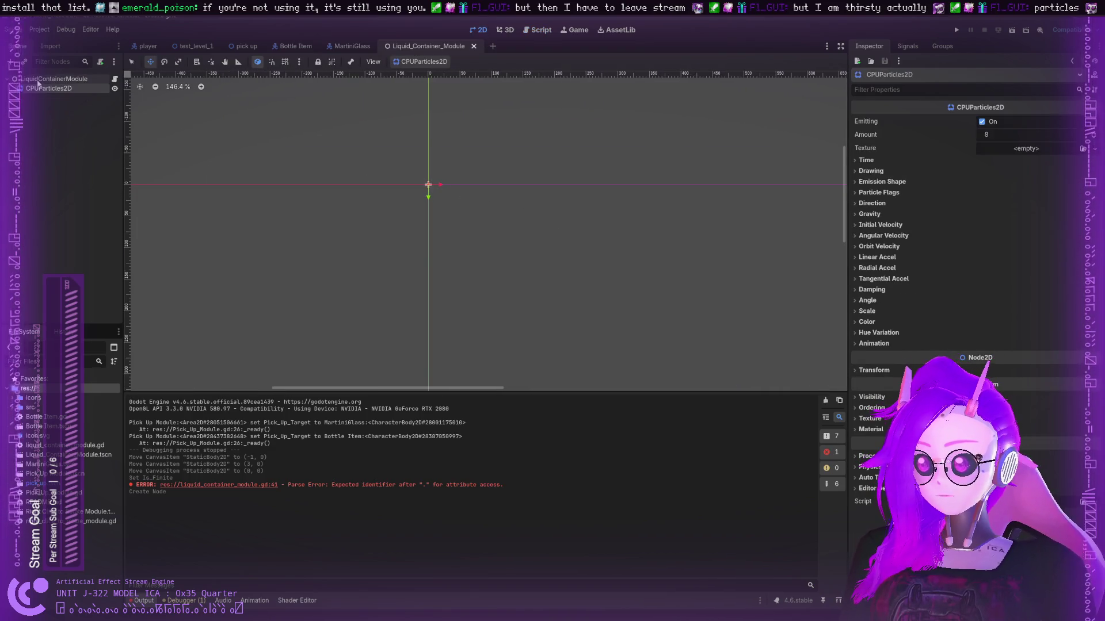
Step: Drag the CPUParticles2D emitter to about (106, 81), right of the origin
left_click(50, 79)
left_click(48, 89)
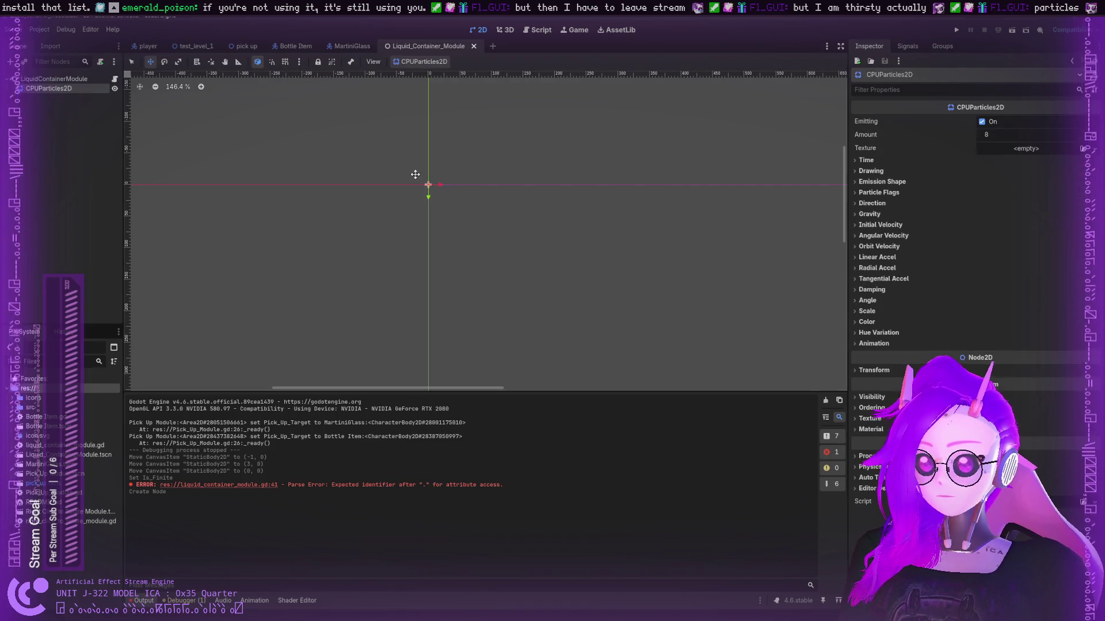
mouse_move(438, 184)
left_mouse_down()
mouse_move(524, 183)
mouse_move(507, 259)
mouse_move(493, 268)
left_mouse_up()
scroll(540, 253, "up", 5)
scroll(520, 211, "down", 1)
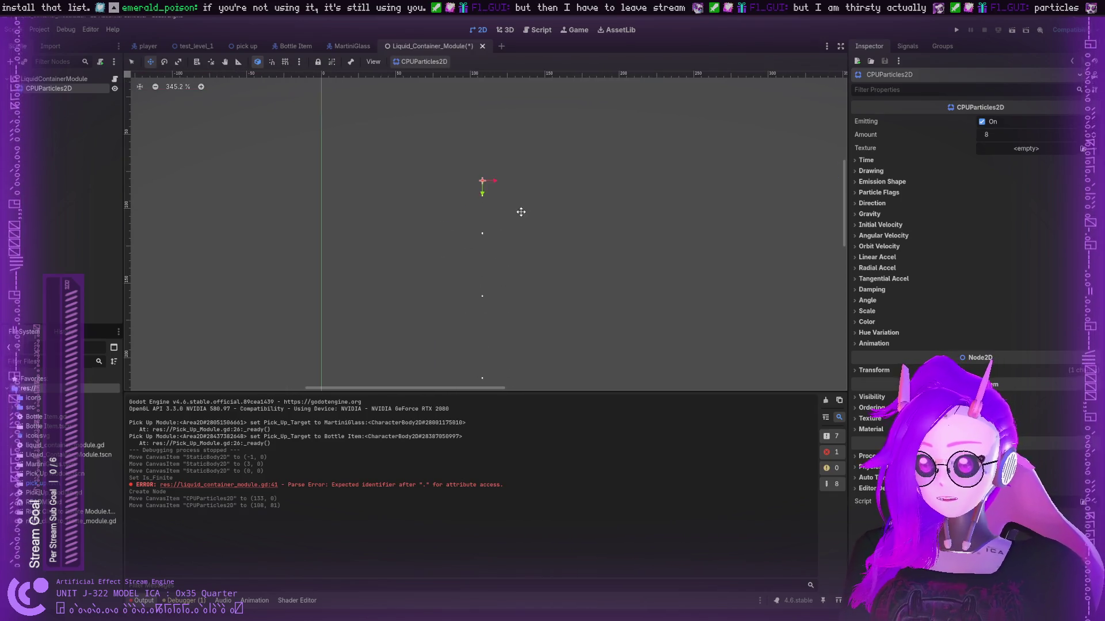
scroll(518, 212, "down", 5)
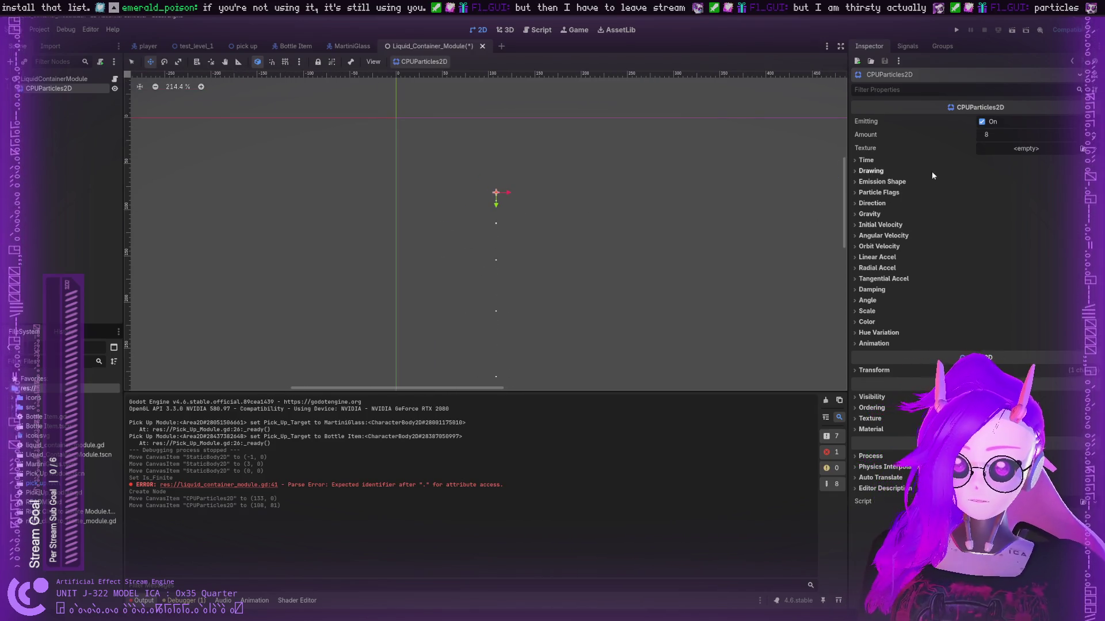
left_click(998, 133)
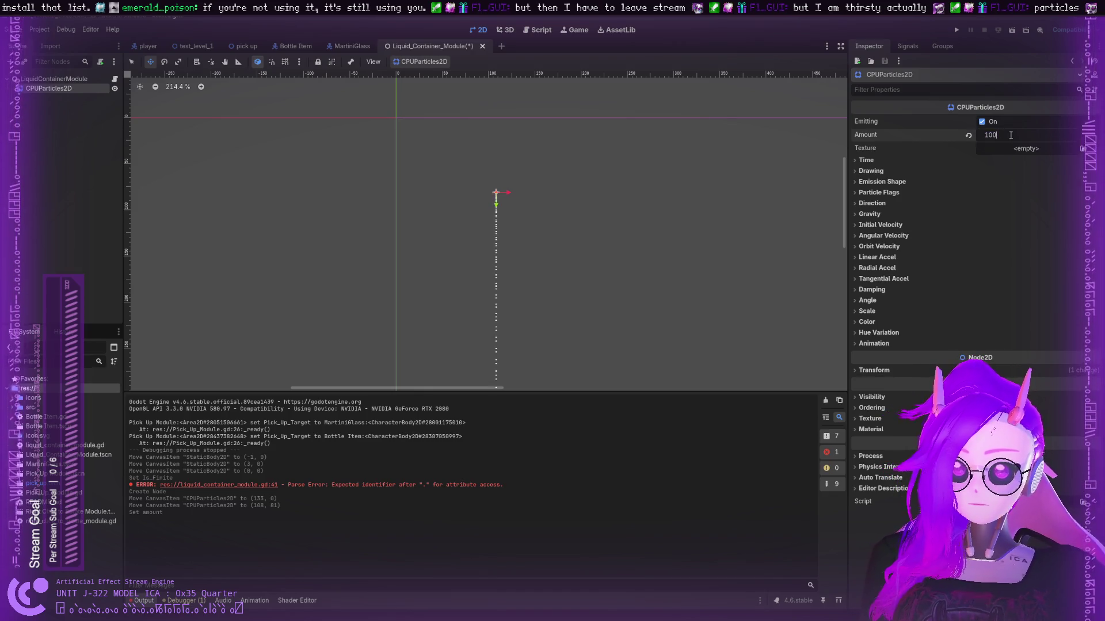
Step: Set the particle Amount to 1000 and check the vertical Gravity value
scroll(478, 196, "up", 7)
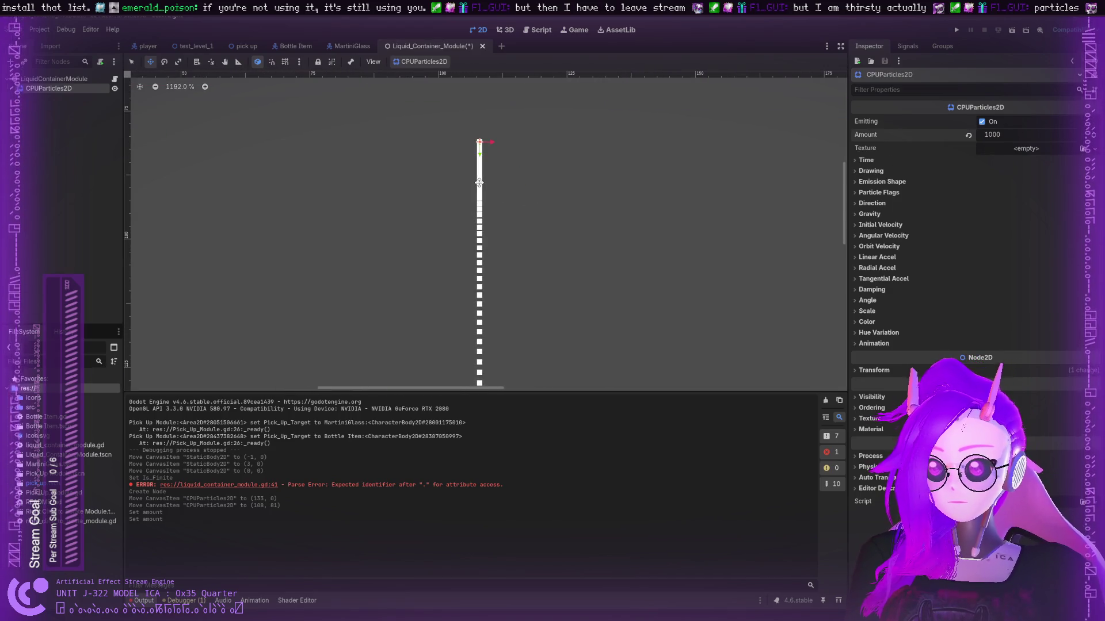
scroll(480, 183, "down", 6)
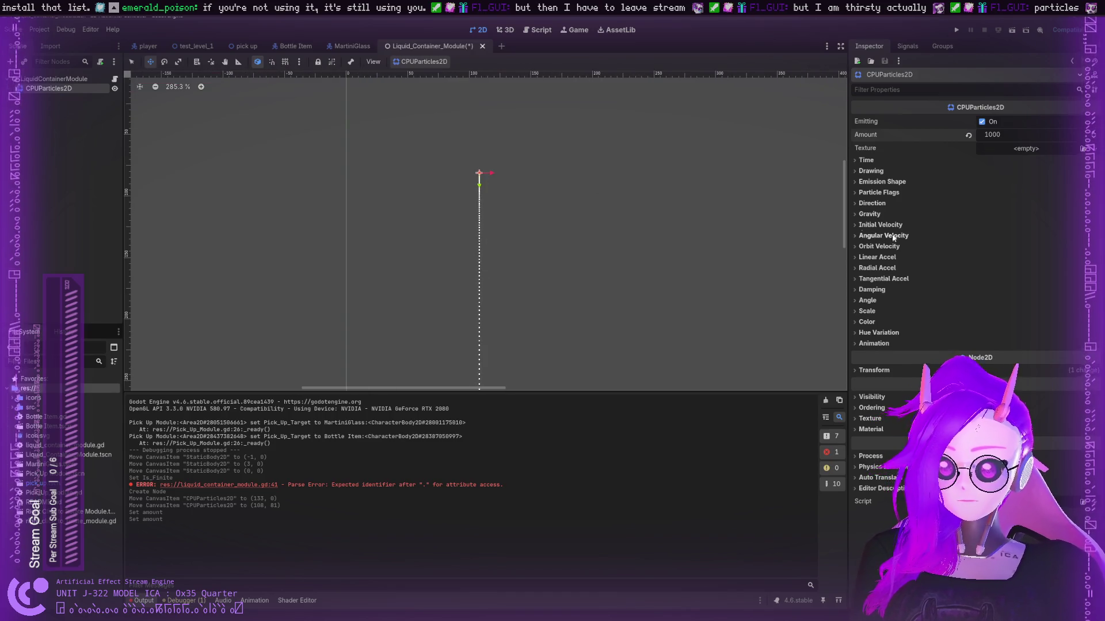
left_click(870, 214)
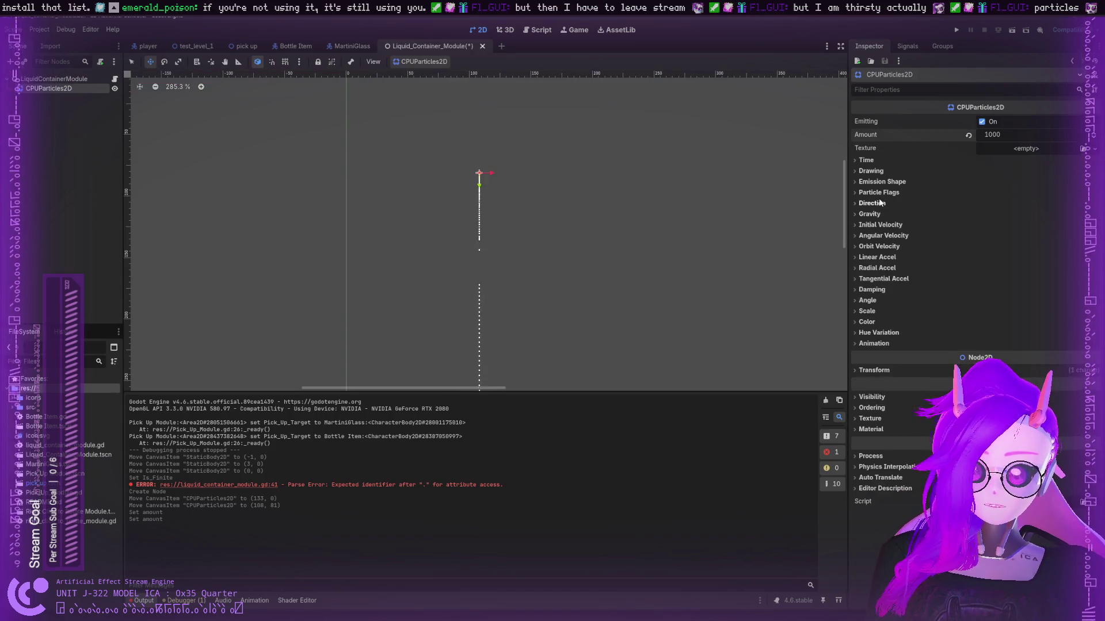
left_click(998, 240)
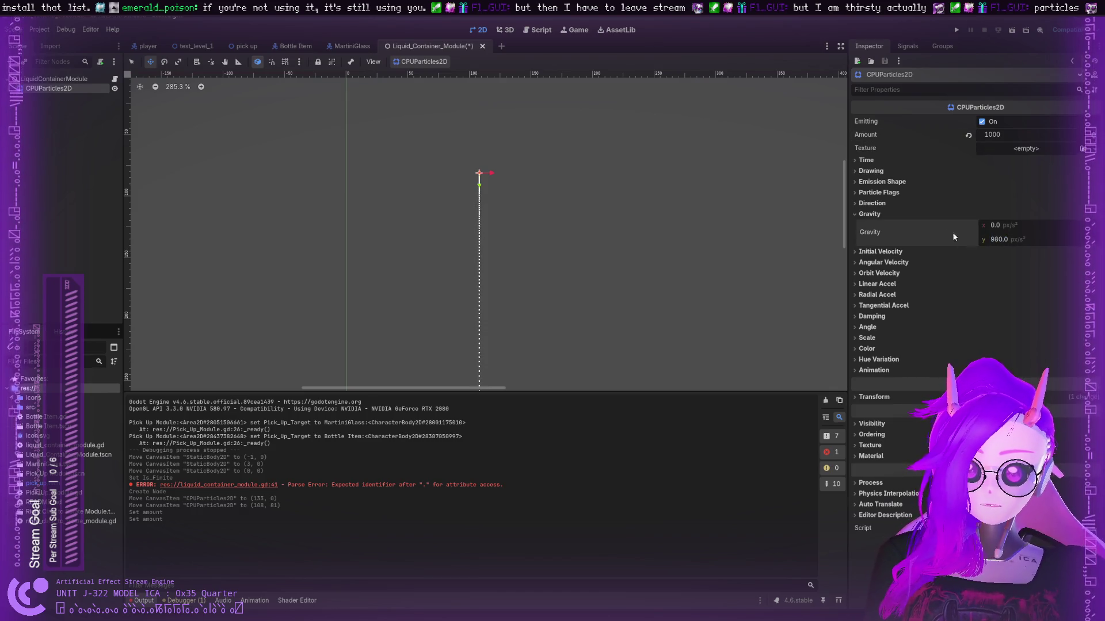
left_click(865, 215)
Step: Set the emission Direction to (1.0, 1.0), keeping Spread at 45
left_click(869, 204)
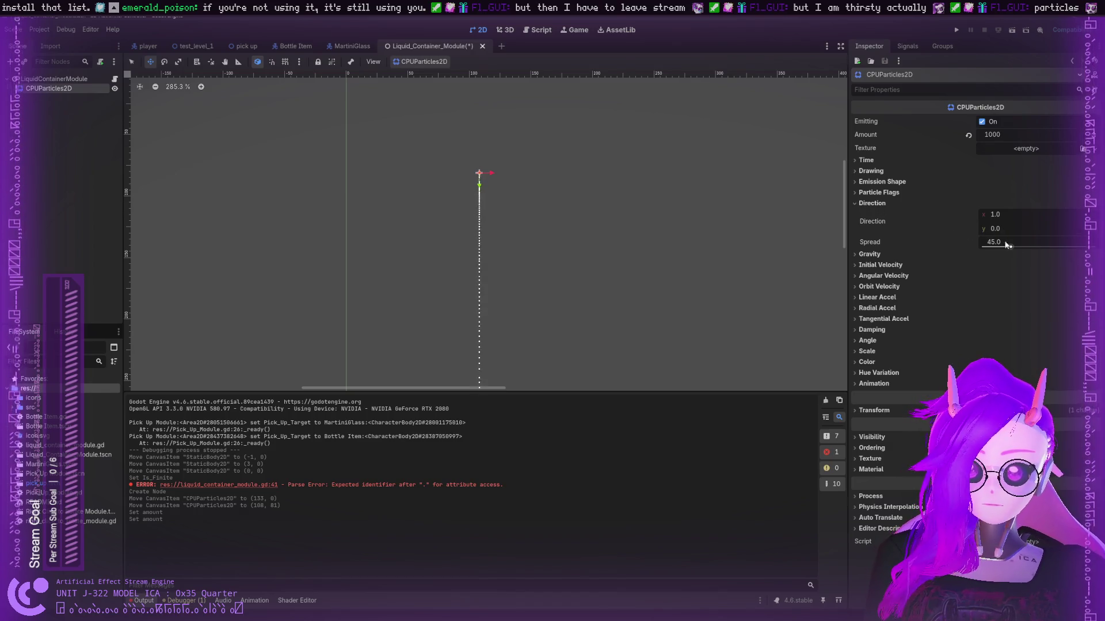
left_click_drag(1011, 247, 1086, 249)
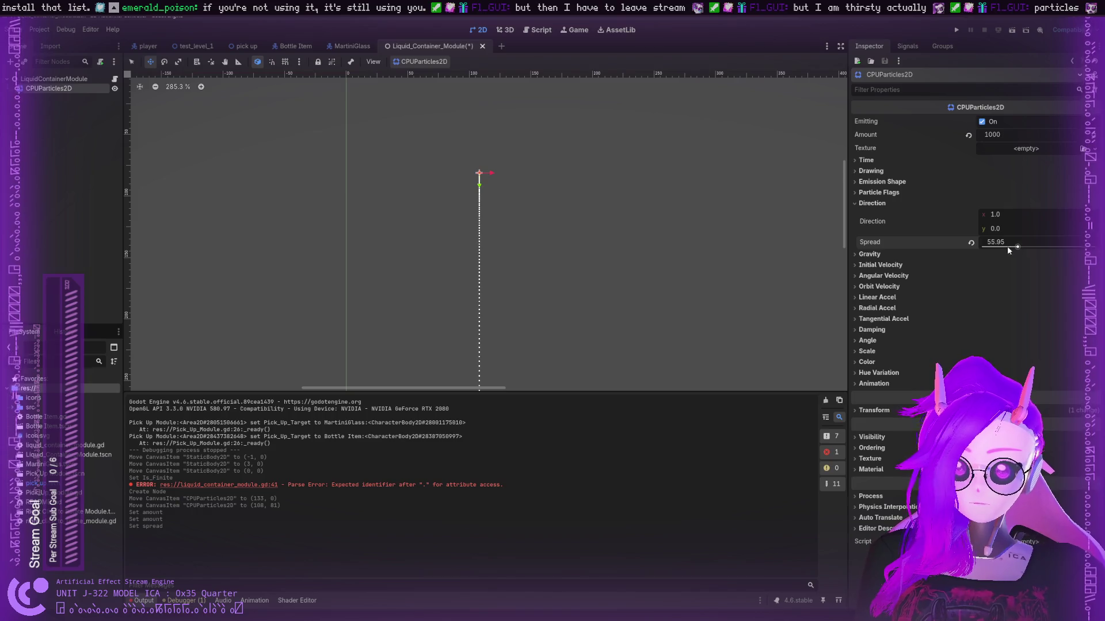
left_click_drag(981, 229, 995, 230)
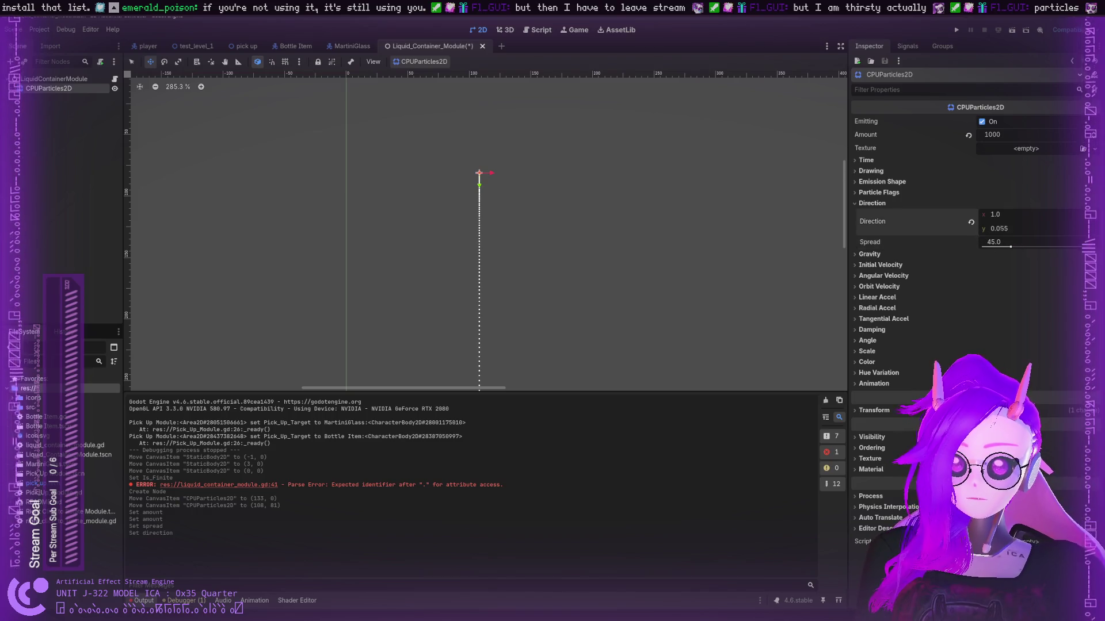
type("5")
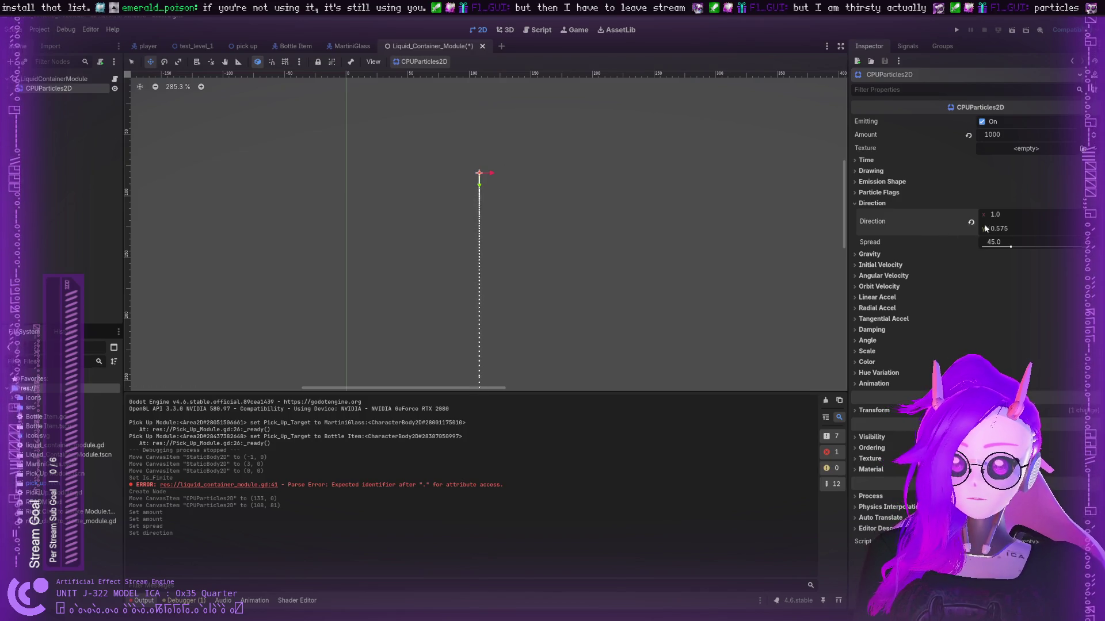
key("Return")
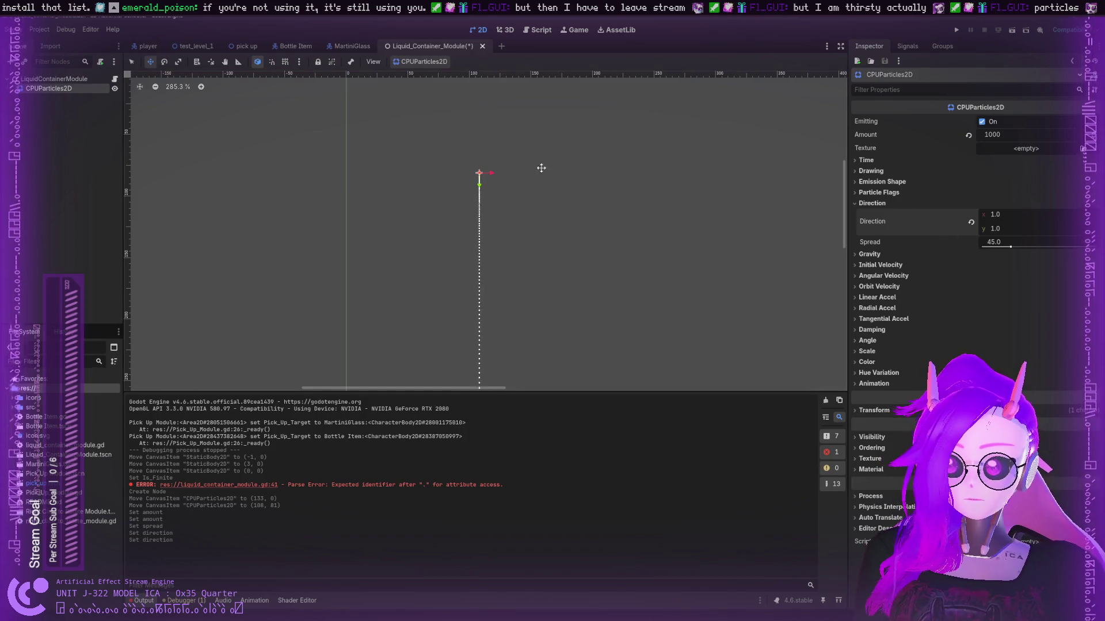
scroll(501, 170, "up", 5)
scroll(494, 170, "down", 4)
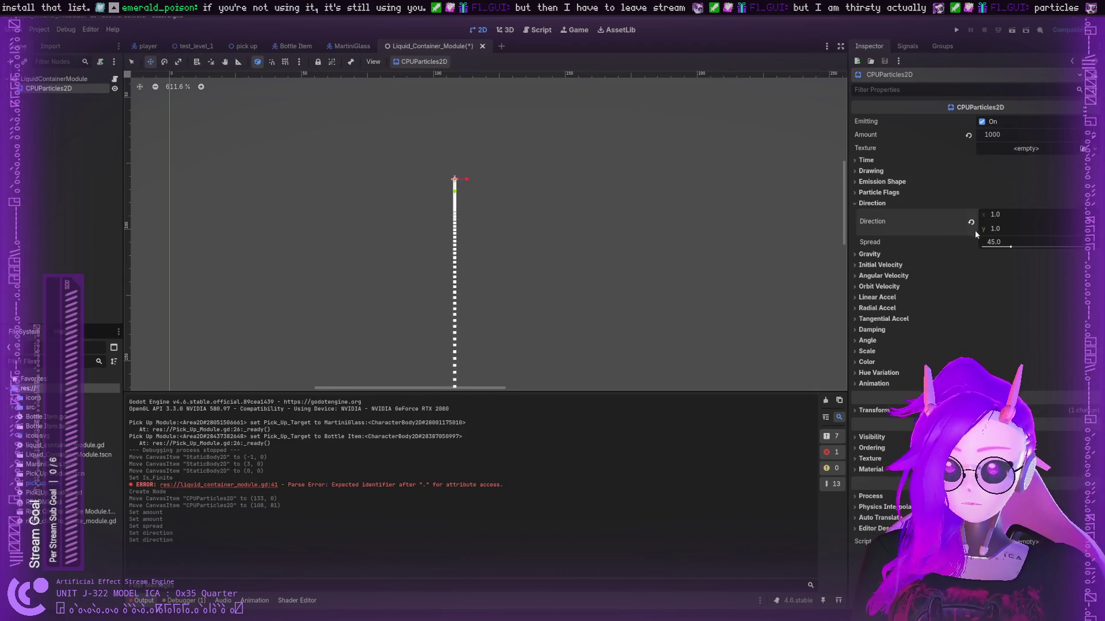
left_click(1012, 229)
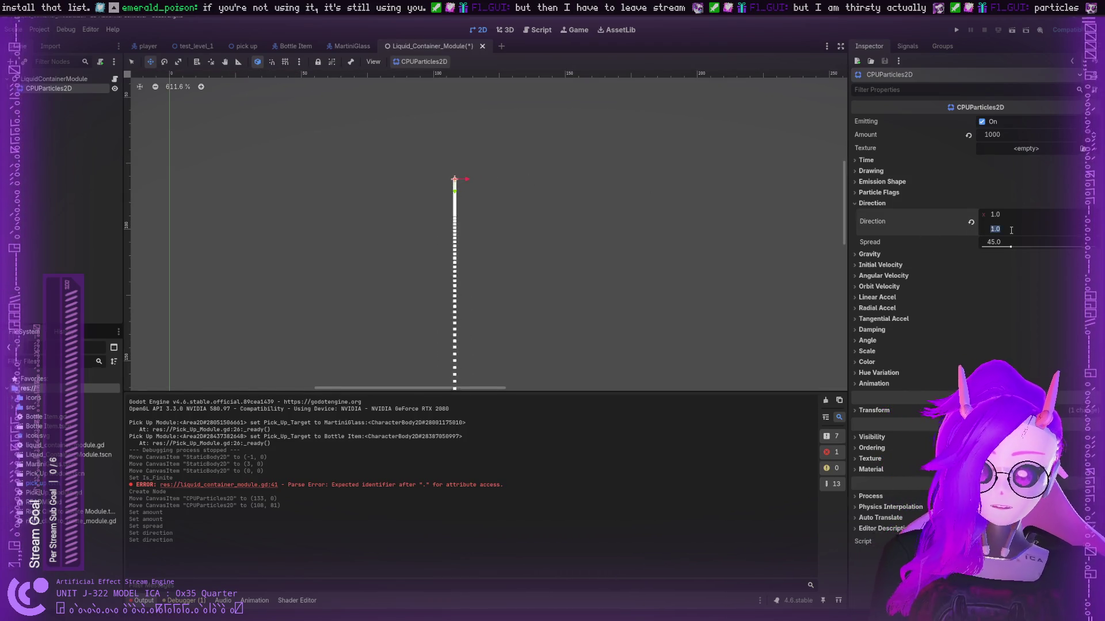
left_click(862, 202)
left_click(866, 193)
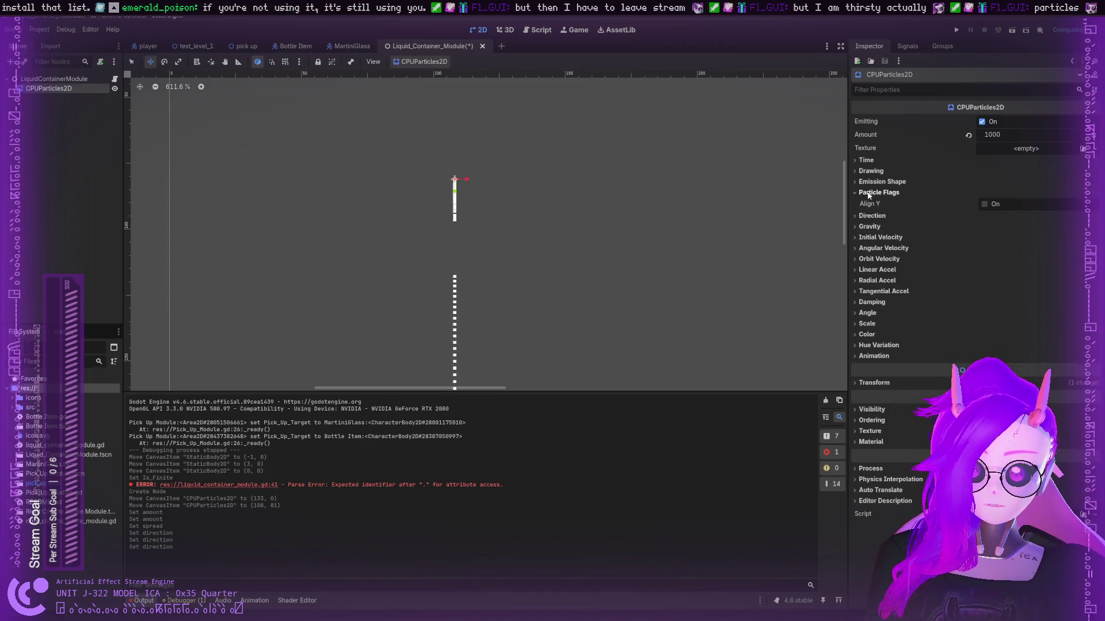
Step: Move the emitter to about (114, 78) and set its emission shape to Sphere Surface
left_click(883, 193)
left_click(884, 183)
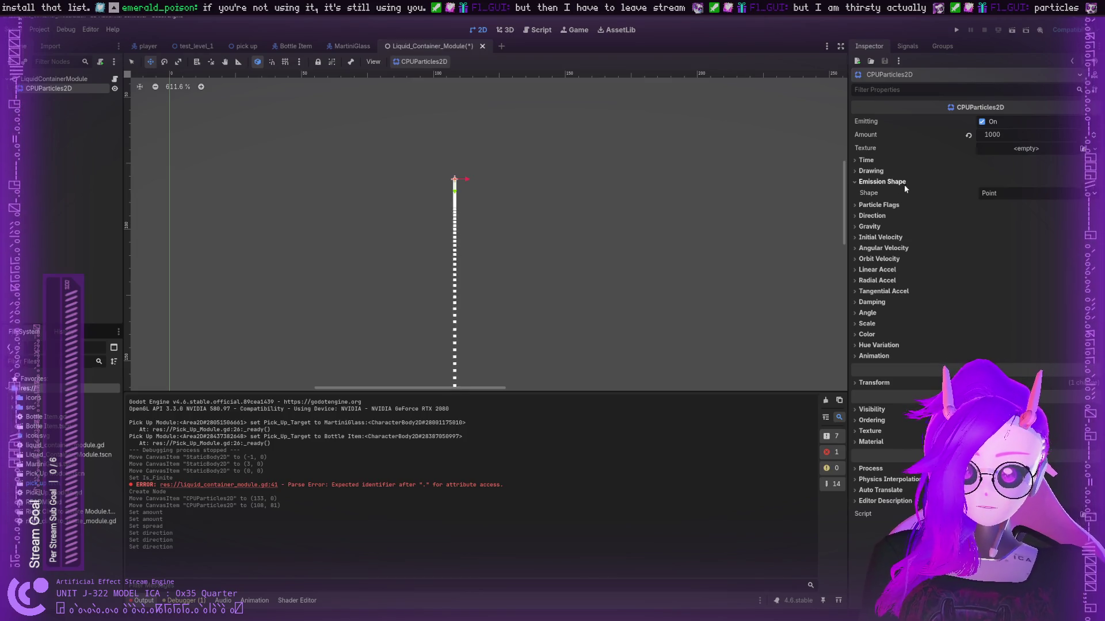
left_click(1004, 195)
left_click(1010, 220)
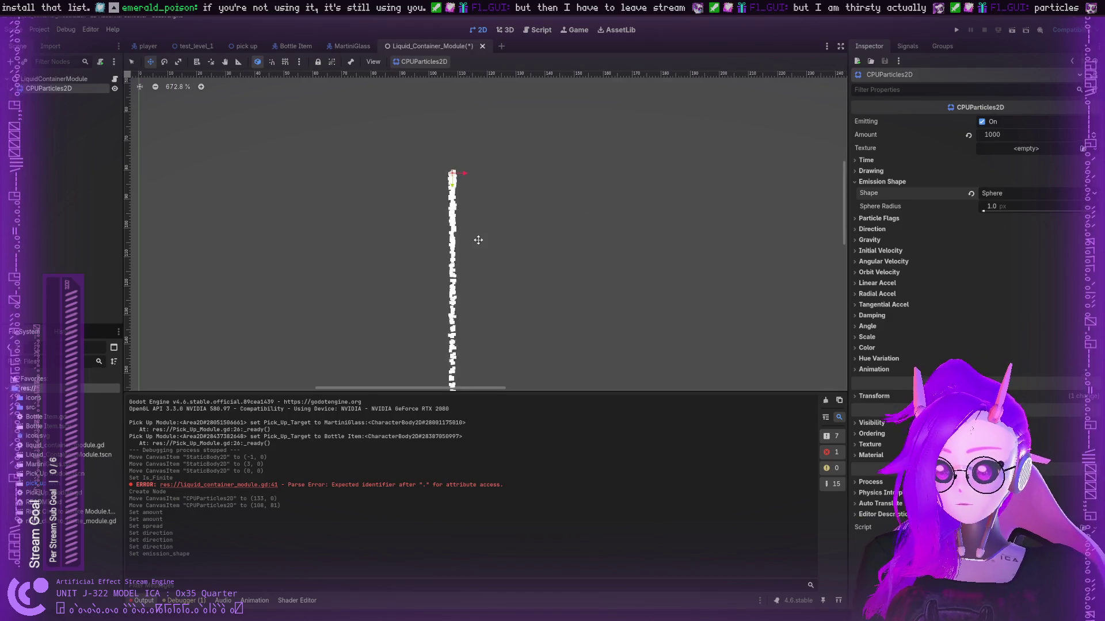
scroll(480, 229, "down", 9)
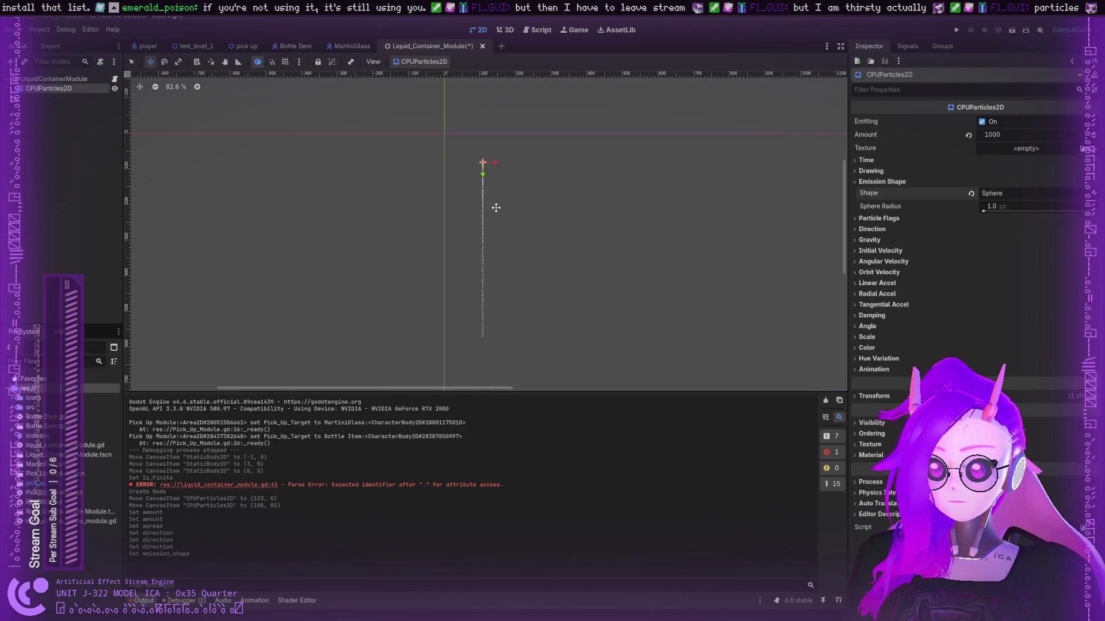
scroll(481, 190, "up", 2)
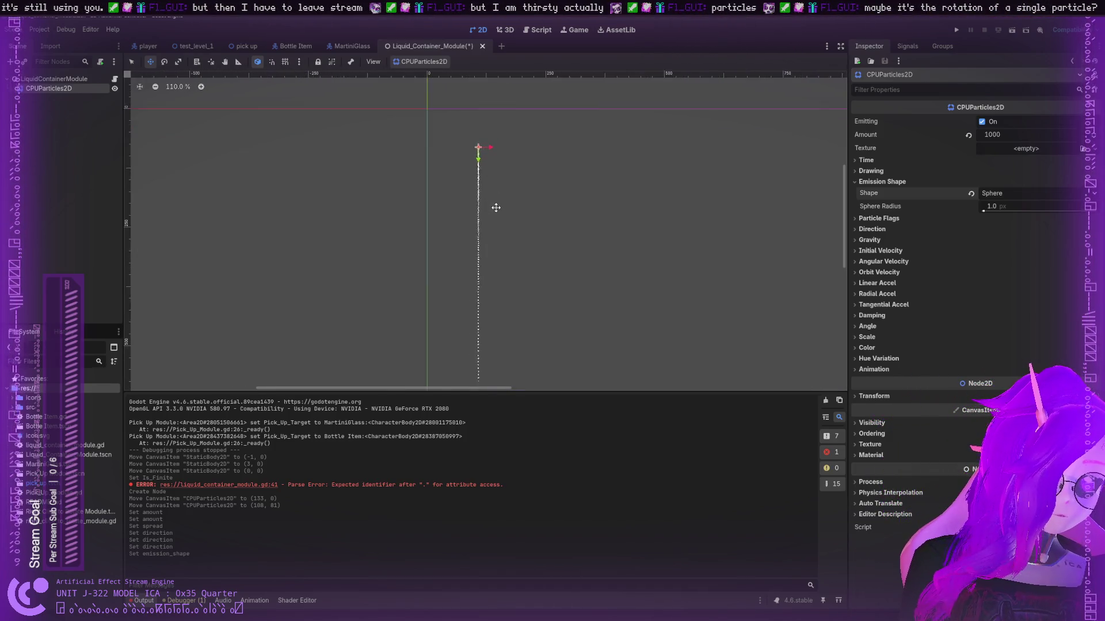
scroll(480, 191, "up", 13)
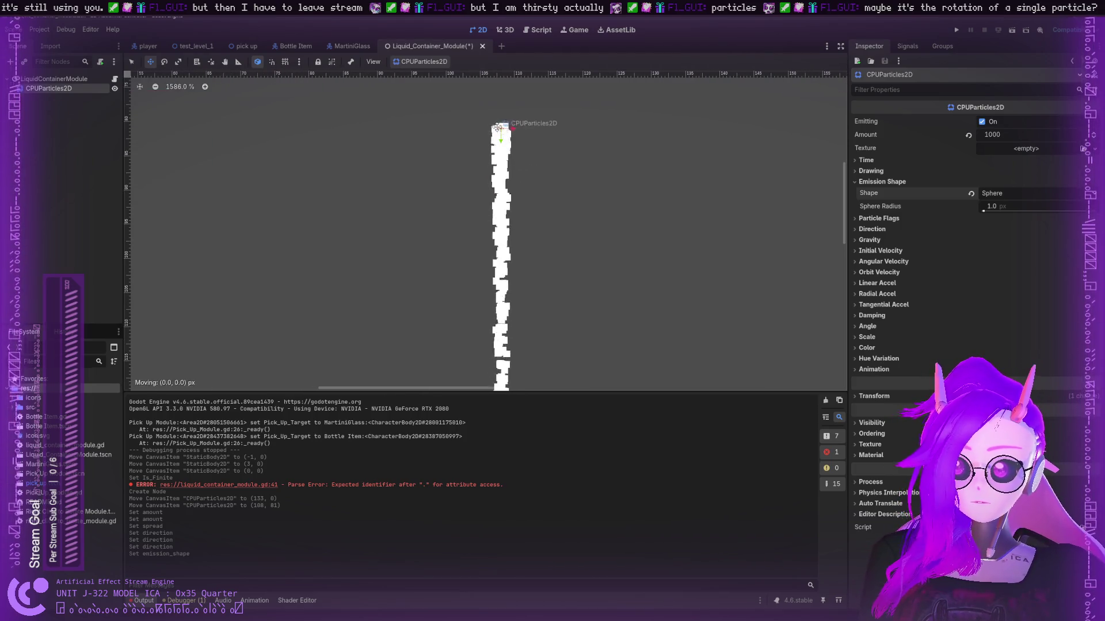
mouse_move(503, 129)
left_mouse_down()
mouse_move(394, 103)
mouse_move(758, 171)
mouse_move(637, 123)
mouse_move(476, 114)
mouse_move(660, 114)
mouse_move(361, 110)
mouse_move(583, 108)
left_mouse_up()
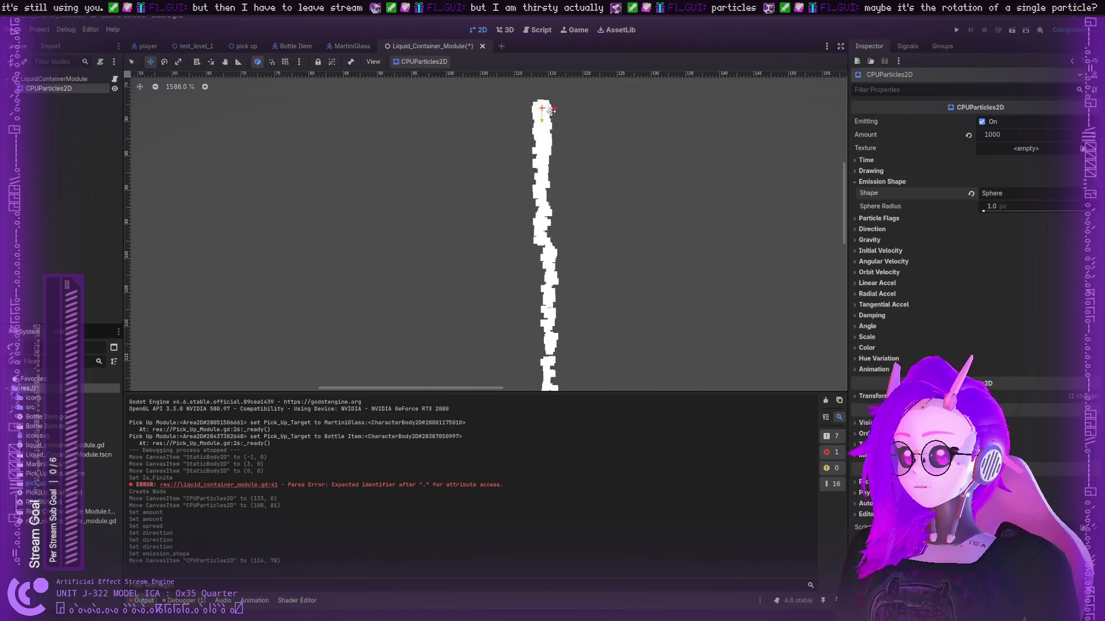
left_click(1003, 193)
left_click(1005, 227)
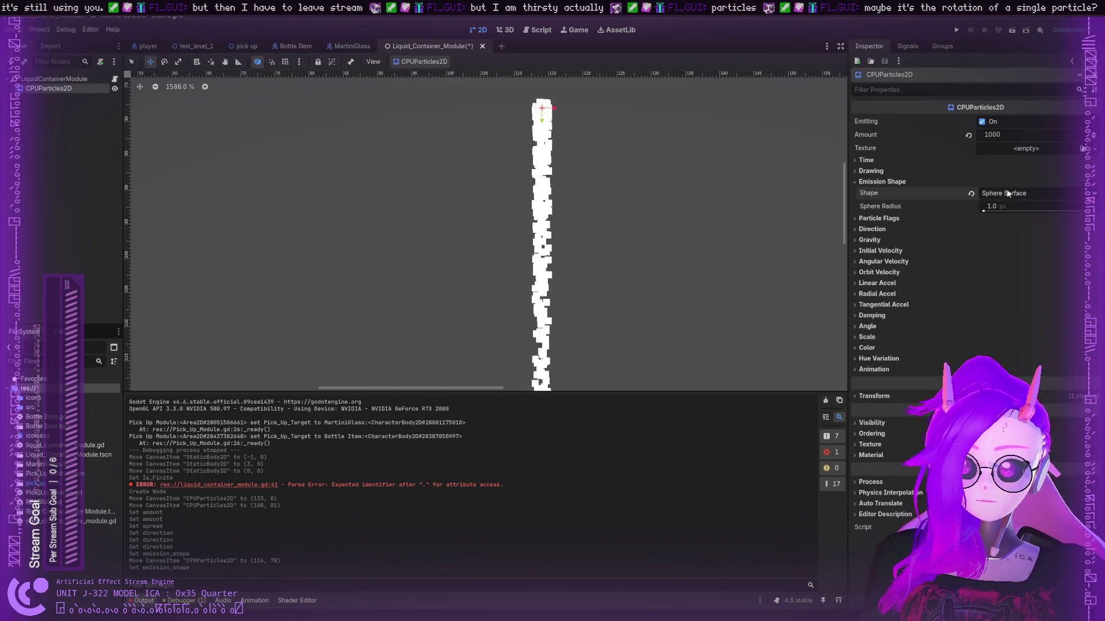
Step: Try the Points, Directed Points and Ring emission shapes, nudging the emitter up-left
left_click(1009, 248)
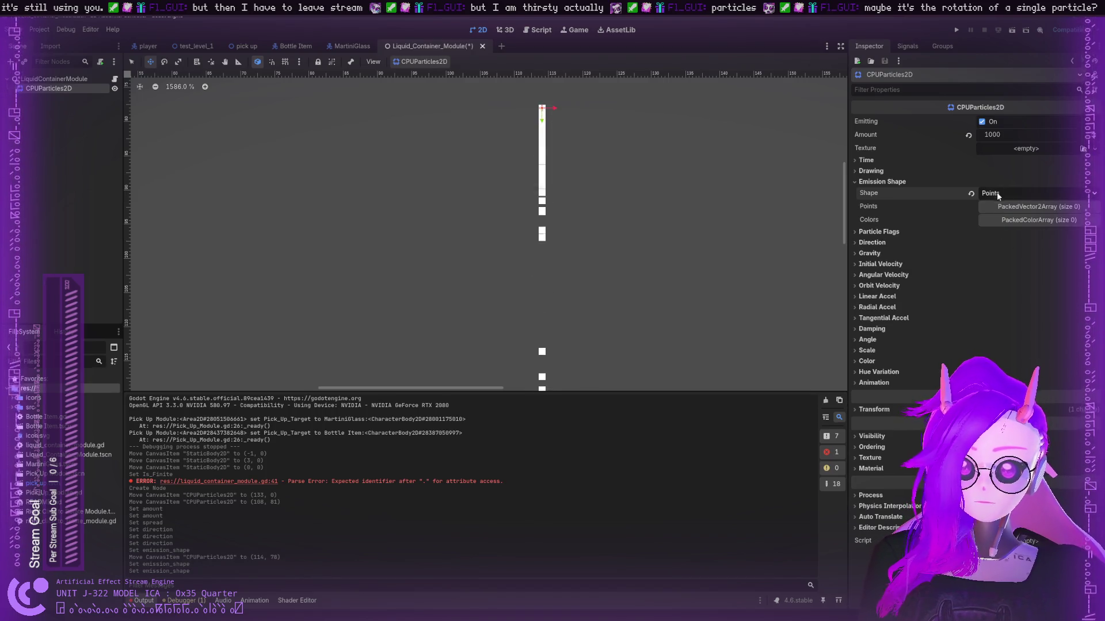
left_click(997, 196)
left_click(1009, 259)
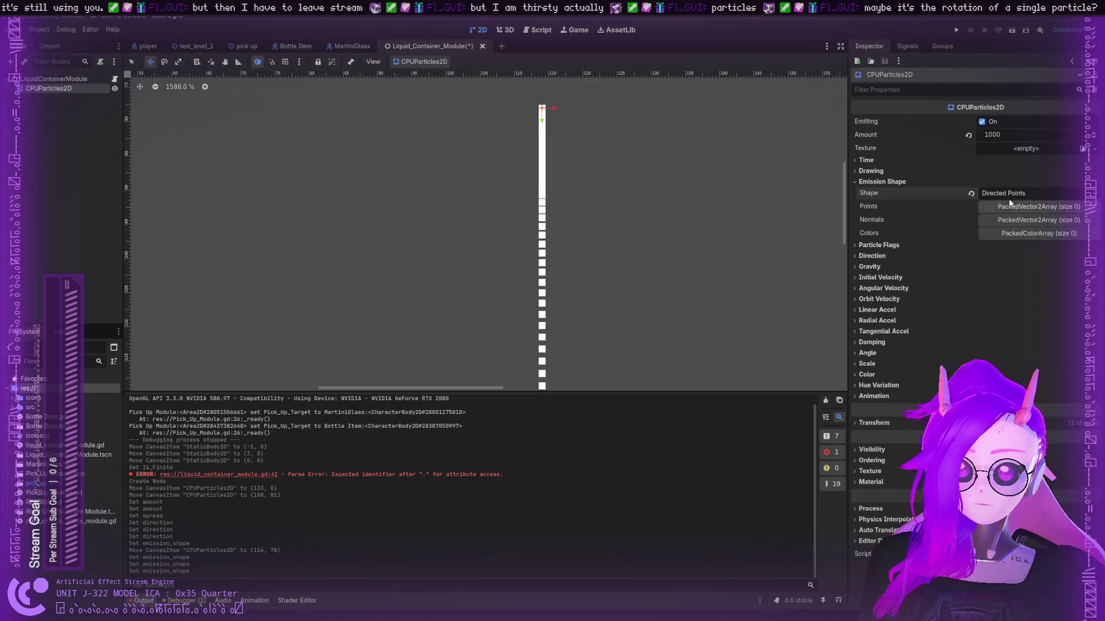
left_click(1008, 196)
left_click(1004, 262)
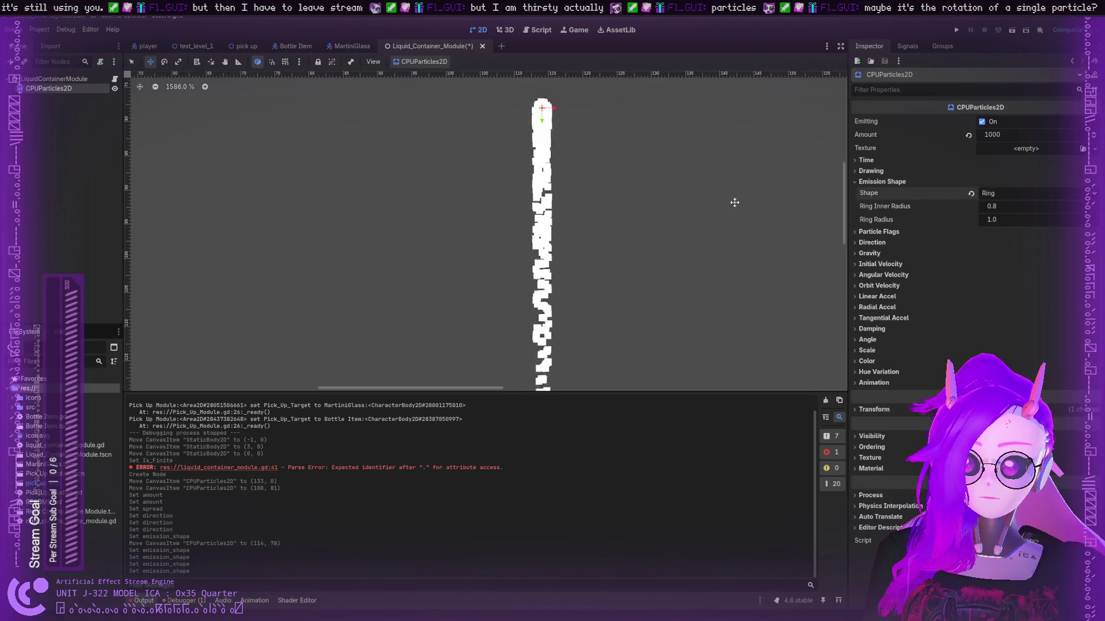
scroll(698, 267, "down", 2)
mouse_move(698, 267)
left_mouse_down()
mouse_move(639, 91)
mouse_move(644, 254)
mouse_move(606, 187)
mouse_move(640, 242)
left_mouse_up()
scroll(605, 202, "down", 8)
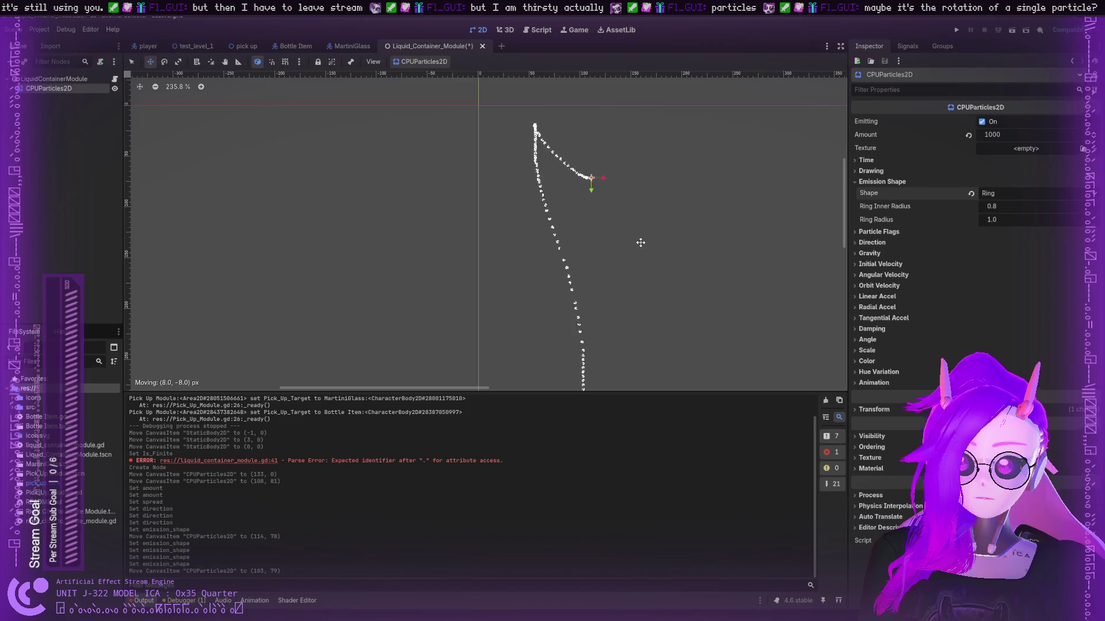
scroll(612, 190, "up", 7)
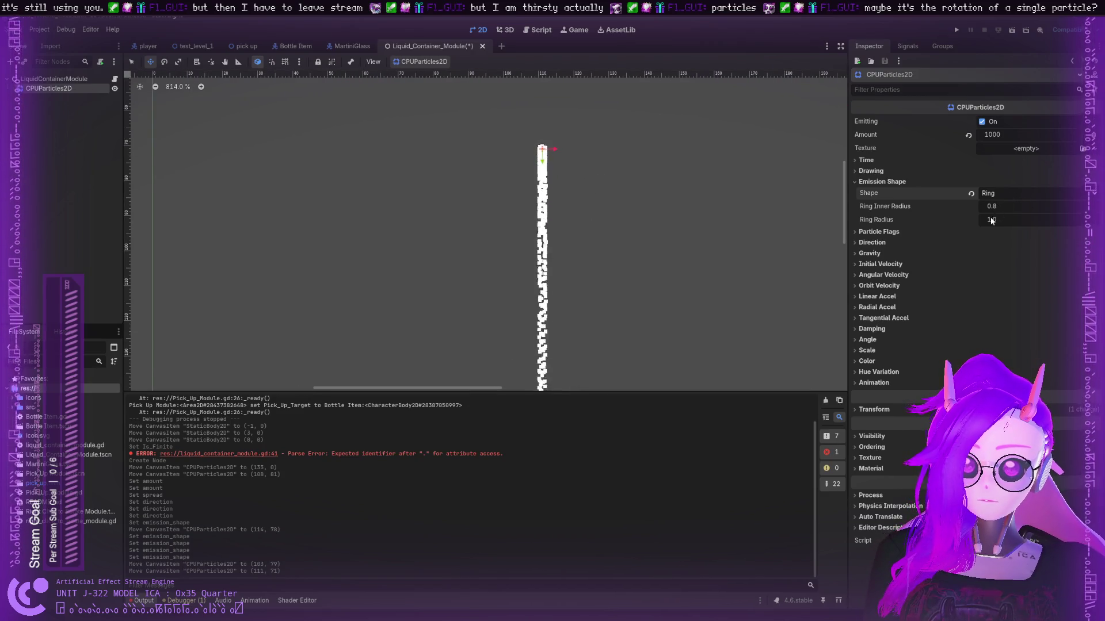
Step: Revert to Sphere with a larger radius, then settle on the Rectangle emission shape
key("ctrl+z")
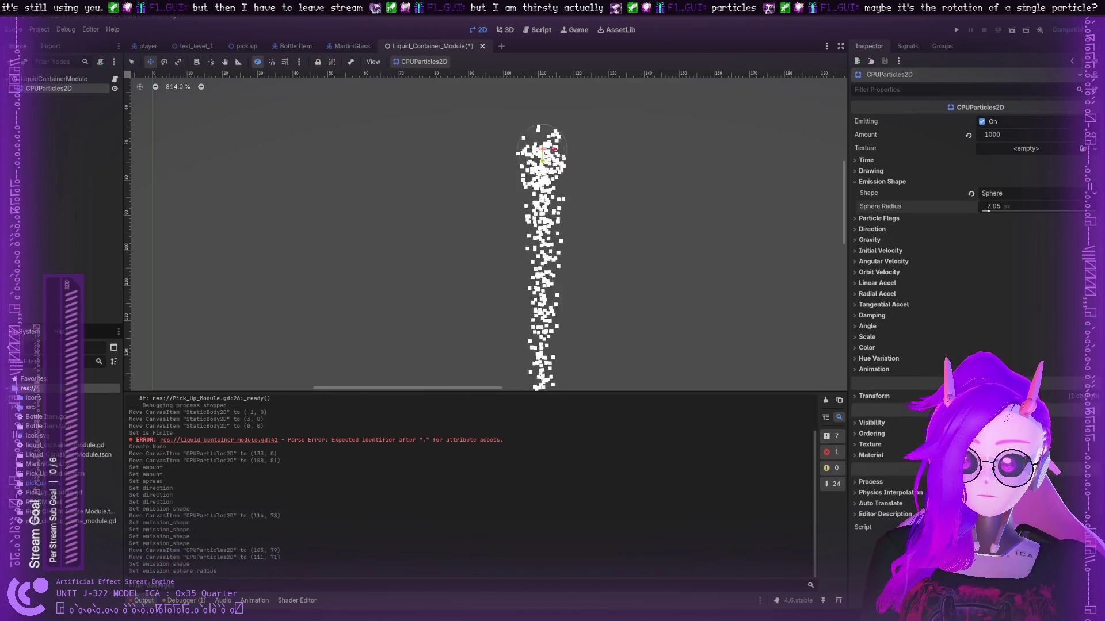
left_click_drag(990, 206, 998, 206)
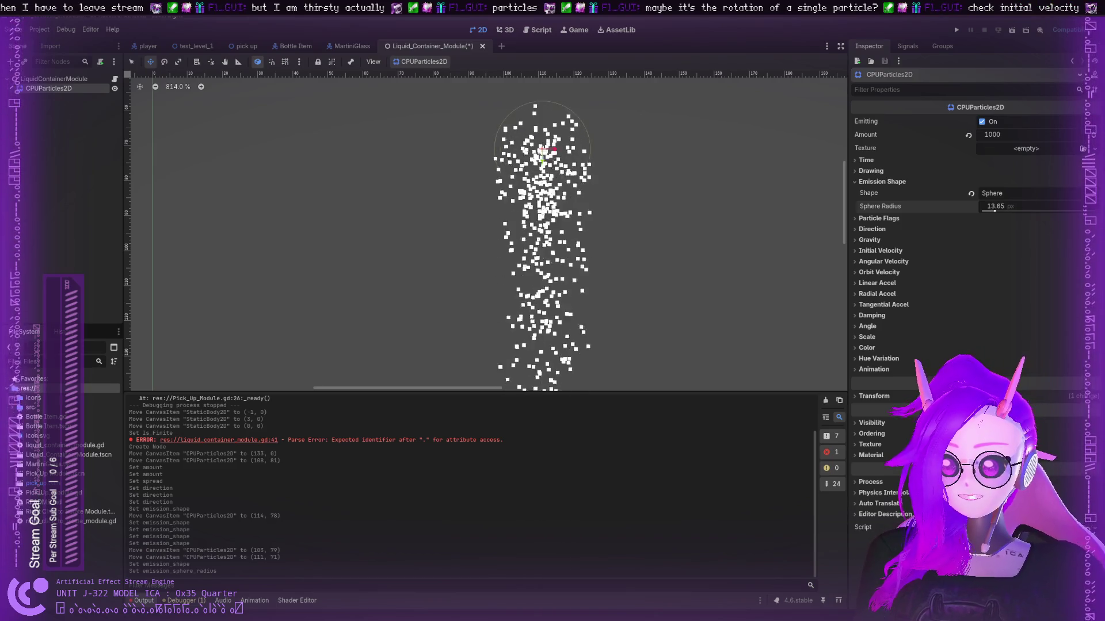
left_click(1013, 194)
left_click(1014, 230)
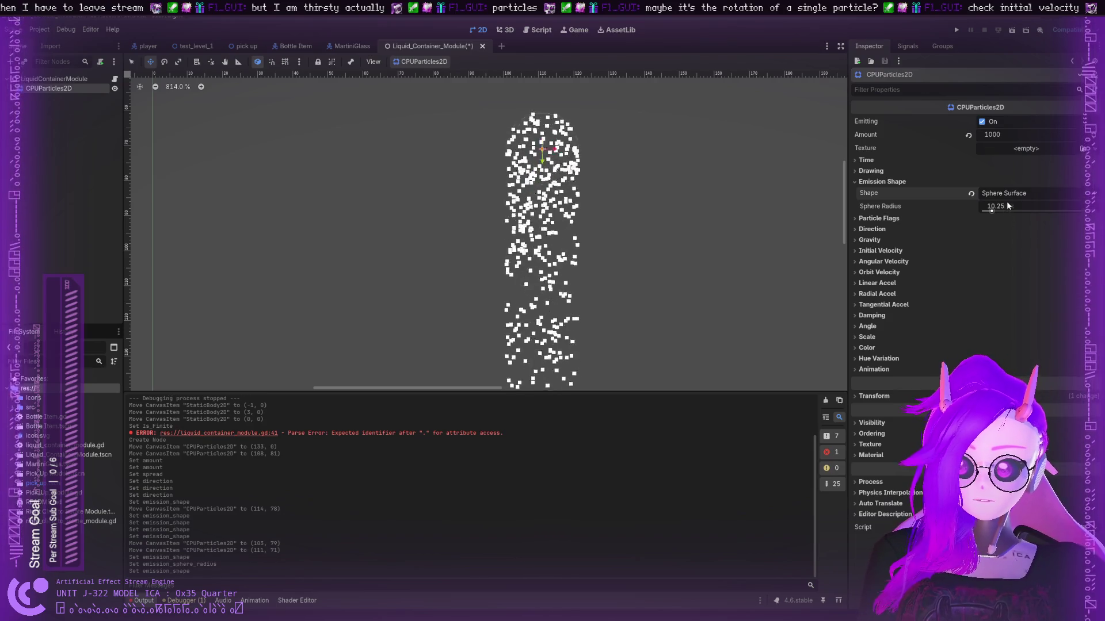
left_click(1016, 239)
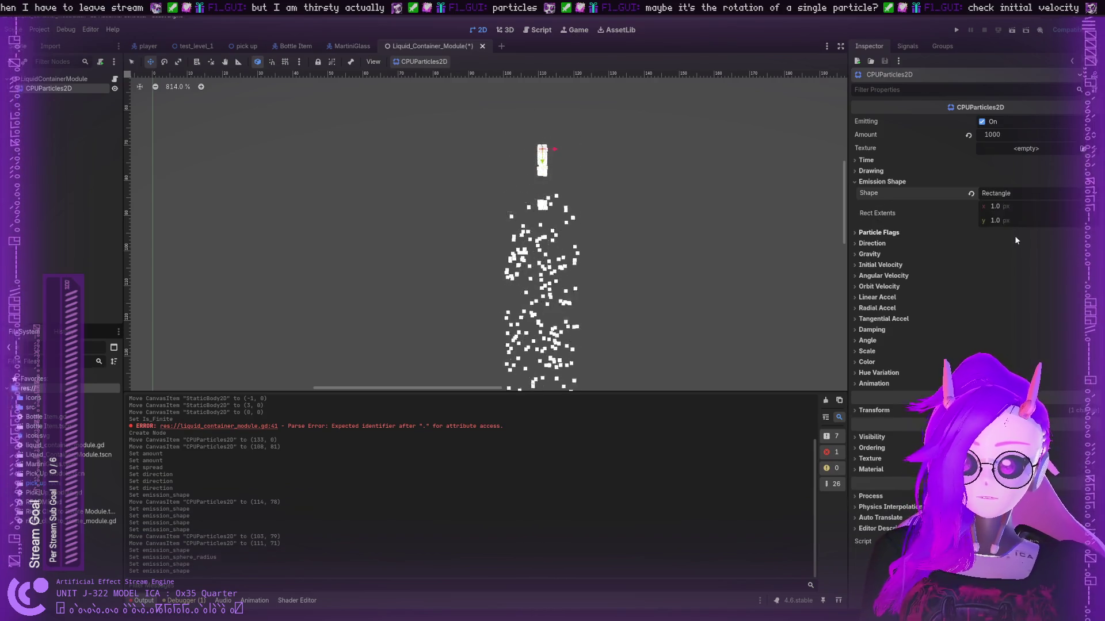
Step: Set the emission rectangle's x extent to 10
left_click_drag(984, 209, 995, 208)
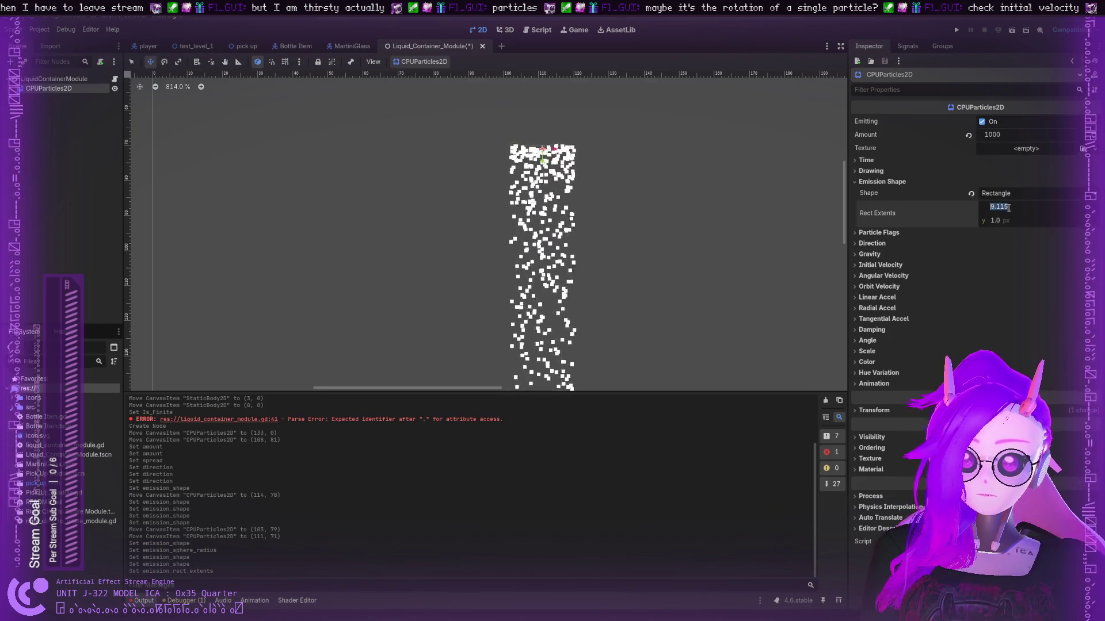
key("Return")
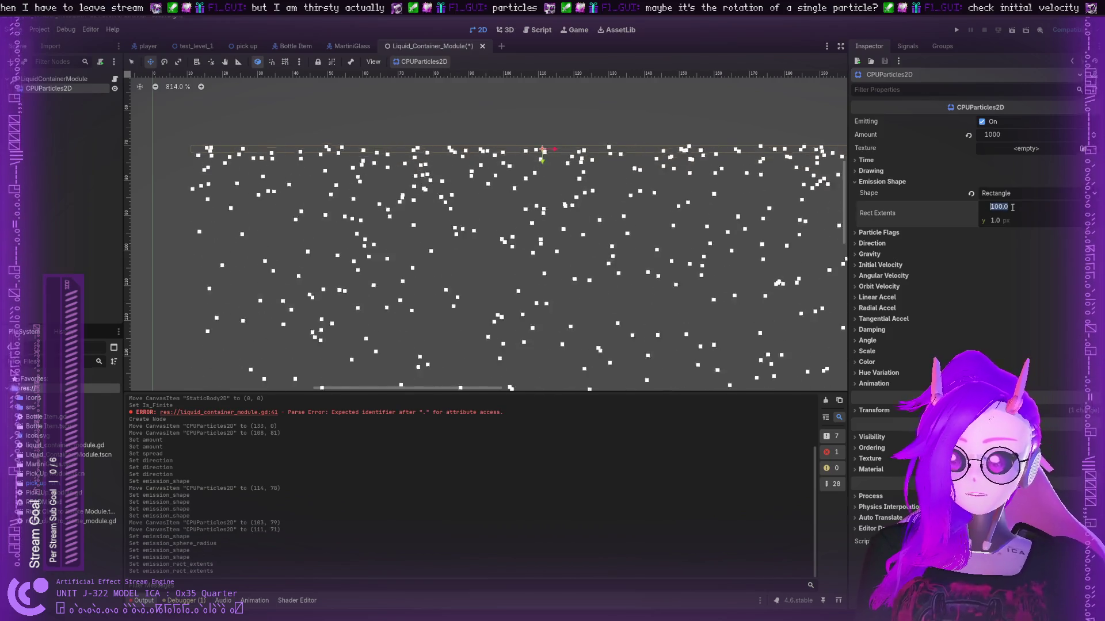
type("0")
key("Return")
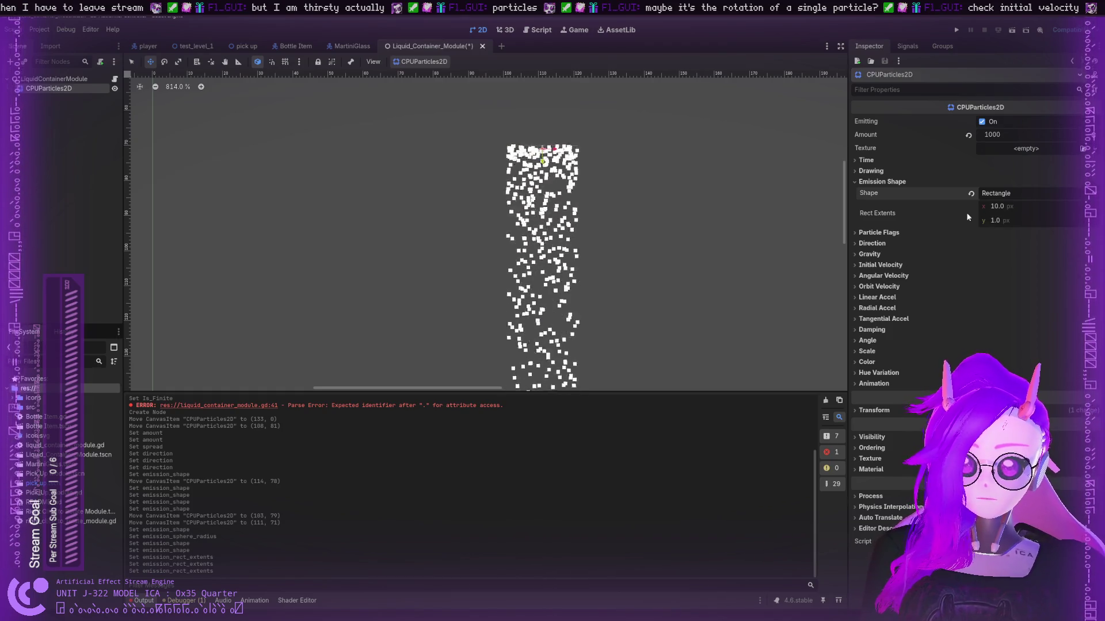
Step: Assign a new ImageTexture as the particles' texture under Drawing
left_click(878, 182)
left_click(871, 172)
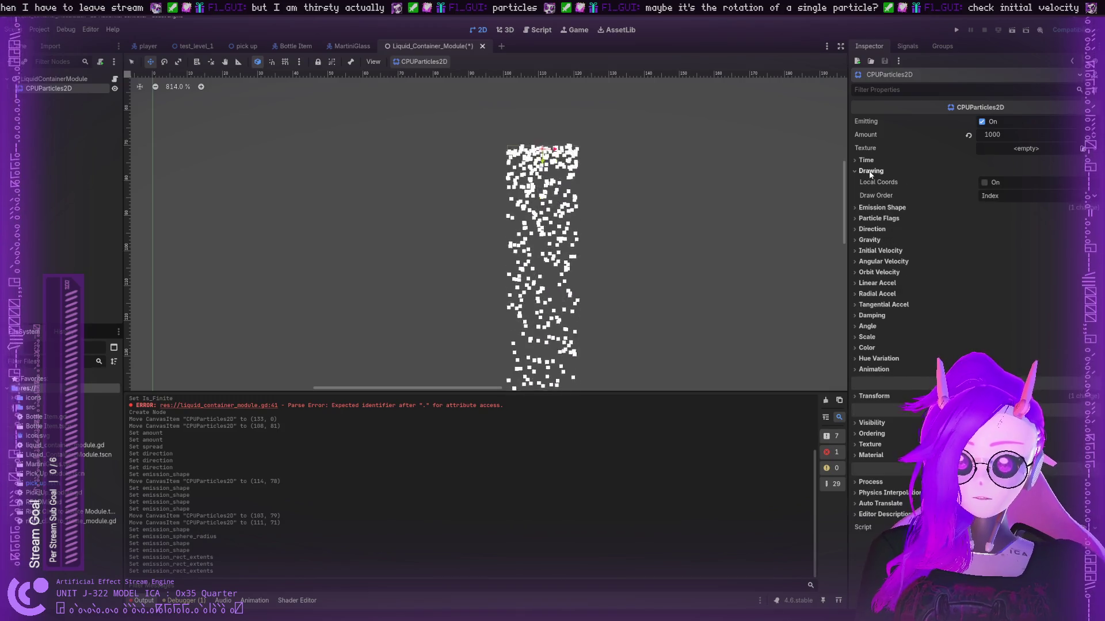
left_click(870, 172)
left_click(868, 161)
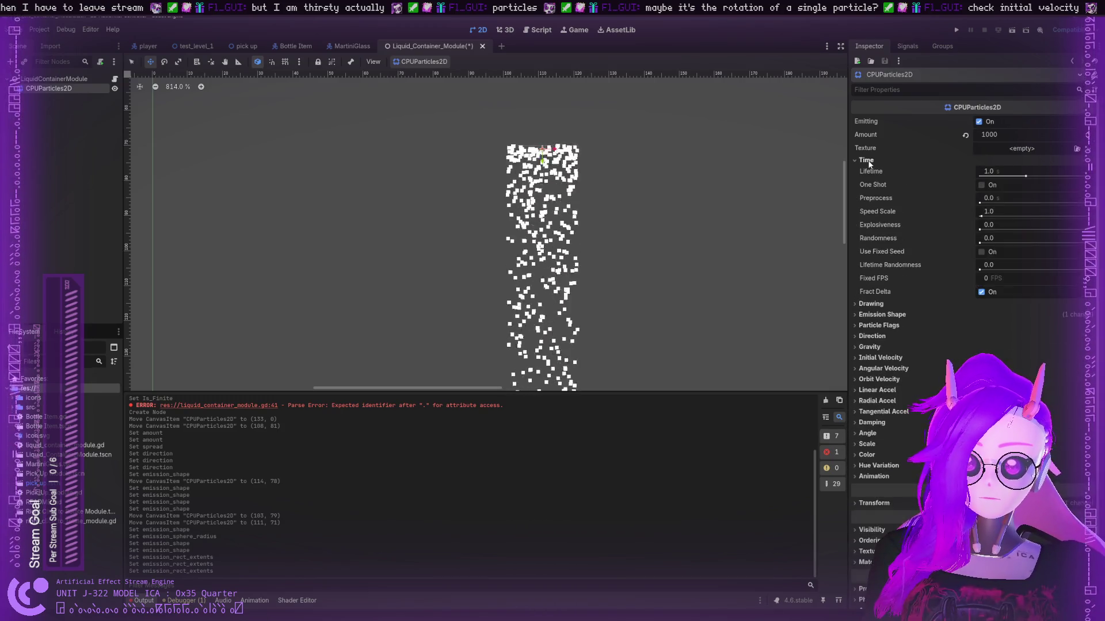
left_click(869, 161)
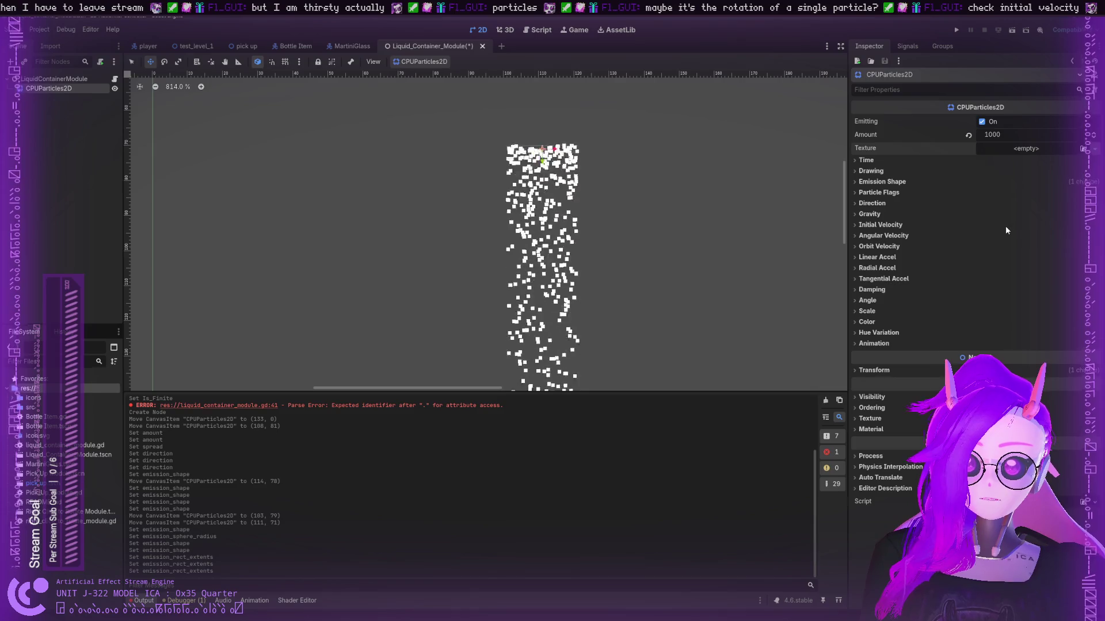
key("ctrl+v")
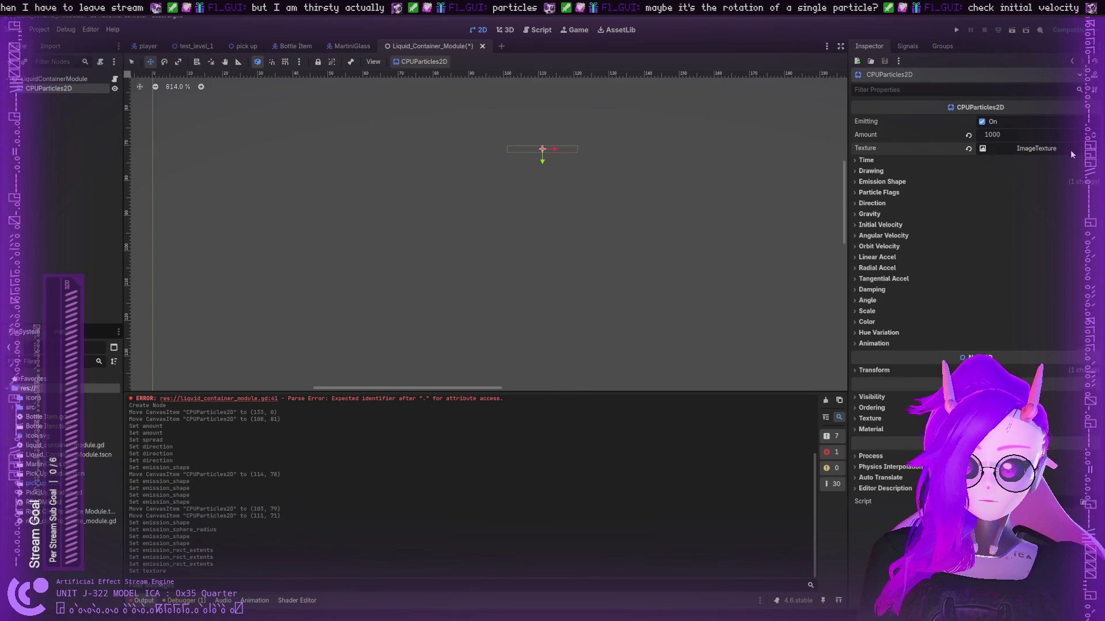
Step: Clear the ImageTexture's resource path, toggle Local to Scene, then swap it for a CanvasTexture
left_click(1018, 149)
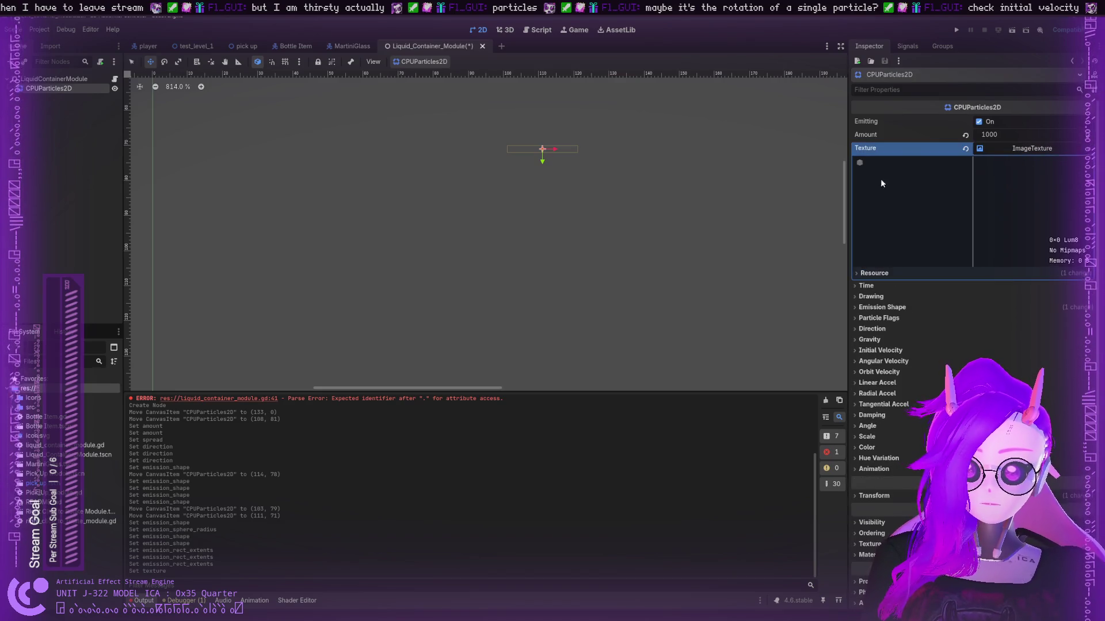
left_click(859, 273)
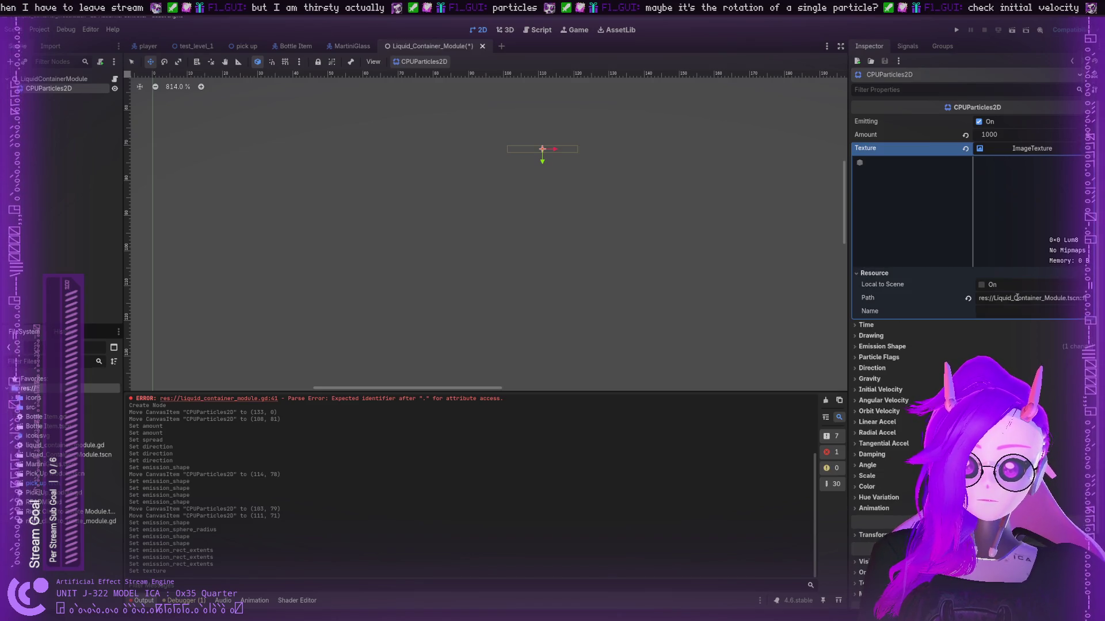
left_click(968, 298)
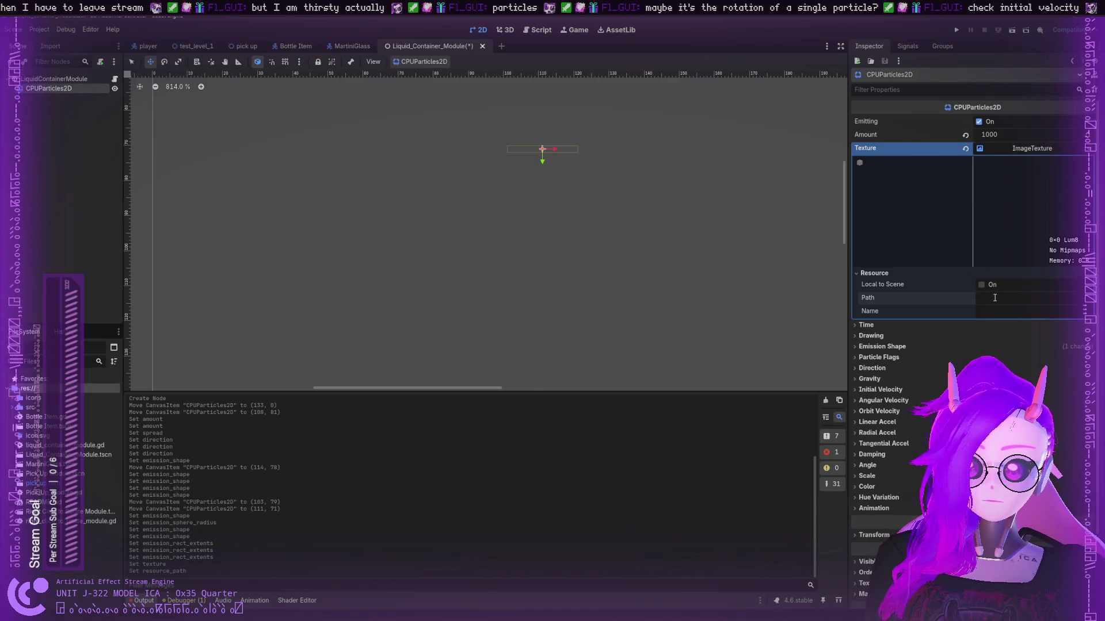
left_click(989, 286)
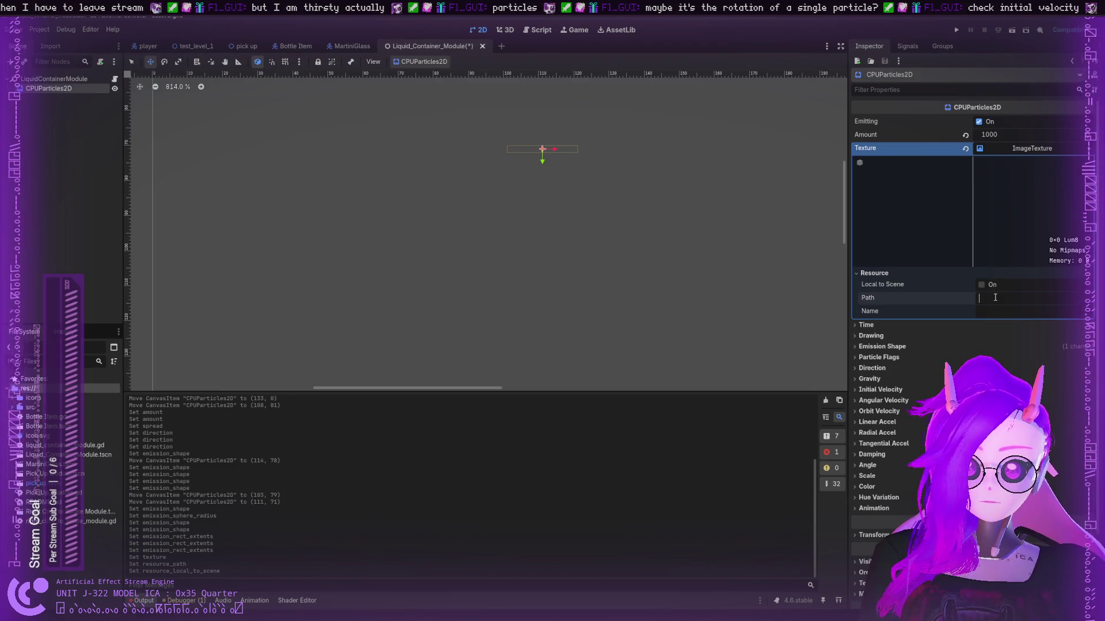
left_click(1010, 151)
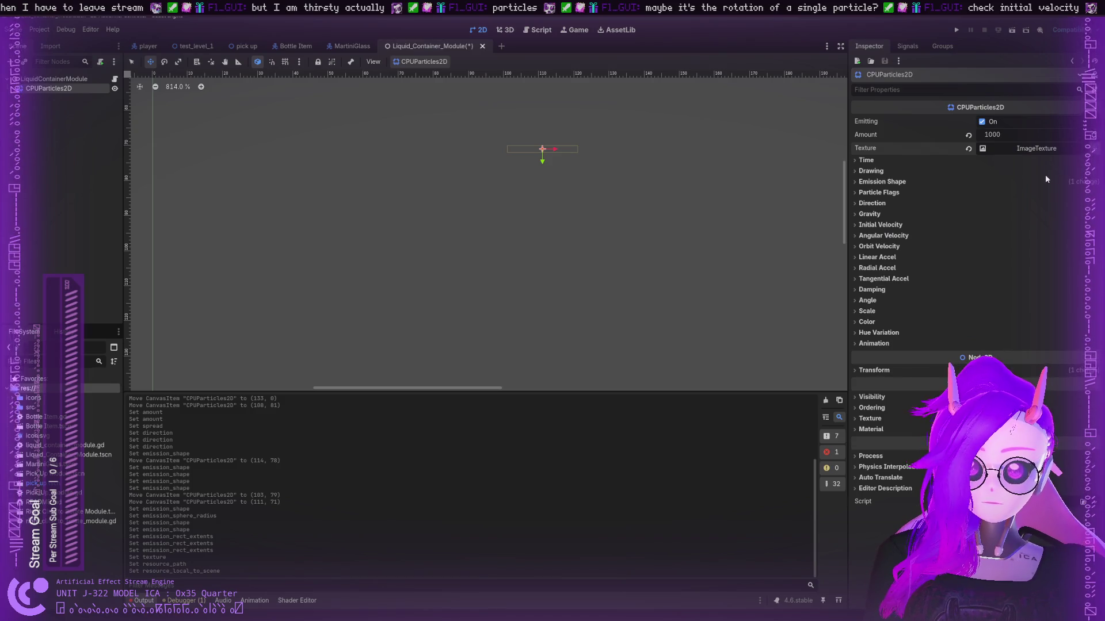
left_click(1013, 148)
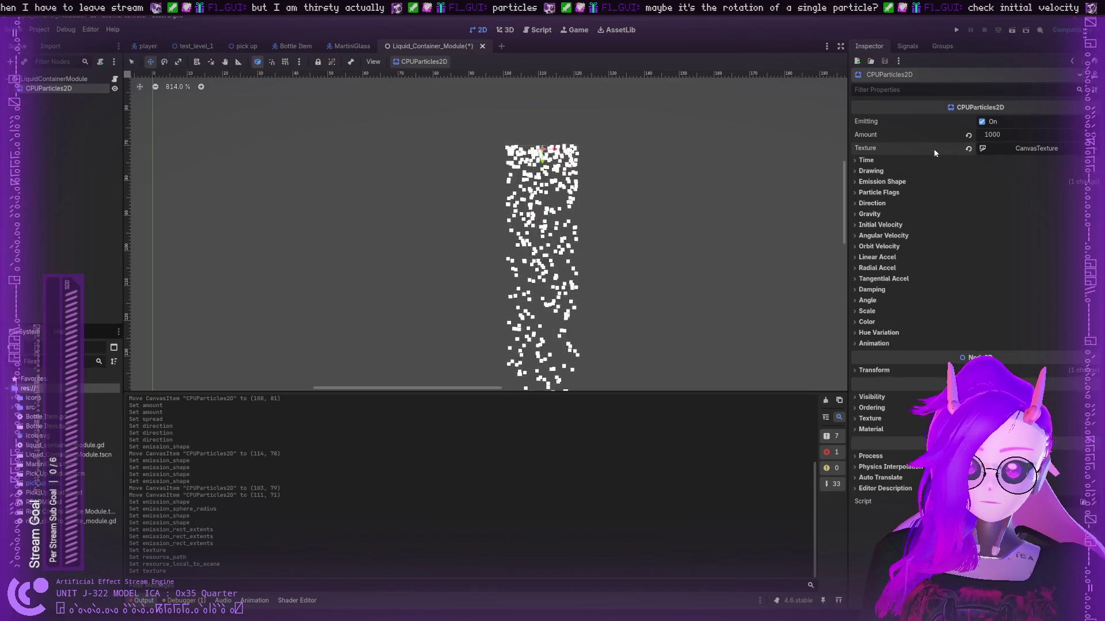
Step: Replace the CanvasTexture with a 64 × 64 px GradientTexture2D and reveal its Fill settings
left_click(1037, 151)
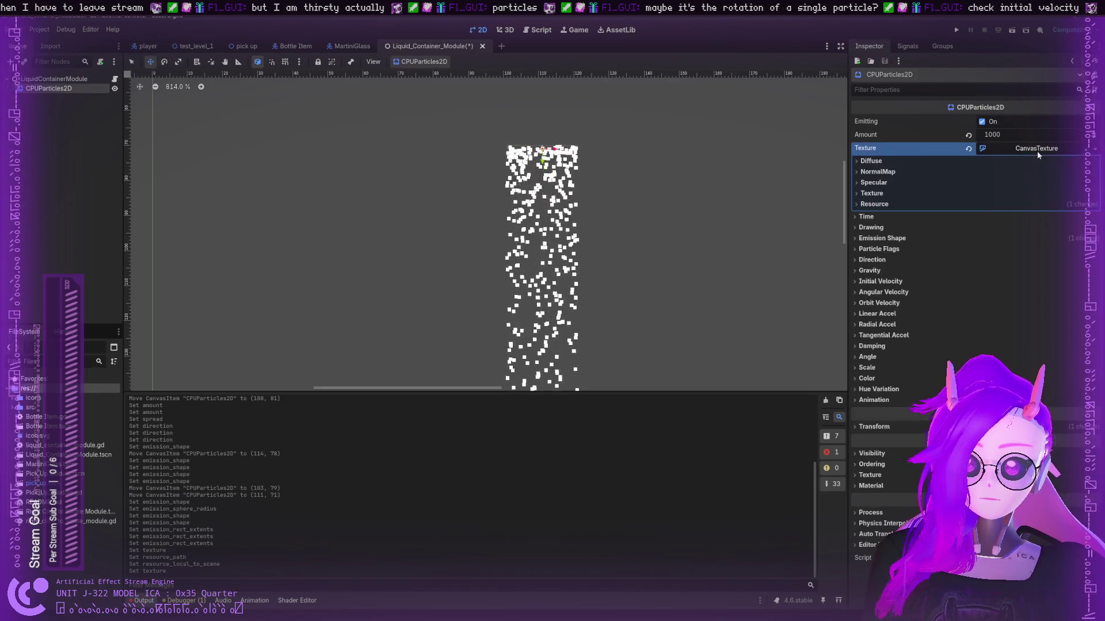
left_click(875, 171)
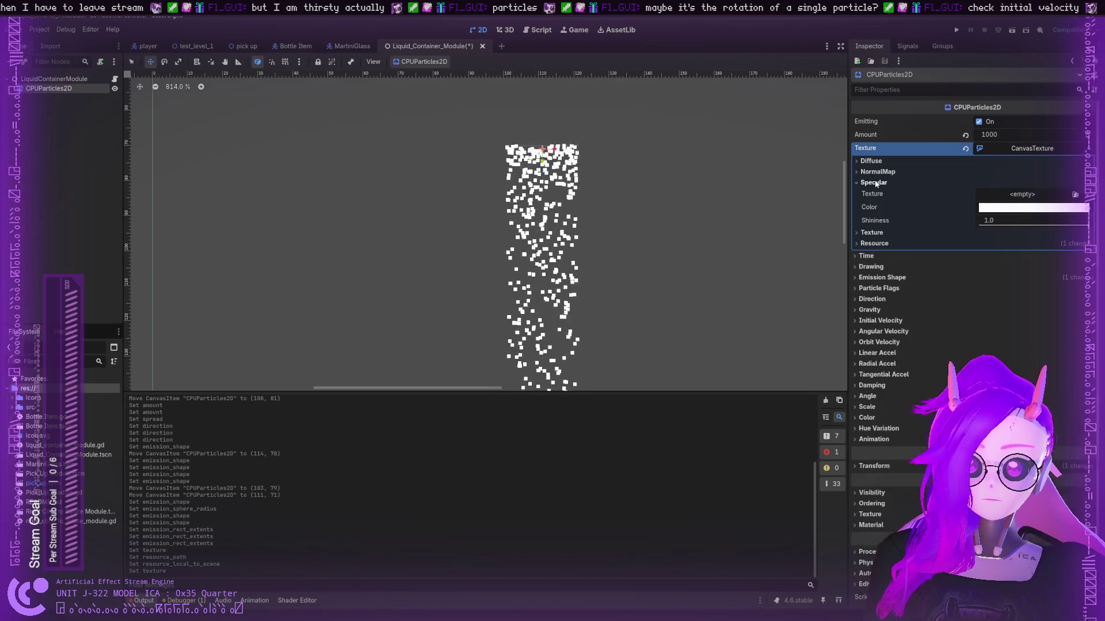
left_click(875, 172)
left_click(872, 193)
left_click(872, 193)
left_click(872, 194)
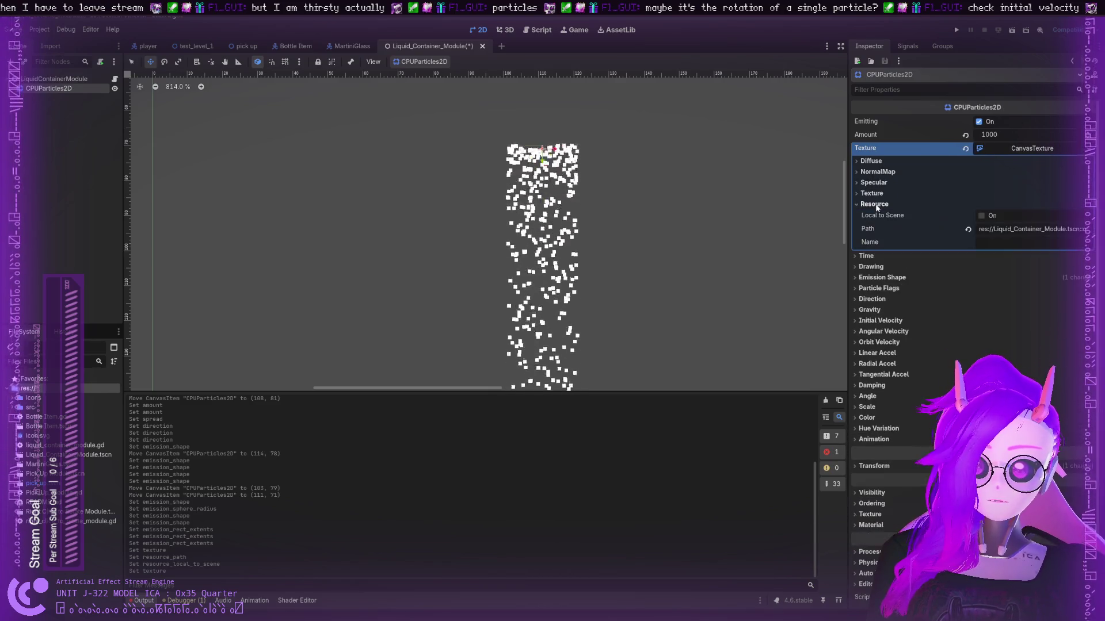
left_click(871, 194)
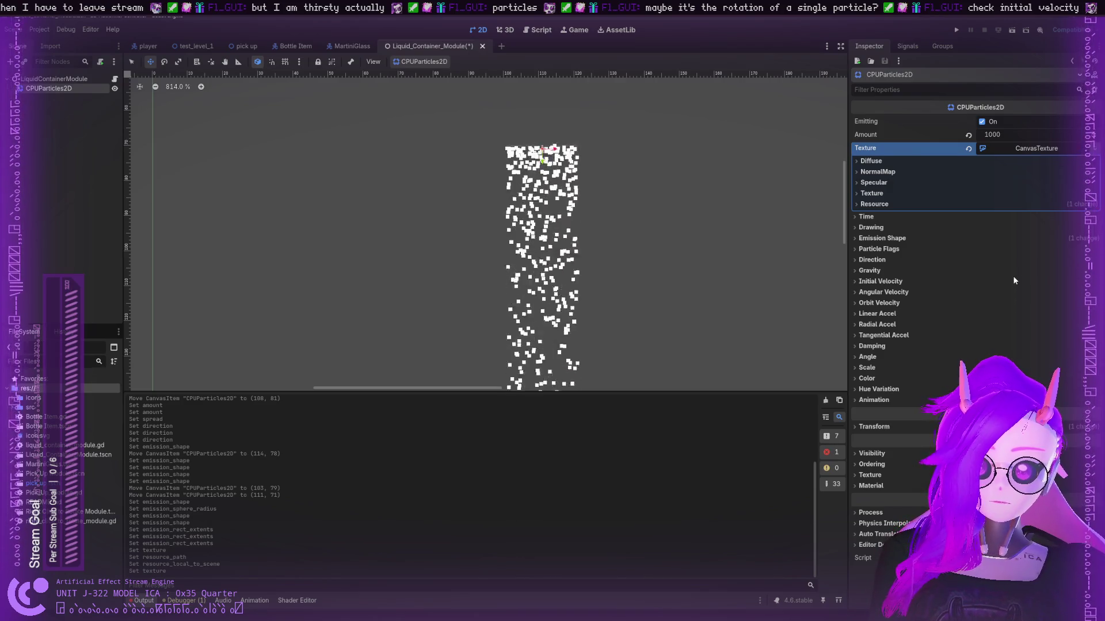
key("ctrl+z")
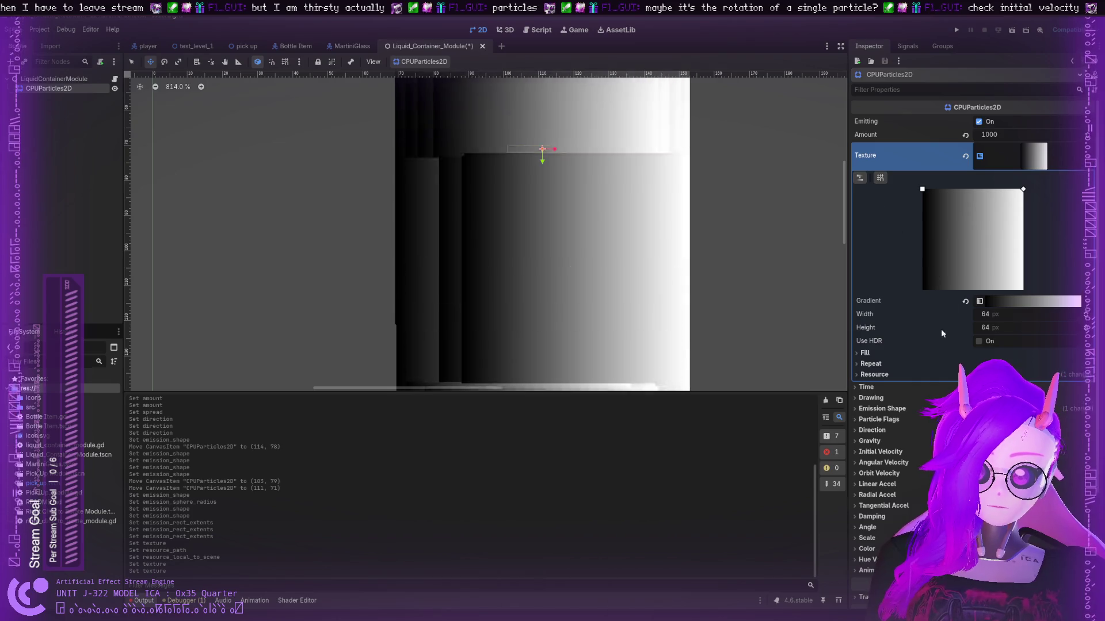
left_click(864, 353)
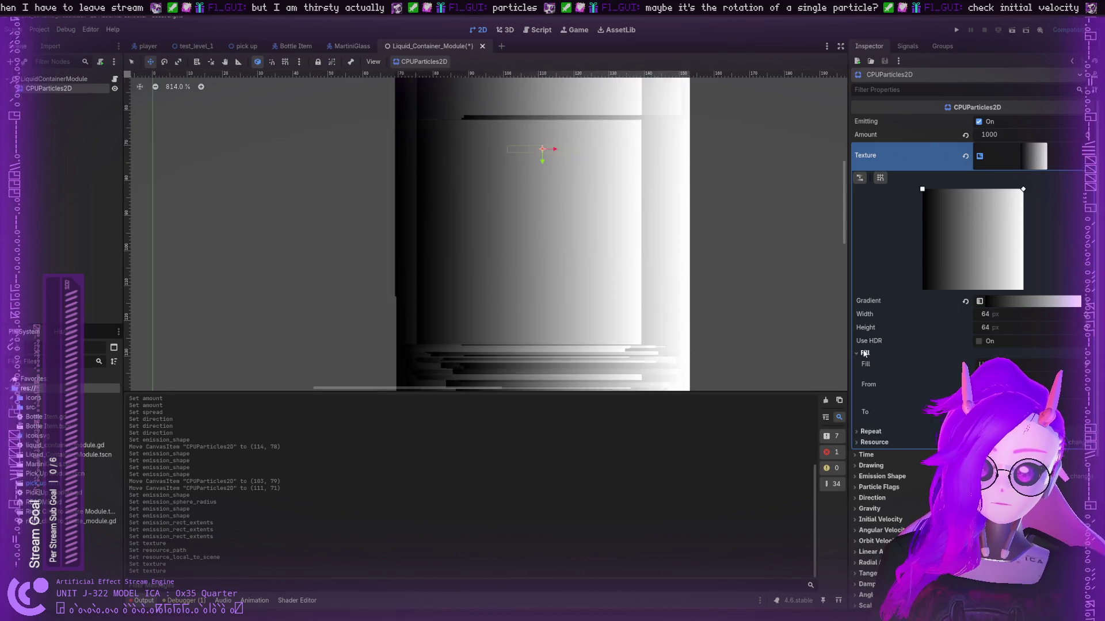
Step: Make the gradient fill Radial, with From at the centre and To at the top edge
left_click(988, 361)
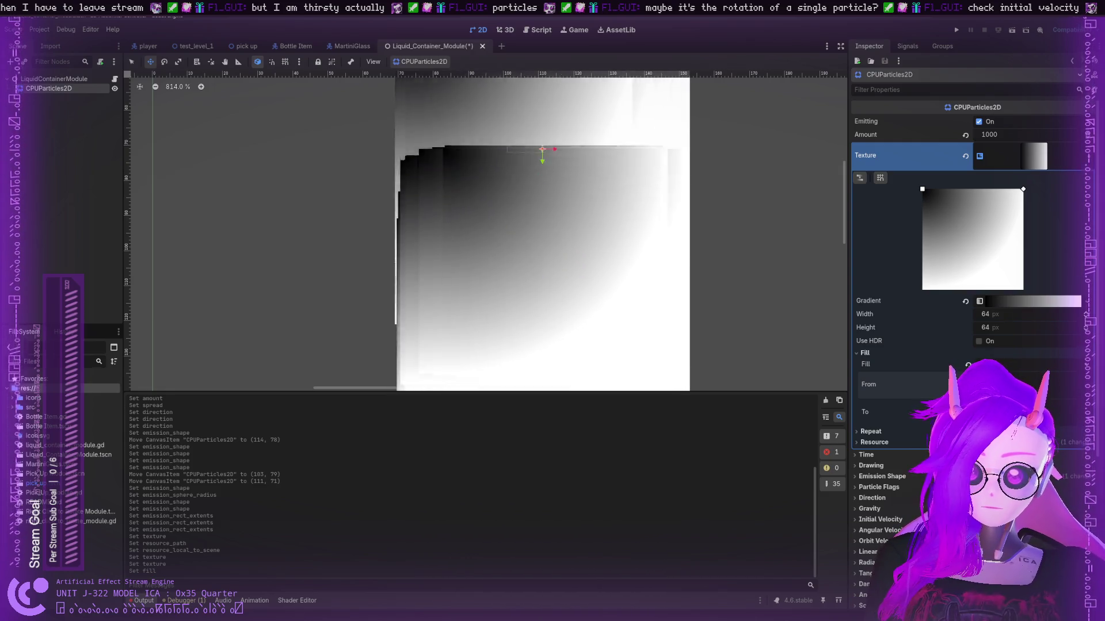
mouse_move(922, 189)
left_mouse_down()
mouse_move(972, 188)
mouse_move(972, 240)
left_mouse_up()
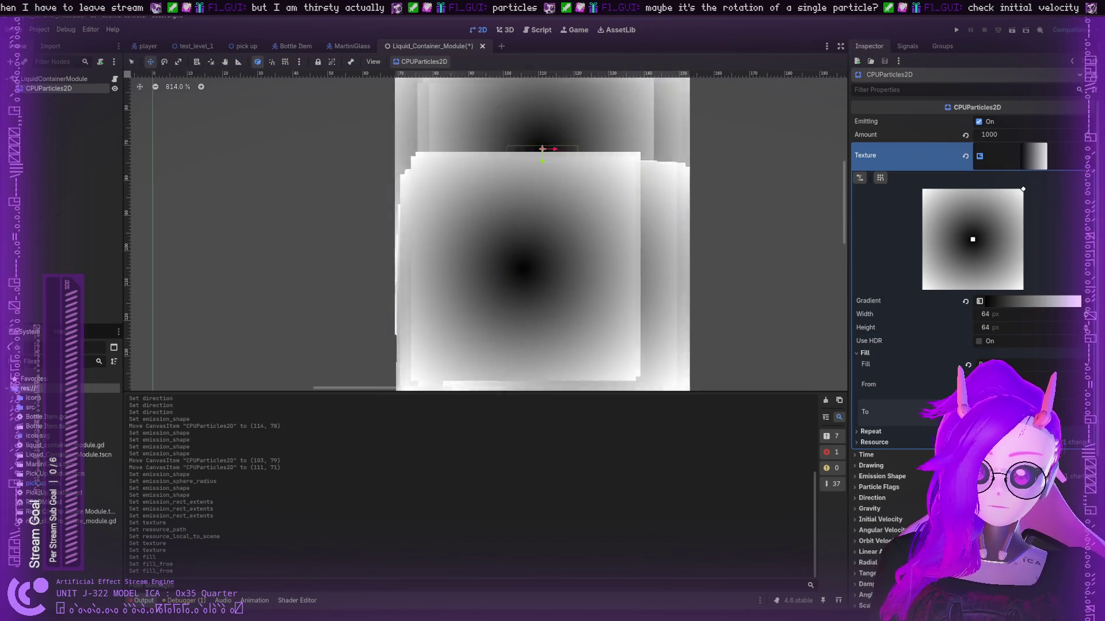
left_click_drag(1023, 189, 972, 189)
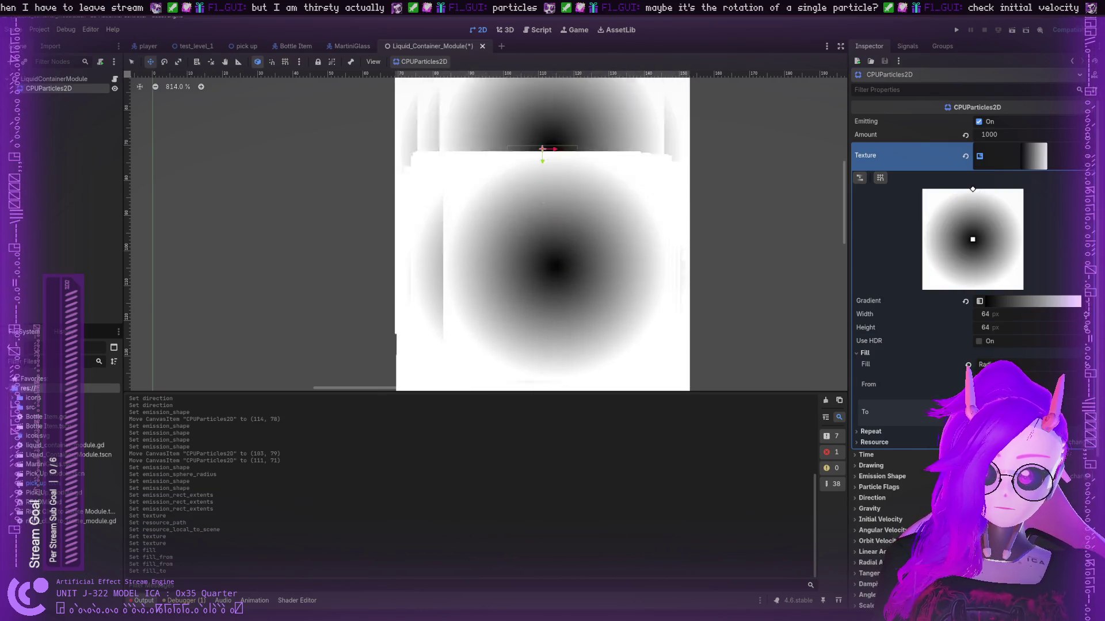
left_click(999, 301)
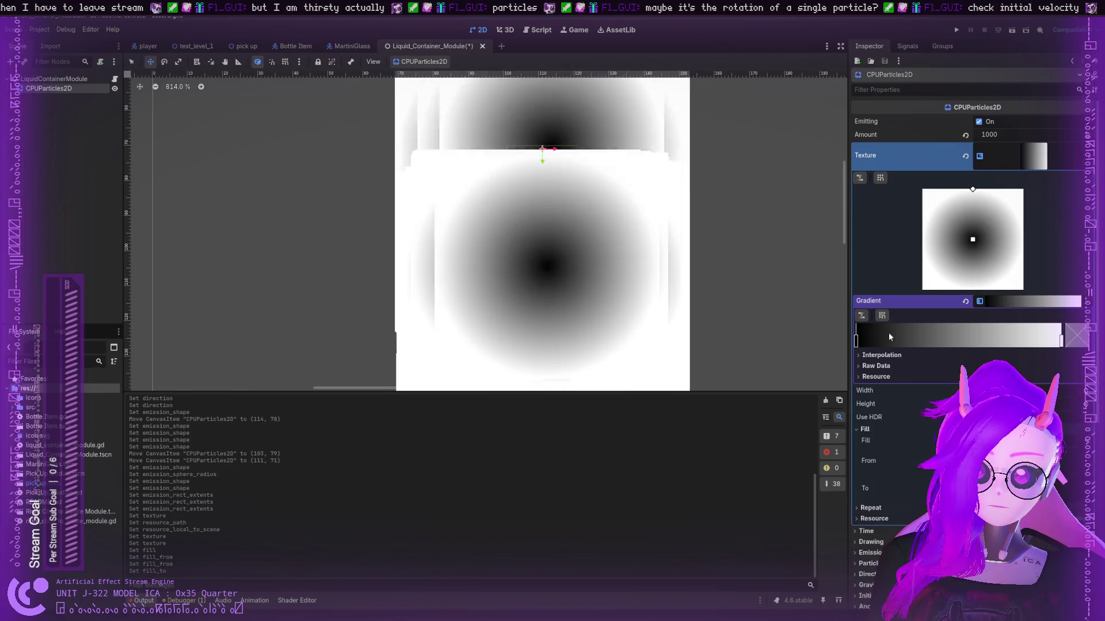
Step: Rearrange the gradient's colour stops, recolouring one and adding then removing extra stops
mouse_move(857, 340)
left_mouse_down()
mouse_move(885, 343)
mouse_move(856, 343)
left_mouse_up()
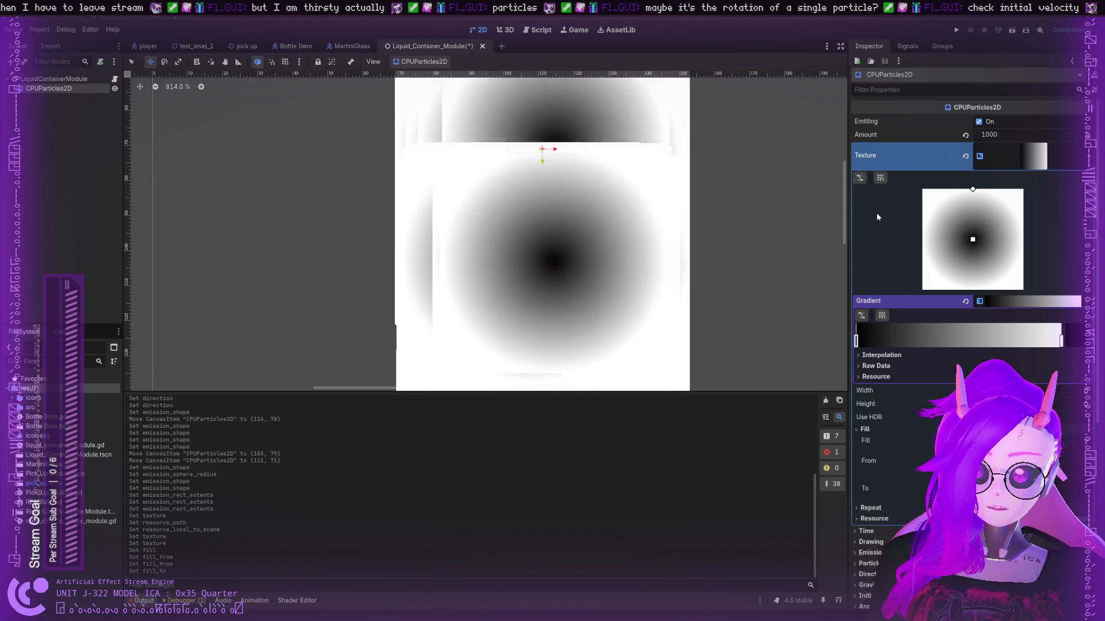
left_click(969, 216)
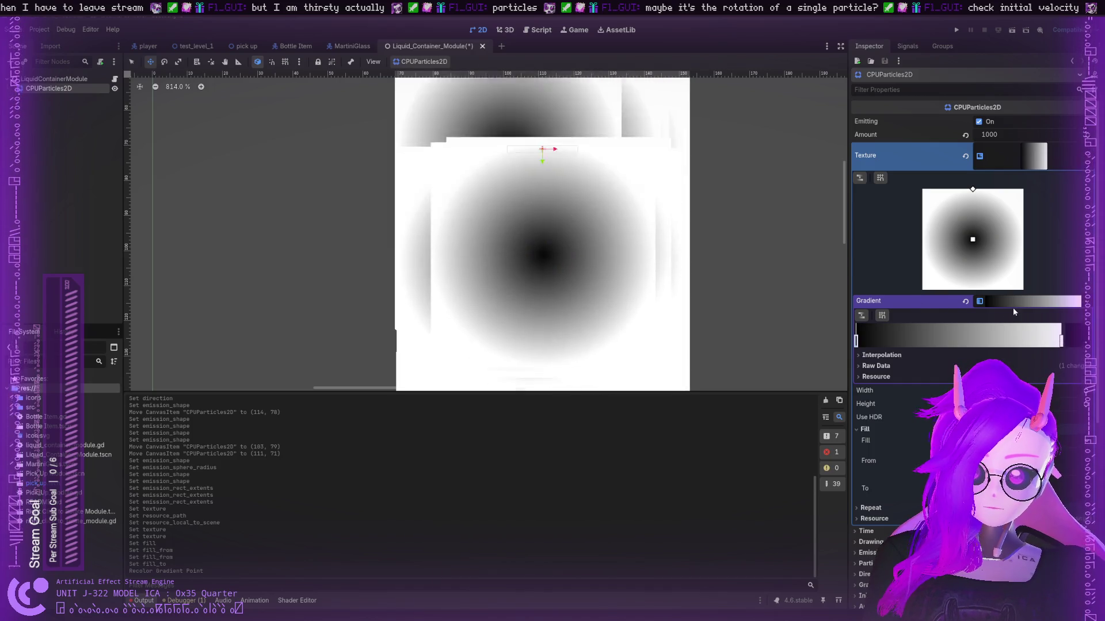
left_click(862, 340)
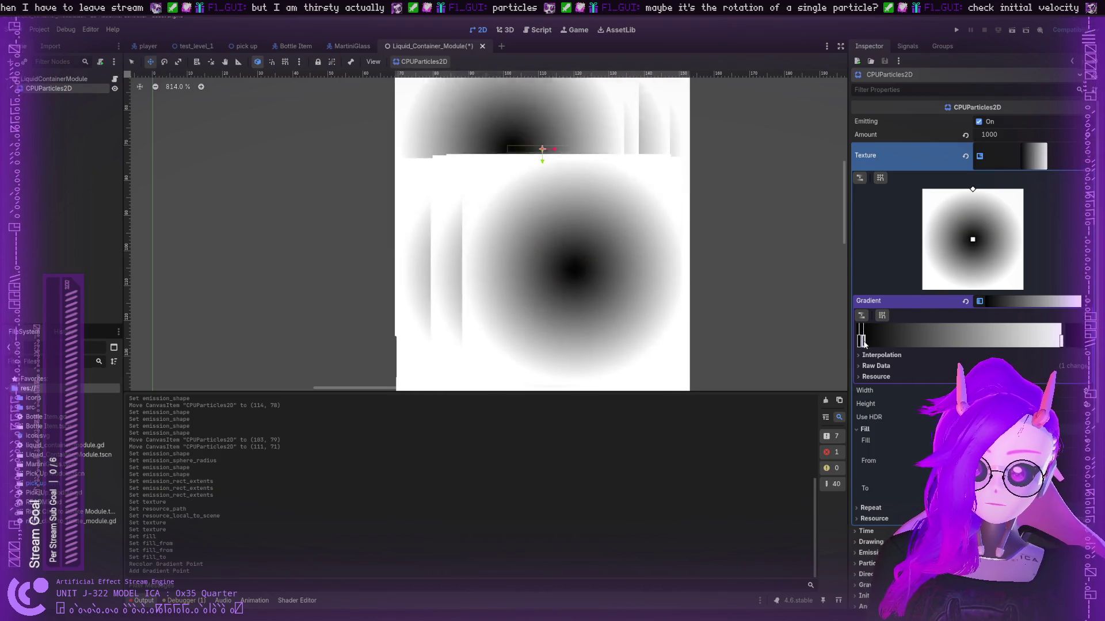
left_click_drag(863, 344, 866, 342)
right_click(869, 341)
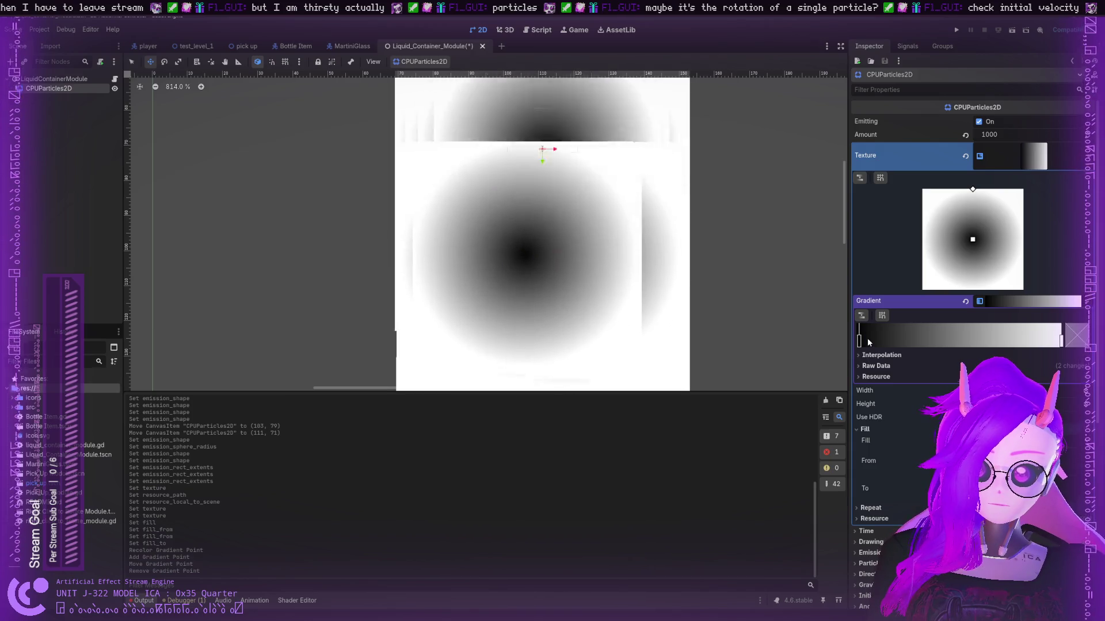
left_click(868, 342)
right_click(868, 342)
left_click_drag(859, 341, 856, 341)
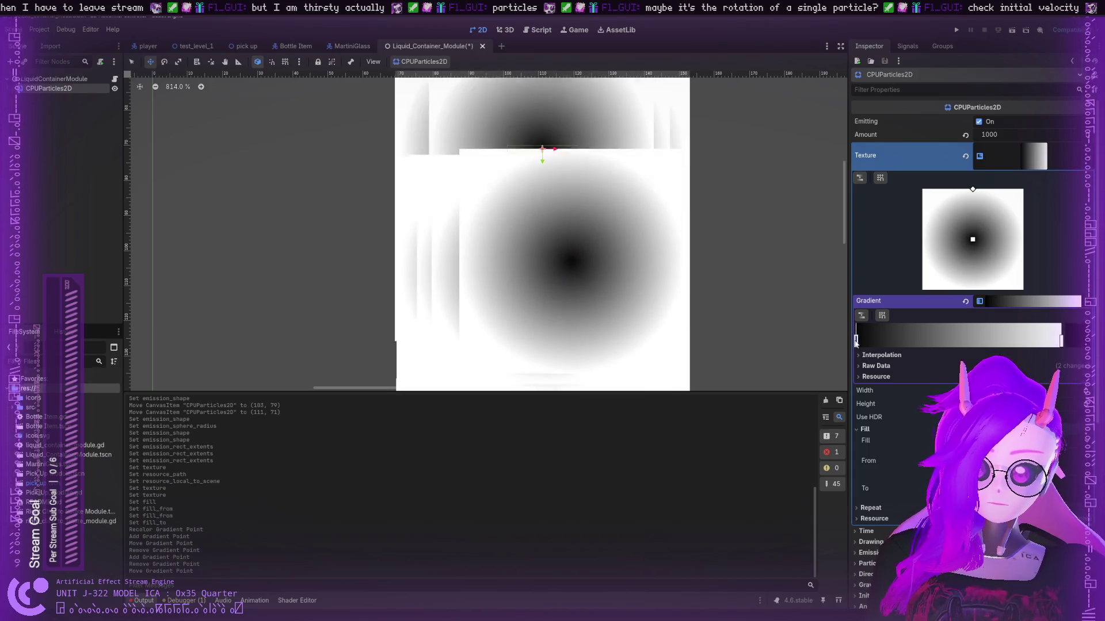
Step: Make the left colour stop transparent and slide it right to widen the white area
left_click(925, 219)
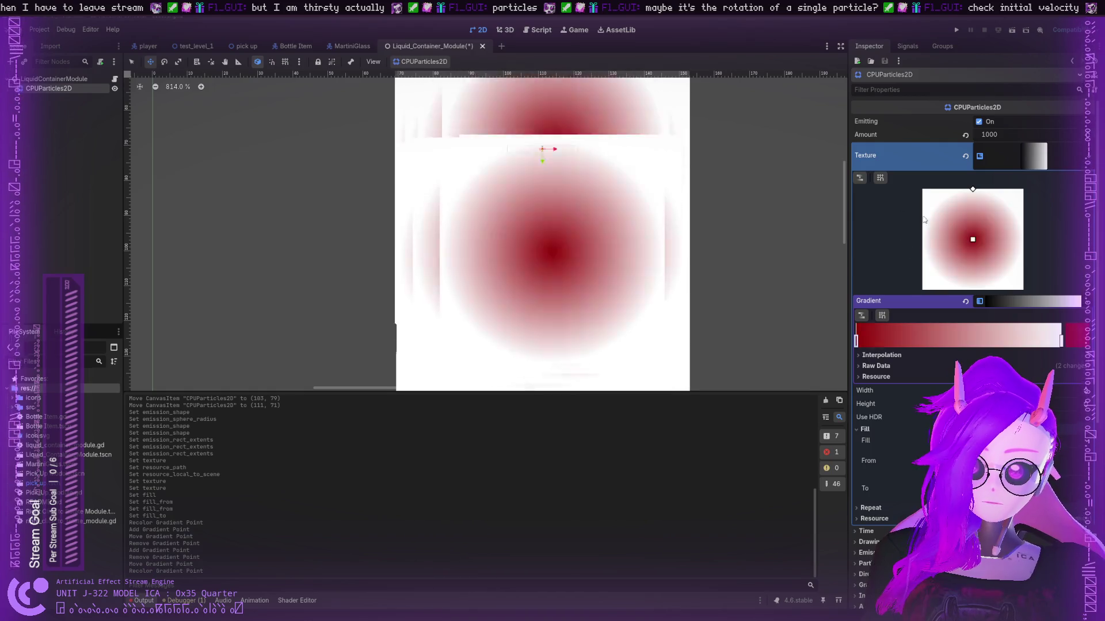
left_click_drag(924, 220, 925, 239)
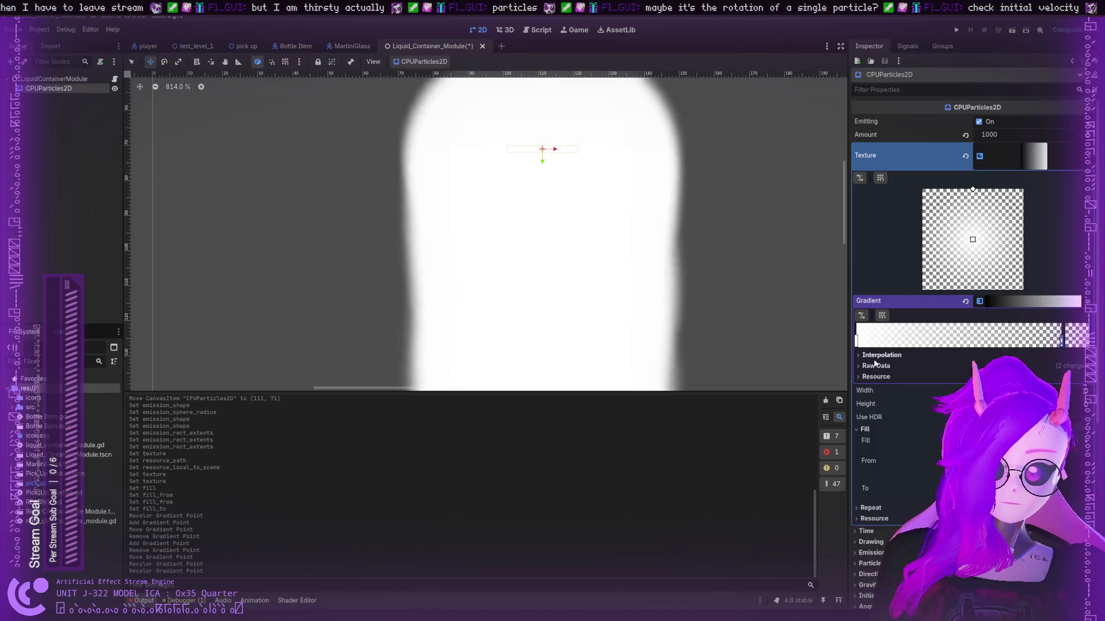
left_click(874, 377)
left_click(874, 377)
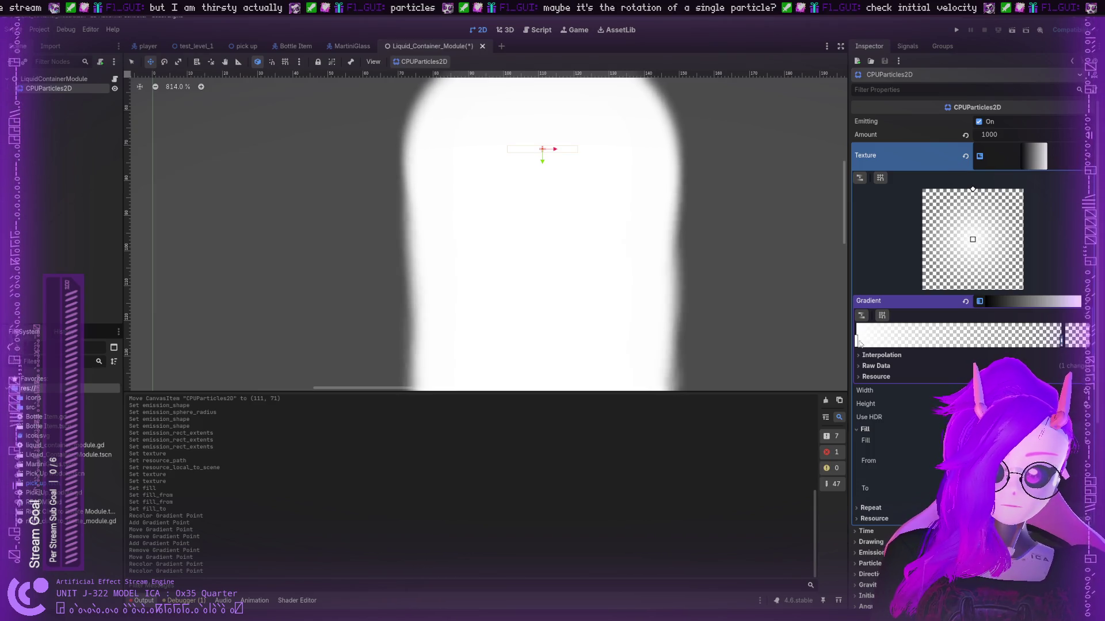
left_click_drag(859, 344, 1061, 343)
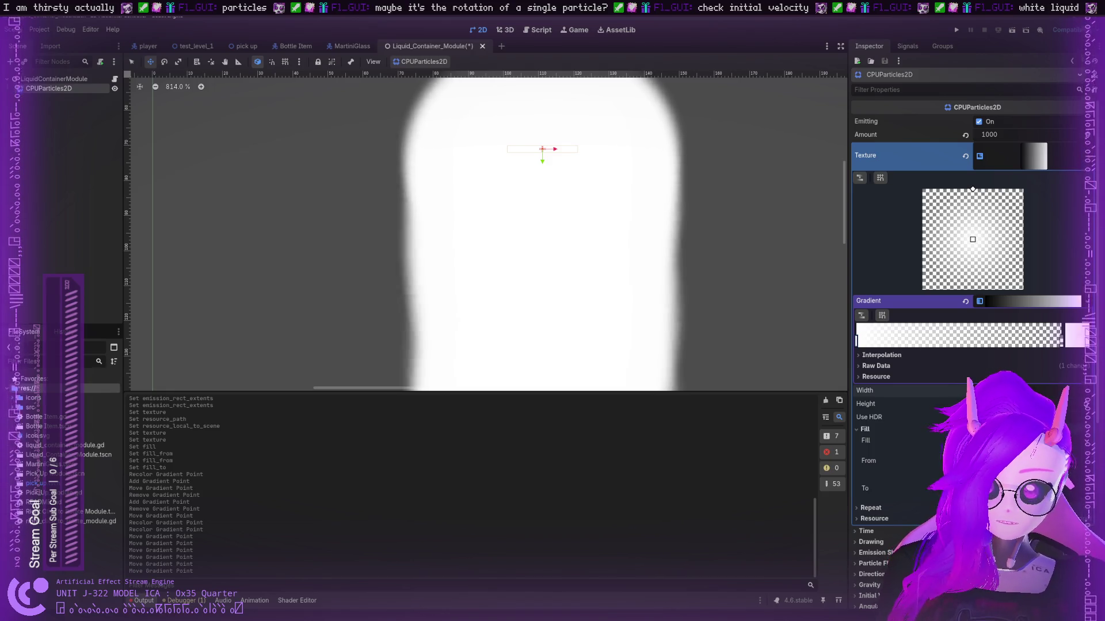
Step: Enter new Width and Height values for the GradientTexture2D to narrow the white column
key("Return")
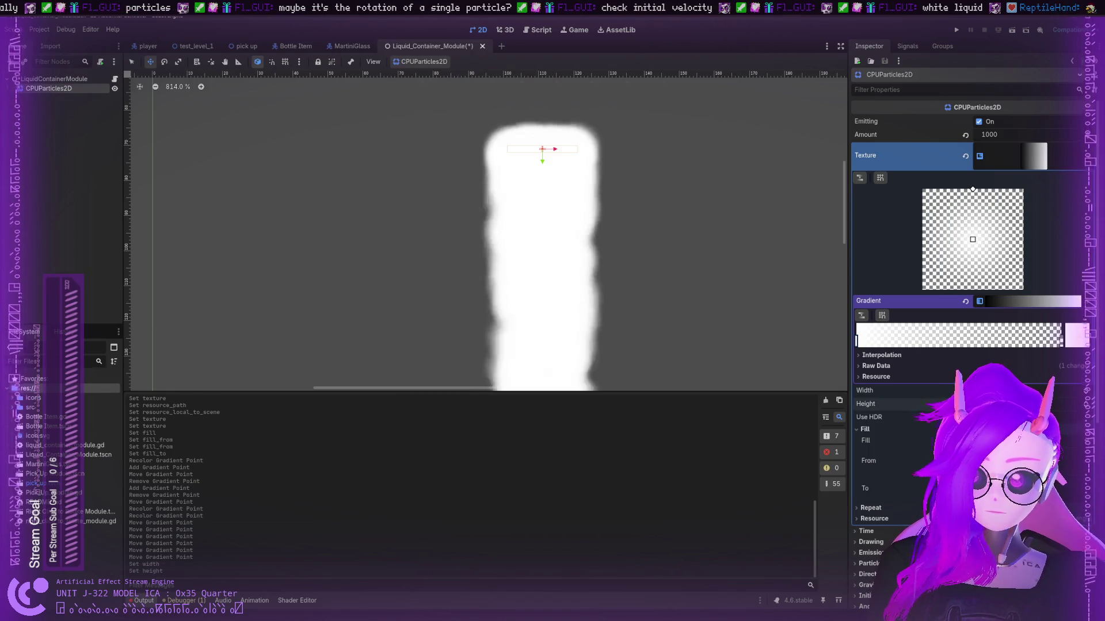
key("Return")
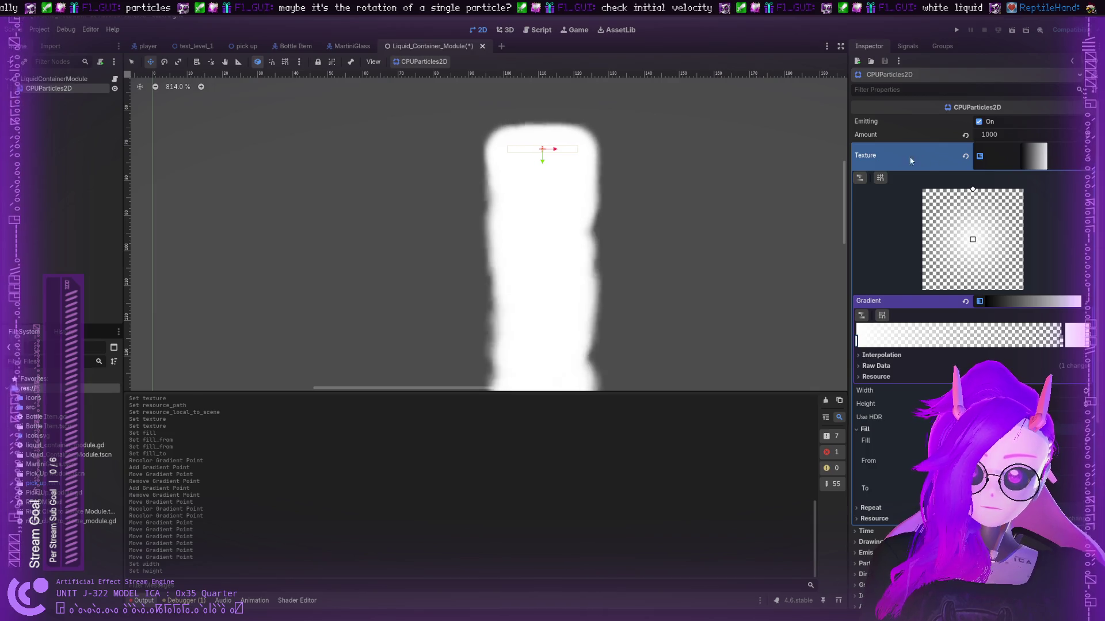
scroll(882, 389, "down", 3)
scroll(882, 388, "up", 3)
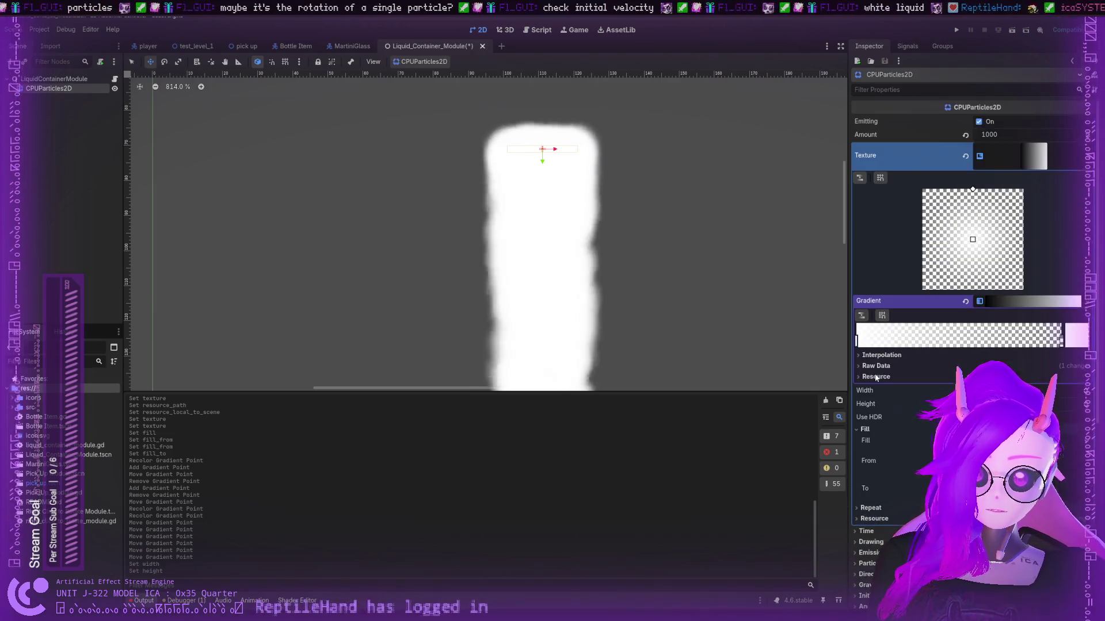
Step: Close the gradient editor and adjust the particle Lifetime in the Time section
left_click(1071, 157)
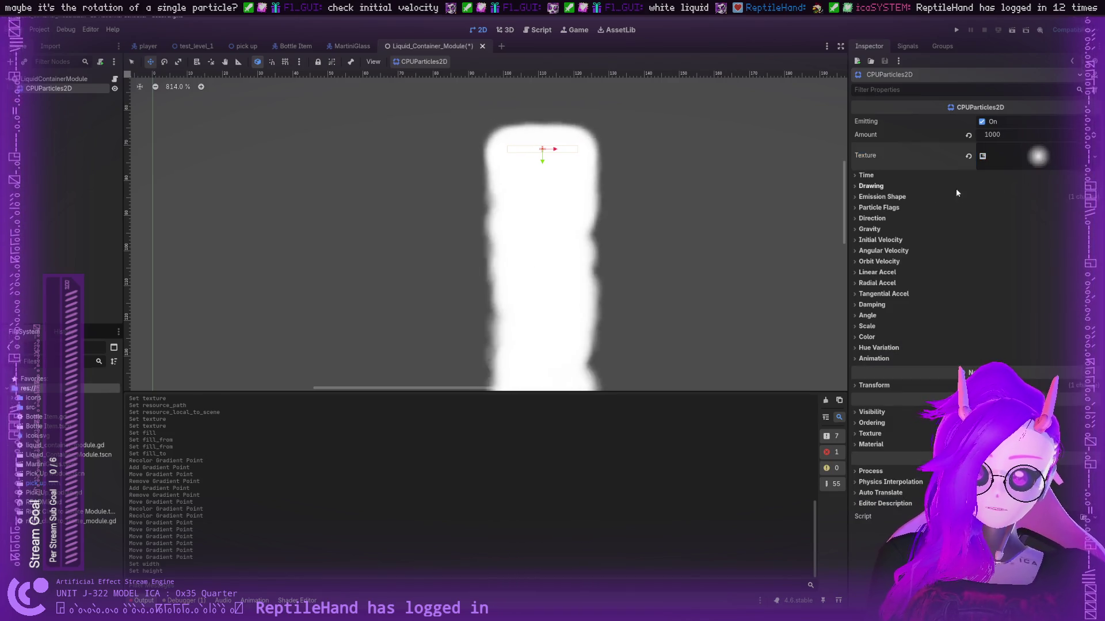
left_click(881, 176)
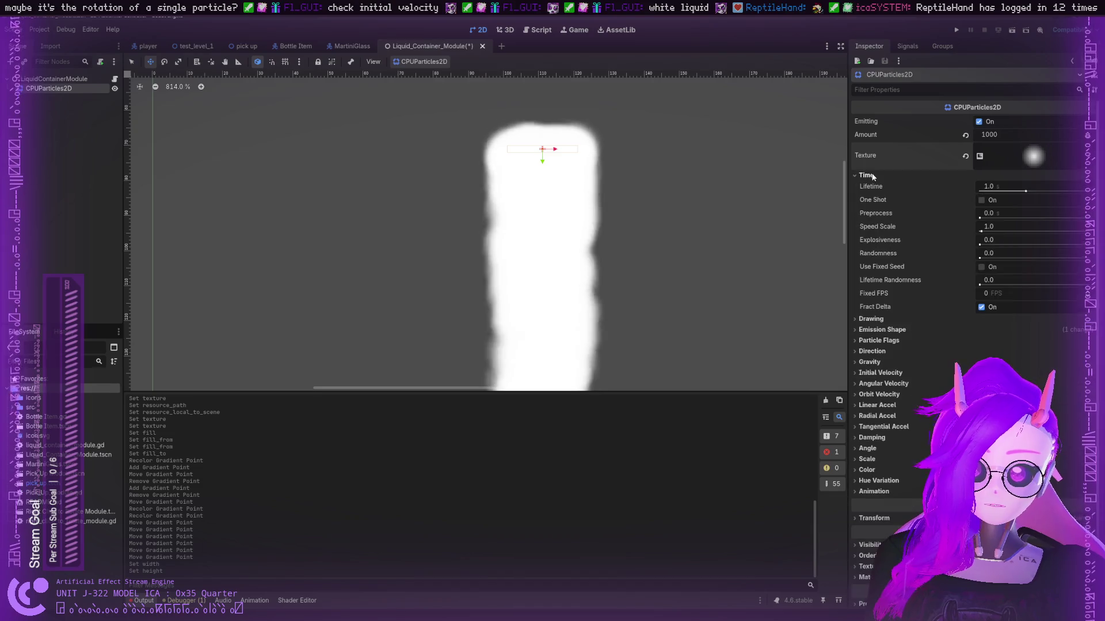
left_click(873, 176)
left_click(866, 178)
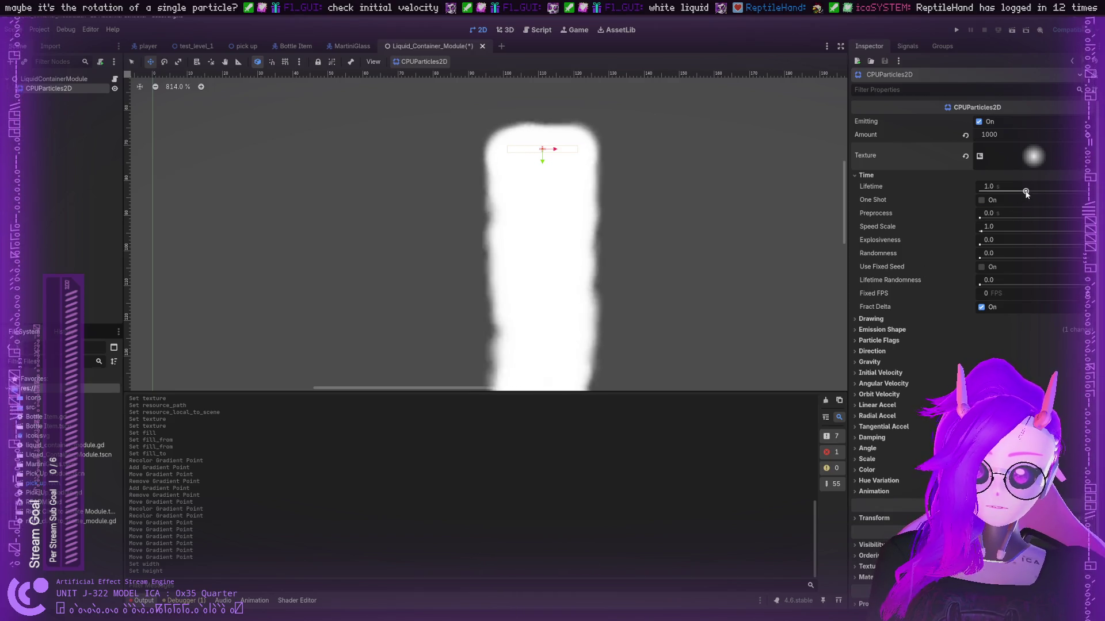
left_click_drag(1026, 192, 999, 196)
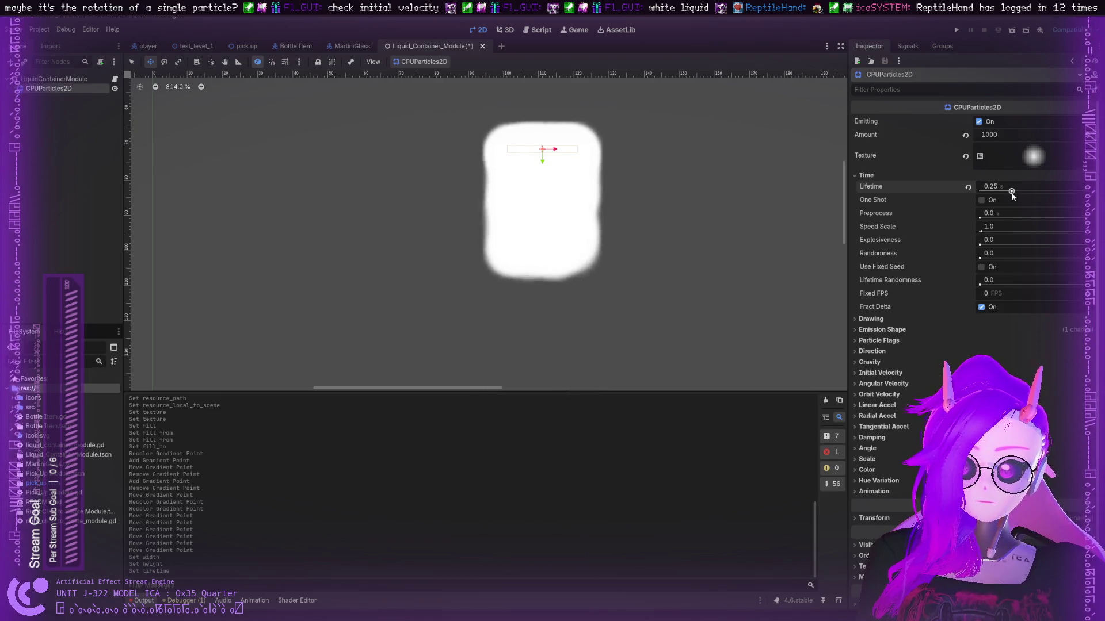
mouse_move(1012, 192)
left_mouse_down()
mouse_move(1047, 191)
mouse_move(985, 190)
mouse_move(1041, 190)
left_mouse_up()
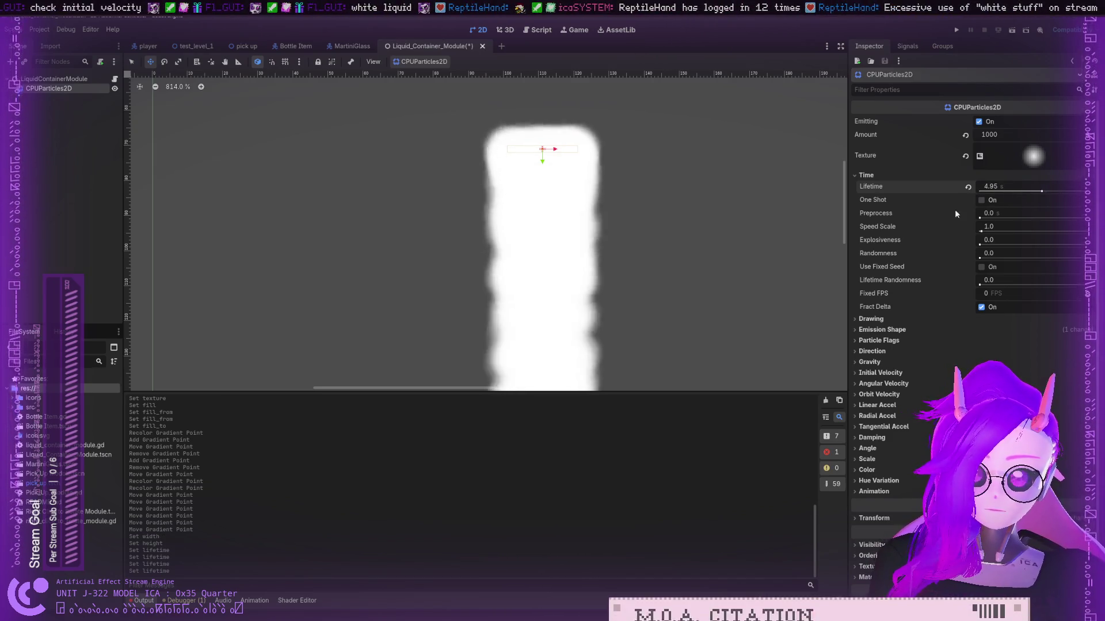
Step: Set the particle Lifetime to 2
scroll(656, 233, "down", 8)
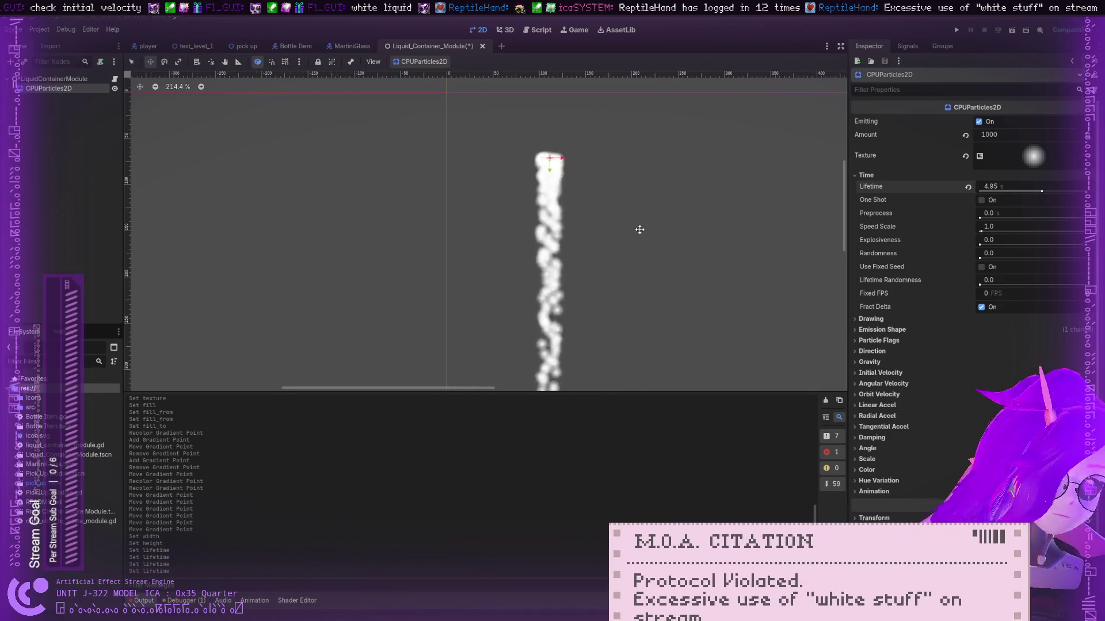
scroll(593, 230, "down", 1)
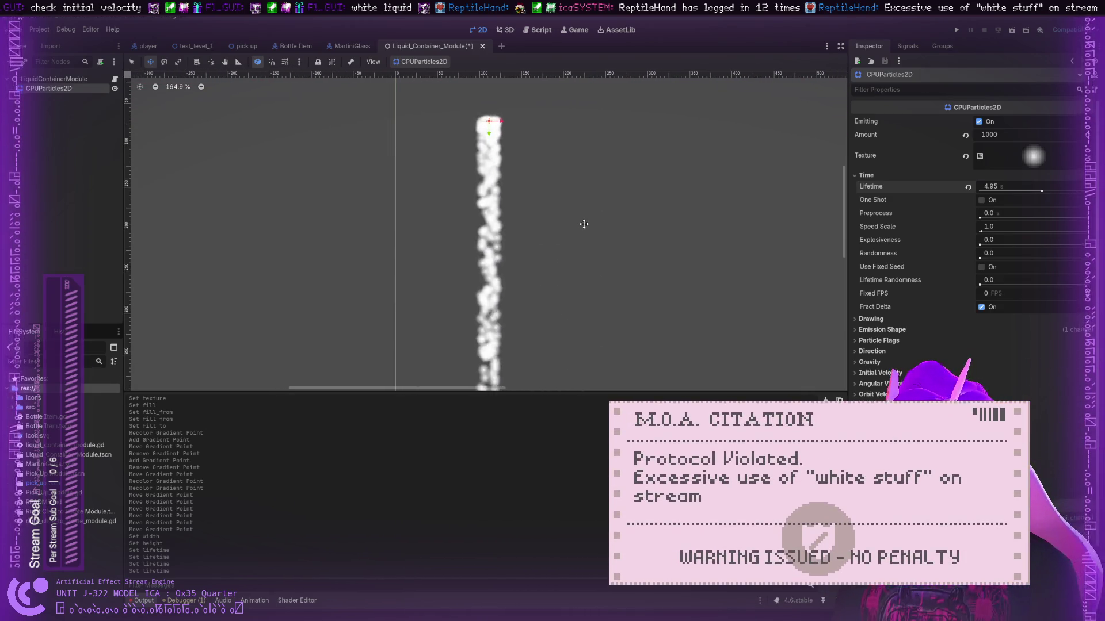
scroll(581, 225, "down", 15)
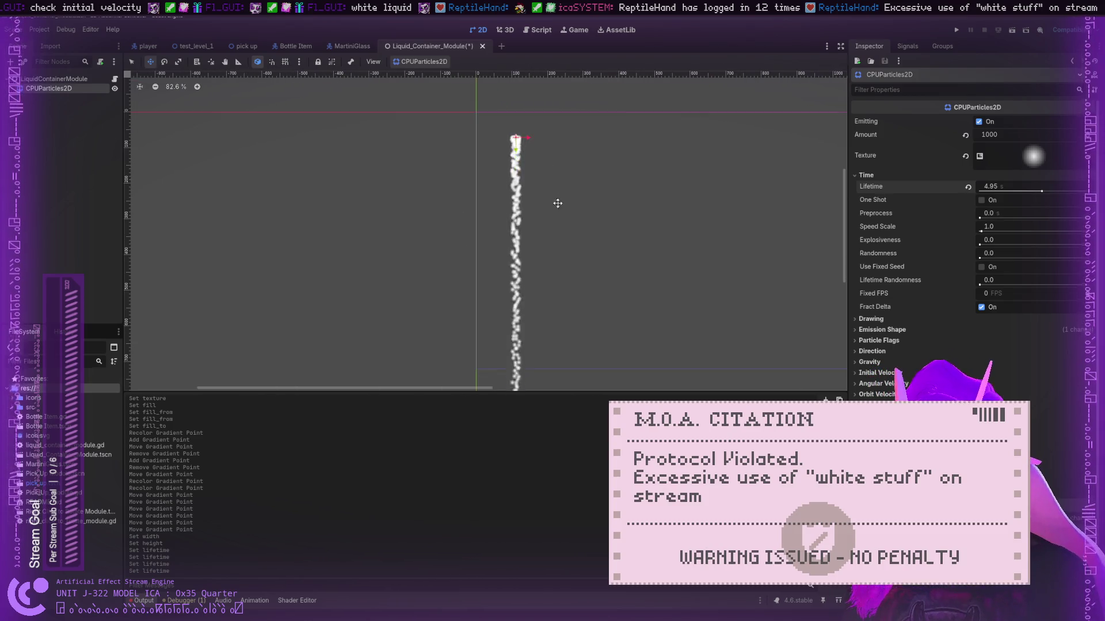
scroll(574, 169, "up", 3)
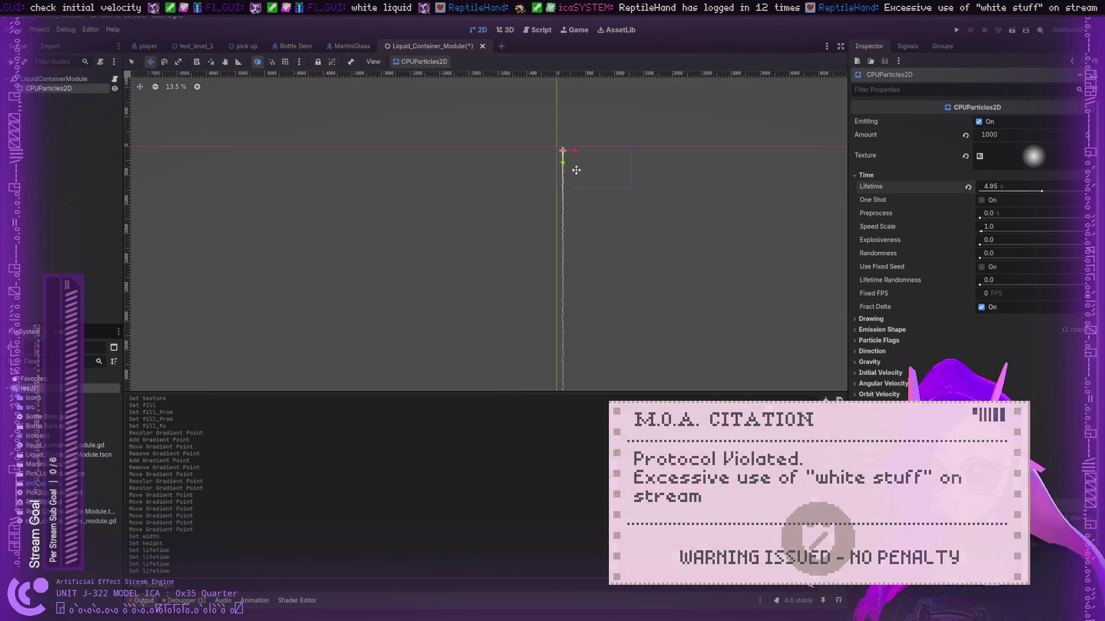
scroll(598, 155, "up", 17)
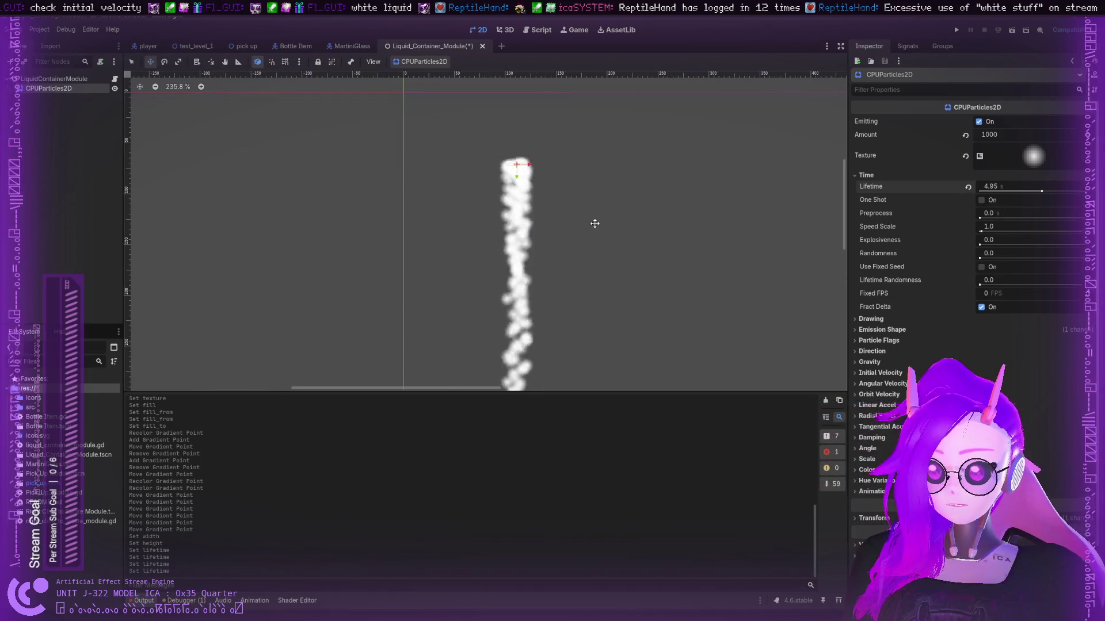
left_click(1007, 187)
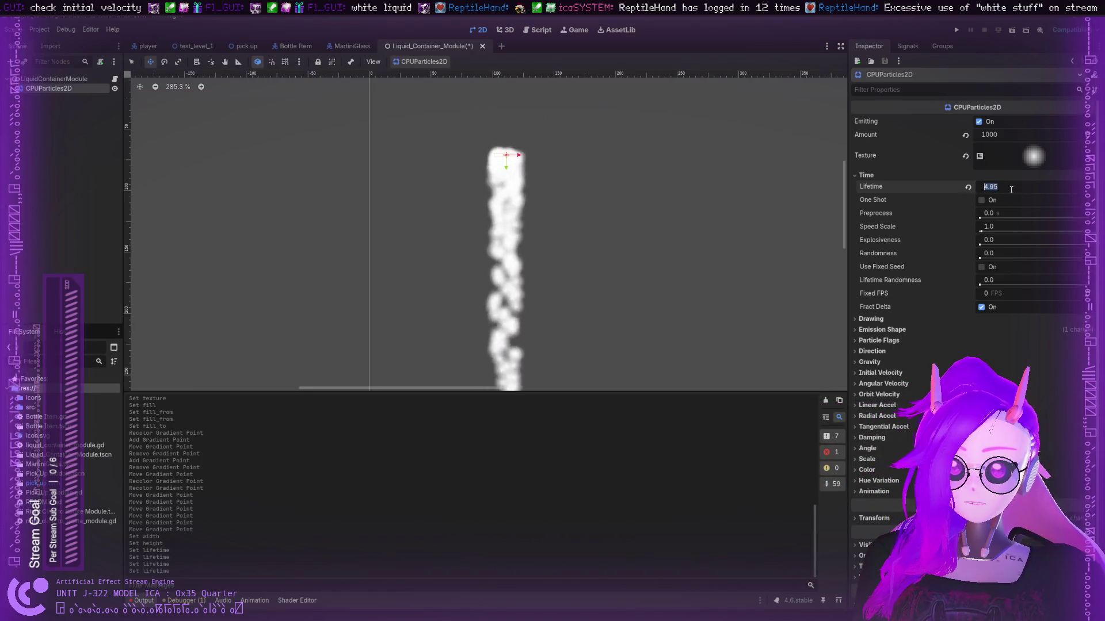
type("2")
key("Return")
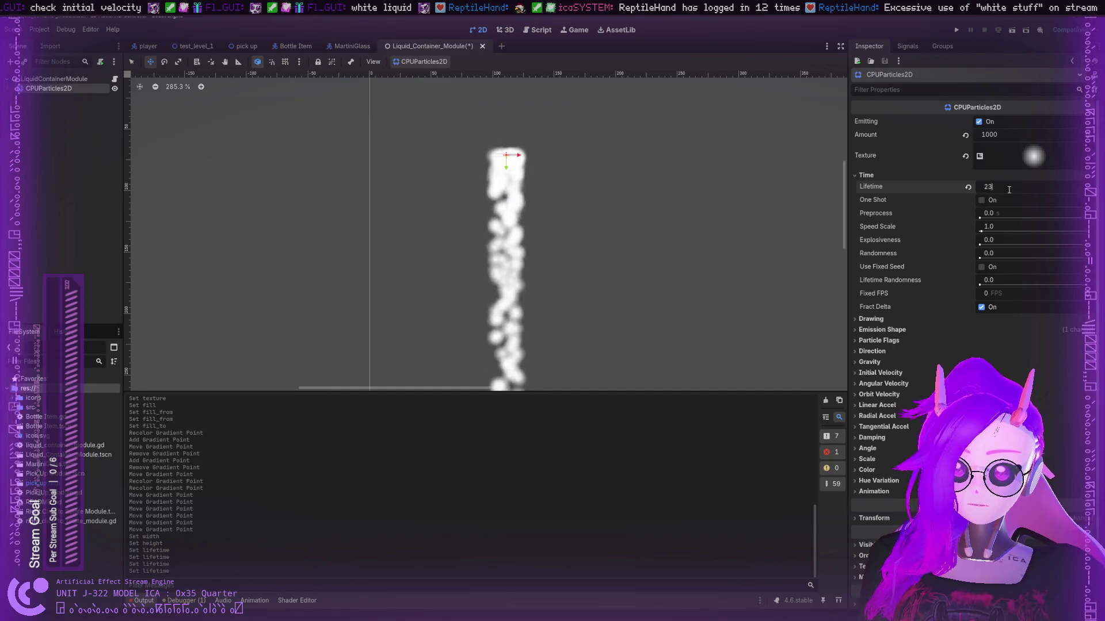
Step: Move the emitter upward in the scene and shorten Lifetime to 1.1 s
scroll(624, 216, "down", 15)
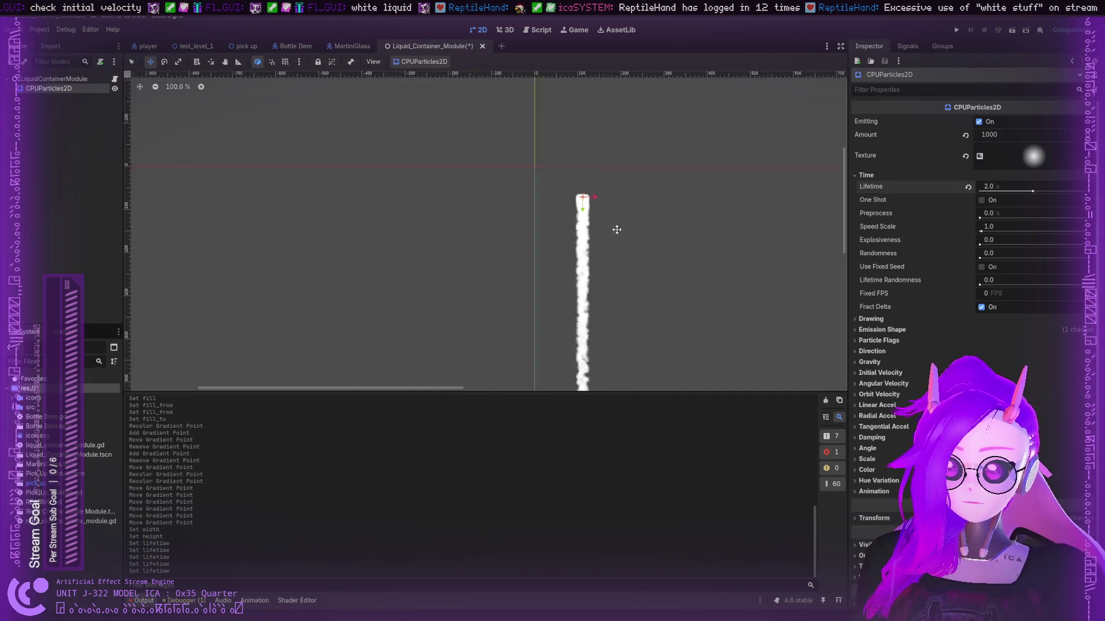
scroll(585, 215, "down", 3)
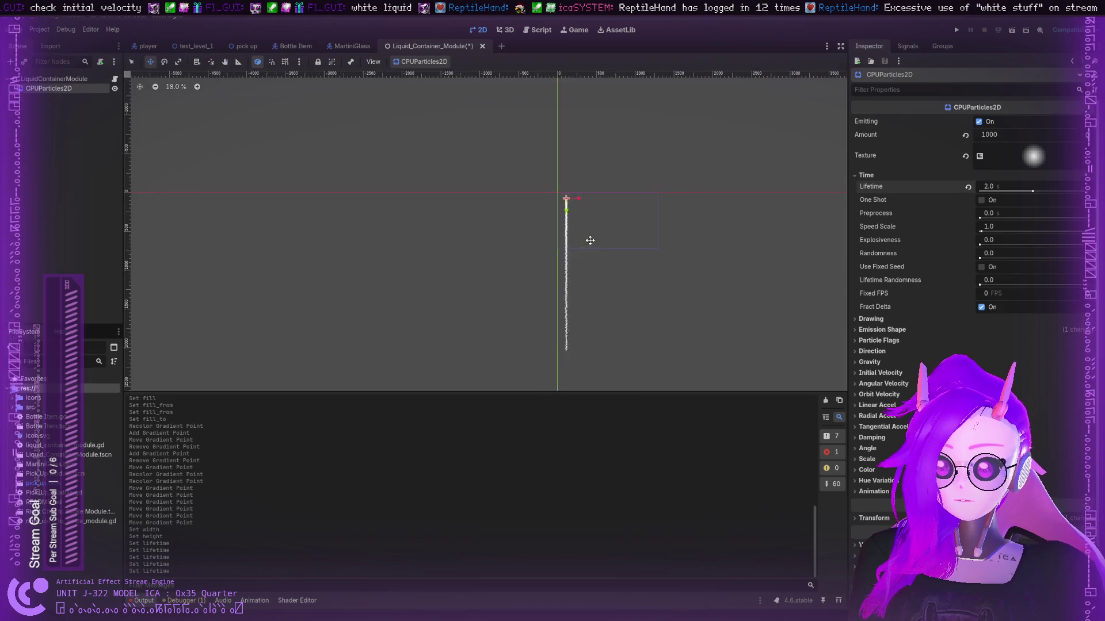
left_click_drag(559, 198, 560, 190)
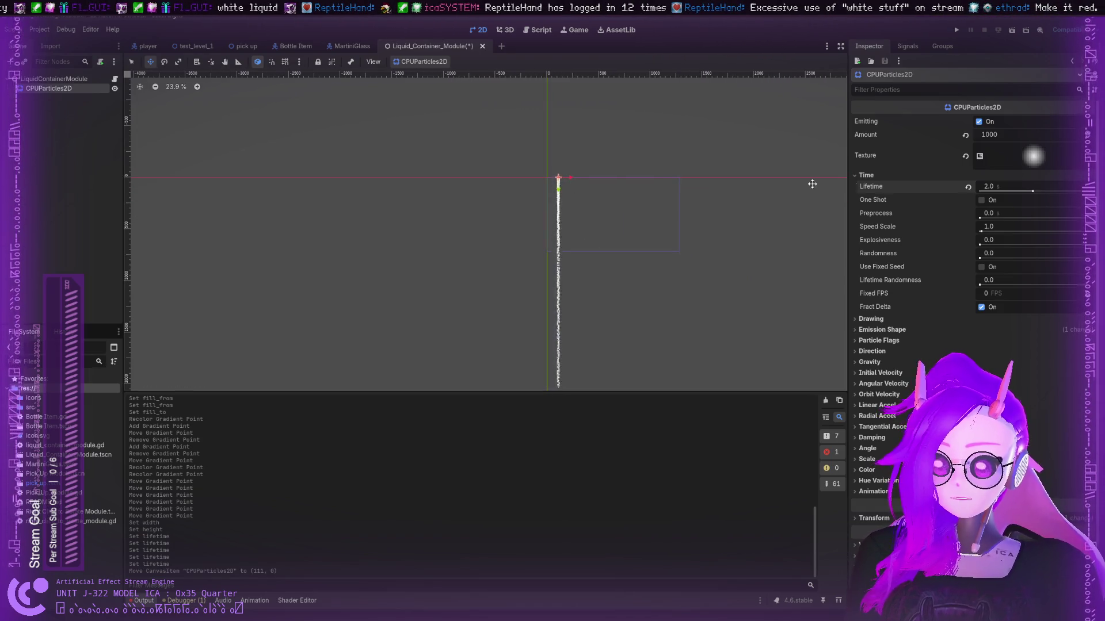
left_click_drag(1033, 192, 1031, 194)
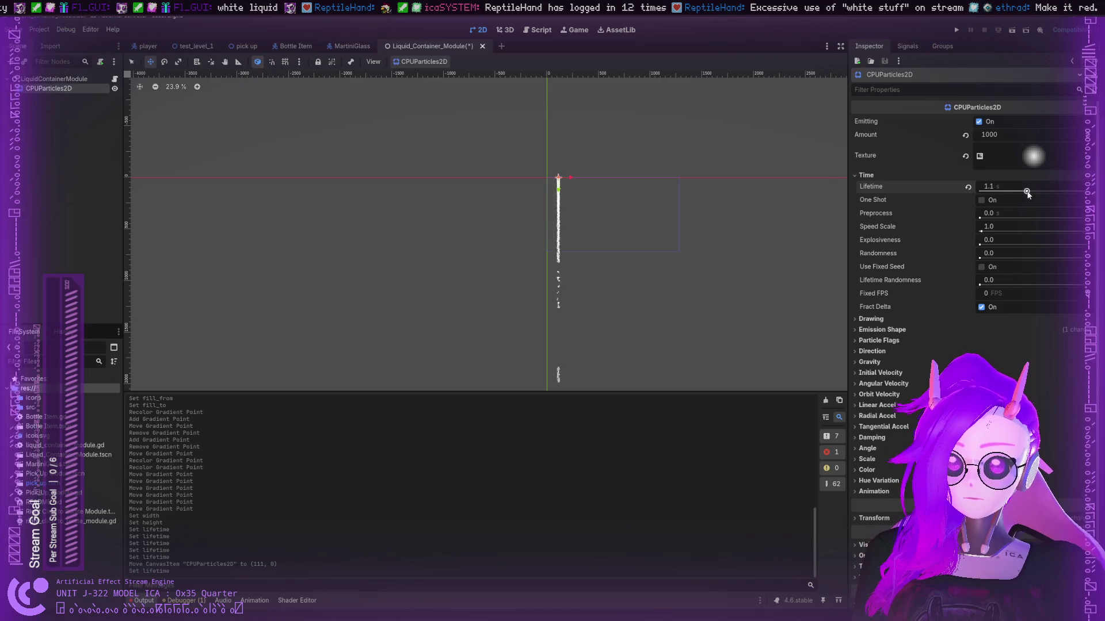
Step: Try different emitter positions in the scene while shortening and lengthening the Lifetime
scroll(555, 194, "up", 5)
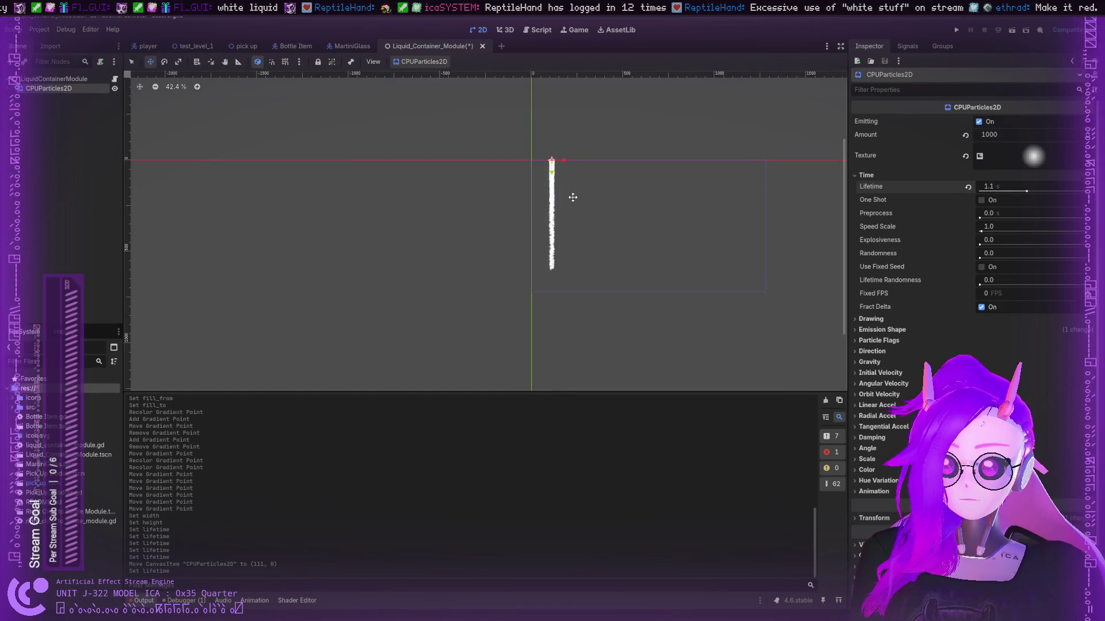
left_click_drag(566, 139, 569, 164)
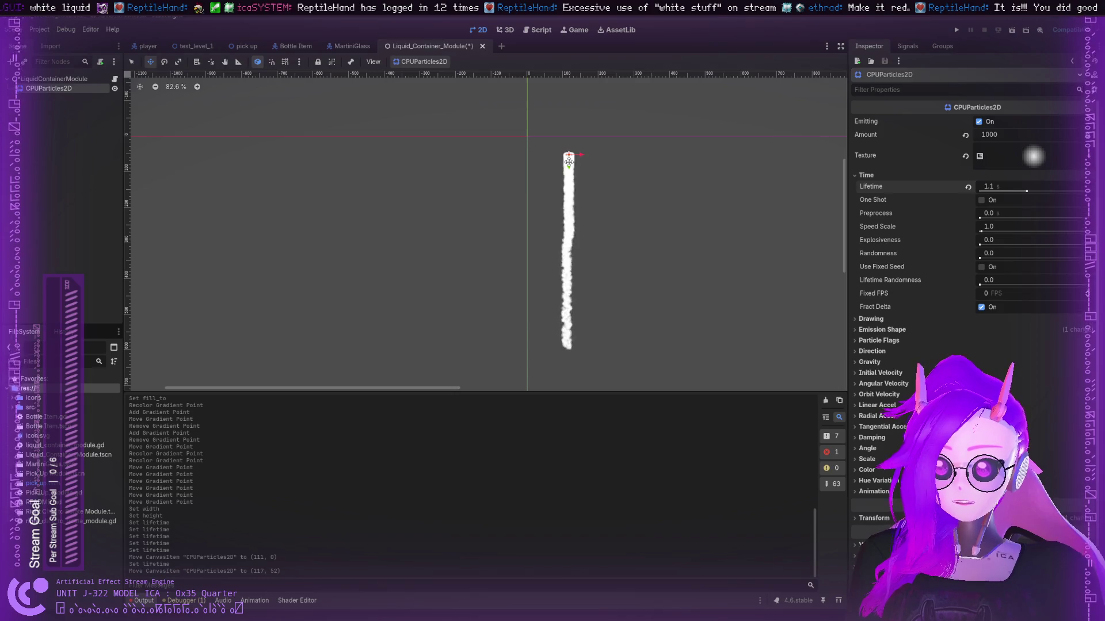
mouse_move(686, 169)
left_mouse_down()
mouse_move(591, 198)
mouse_move(711, 172)
mouse_move(728, 185)
mouse_move(706, 168)
mouse_move(652, 180)
mouse_move(612, 171)
mouse_move(614, 192)
mouse_move(639, 207)
mouse_move(616, 183)
mouse_move(708, 173)
mouse_move(728, 227)
mouse_move(705, 195)
mouse_move(624, 249)
mouse_move(636, 197)
mouse_move(695, 278)
mouse_move(727, 288)
mouse_move(667, 207)
mouse_move(679, 201)
mouse_move(669, 214)
left_mouse_up()
scroll(645, 207, "down", 2)
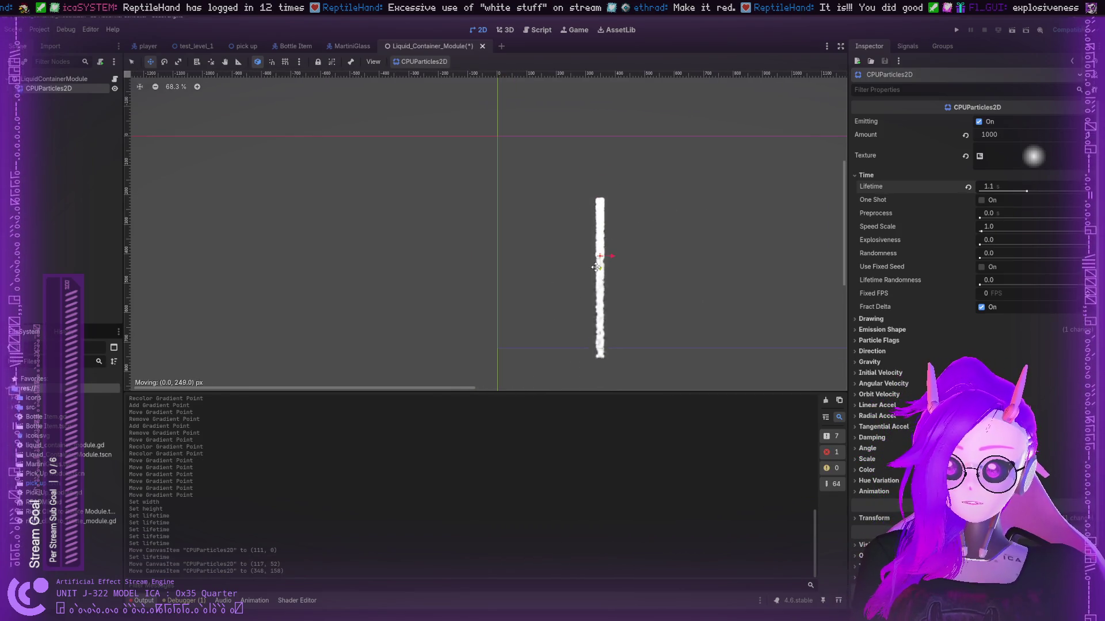
left_click_drag(596, 268, 596, 267)
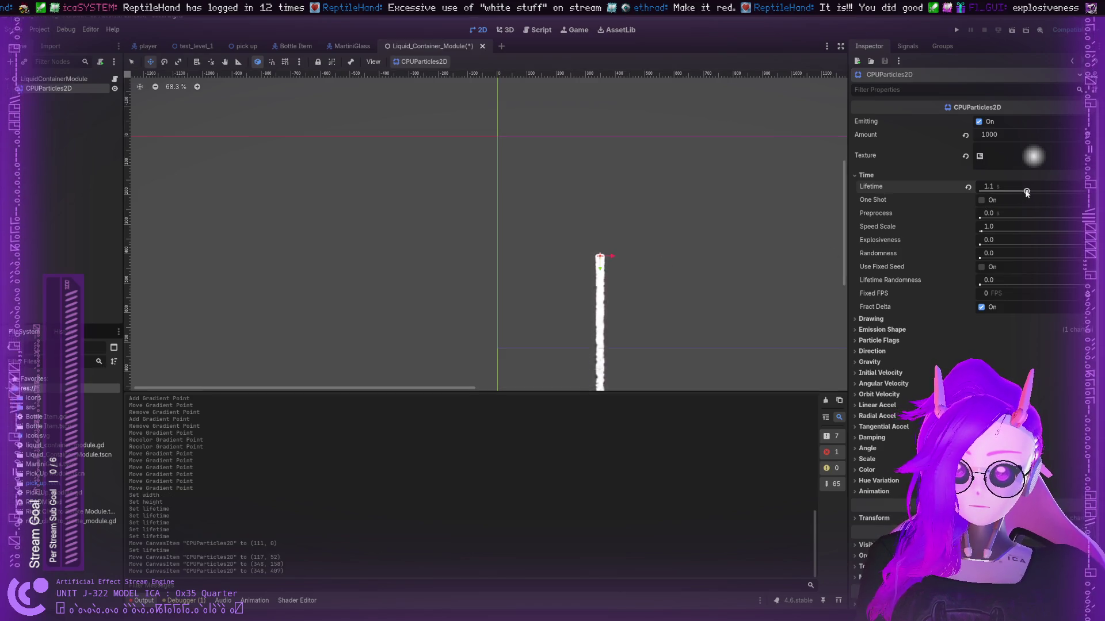
left_click_drag(1027, 193, 1012, 193)
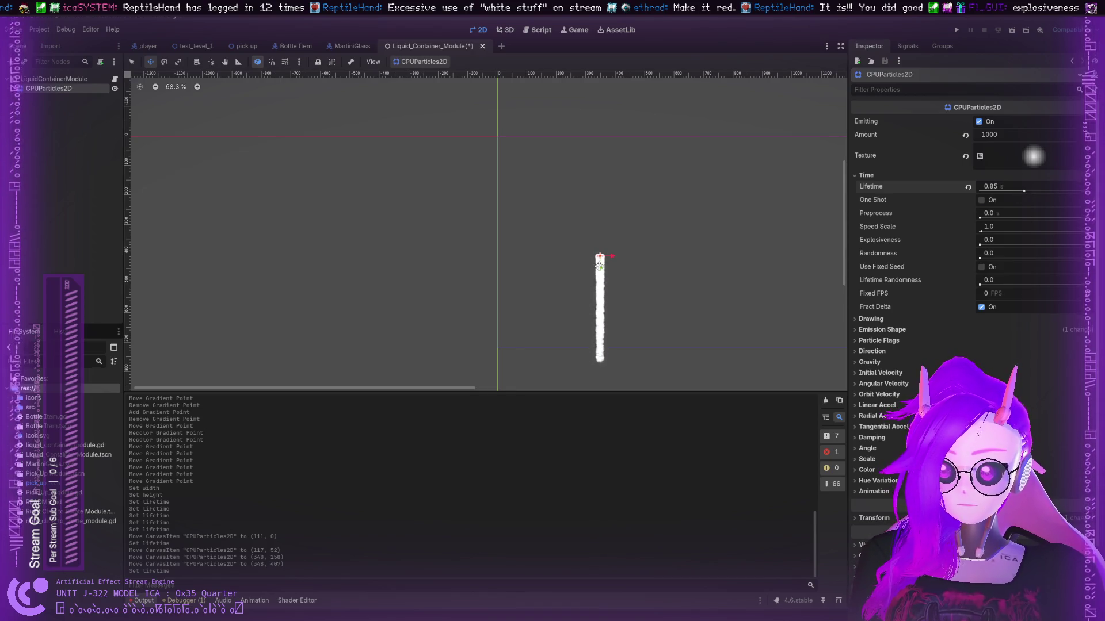
left_click_drag(599, 265, 615, 232)
left_click_drag(1024, 193, 1031, 194)
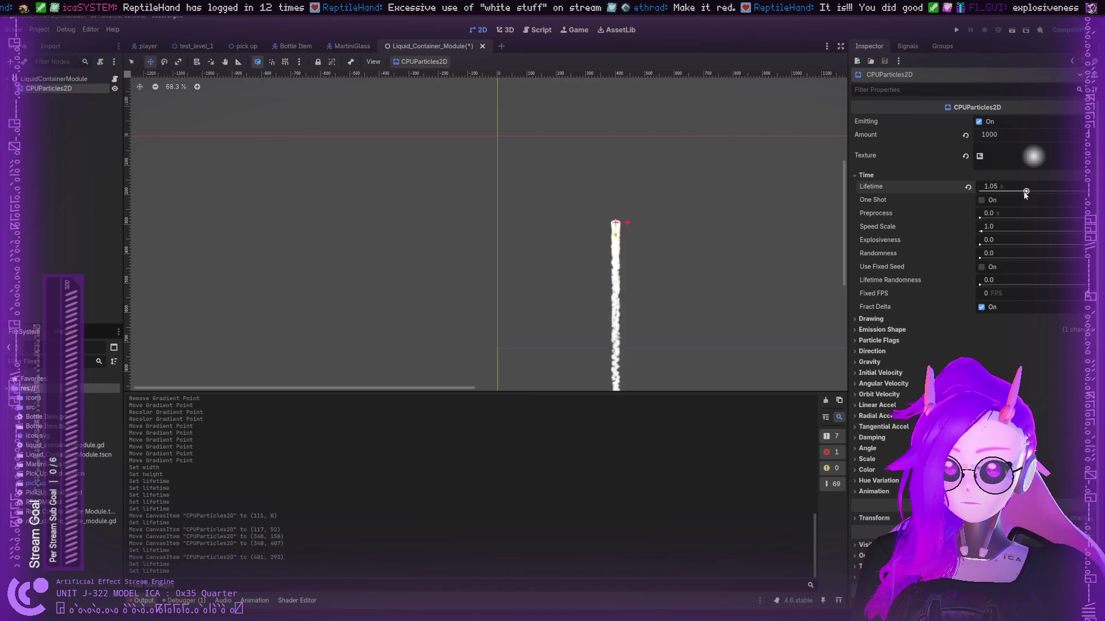
Step: Place the emitter near the top at (401, 54) and set Lifetime to 1.2 s
left_click(990, 187)
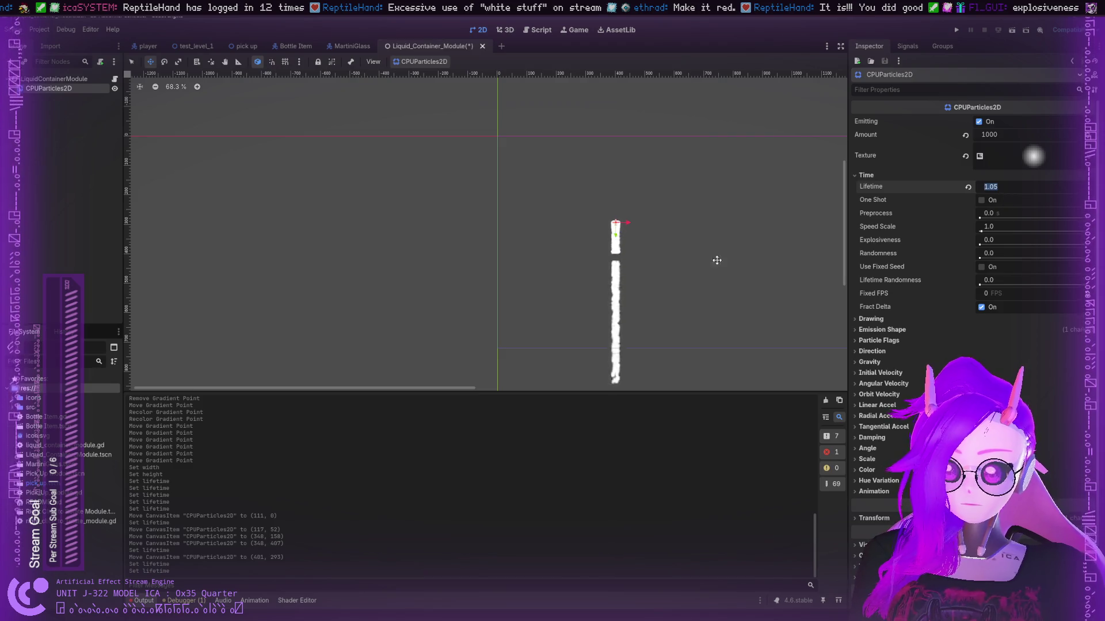
left_click_drag(634, 165, 634, 165)
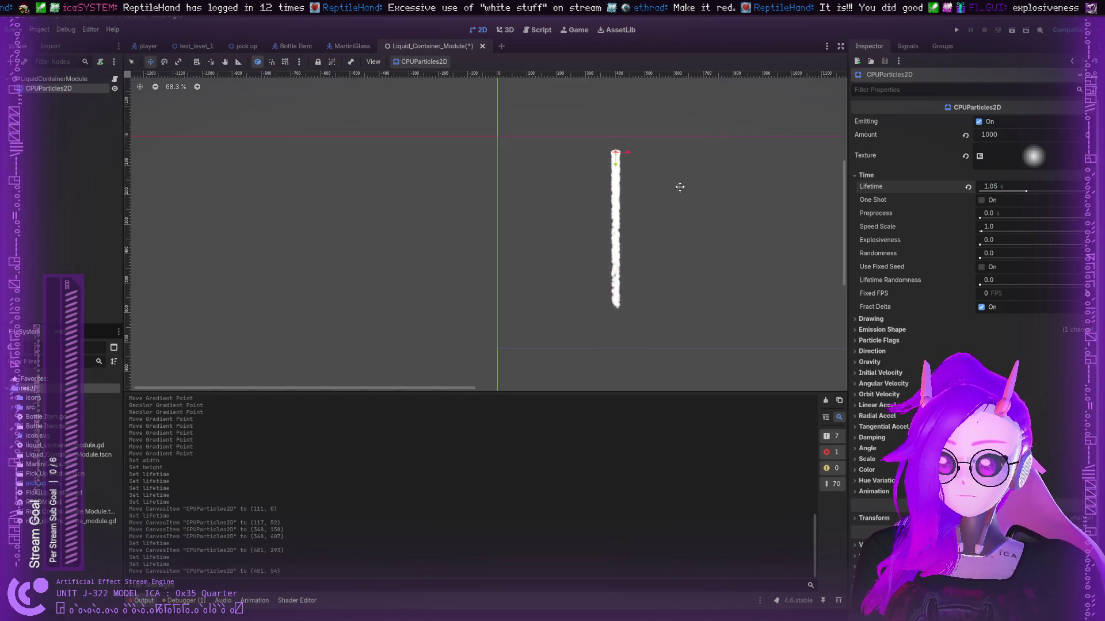
left_click_drag(1027, 193, 1029, 193)
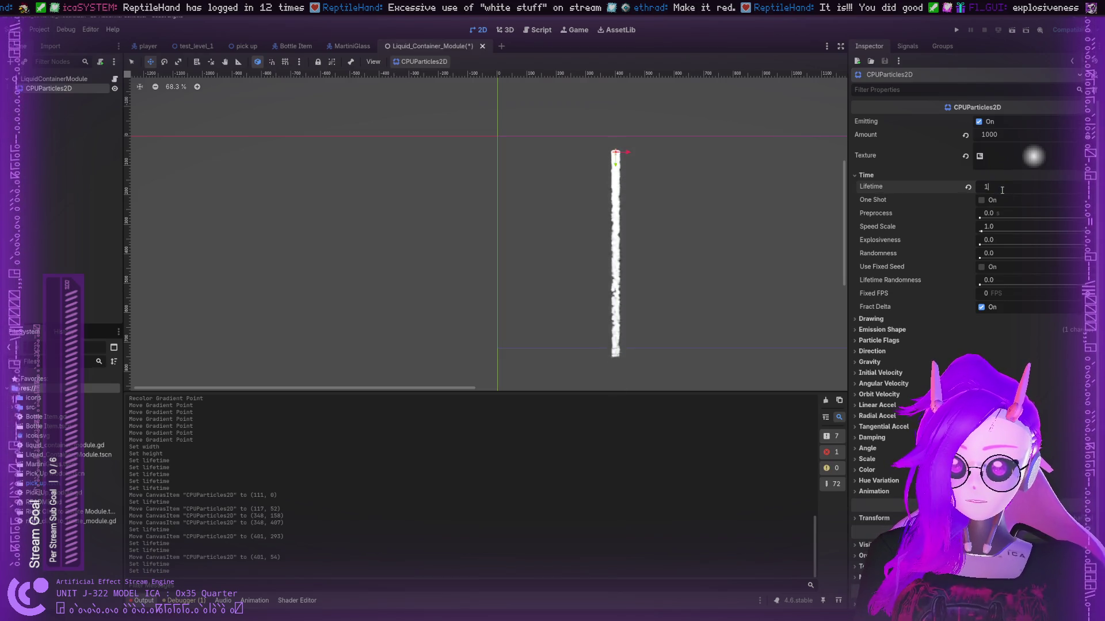
key("Return")
scroll(605, 165, "up", 1)
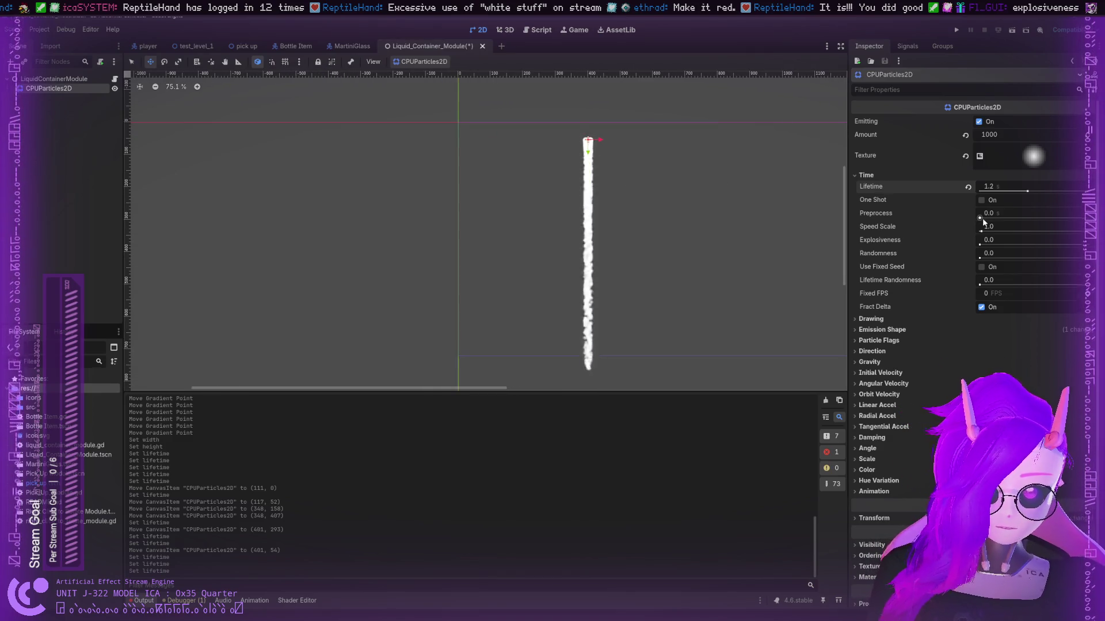
Step: Set Preprocess to 0.67 s, keeping Speed Scale at 1 and Explosiveness at 0
left_click_drag(980, 218, 984, 219)
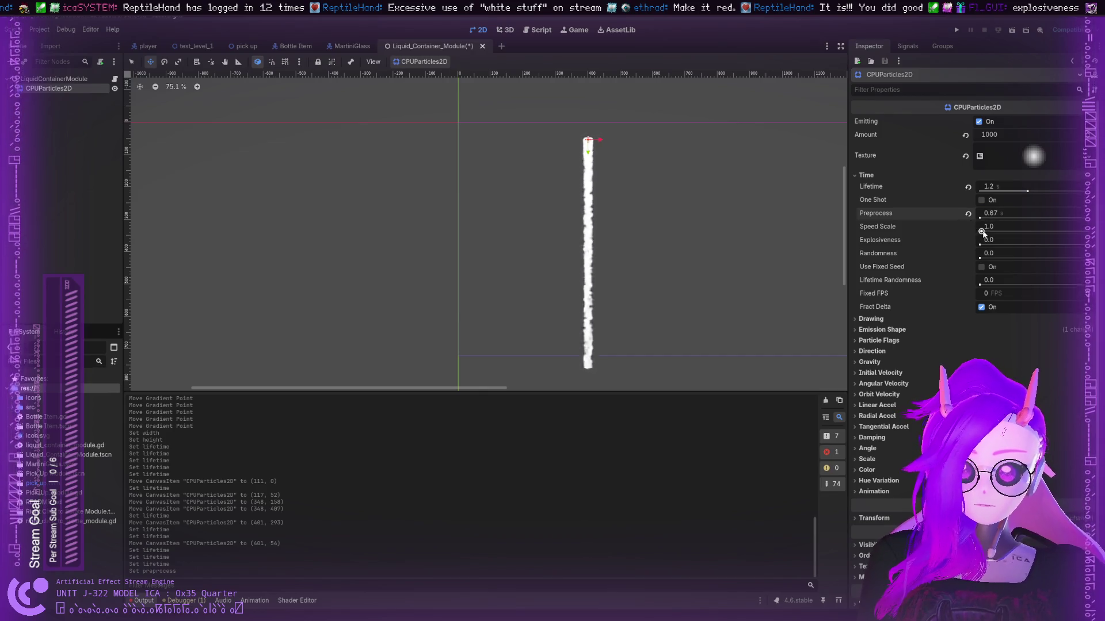
left_click_drag(981, 231, 992, 233)
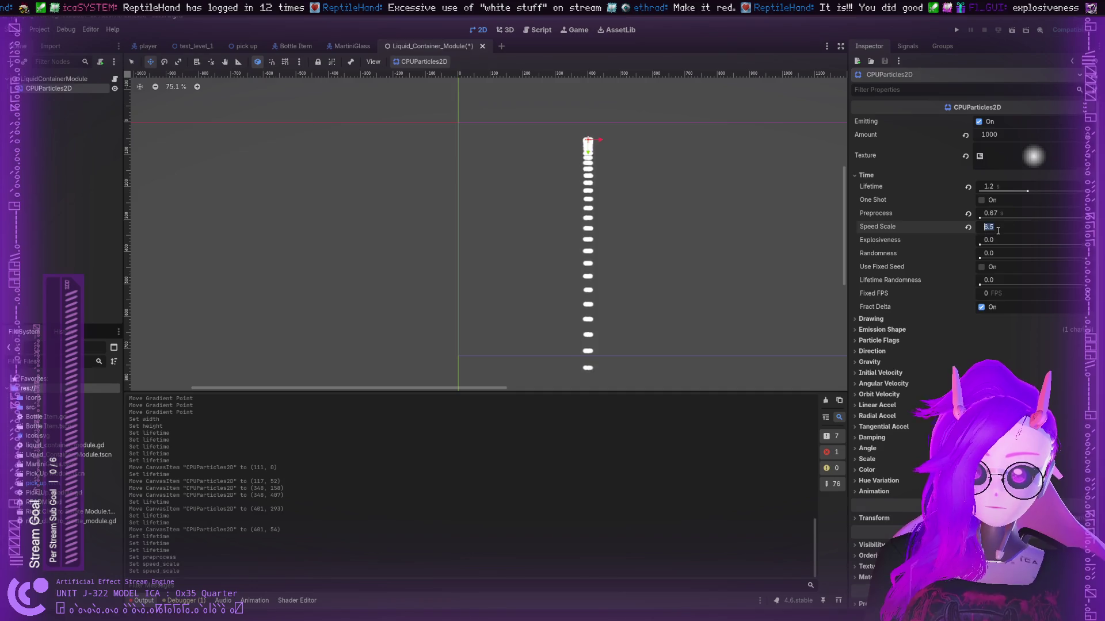
type("1")
key("Return")
left_click(983, 245)
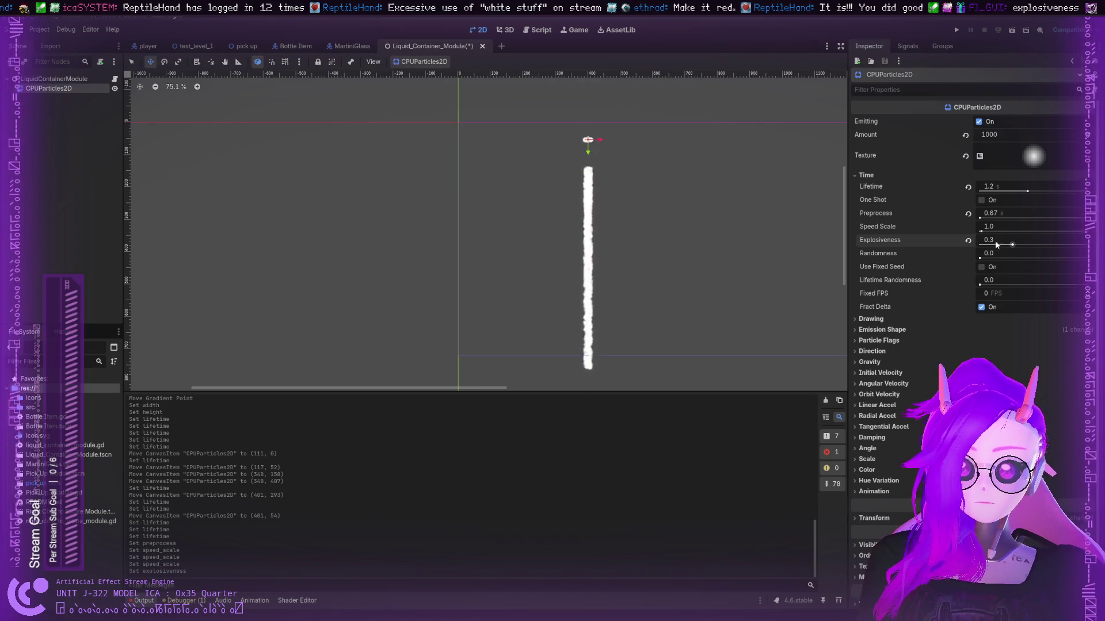
left_click_drag(1012, 246, 1035, 246)
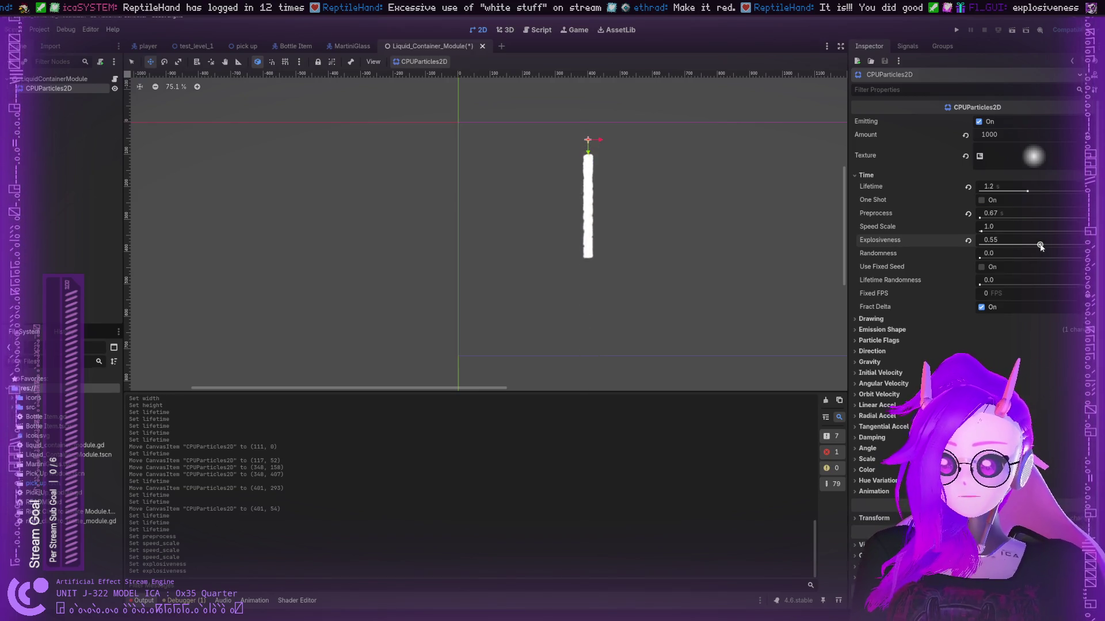
left_click(994, 242)
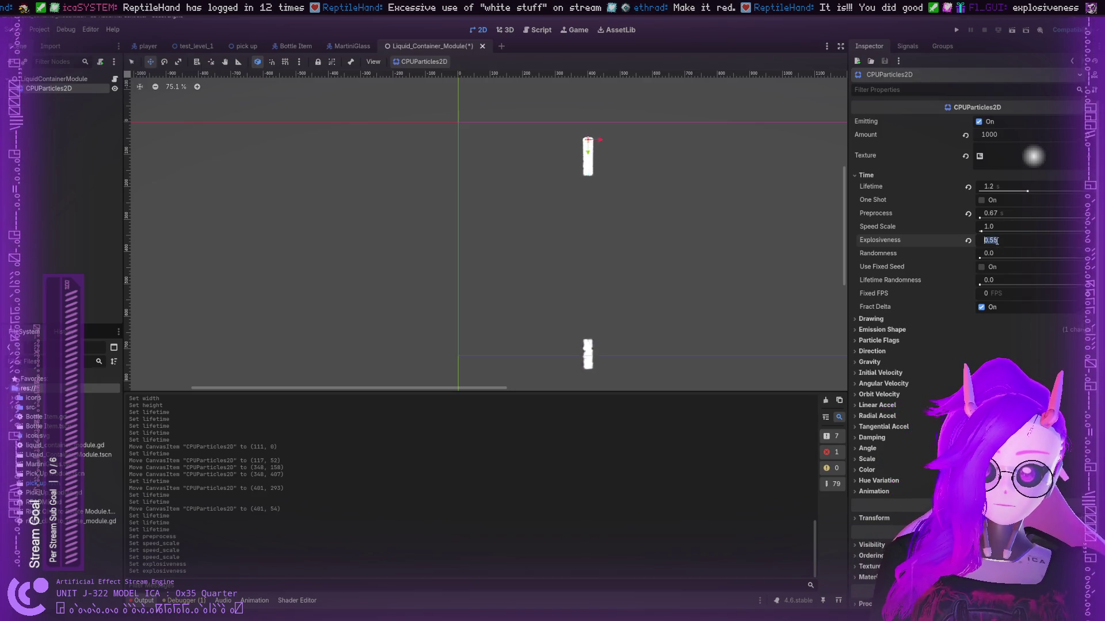
left_click(969, 241)
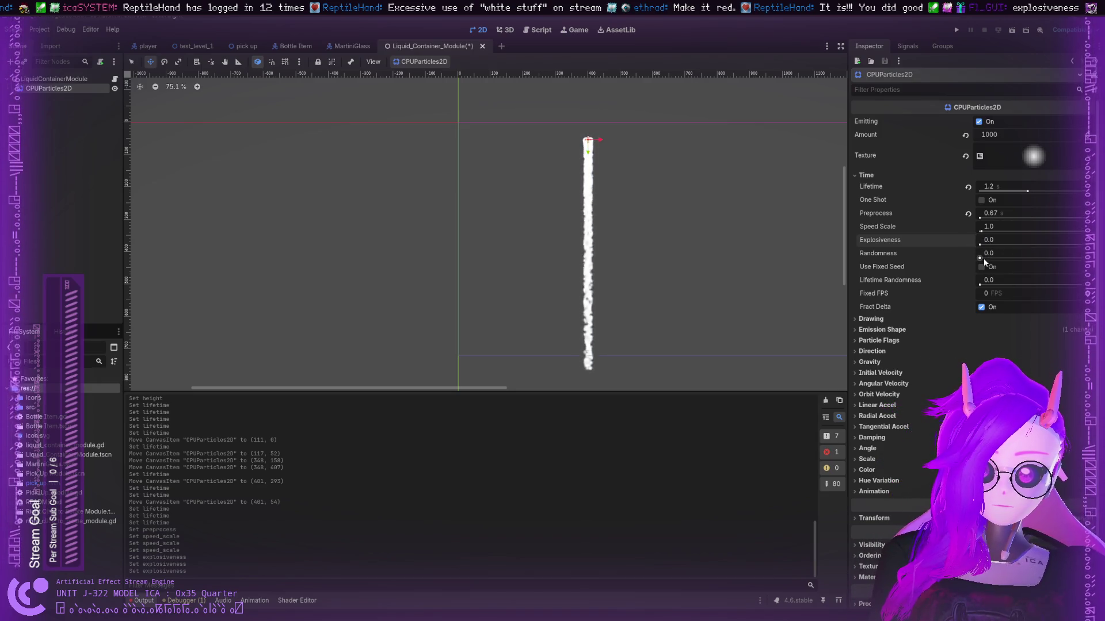
Step: Reset Randomness to 0 and set Lifetime Randomness to 0.15
left_click_drag(983, 260, 1037, 263)
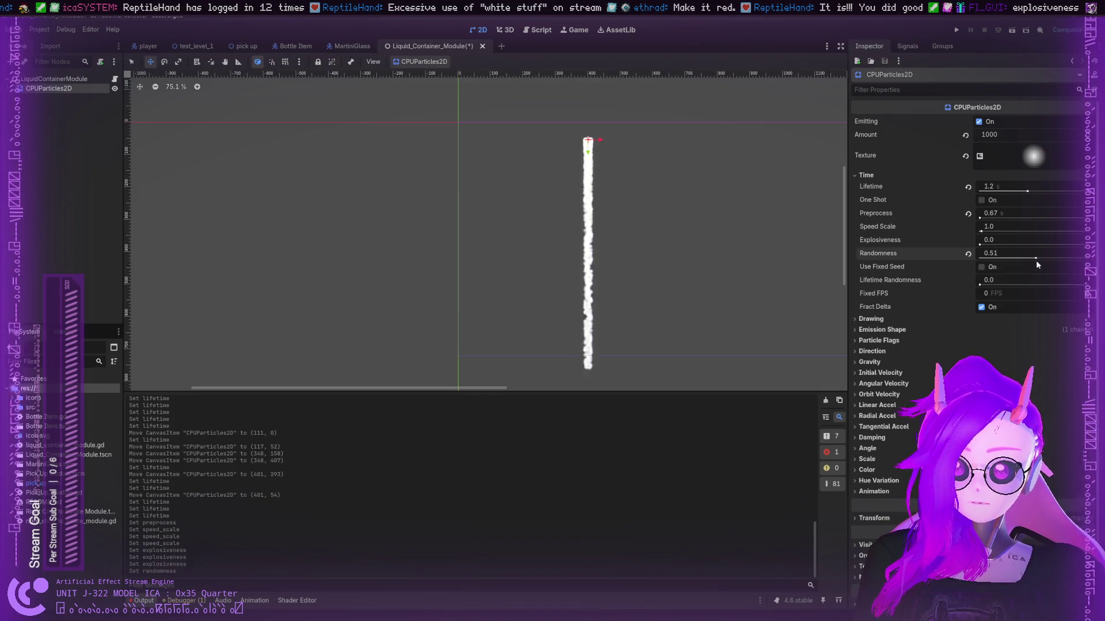
left_click(968, 254)
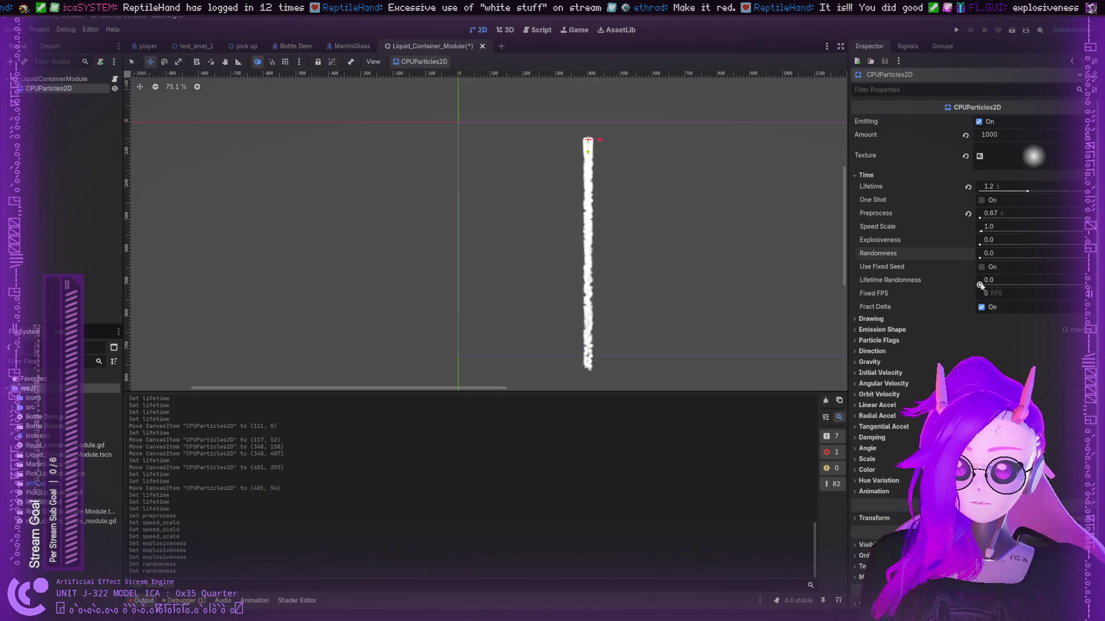
mouse_move(979, 285)
left_mouse_down()
mouse_move(1020, 286)
mouse_move(1001, 285)
left_mouse_up()
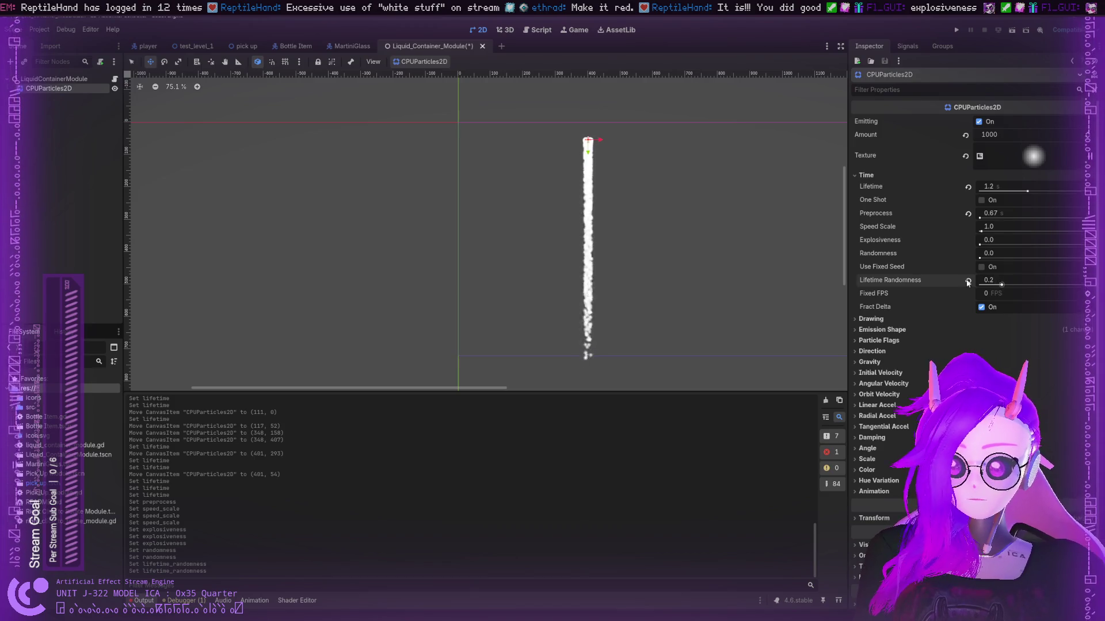
left_click_drag(676, 210, 678, 184)
scroll(677, 184, "up", 2)
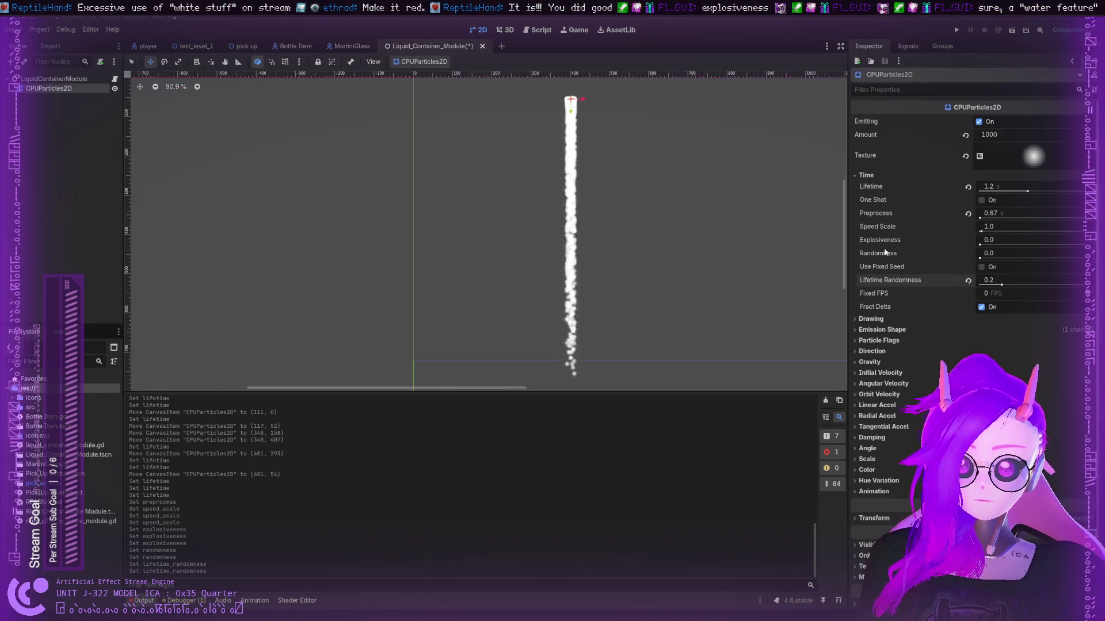
left_click_drag(1002, 286, 996, 286)
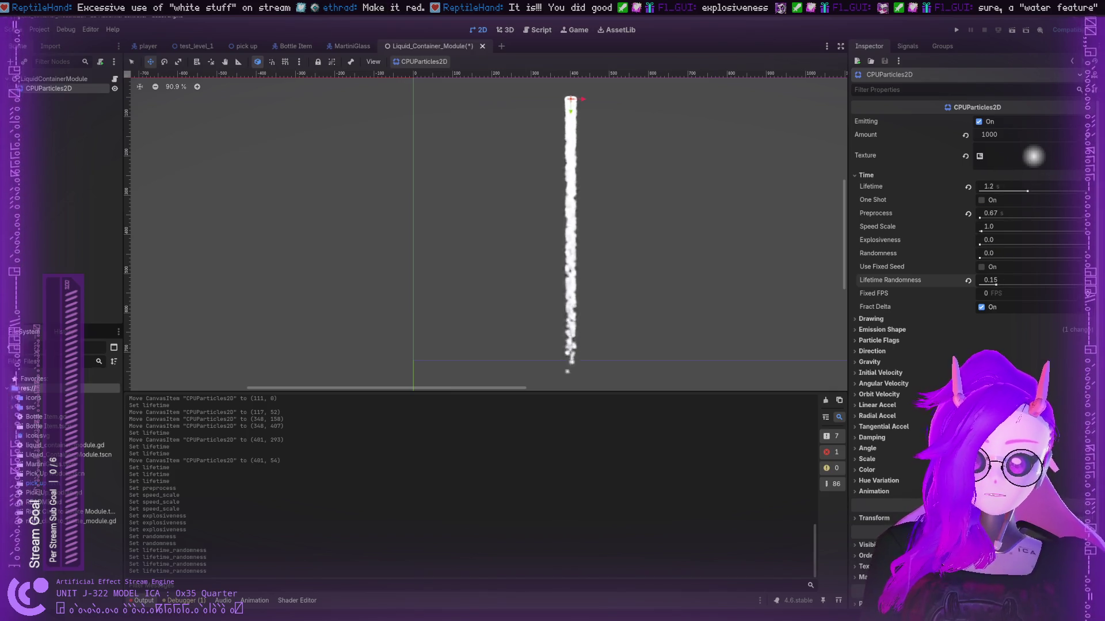
Step: Glance at the Emission Shape settings, then expand the Color section
left_click(882, 330)
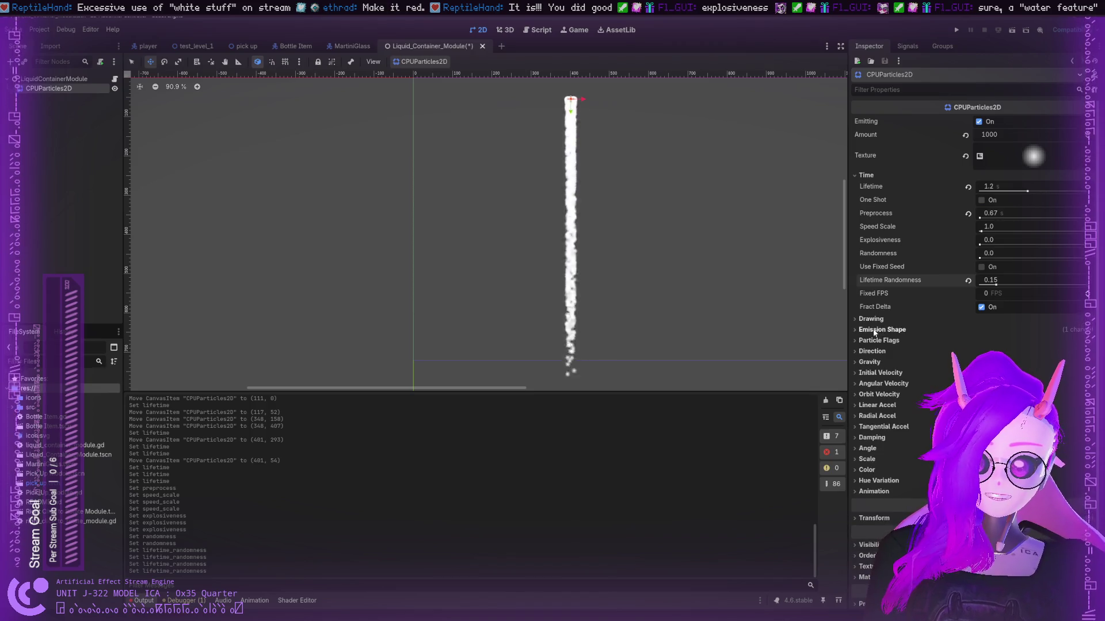
left_click(886, 329)
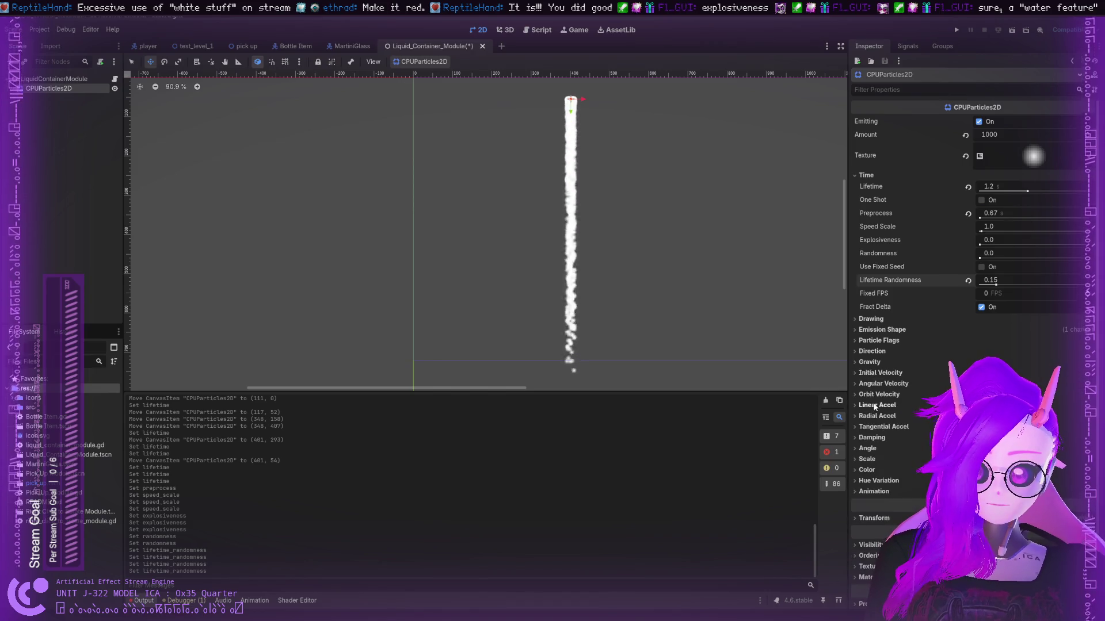
left_click(872, 470)
scroll(873, 473, "down", 2)
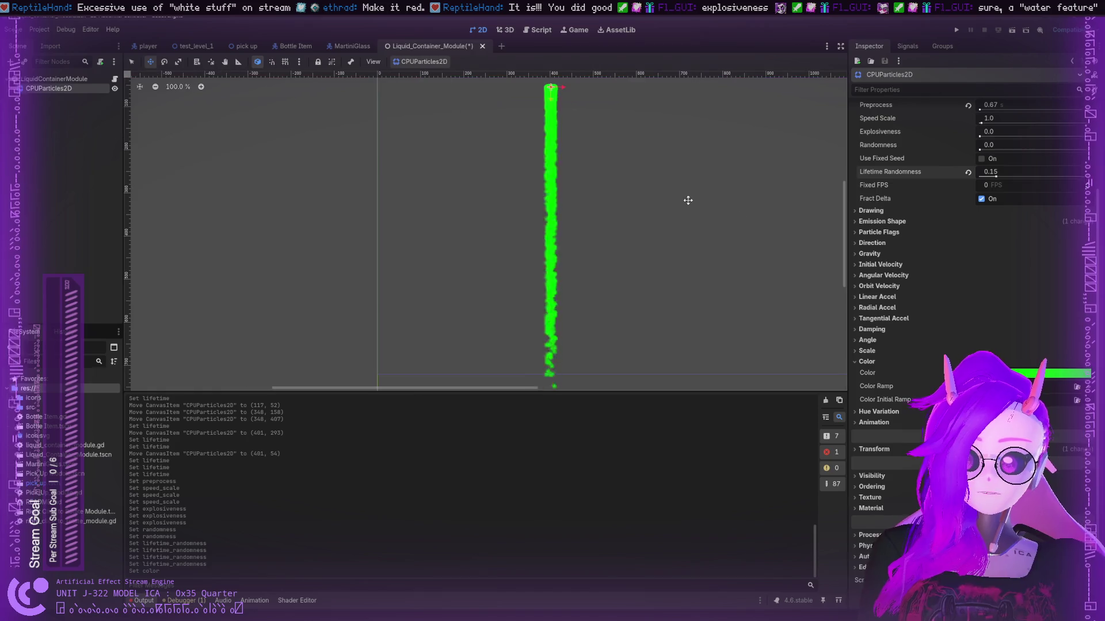
Step: Reset Preprocess and Explosiveness to 0 and move the emitter up-left to (269, 74)
scroll(953, 184, "up", 3)
mouse_move(990, 240)
left_mouse_down()
mouse_move(1064, 239)
mouse_move(984, 240)
mouse_move(1023, 240)
left_mouse_up()
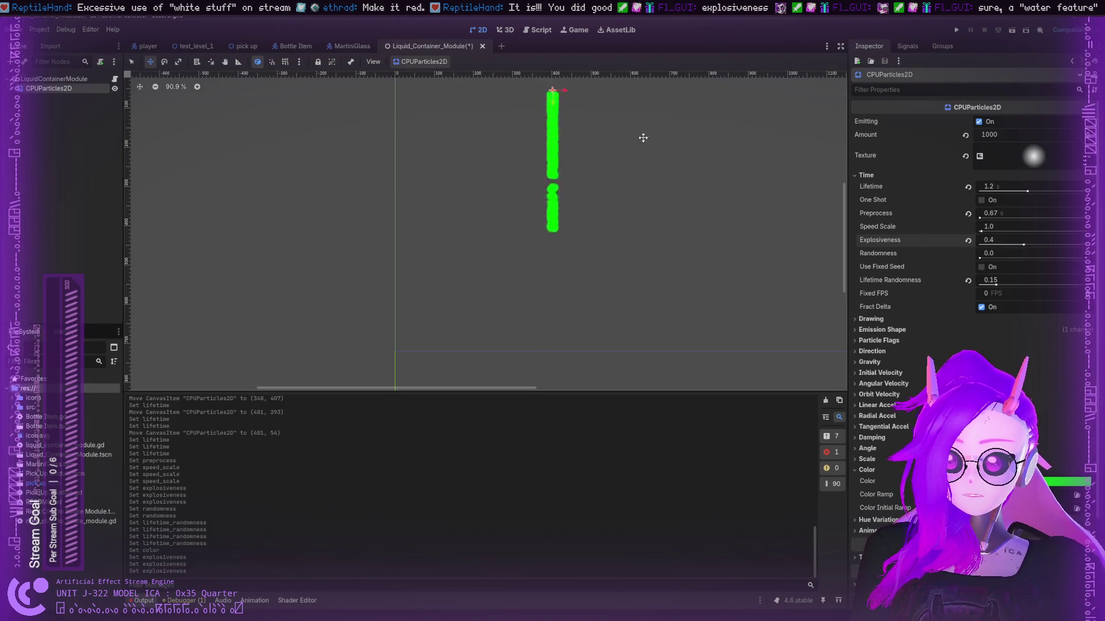
mouse_move(554, 94)
left_mouse_down()
mouse_move(627, 114)
mouse_move(577, 138)
mouse_move(426, 167)
mouse_move(602, 178)
mouse_move(555, 165)
mouse_move(510, 183)
mouse_move(523, 166)
left_mouse_up()
left_click_drag(991, 213, 979, 218)
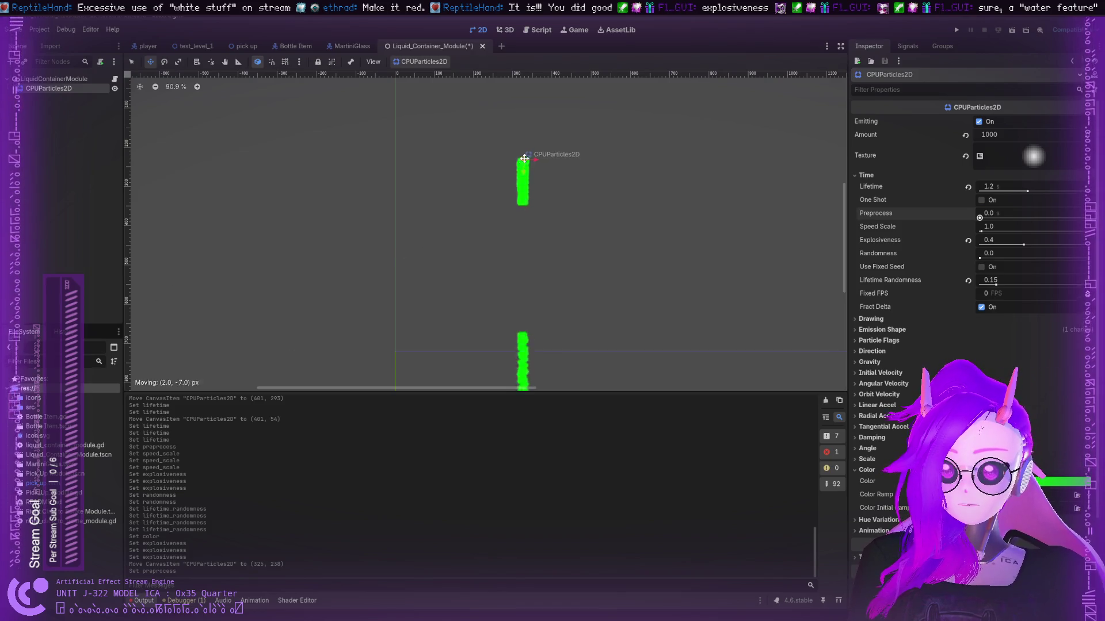
left_click_drag(524, 158, 529, 141)
left_click_drag(1020, 243, 979, 245)
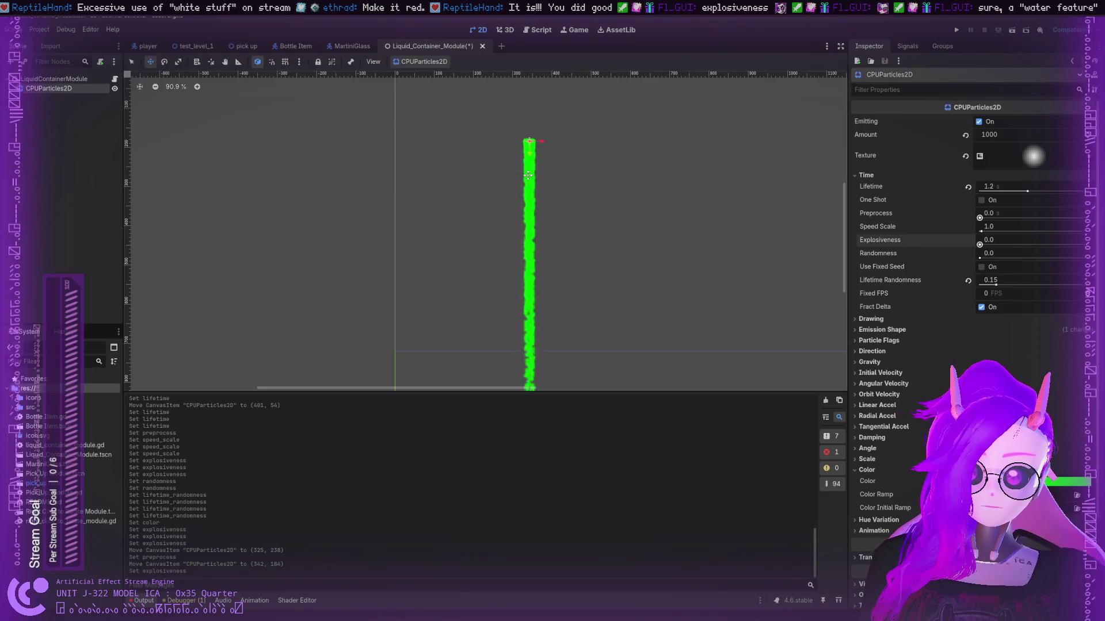
left_click_drag(535, 154, 509, 98)
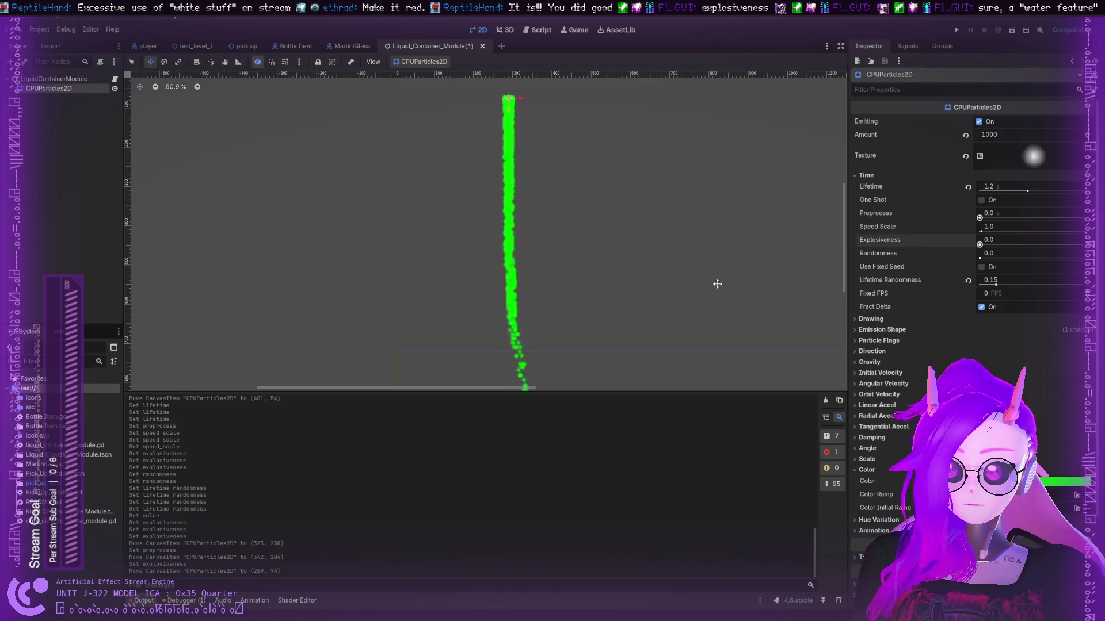
scroll(930, 284, "down", 2)
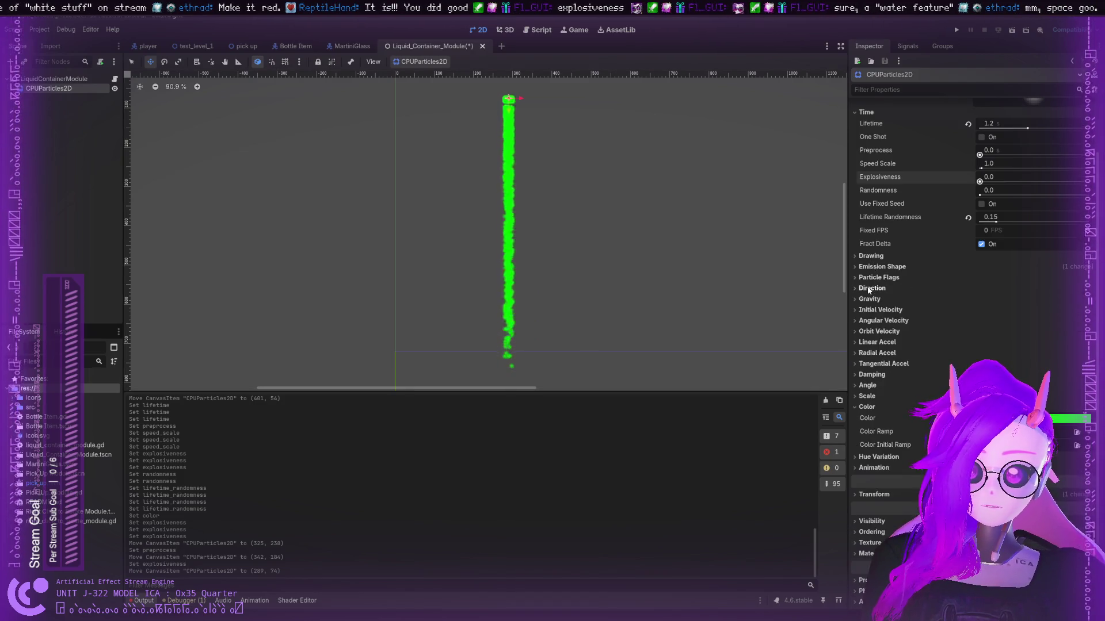
Step: Collapse the Emission Shape and Time sections in the particle inspector
left_click(869, 268)
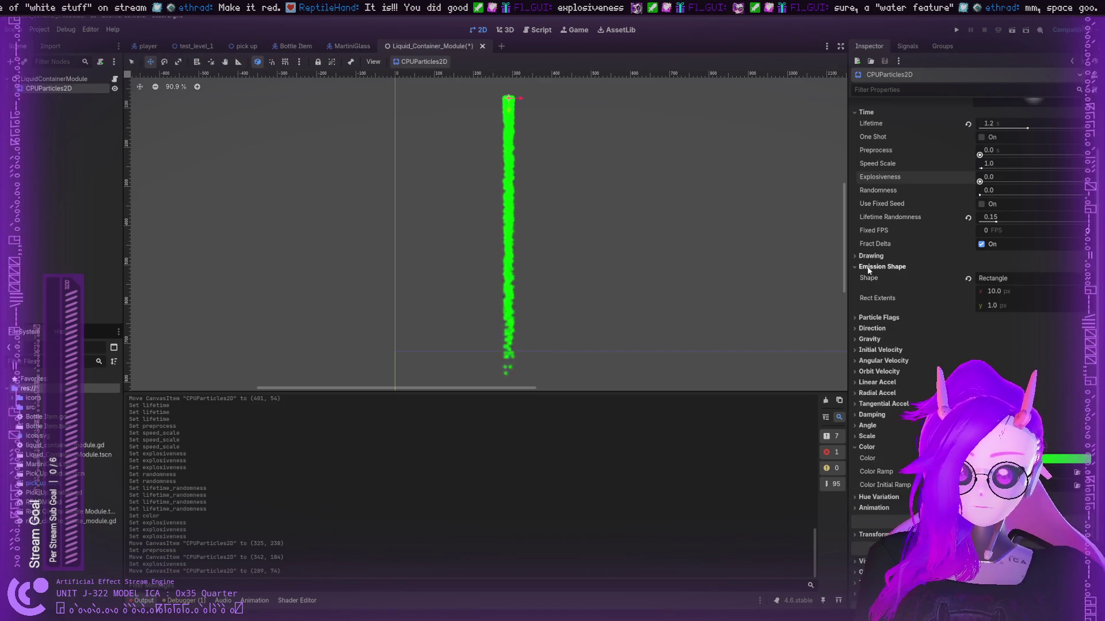
left_click(869, 268)
left_click(869, 268)
left_click(869, 267)
scroll(870, 221, "up", 2)
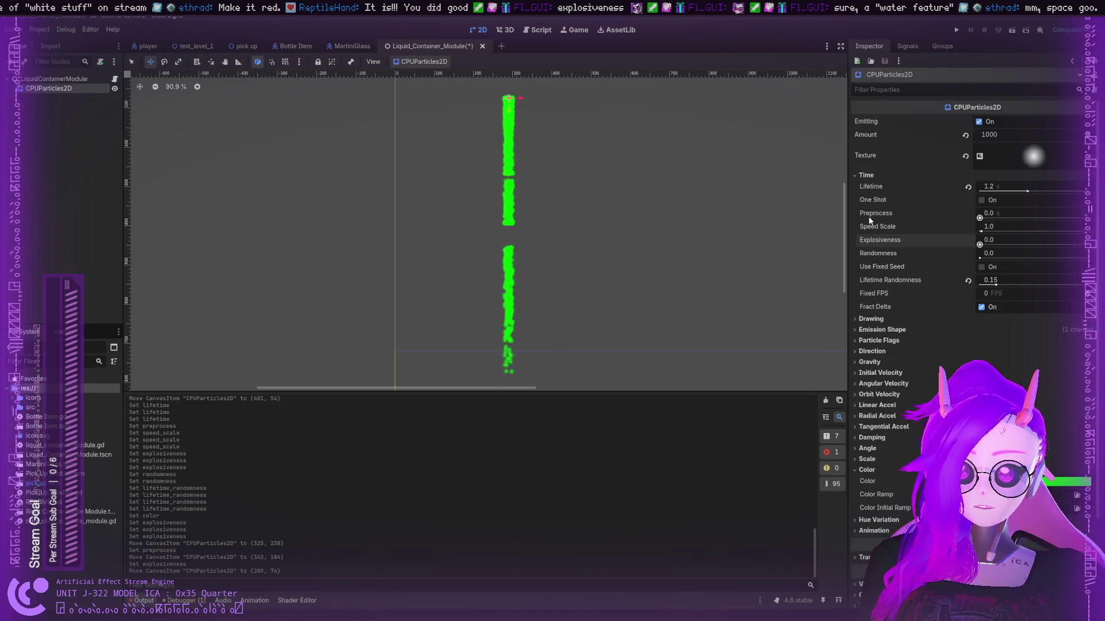
left_click(865, 174)
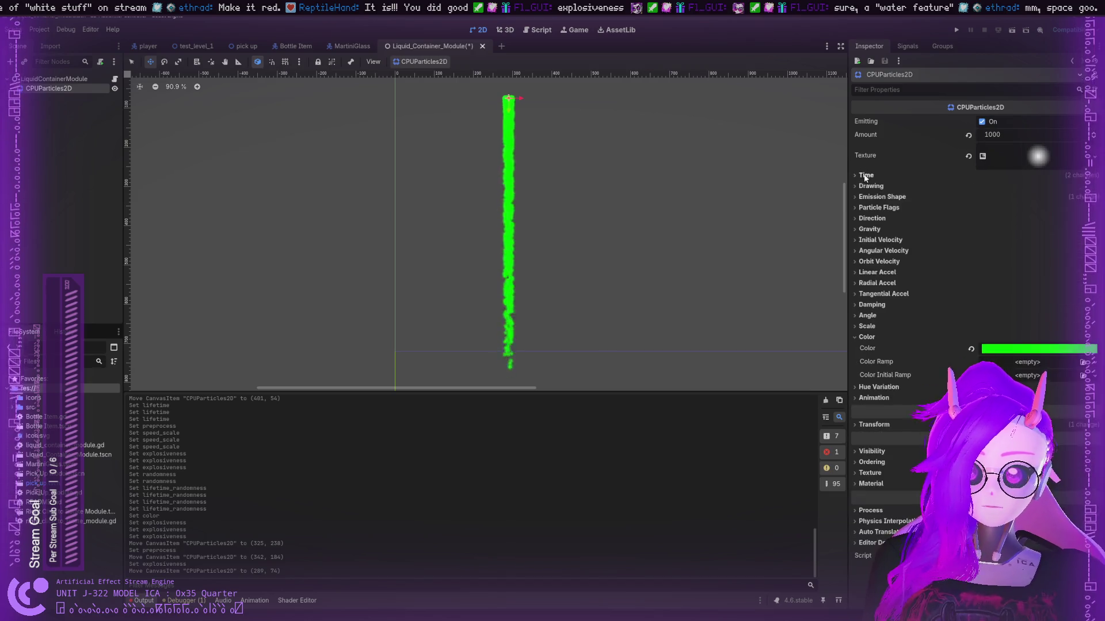
Step: Set Initial Velocity Min and Max both to 150 px/s
left_click(878, 240)
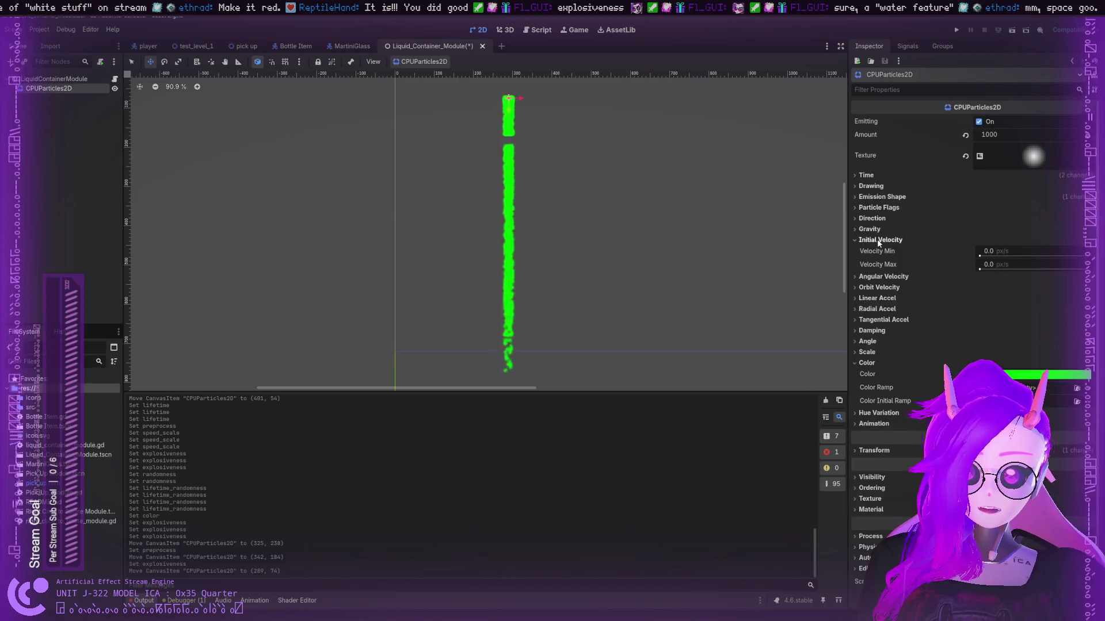
mouse_move(979, 256)
left_mouse_down()
mouse_move(1016, 260)
mouse_move(993, 260)
left_mouse_up()
left_click(993, 257)
type("10")
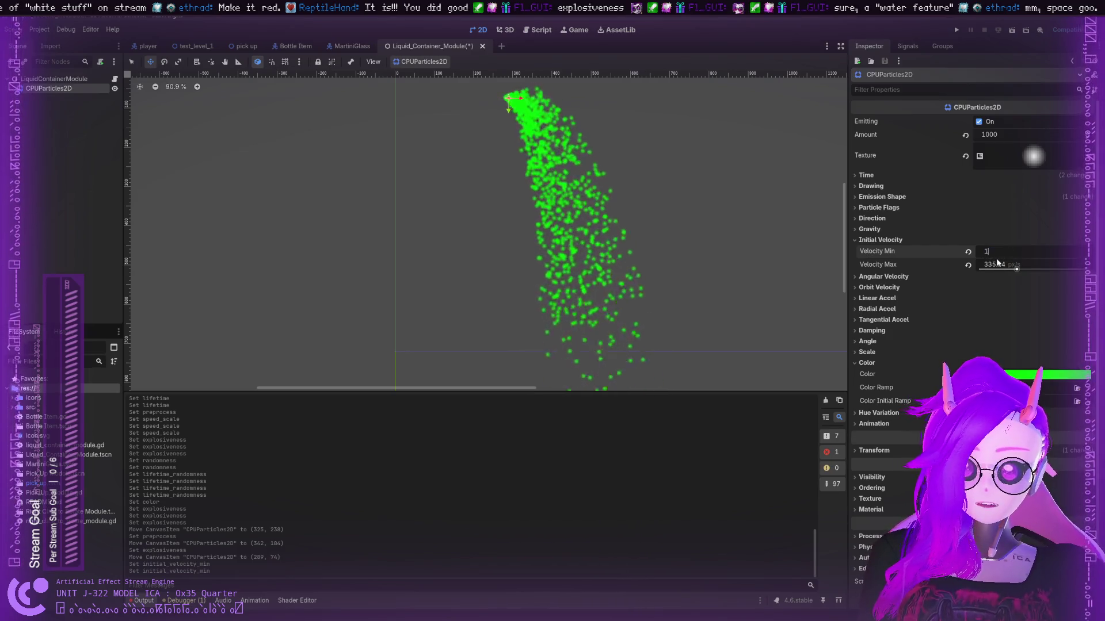
type("0")
key("Return")
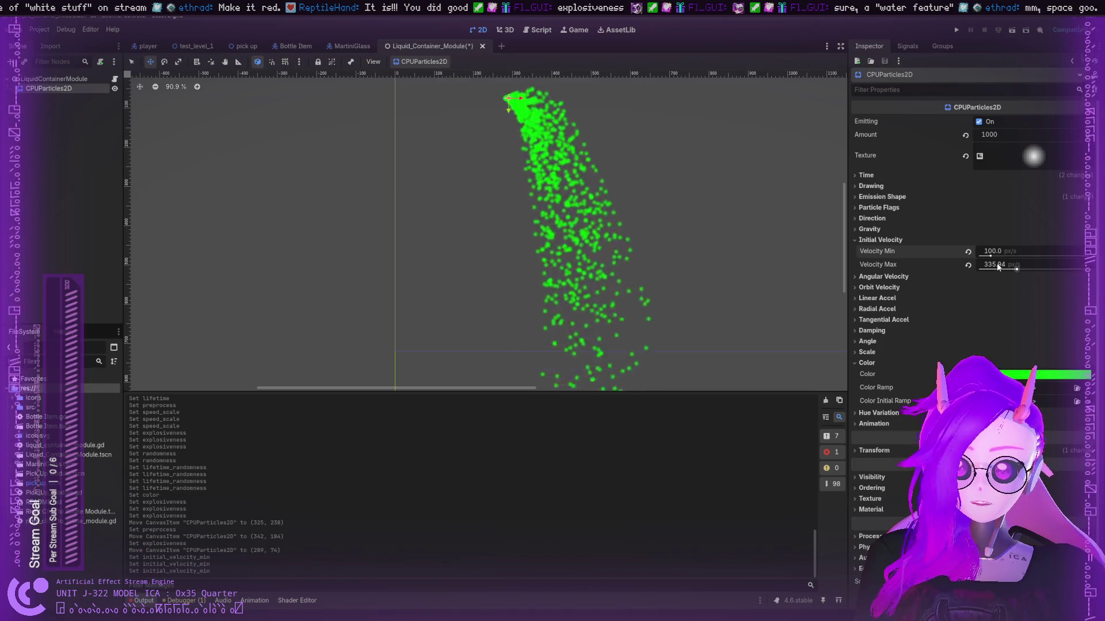
left_click(999, 268)
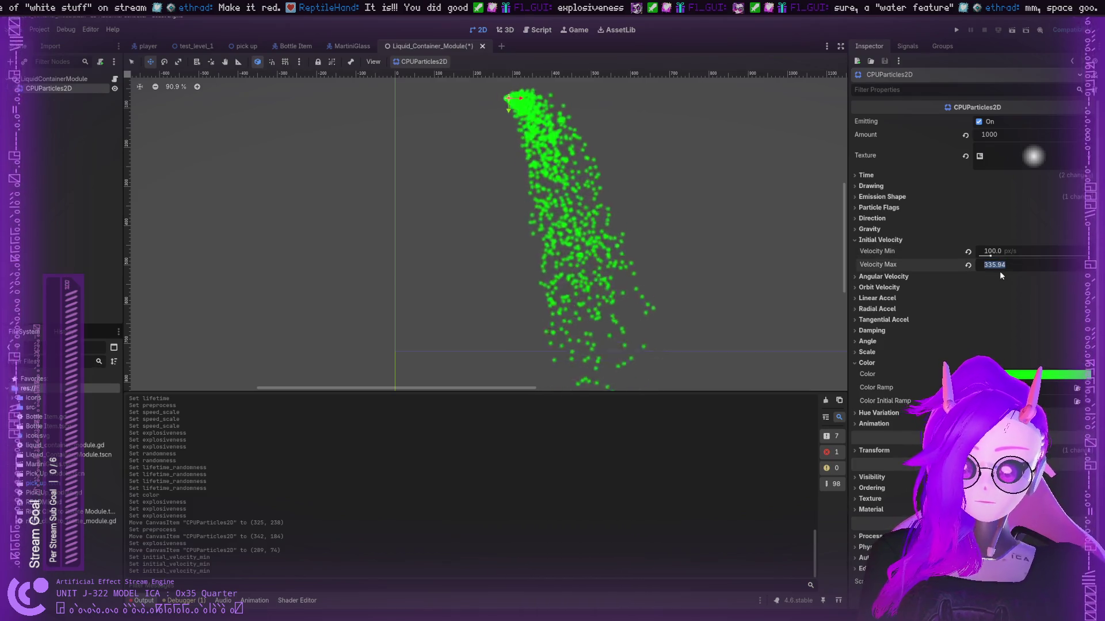
type("200")
key("Return")
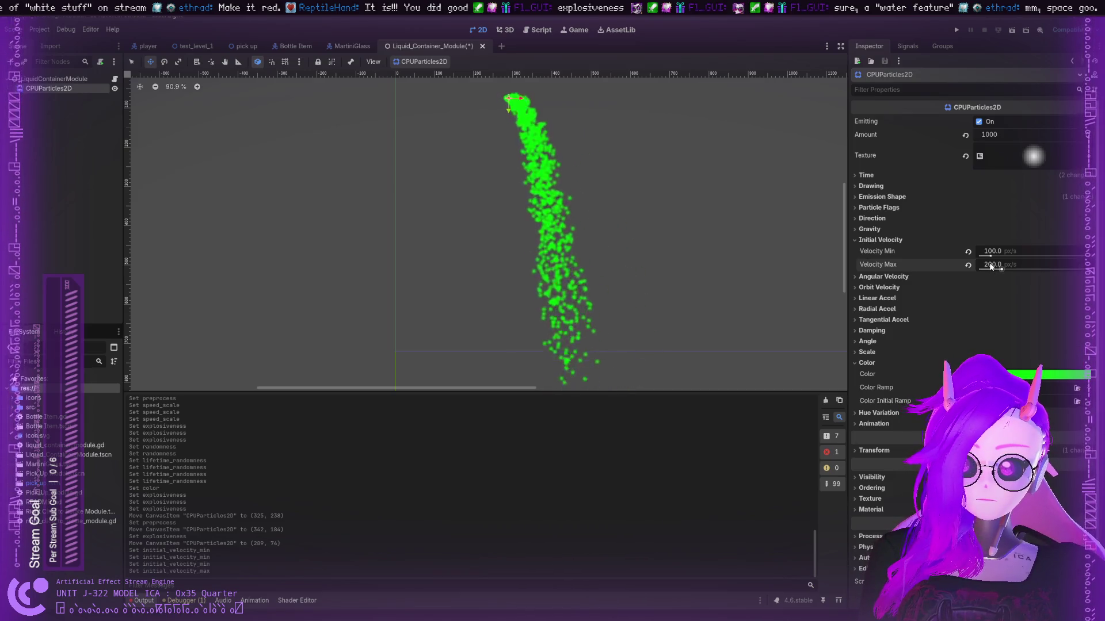
type("15")
key("Return")
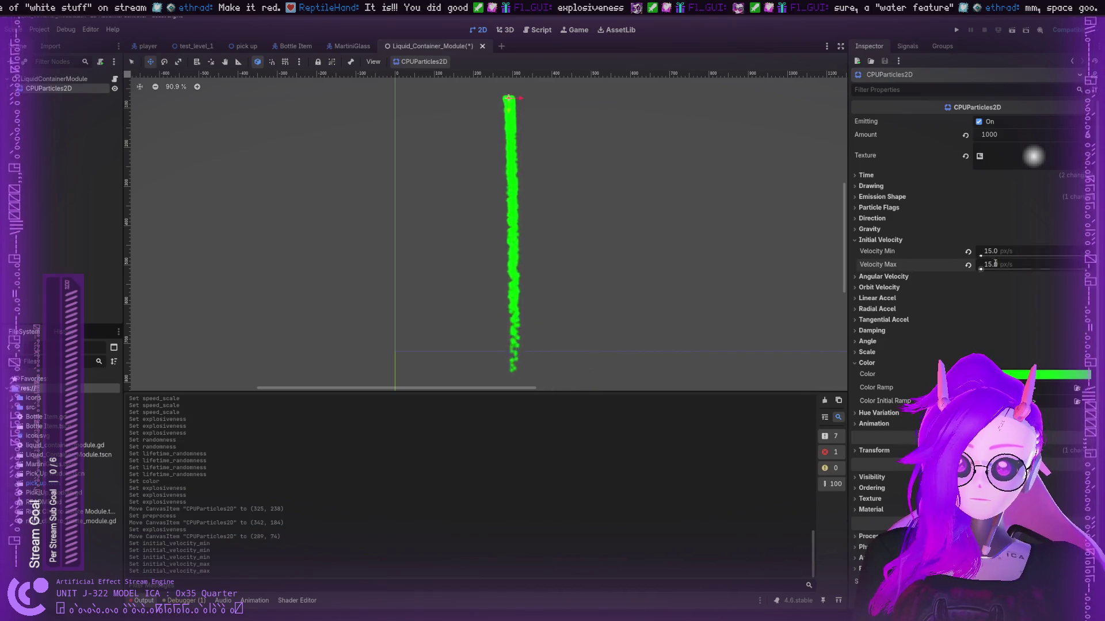
left_click(998, 253)
key("Return")
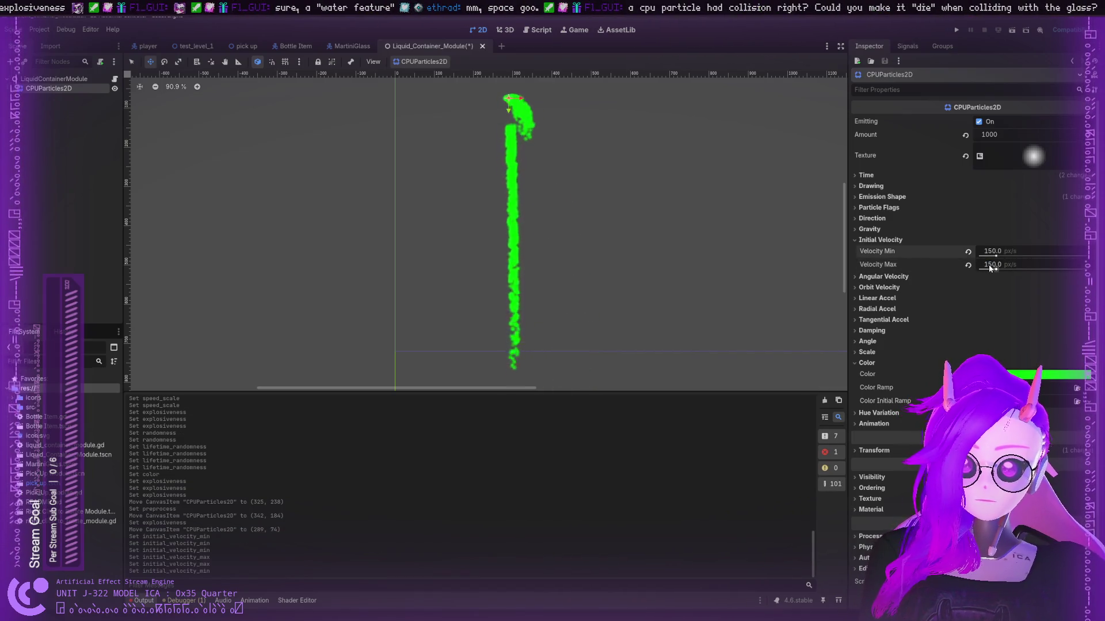
Step: Try a negative Angular Velocity Min, then reset it to 0
left_click(874, 278)
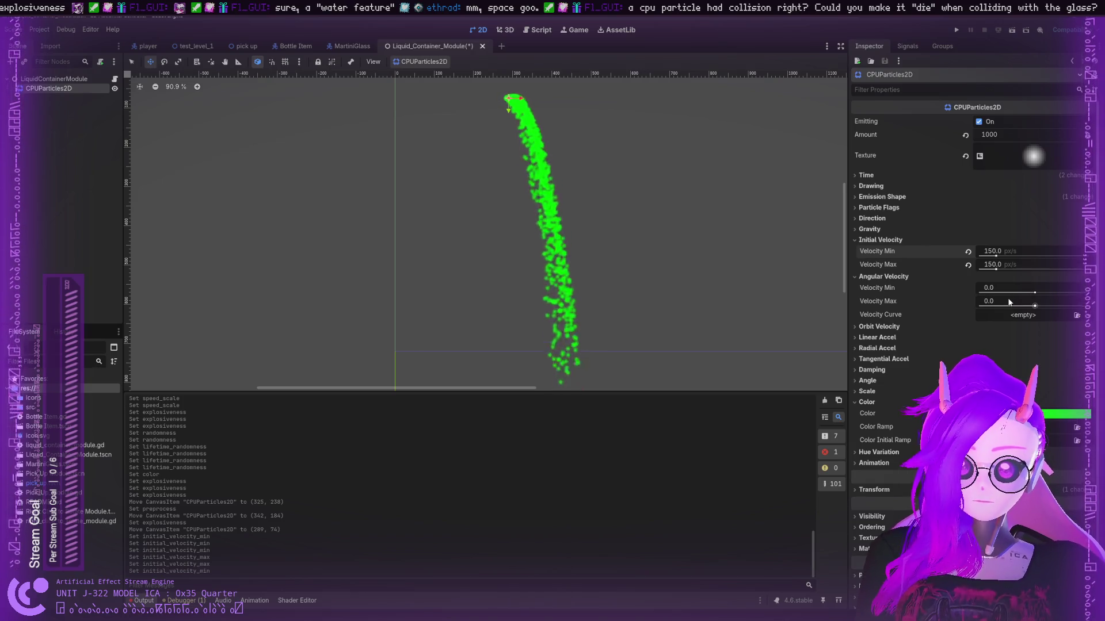
left_click_drag(1032, 293, 999, 293)
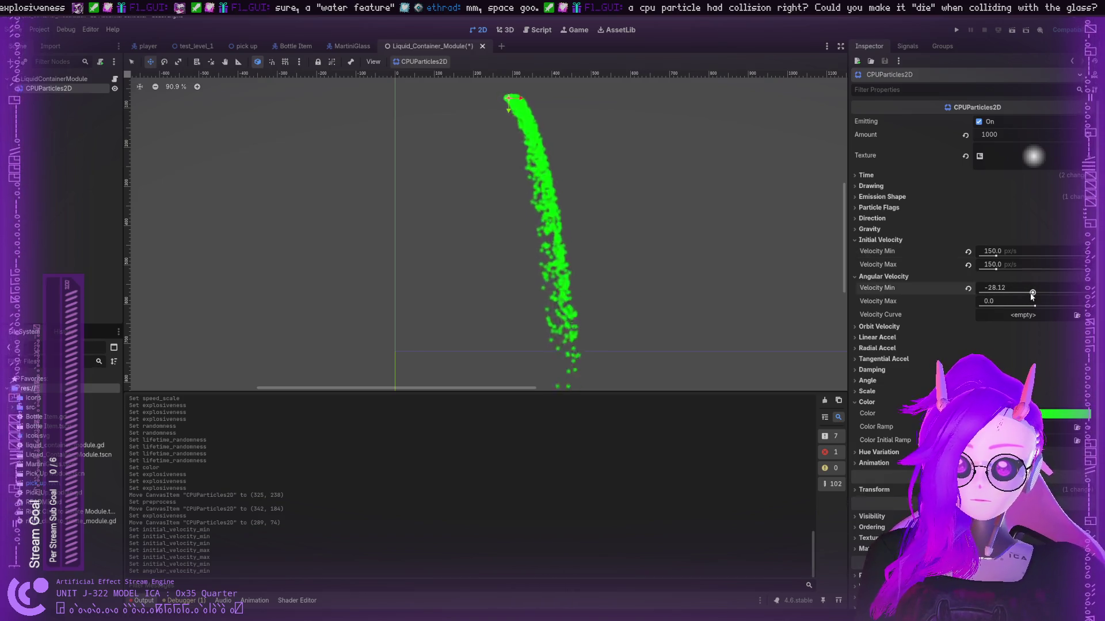
left_click(968, 289)
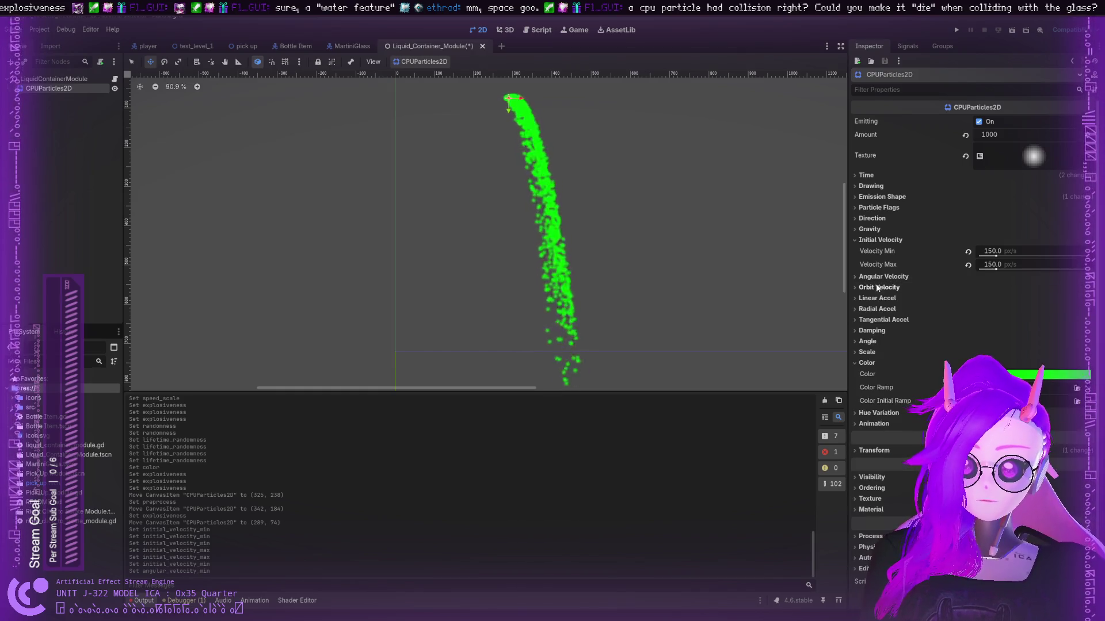
left_click(878, 277)
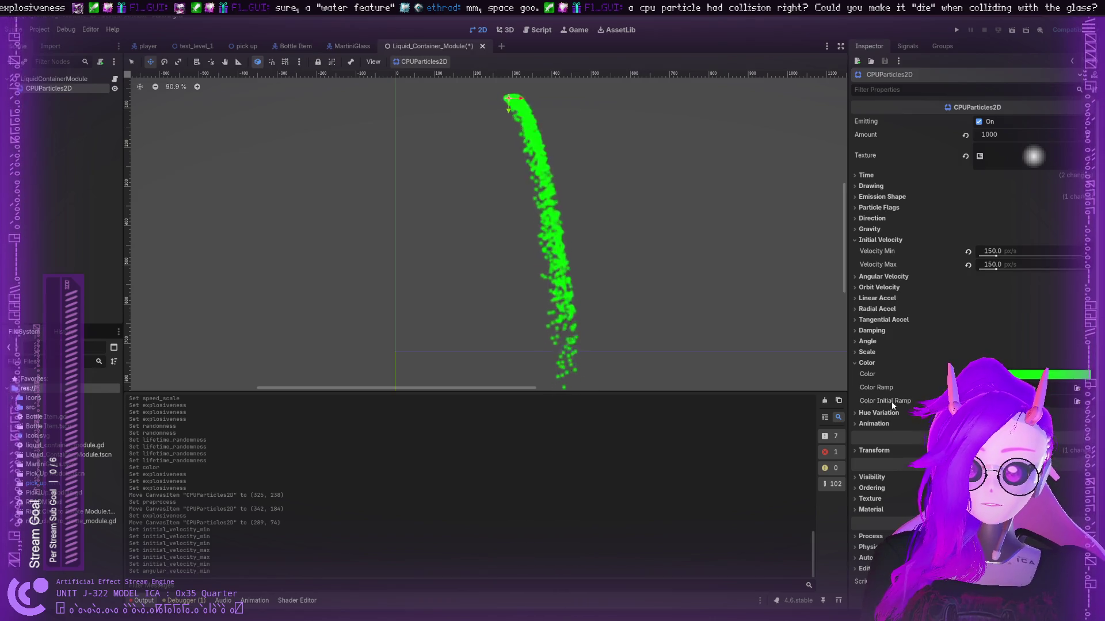
left_click(1074, 390)
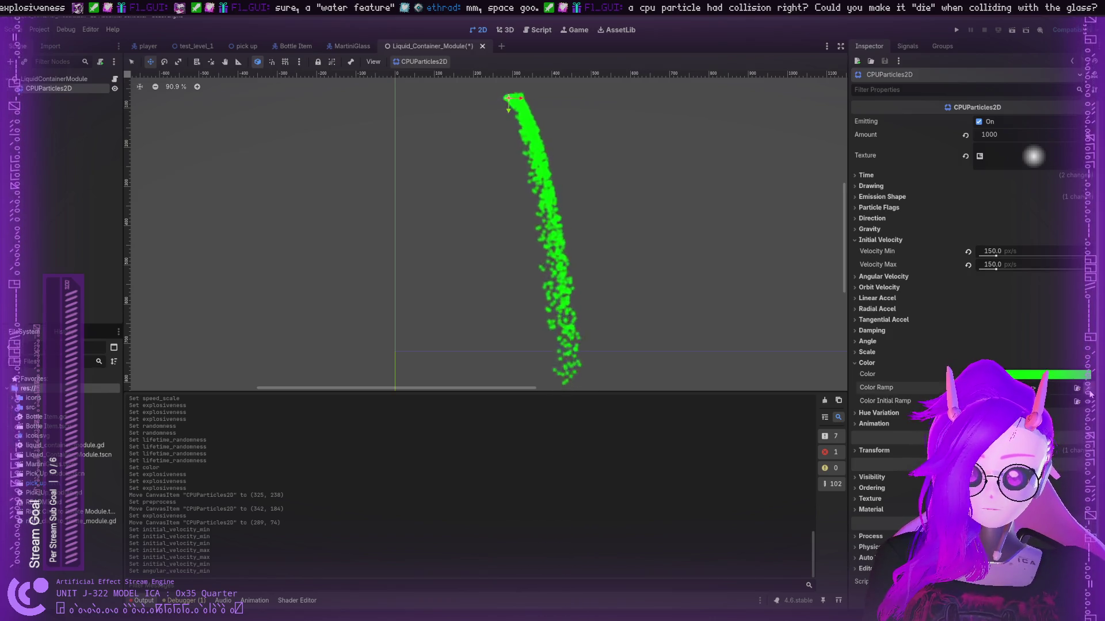
Step: Create a new Color Ramp gradient running from white to transparent
left_click(1061, 408)
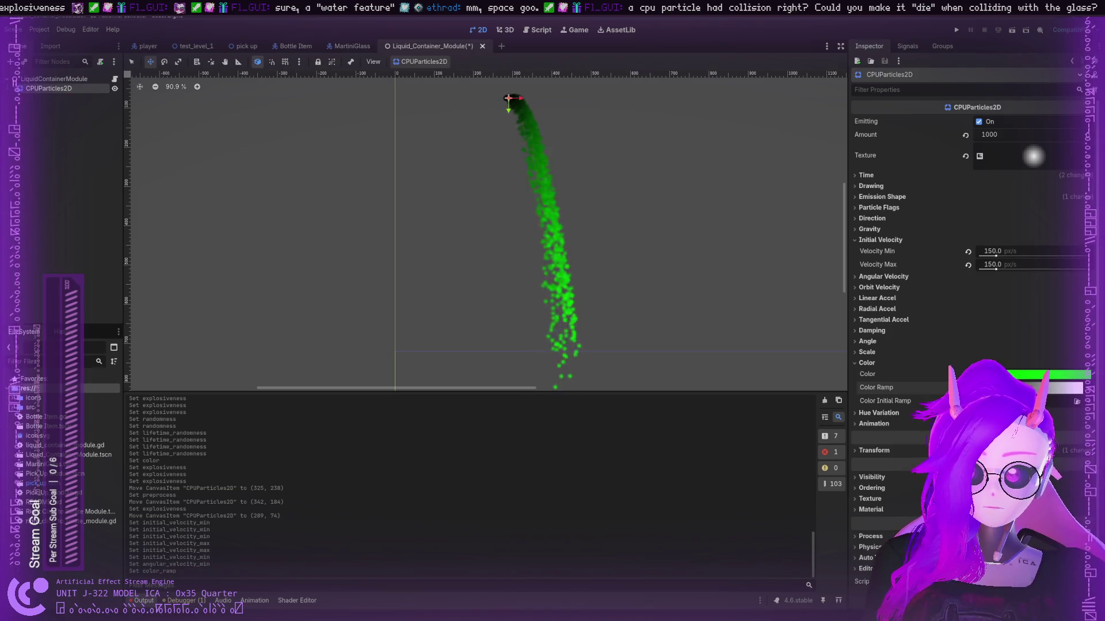
left_click(1047, 389)
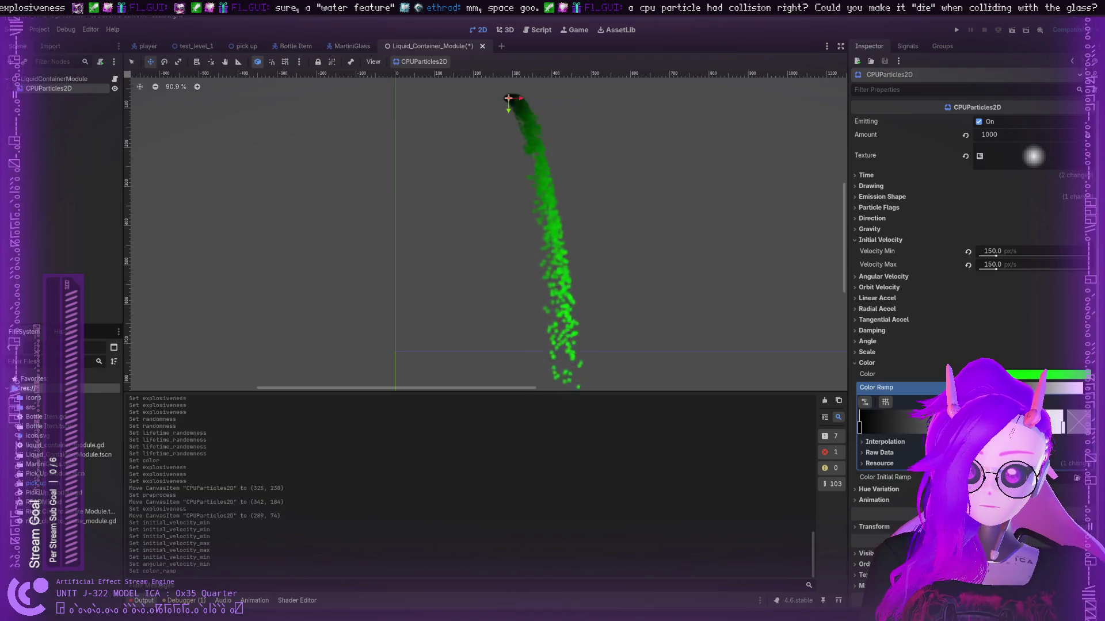
left_click_drag(861, 431, 863, 430)
right_click(863, 429)
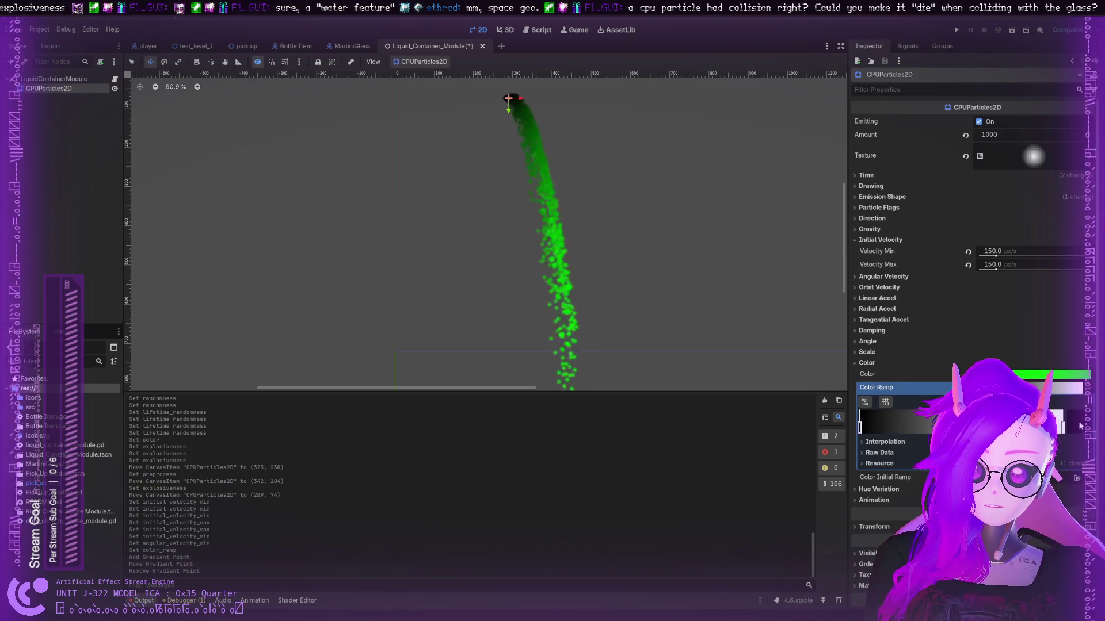
left_click_drag(971, 184, 983, 123)
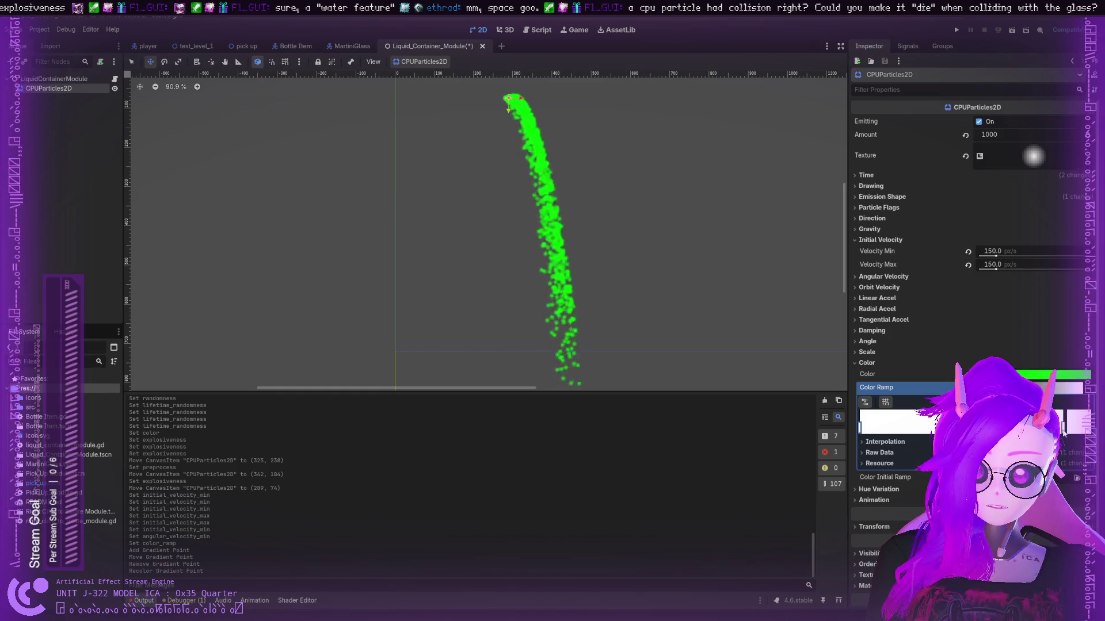
left_click_drag(936, 354, 775, 343)
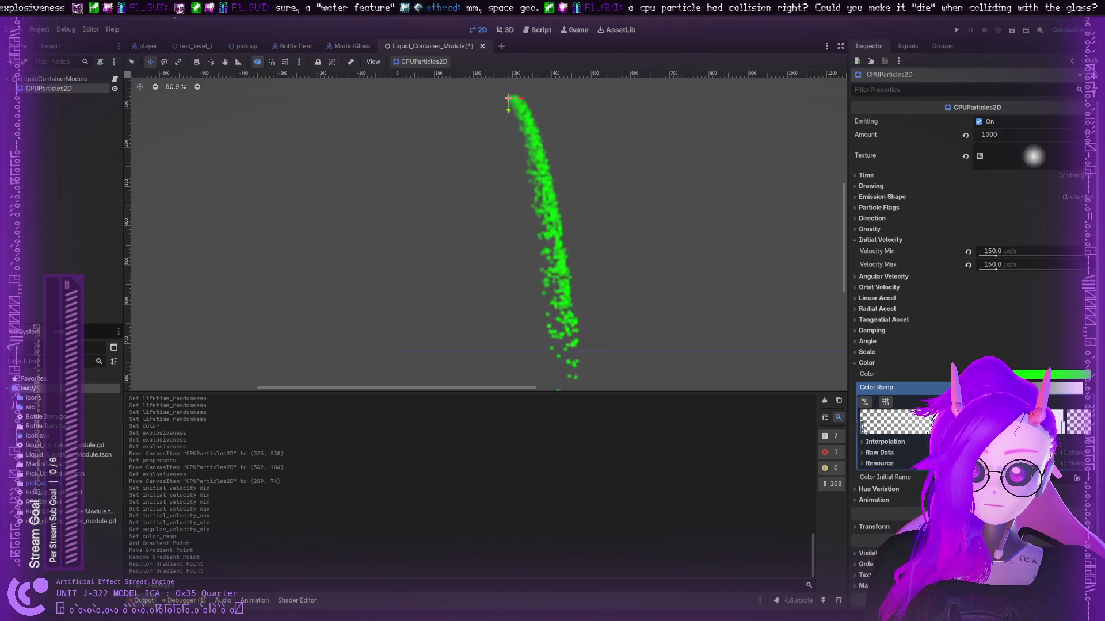
mouse_move(863, 429)
left_mouse_down()
mouse_move(1063, 426)
mouse_move(860, 426)
left_mouse_up()
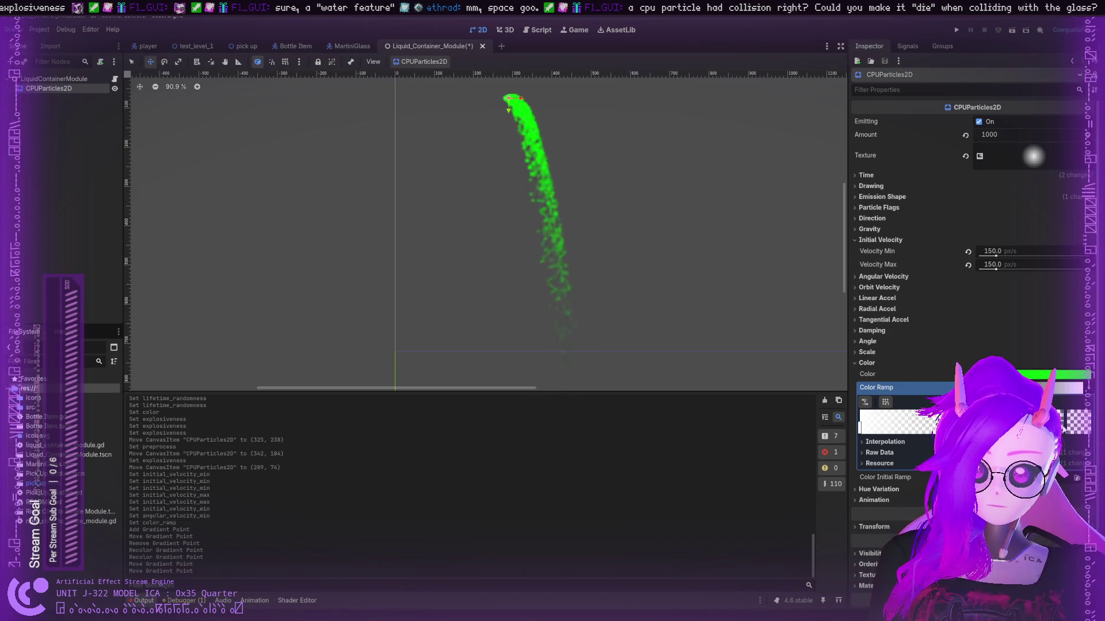
mouse_move(1061, 429)
left_mouse_down()
mouse_move(861, 429)
mouse_move(1061, 429)
left_mouse_up()
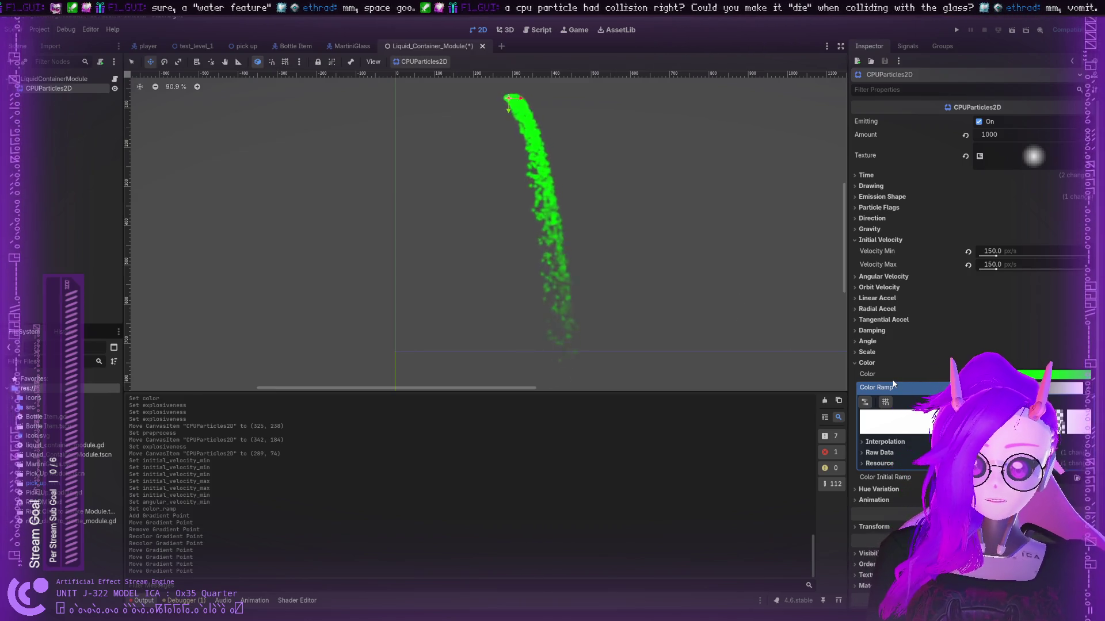
Step: Try stepped interpolation, return to smooth fading, and change the gradient's color space
left_click(877, 442)
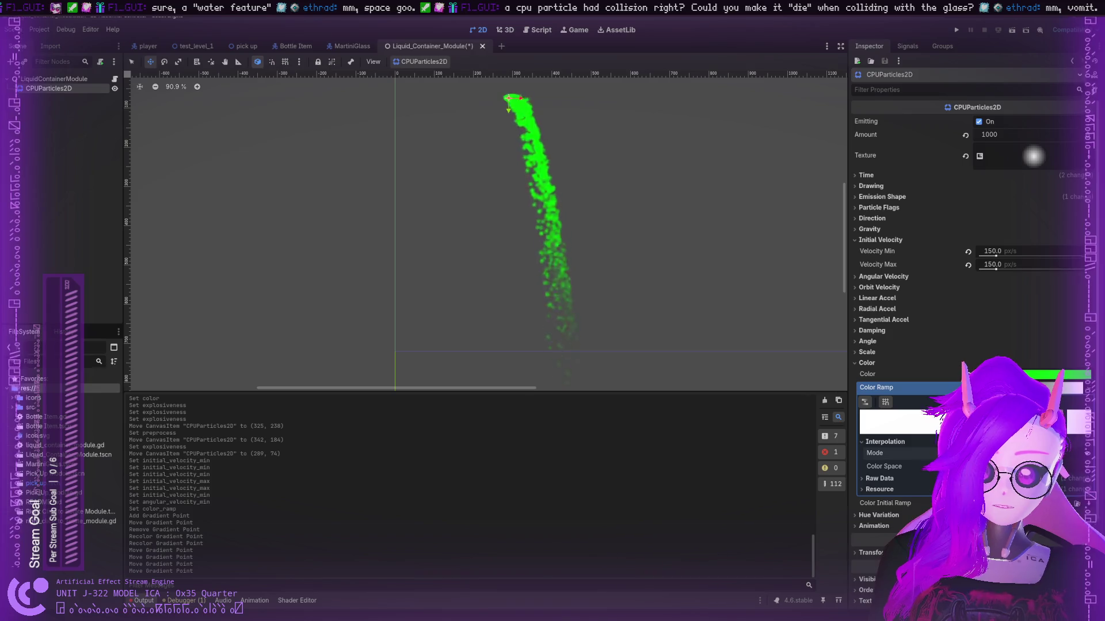
left_click(1007, 453)
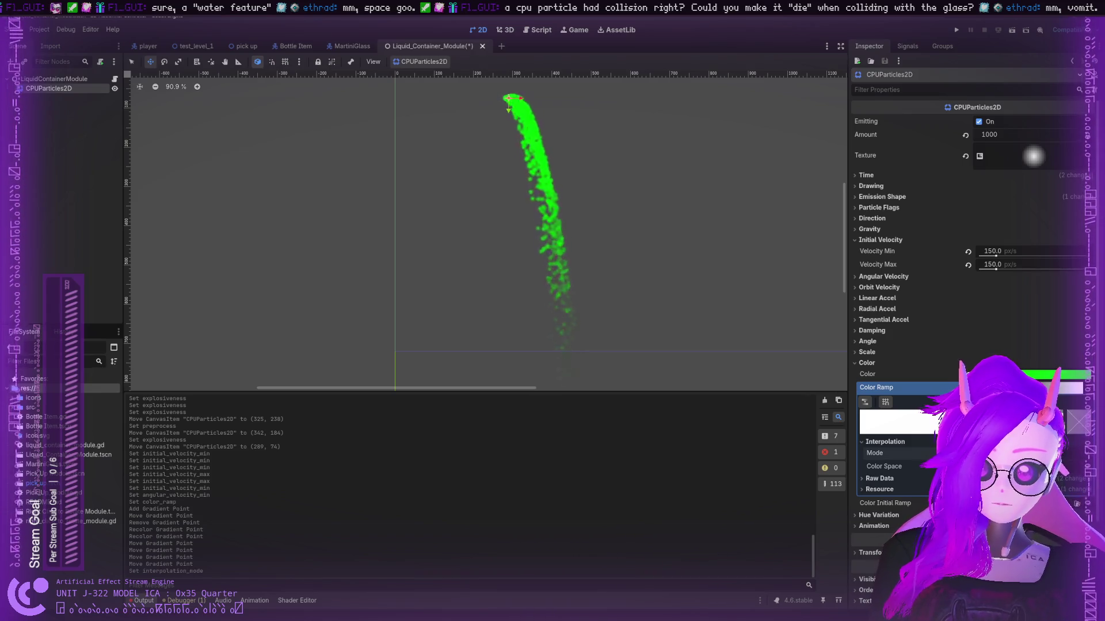
left_click(1007, 478)
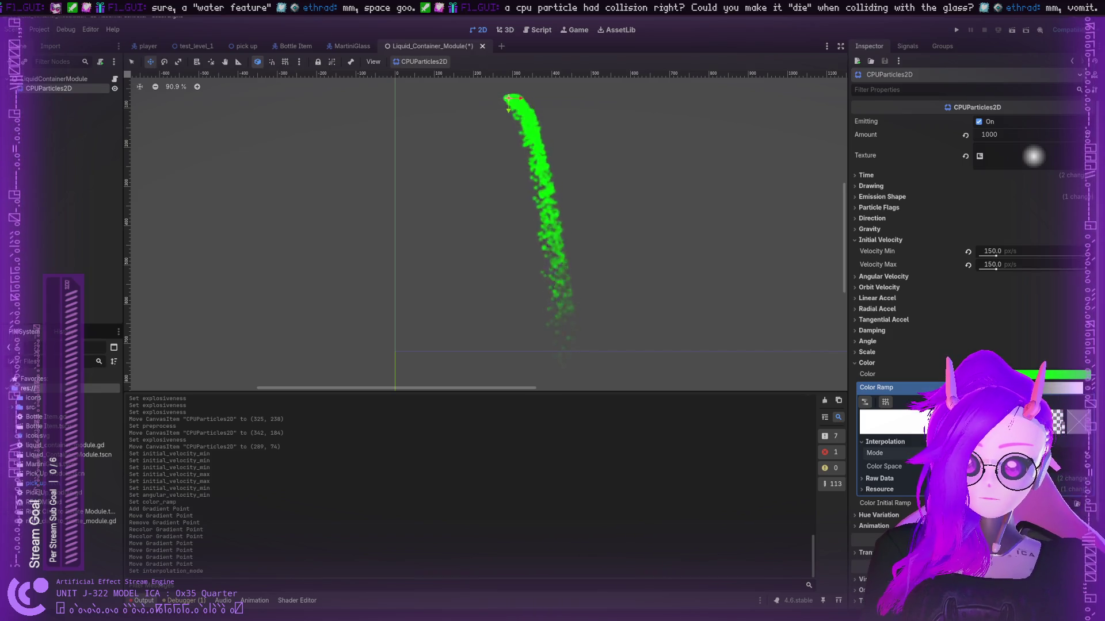
left_click(1007, 478)
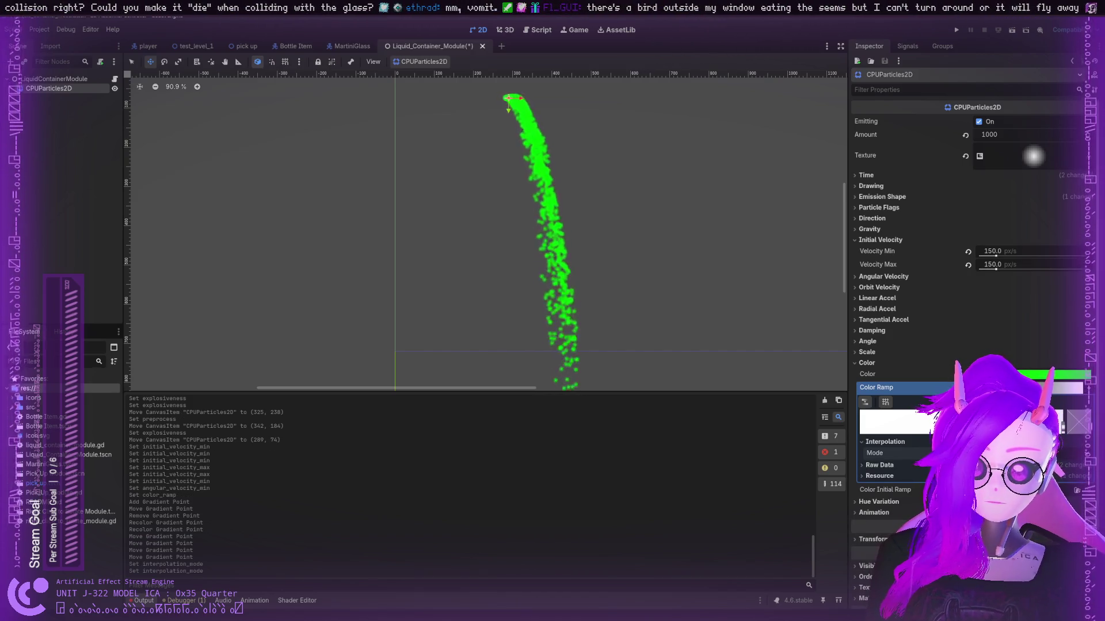
left_click(1006, 466)
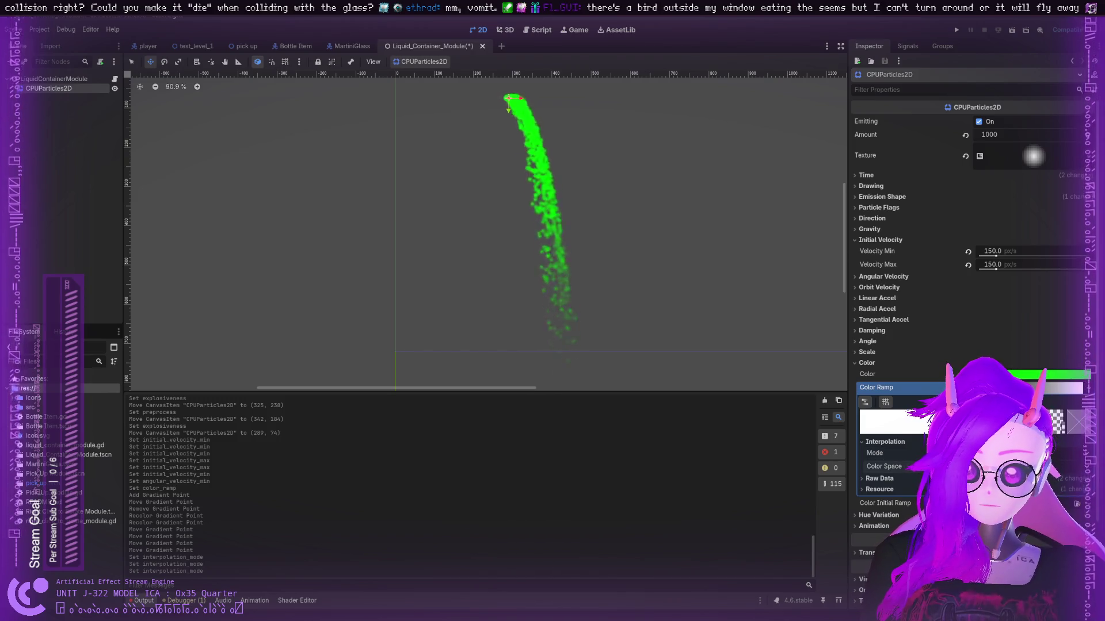
left_click(1007, 466)
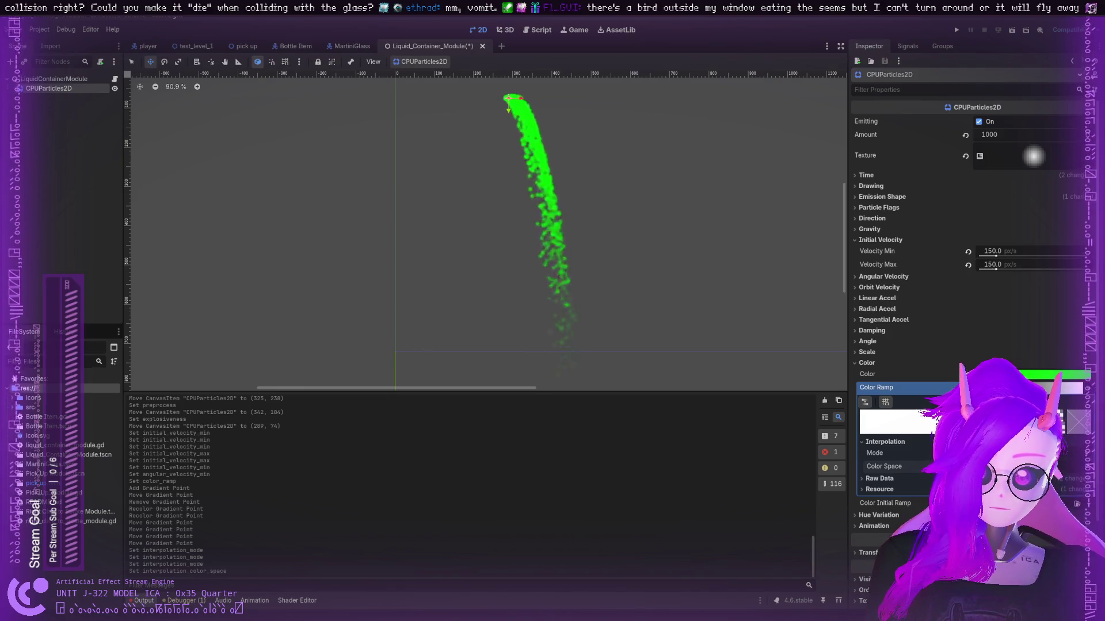
left_click(896, 384)
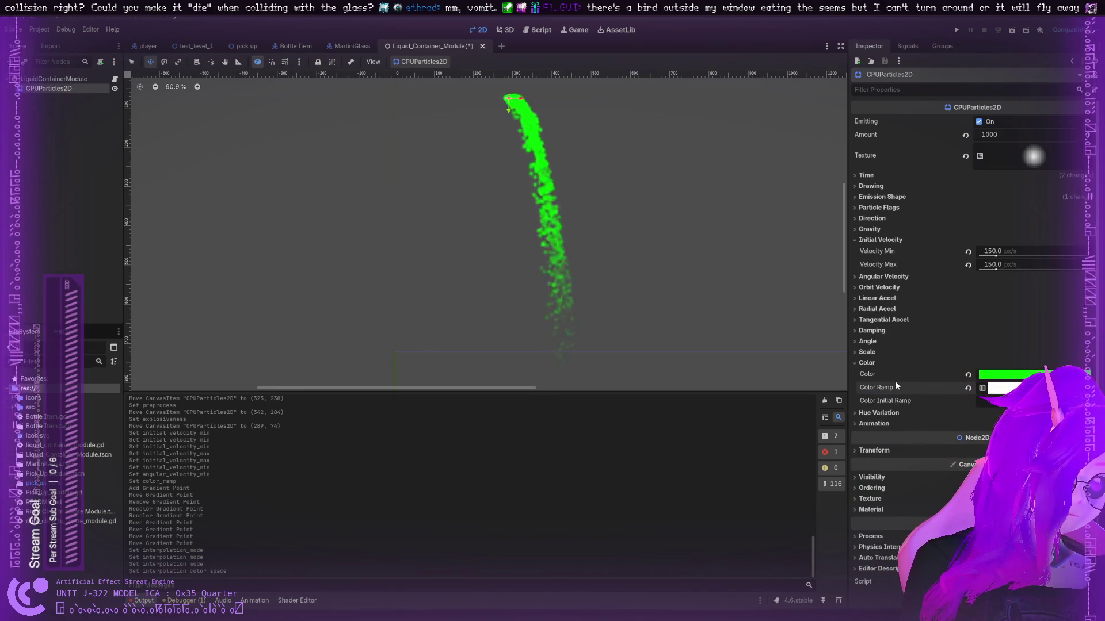
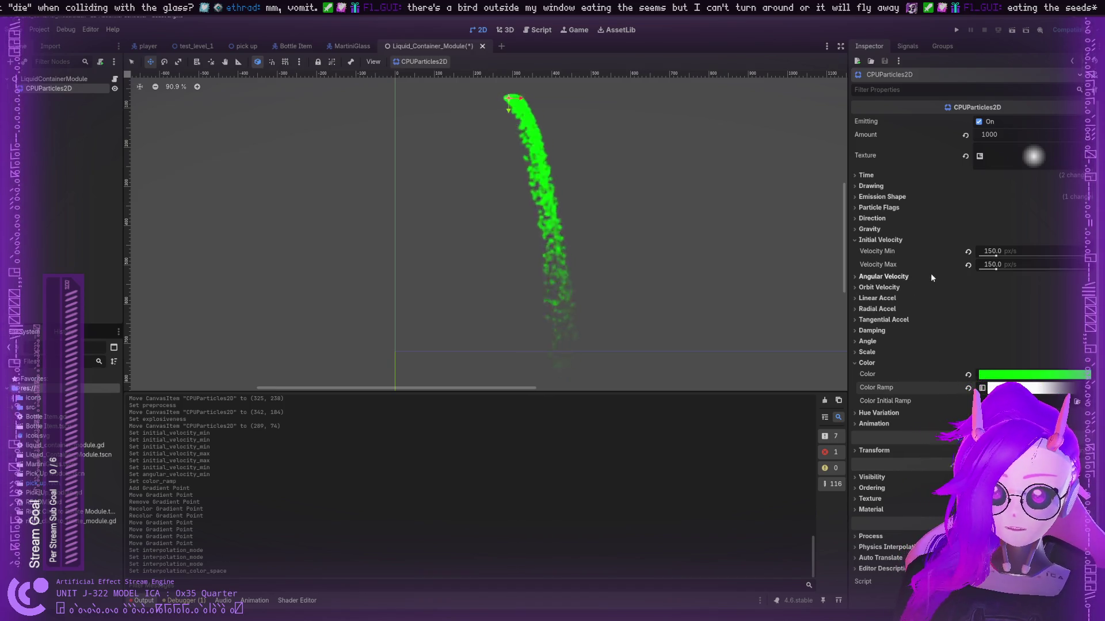
Step: Set the particle Amount to 10000 and the Direction Spread to 0.0, glancing at Time and Drawing
left_click(875, 218)
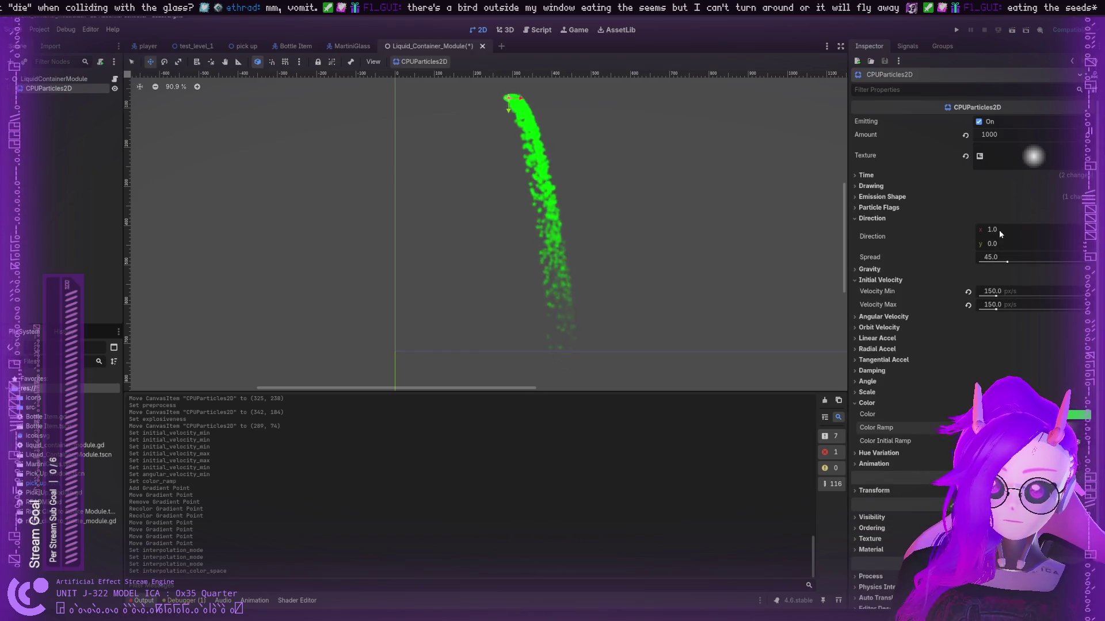
left_click(869, 270)
left_click(866, 175)
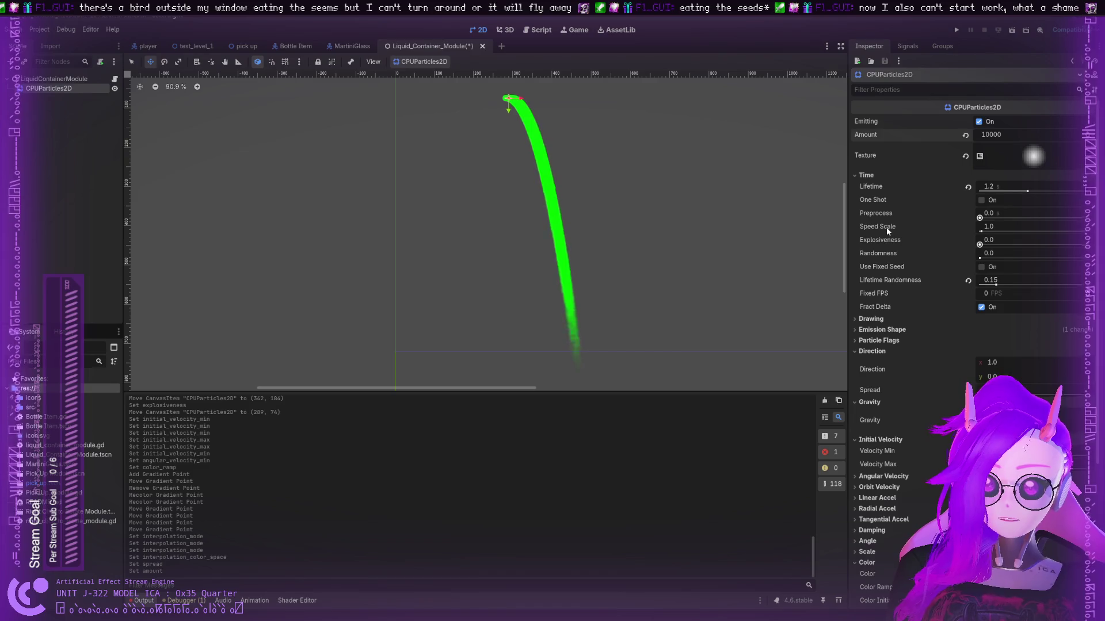
left_click(866, 175)
left_click(865, 186)
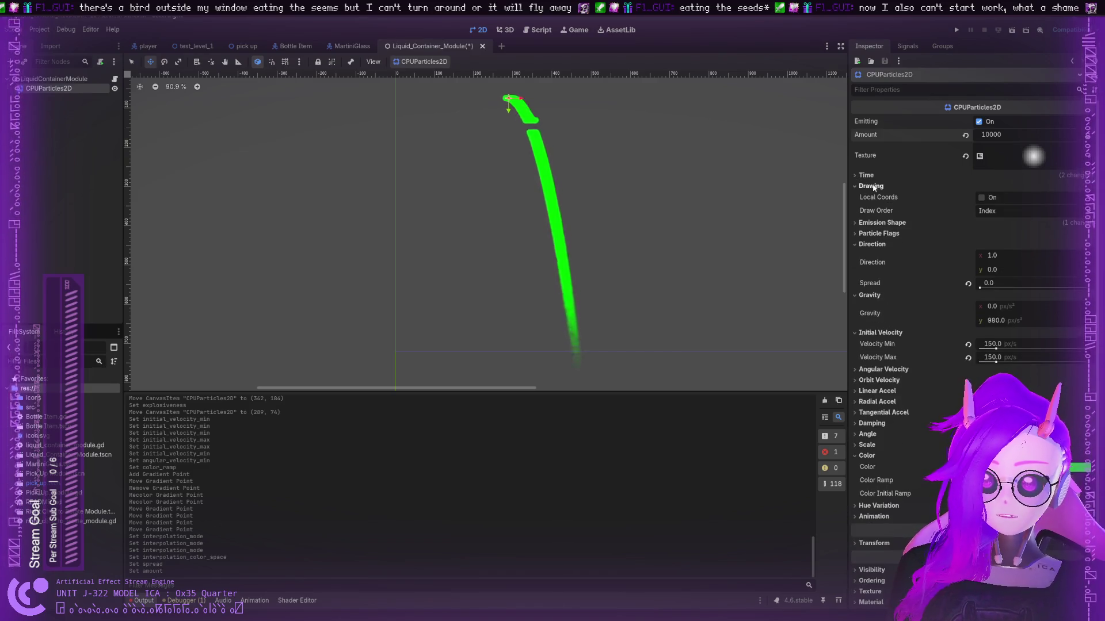
left_click(871, 186)
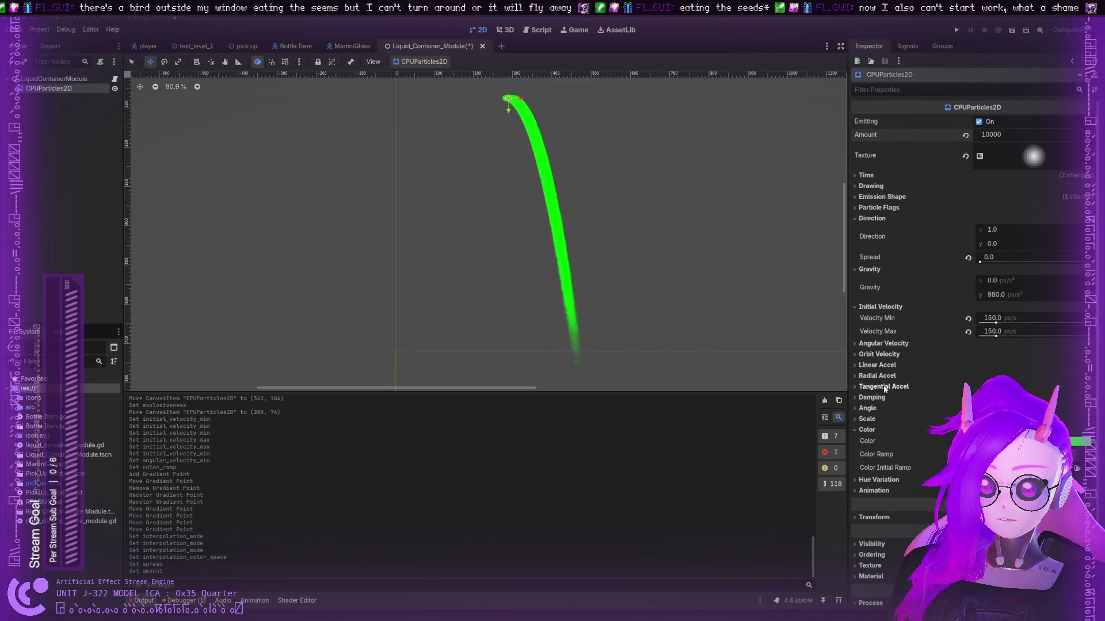
Step: Browse the Damping, Tangential, Radial and Linear Accel, and Orbit Velocity sections
left_click(875, 398)
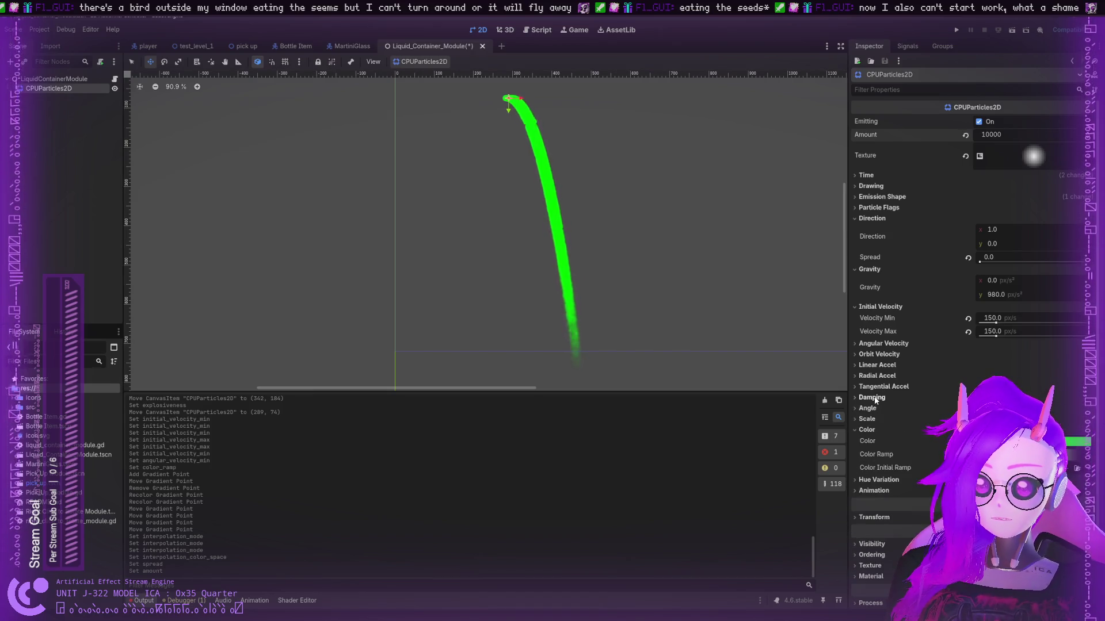
left_click(874, 397)
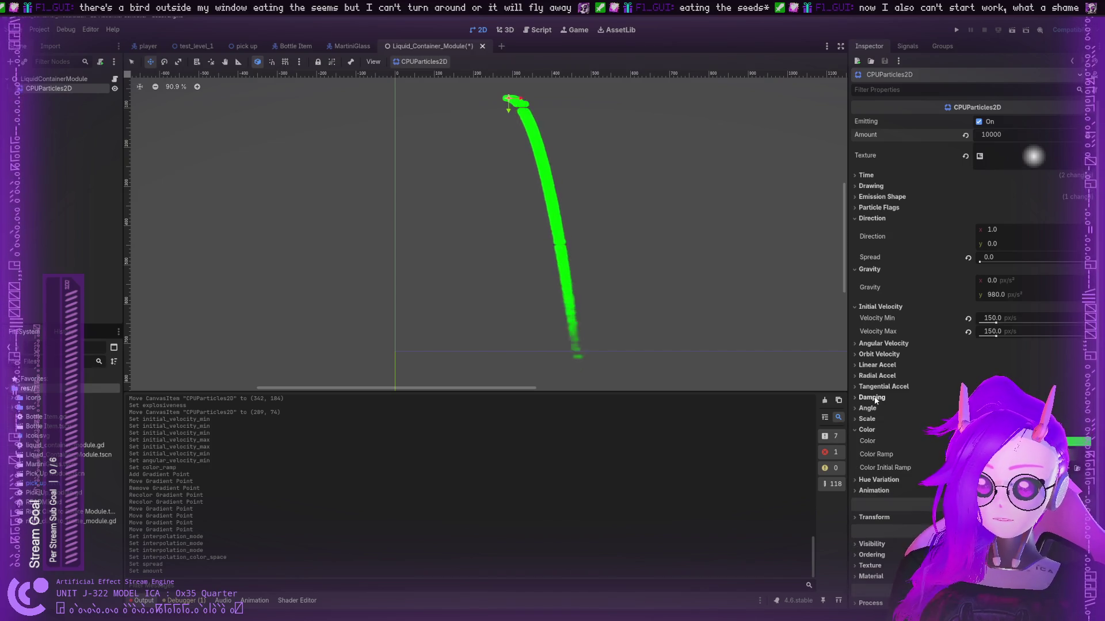
left_click(874, 389)
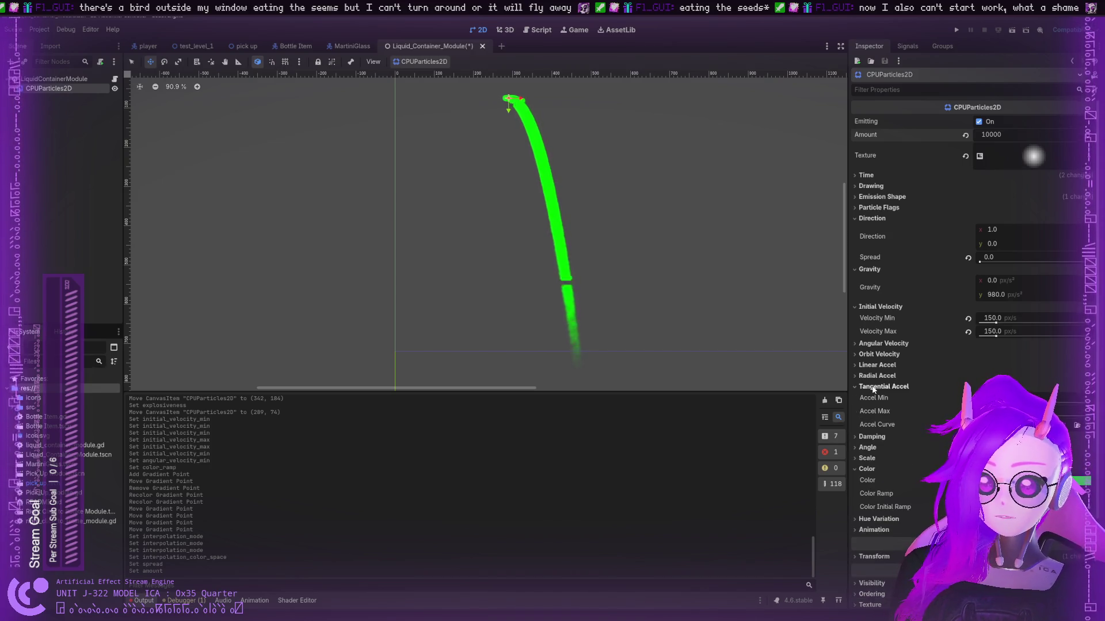
left_click(874, 387)
left_click(874, 375)
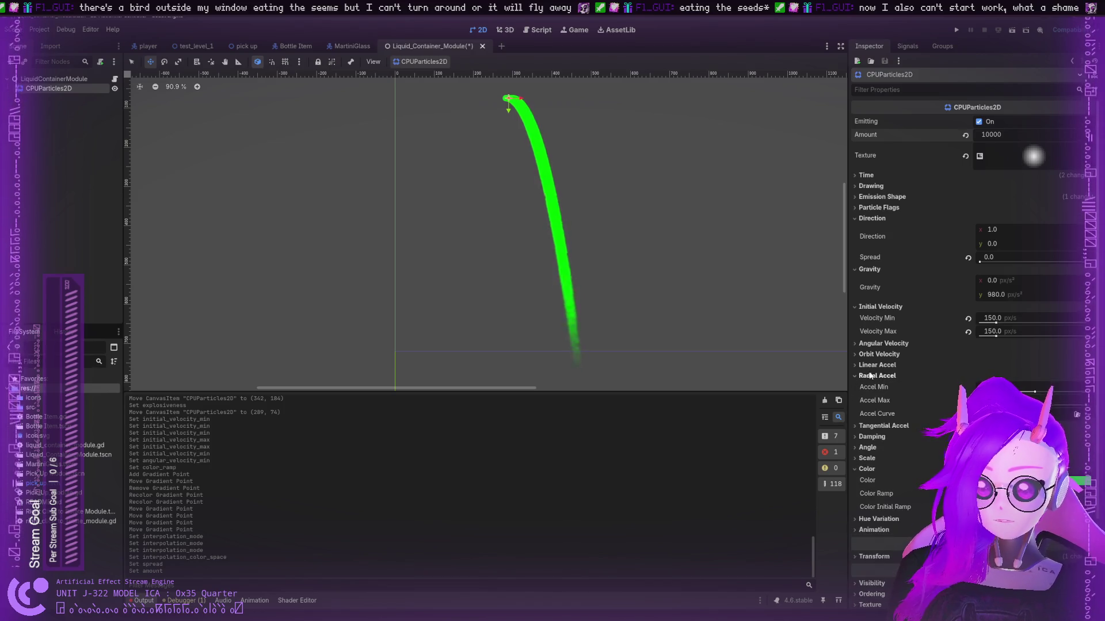
left_click(874, 375)
left_click(871, 366)
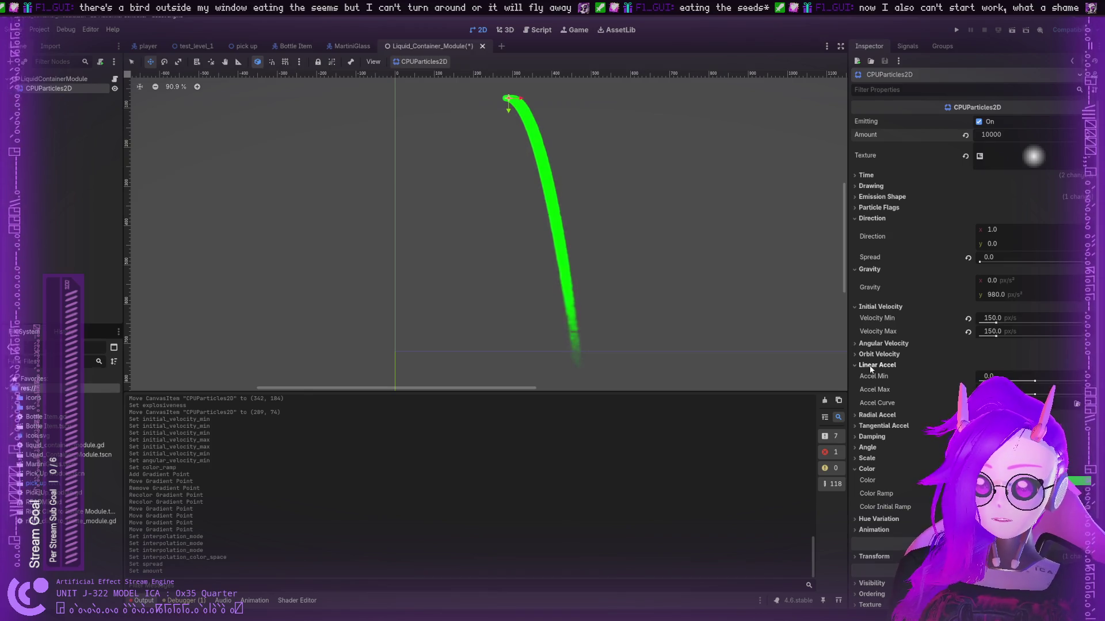
left_click(871, 366)
left_click(872, 355)
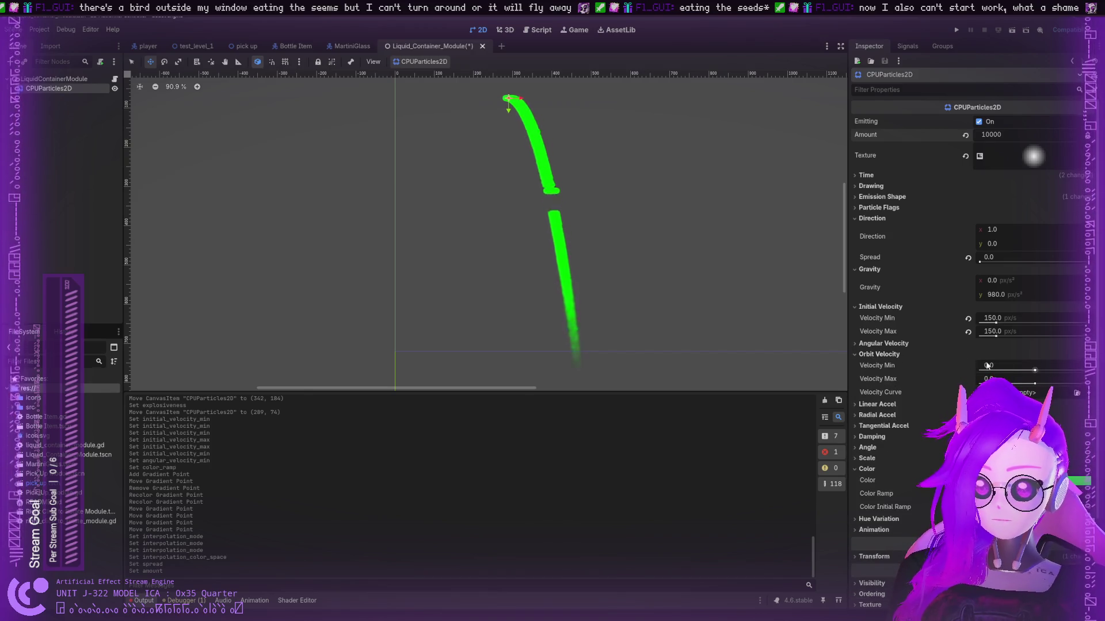
left_click_drag(1035, 371, 995, 371)
left_click_drag(566, 161, 581, 246)
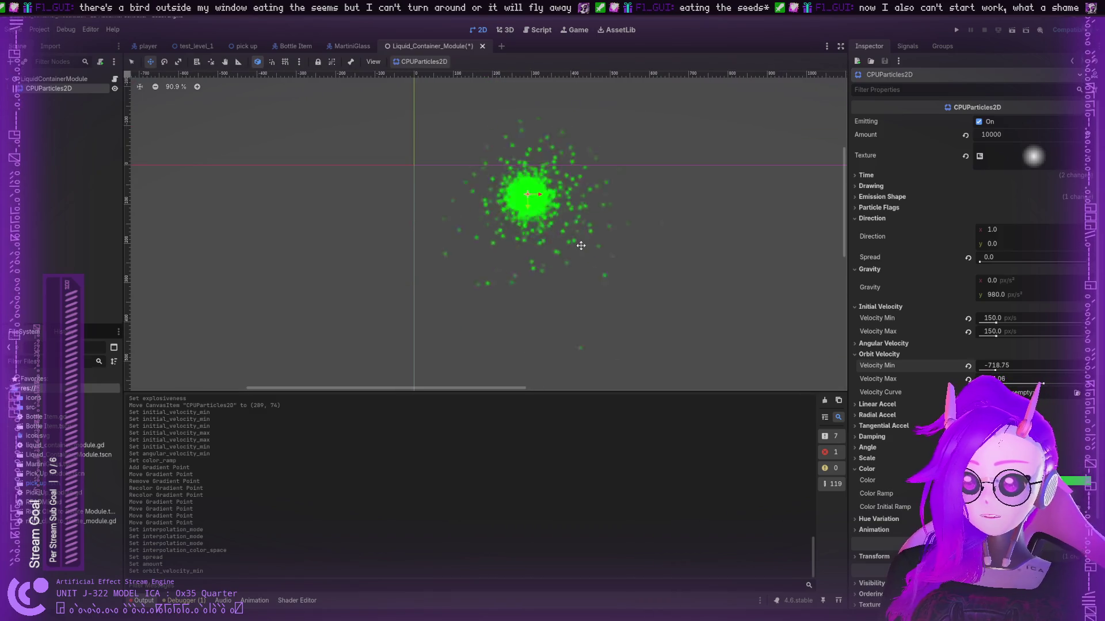
mouse_move(1007, 379)
left_mouse_down()
mouse_move(1030, 378)
mouse_move(994, 379)
mouse_move(1058, 368)
mouse_move(1036, 373)
left_mouse_up()
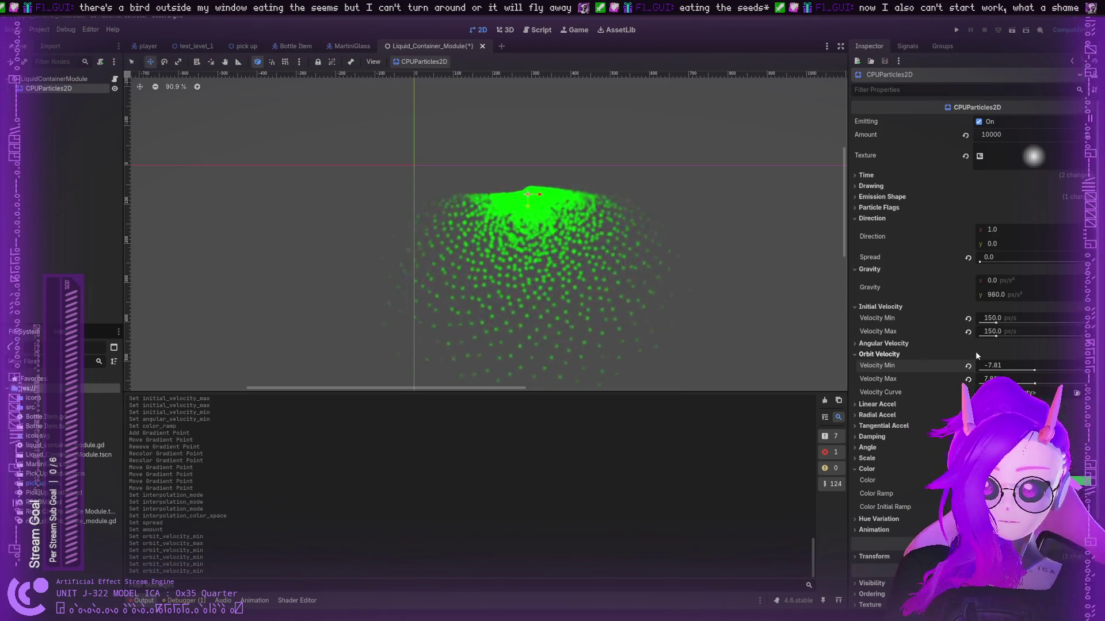
left_click(967, 366)
left_click(968, 379)
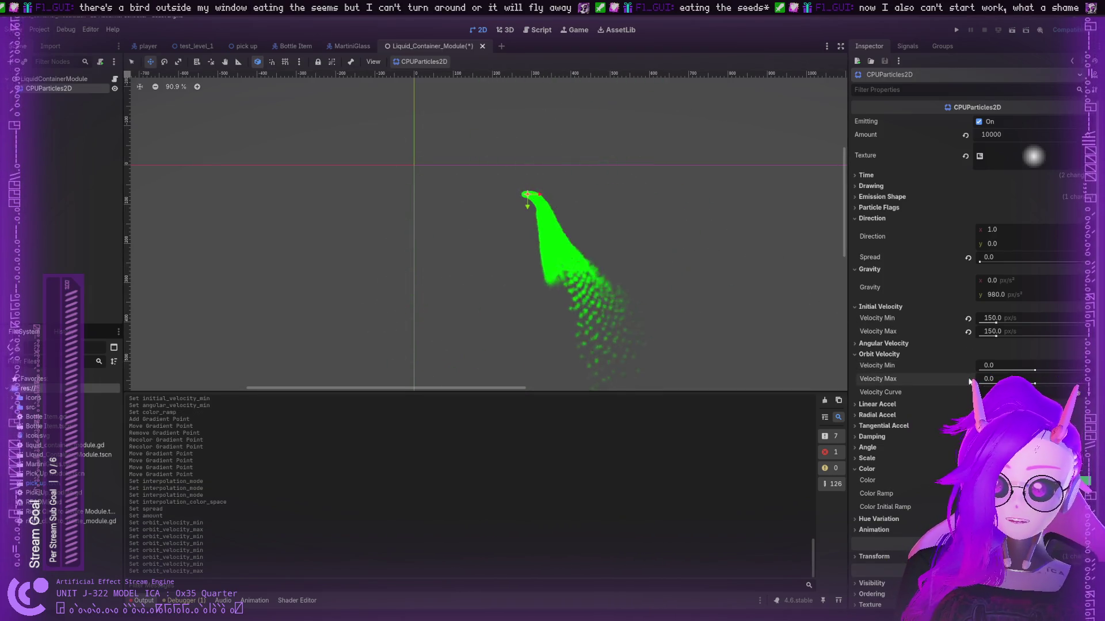
scroll(921, 369, "down", 2)
left_click(880, 341)
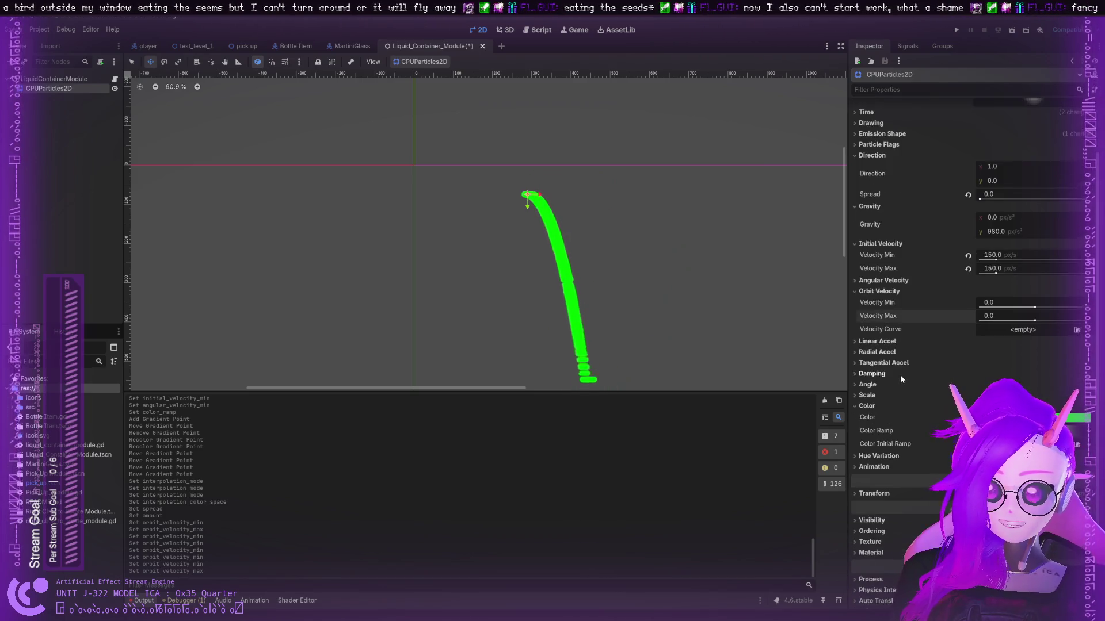
Step: Try a small Tangential Accel Min, then revert Tangential Accel Min and Max to zero
left_click(885, 341)
left_click(879, 352)
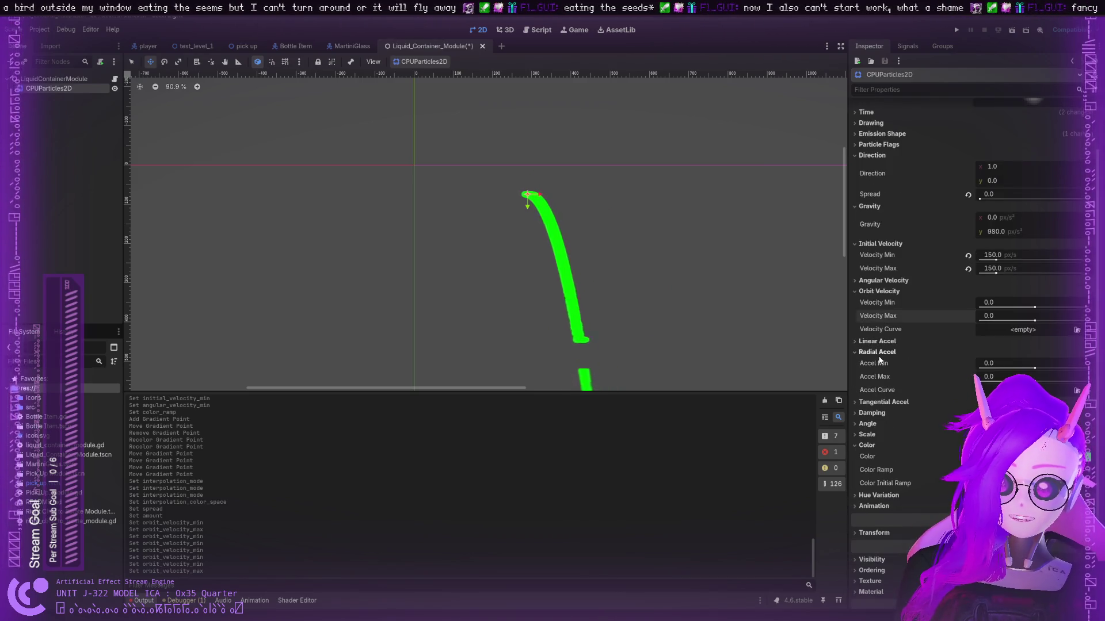
left_click(879, 353)
left_click(884, 363)
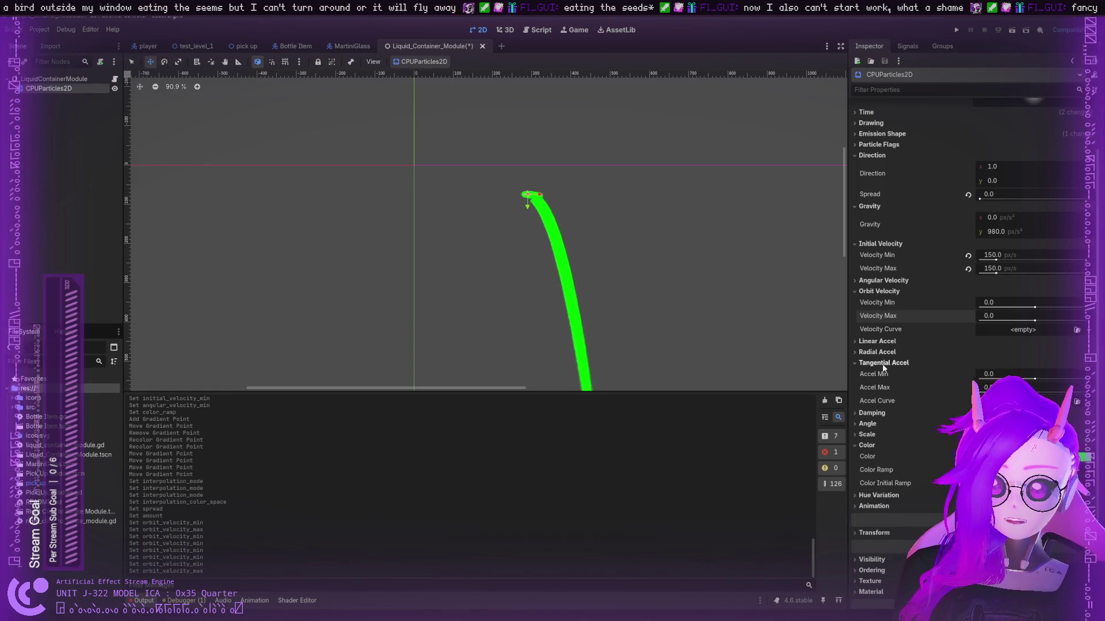
left_click_drag(1034, 380, 1046, 380)
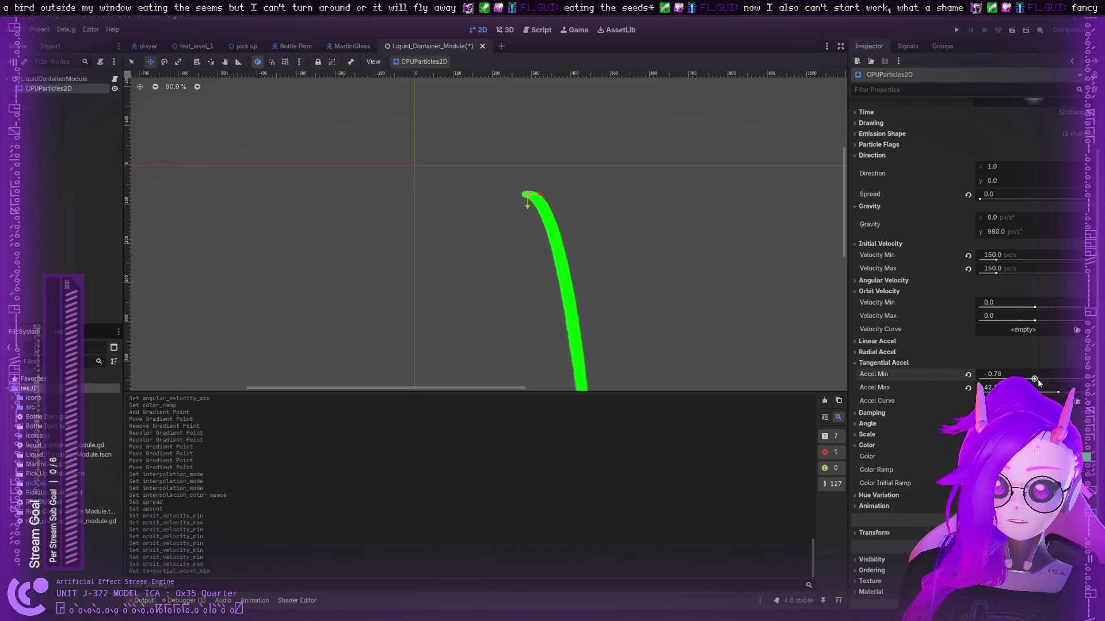
left_click(968, 375)
left_click(967, 388)
left_click(883, 363)
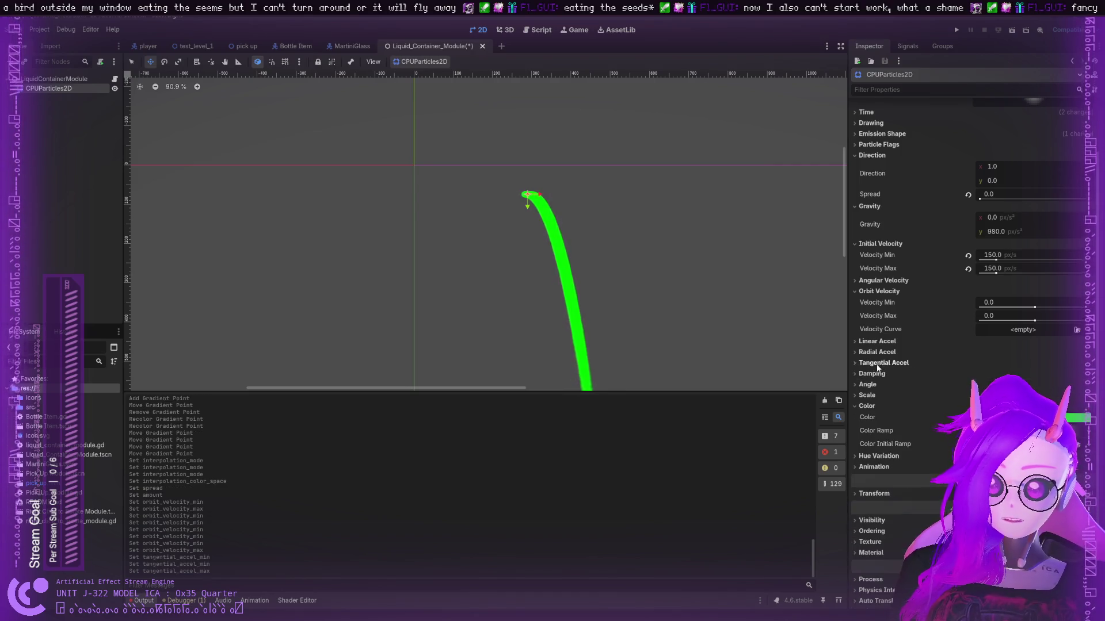
left_click(872, 374)
left_click(871, 374)
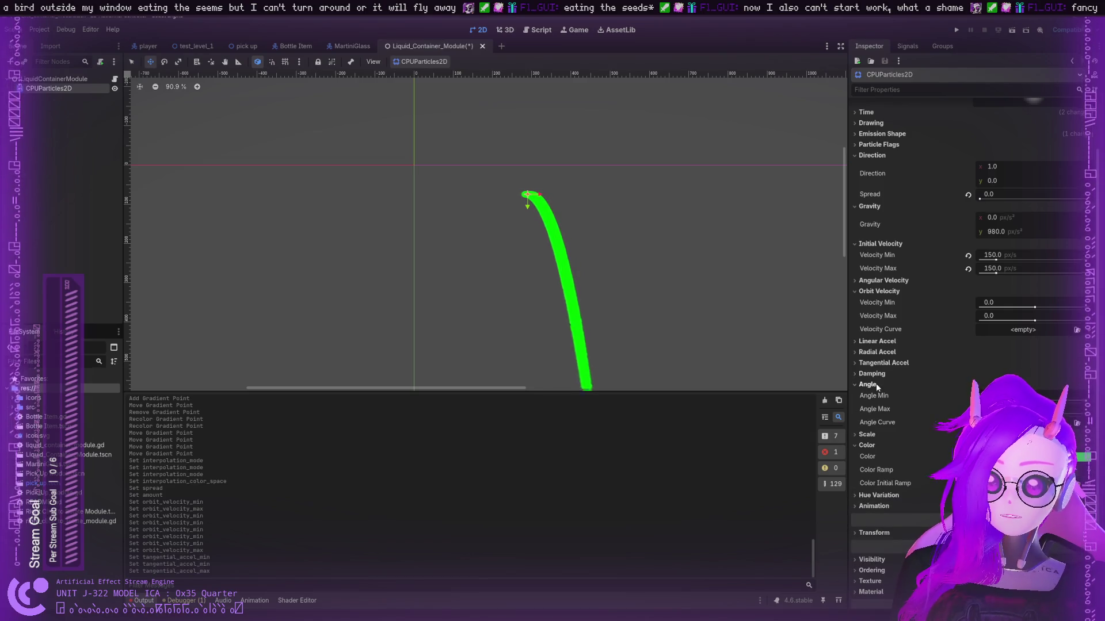
Step: Under Scale, adjust the scale amount range and create a new Scale Amount Curve
left_click(867, 396)
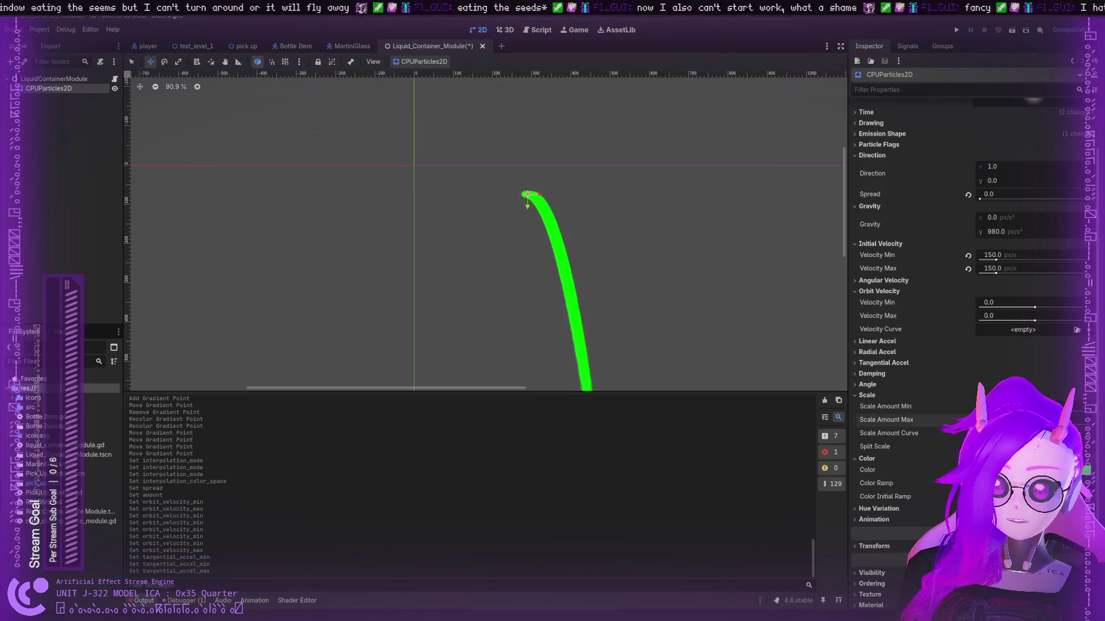
mouse_move(1012, 419)
left_mouse_down()
mouse_move(981, 419)
mouse_move(1024, 406)
left_mouse_up()
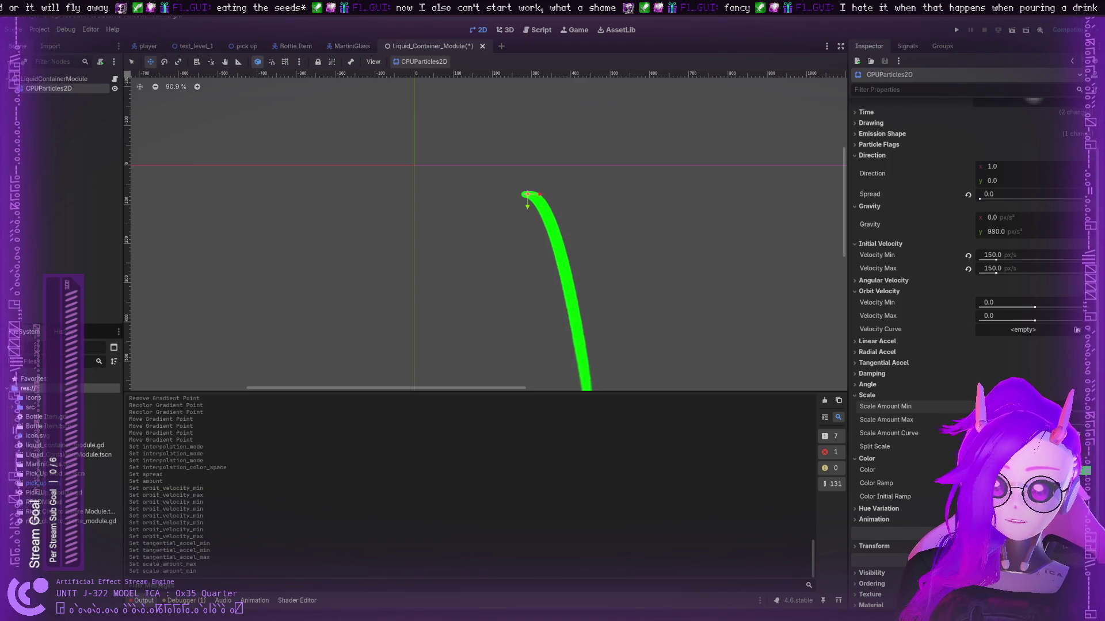
left_click(1024, 433)
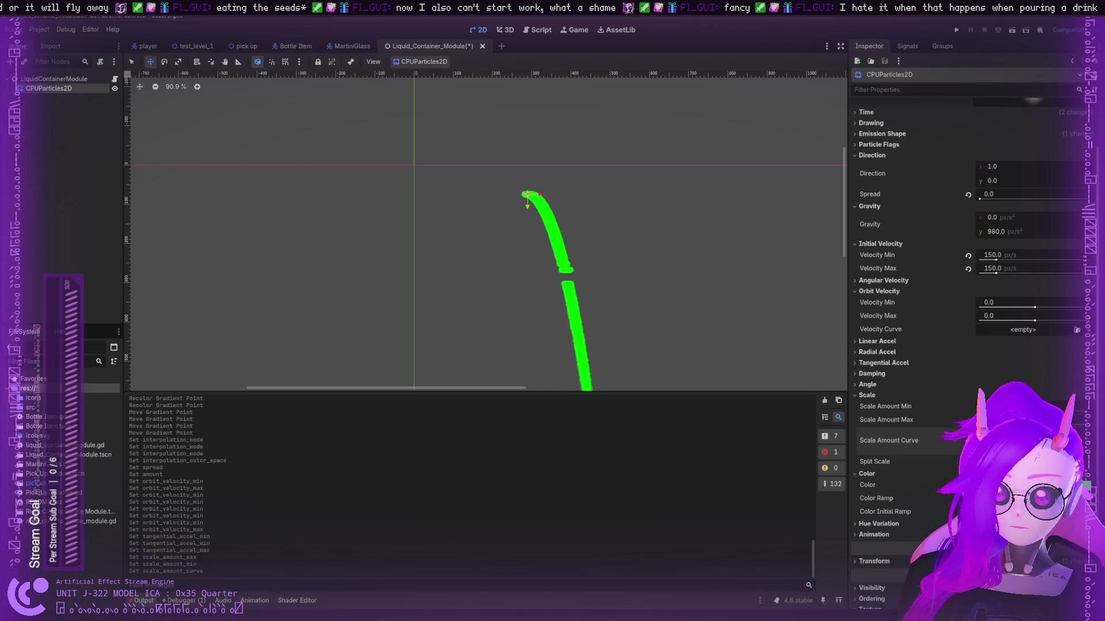
left_click(1024, 440)
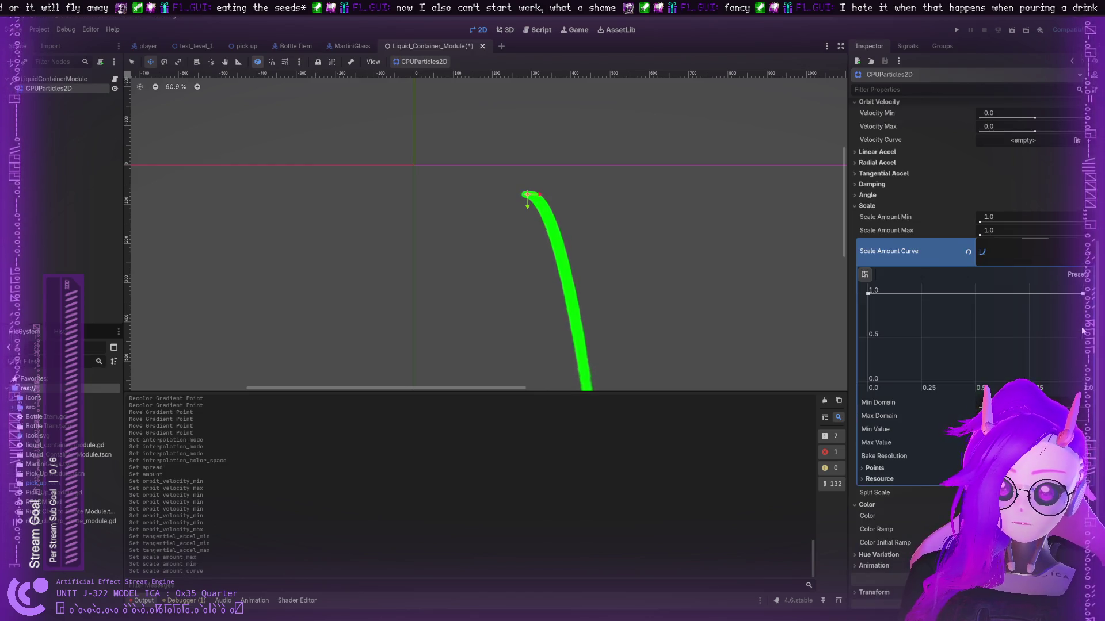
Step: Drag the Scale Amount Curve's end point down to about 0.46 and smooth its falloff
mouse_move(1081, 298)
left_mouse_down()
mouse_move(1067, 375)
mouse_move(1073, 343)
mouse_move(1086, 352)
mouse_move(1084, 341)
left_mouse_up()
mouse_move(641, 260)
left_mouse_down()
mouse_move(570, 143)
mouse_move(580, 169)
left_mouse_up()
left_click_drag(1071, 331, 1069, 333)
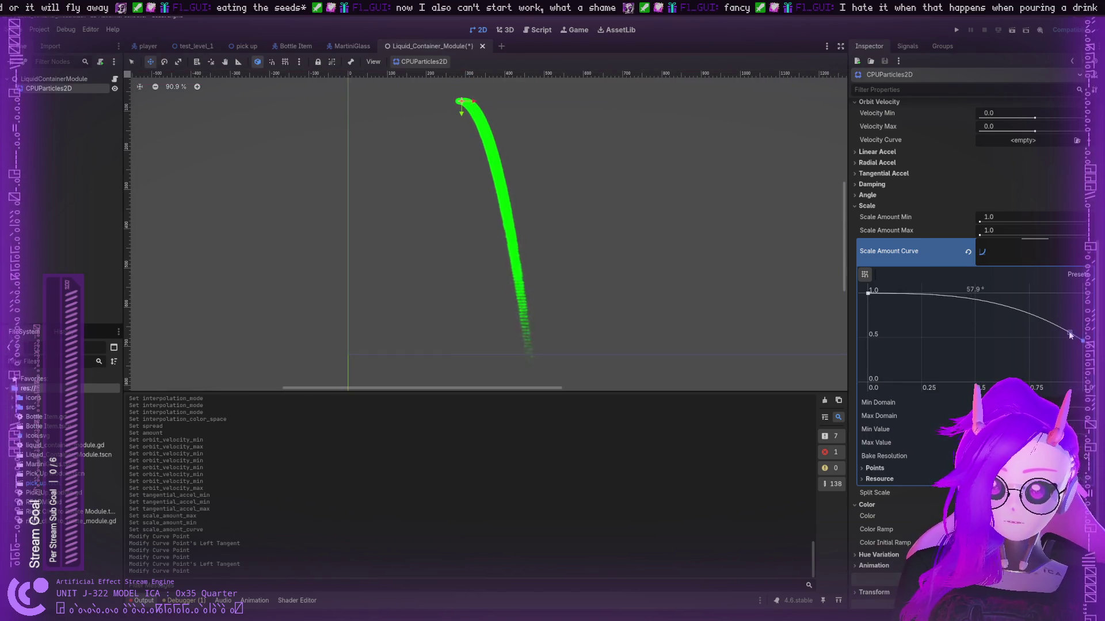
scroll(476, 143, "up", 1)
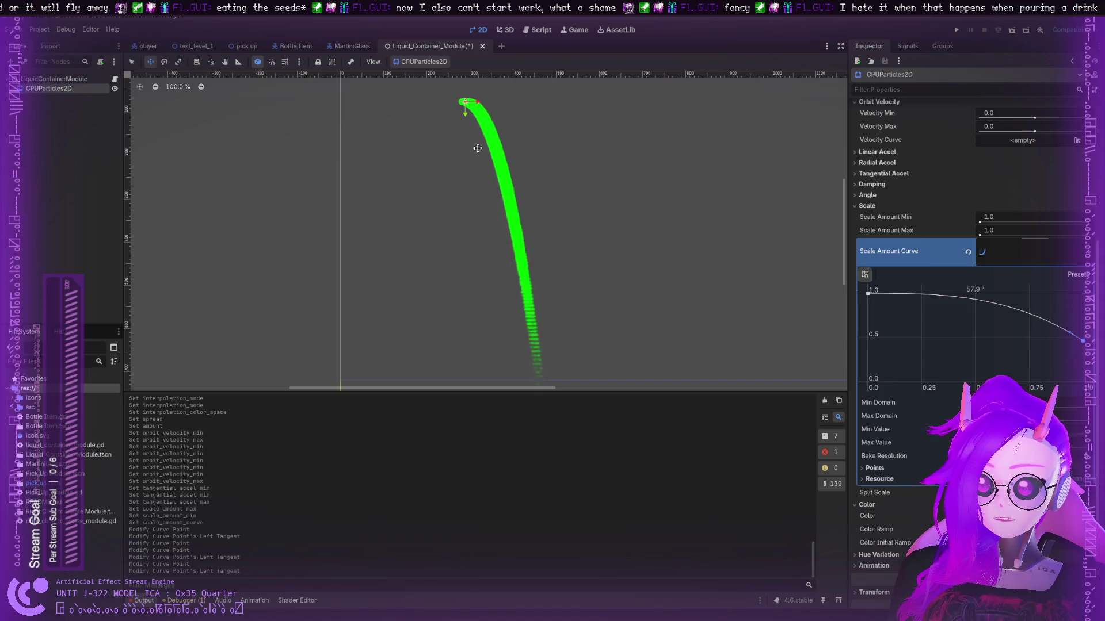
scroll(475, 137, "up", 19)
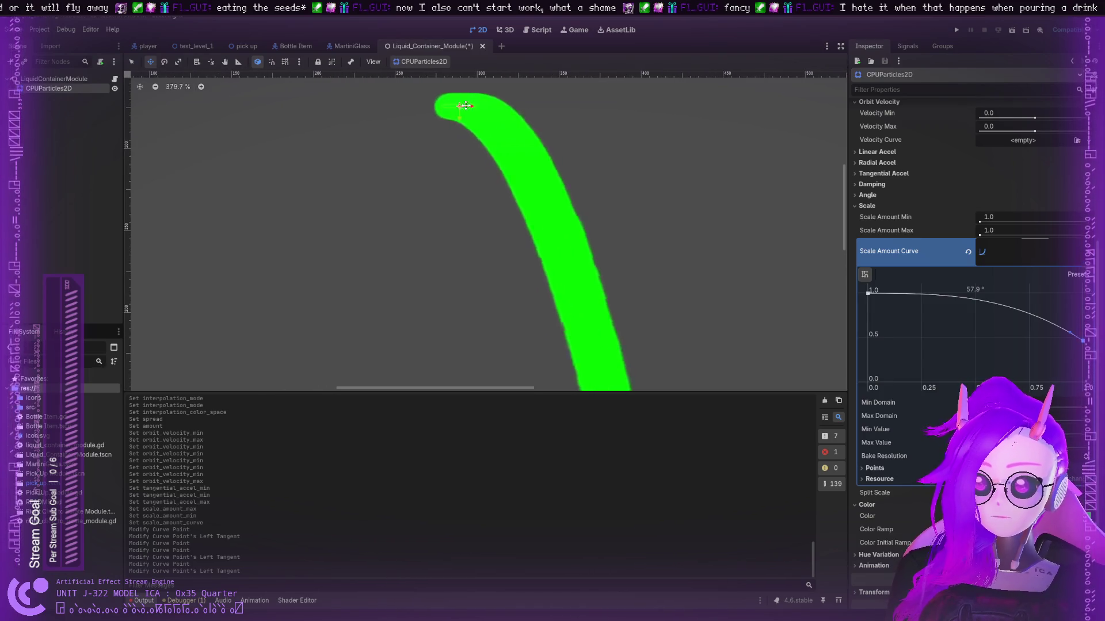
scroll(978, 253, "up", 5)
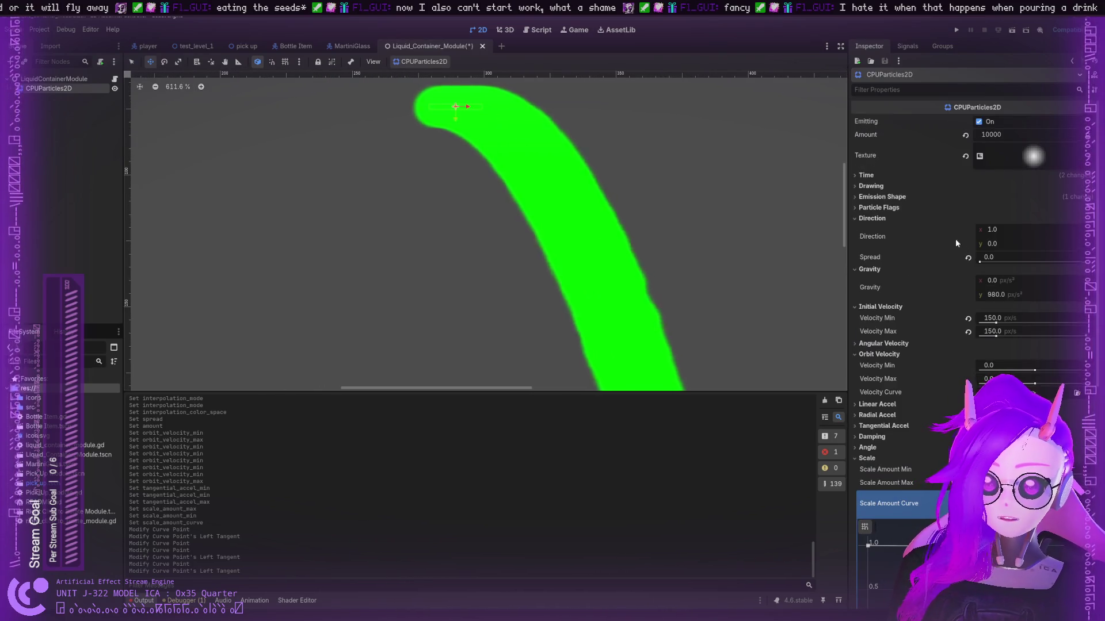
Step: Set the emission Direction's x value to 0
left_click_drag(1006, 236, 977, 242)
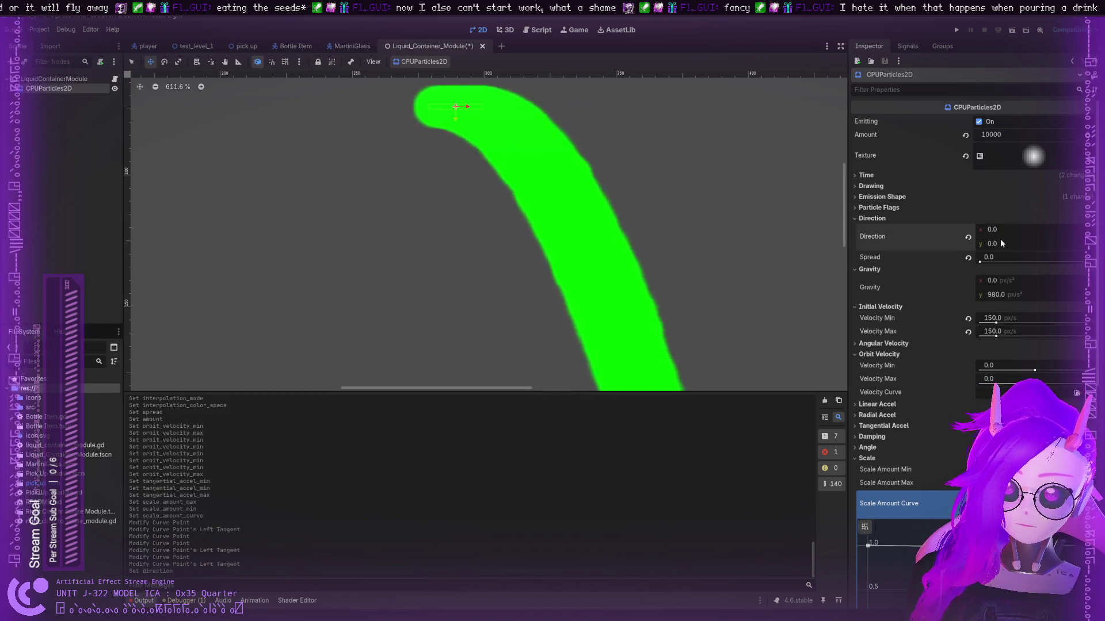
scroll(587, 180, "down", 10)
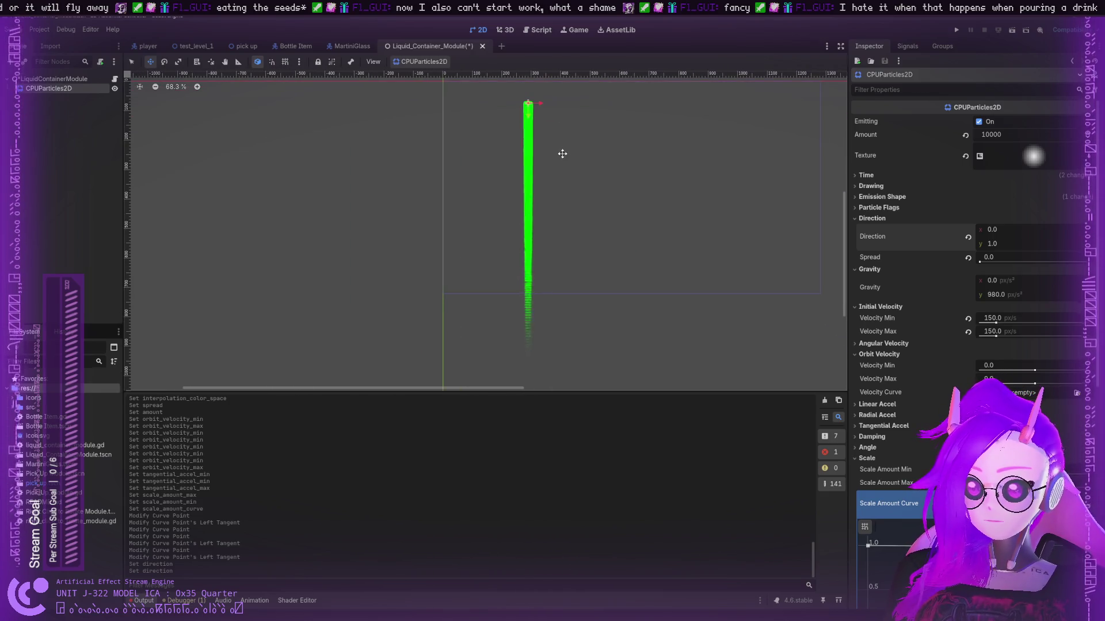
scroll(513, 213, "up", 6)
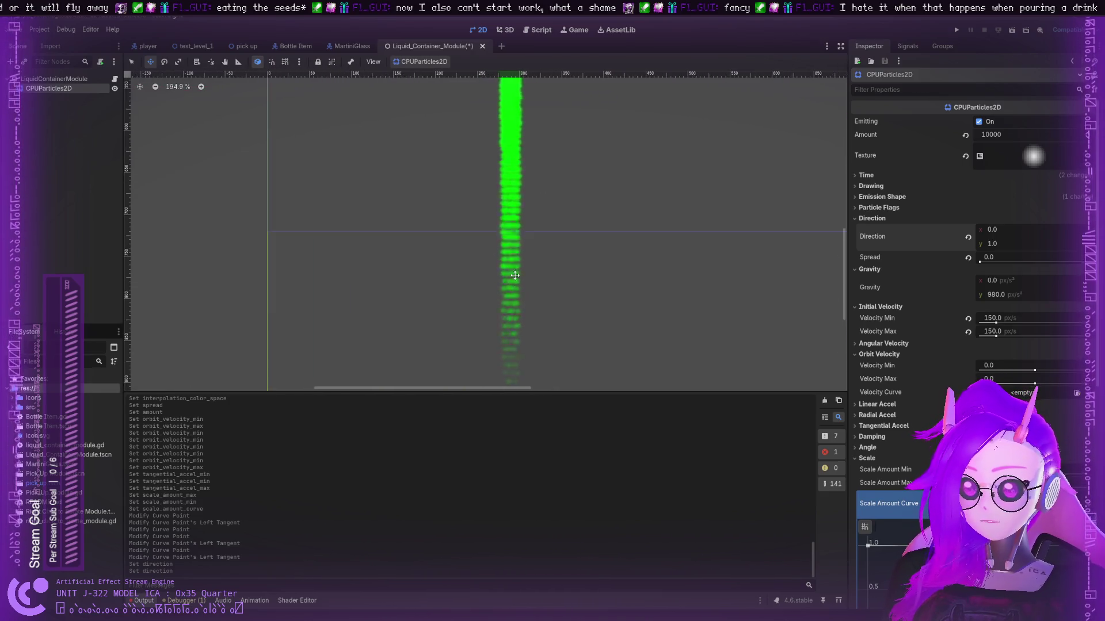
scroll(512, 279, "down", 8)
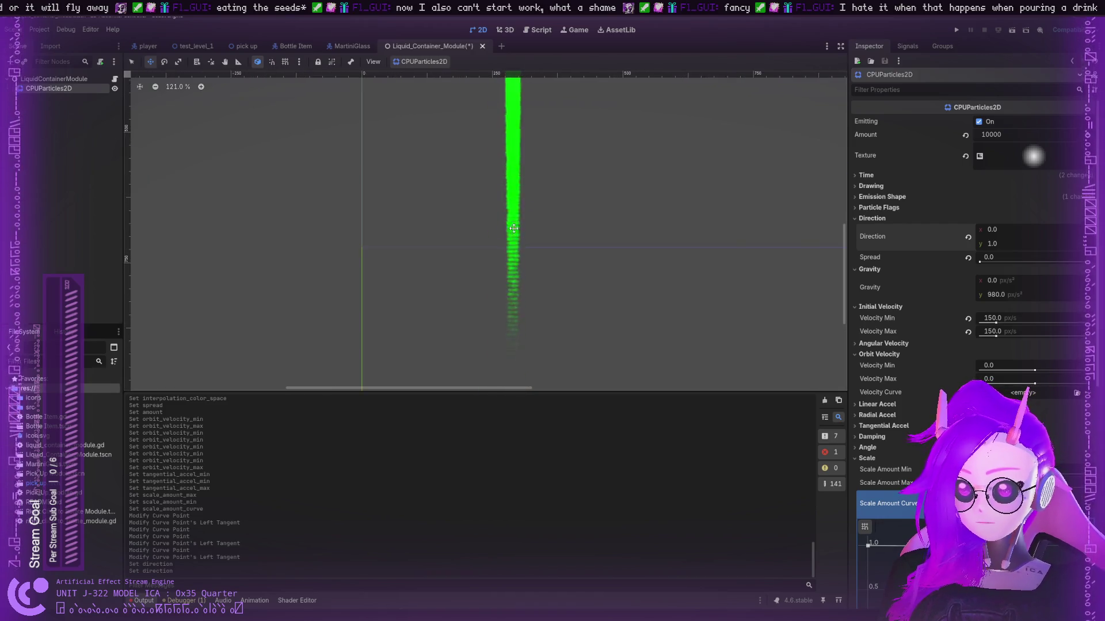
Step: Change the particle Amount to 1000 and zoom the viewport to inspect the stream
left_click(1010, 135)
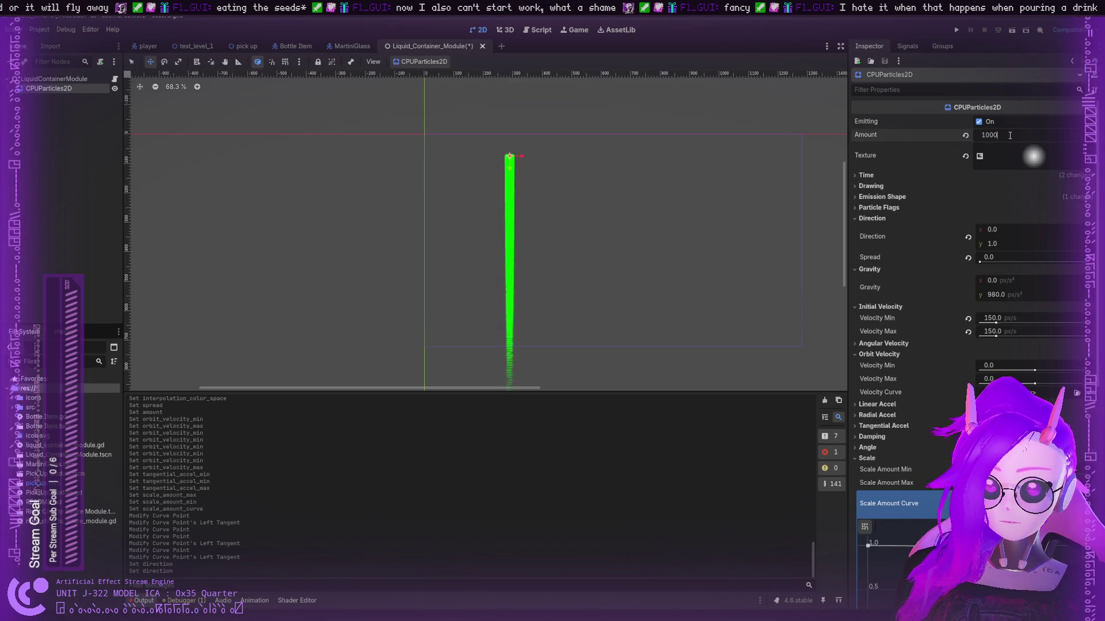
key("Return")
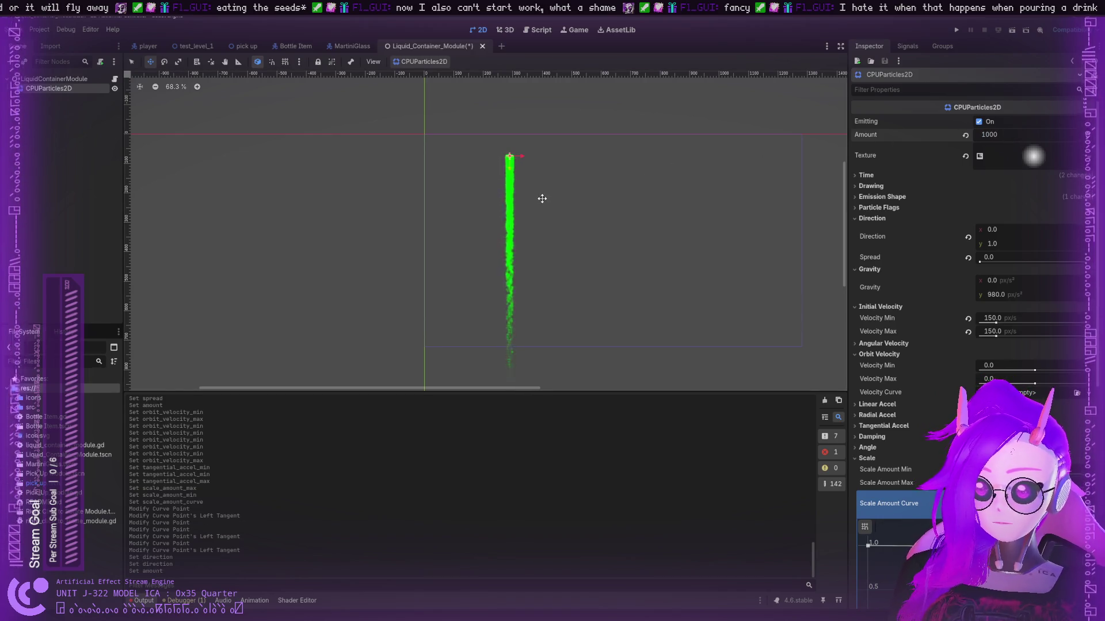
scroll(542, 199, "up", 2)
scroll(504, 174, "down", 3)
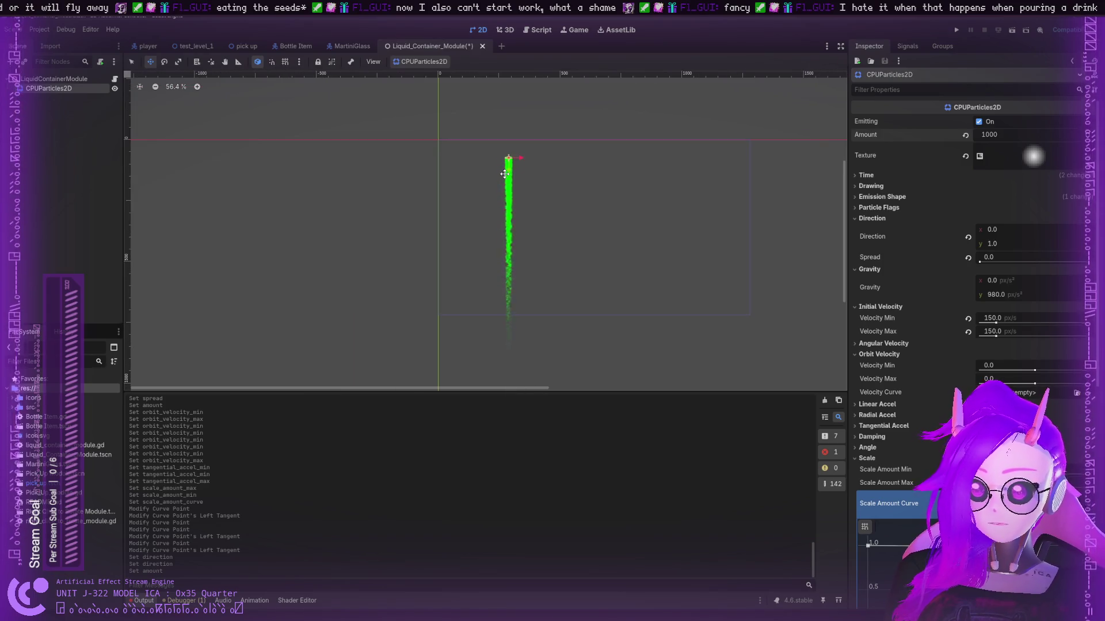
scroll(504, 173, "up", 3)
scroll(505, 174, "up", 7)
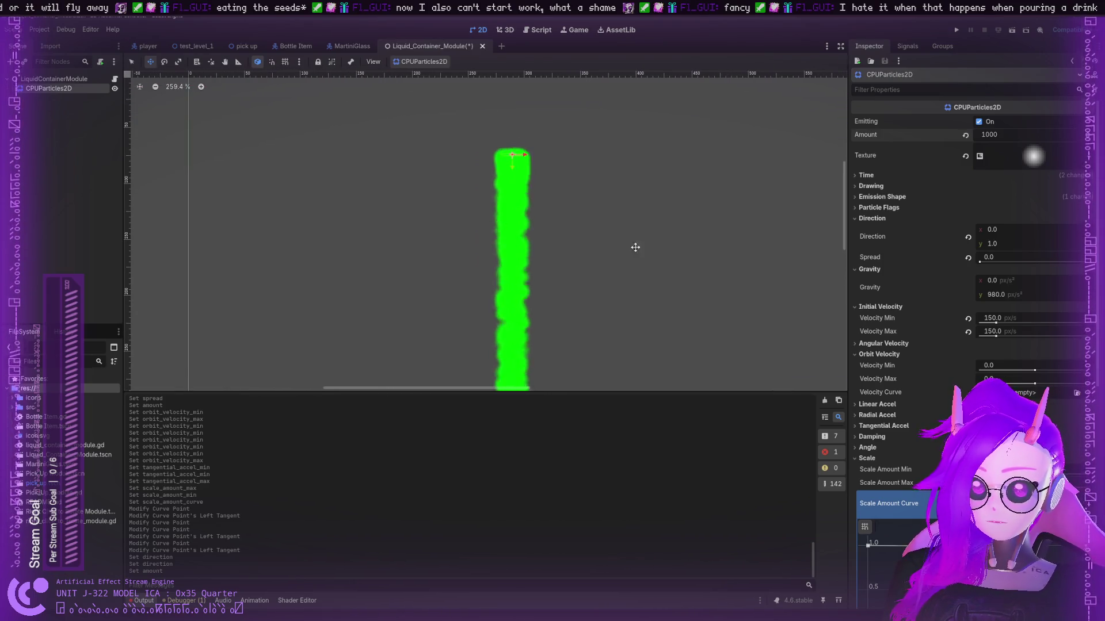
scroll(885, 379, "down", 5)
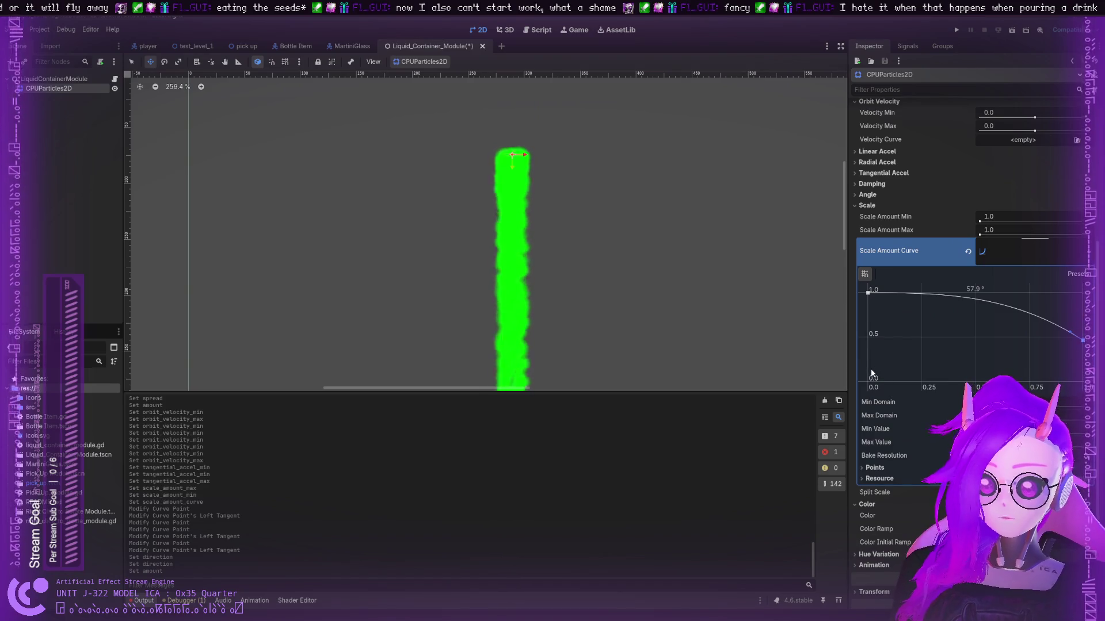
Step: Expand Hue Variation and try different Variation Min and Max values
left_click(868, 206)
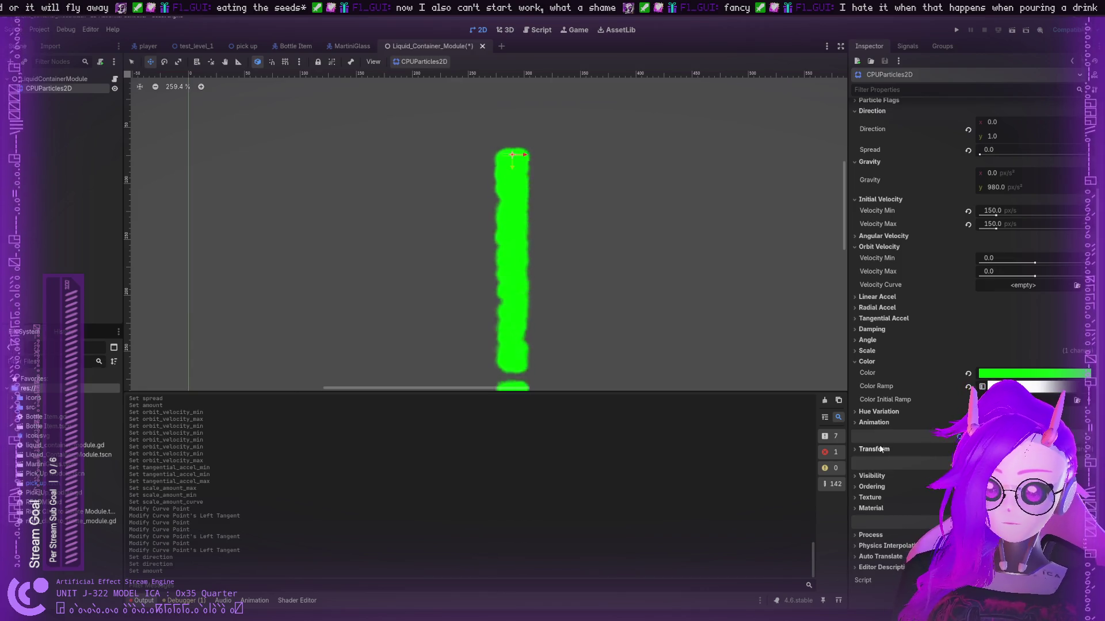
left_click(868, 422)
left_click(869, 422)
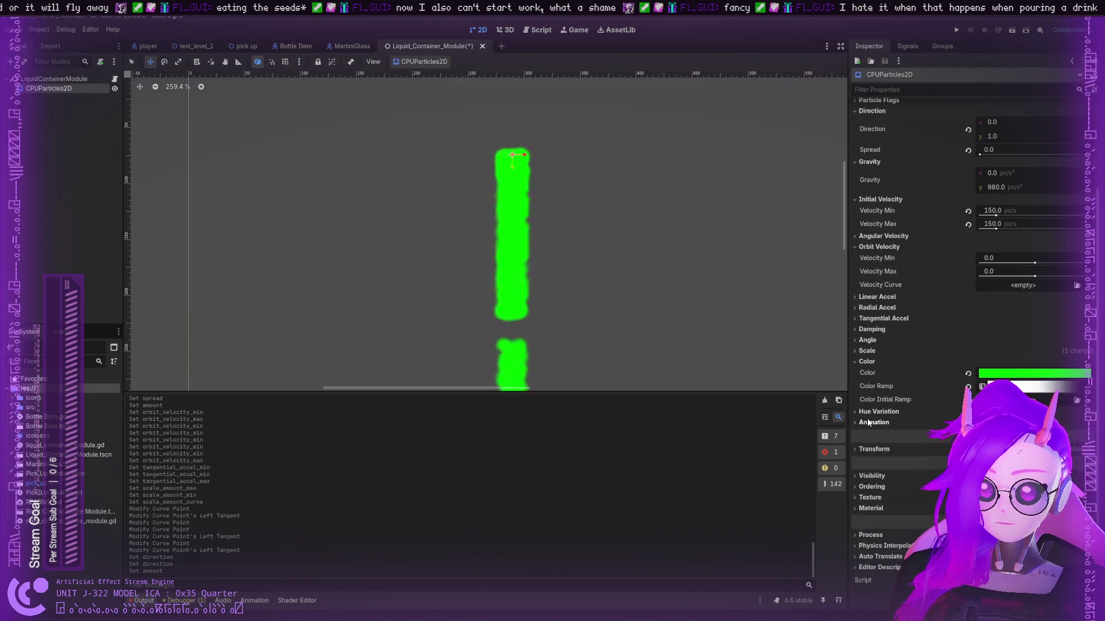
left_click(870, 412)
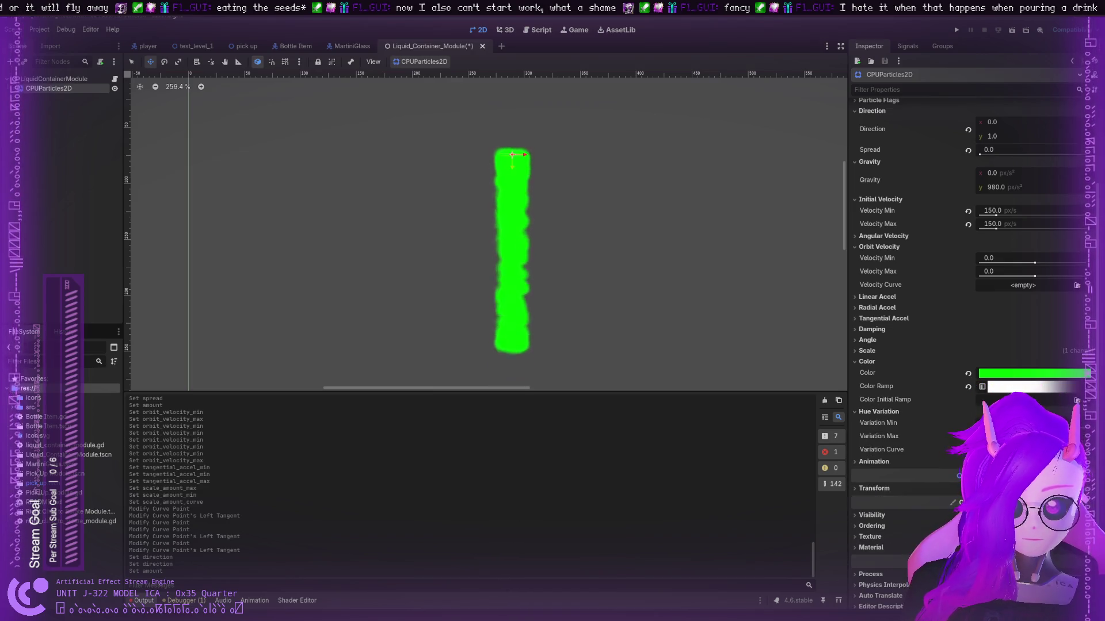
left_click(1024, 424)
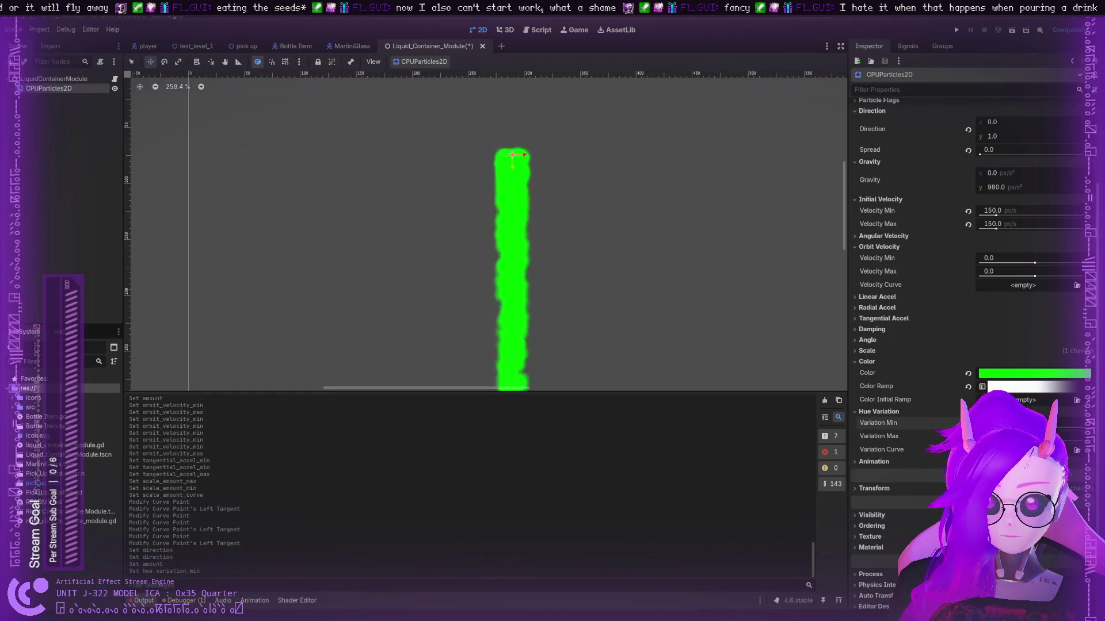
left_click(1024, 437)
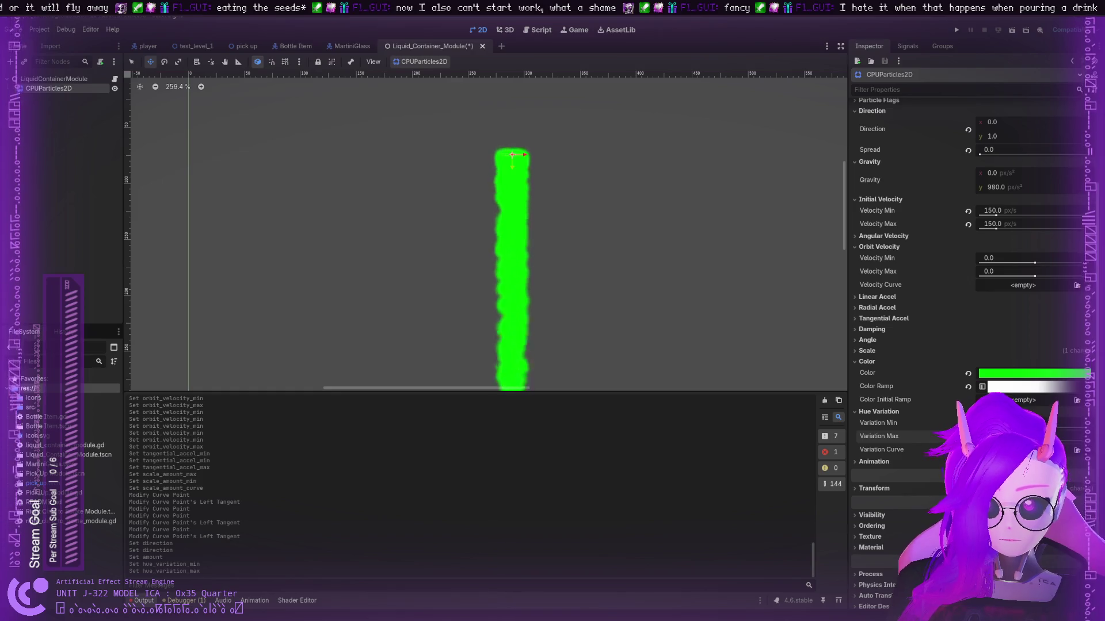
scroll(587, 266, "down", 6)
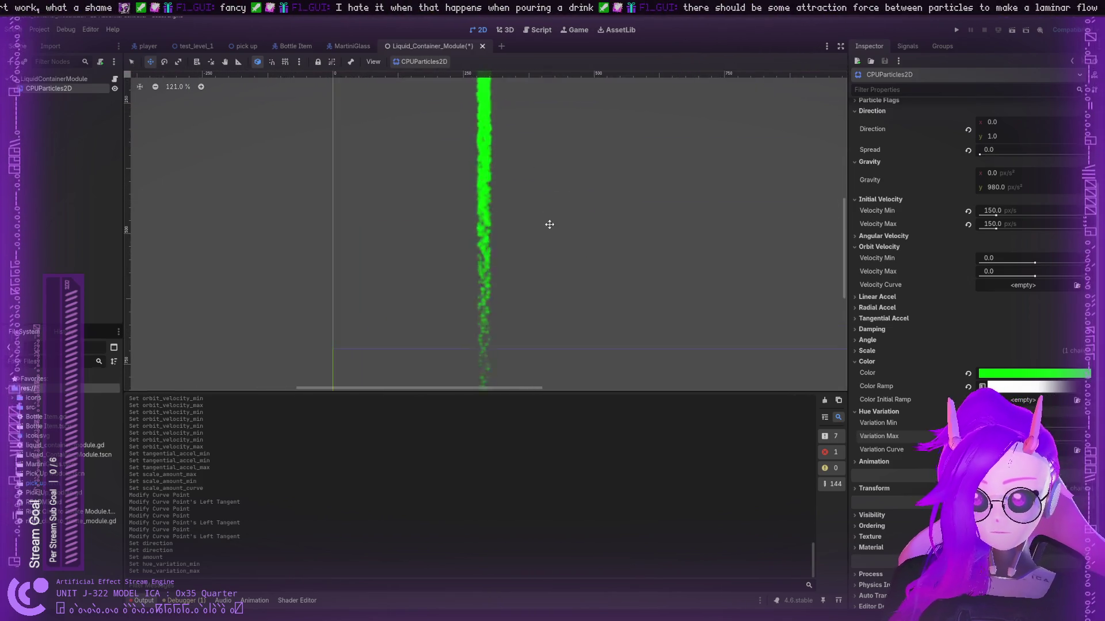
scroll(662, 333, "up", 2)
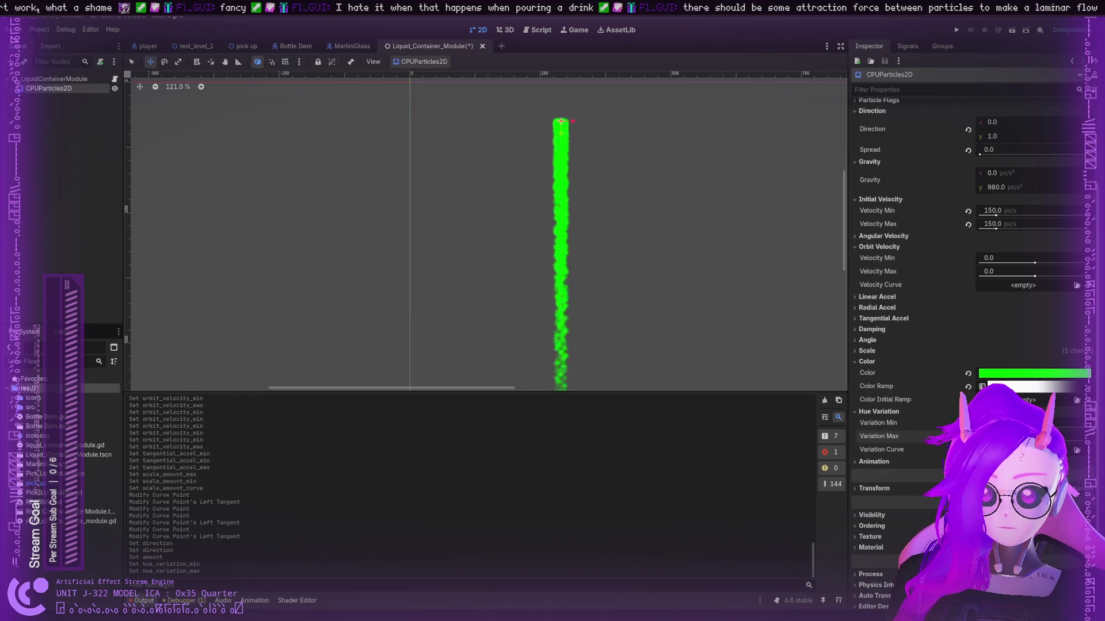
Step: Readjust Hue Variation Min and Max, then set Variation Min back to 0
left_click(1024, 424)
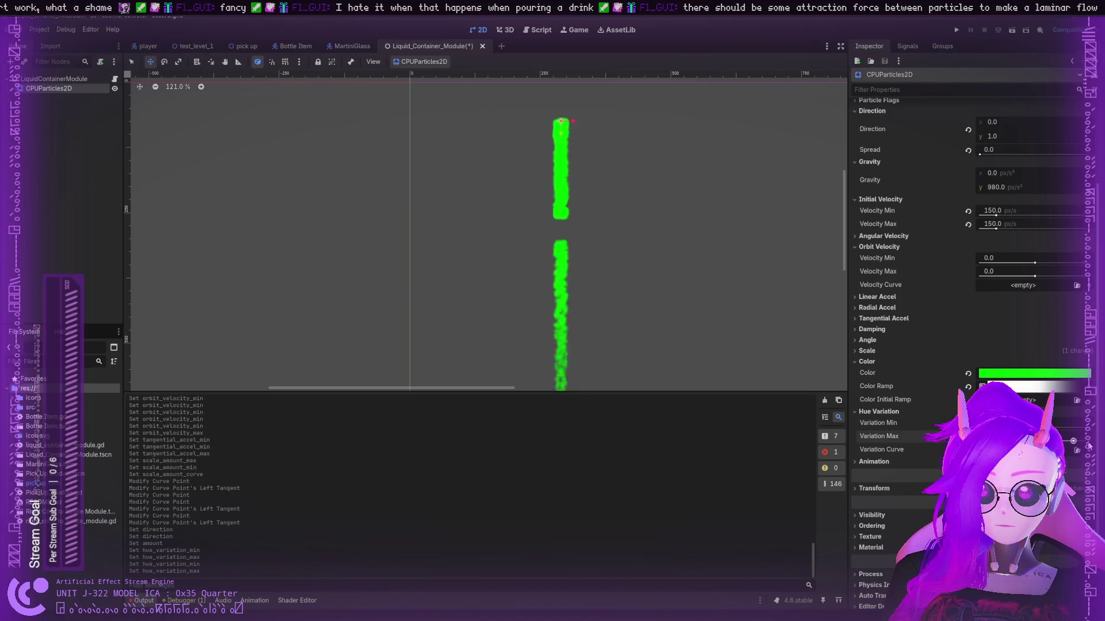
left_click(1024, 437)
scroll(518, 163, "down", 5)
scroll(517, 162, "up", 5)
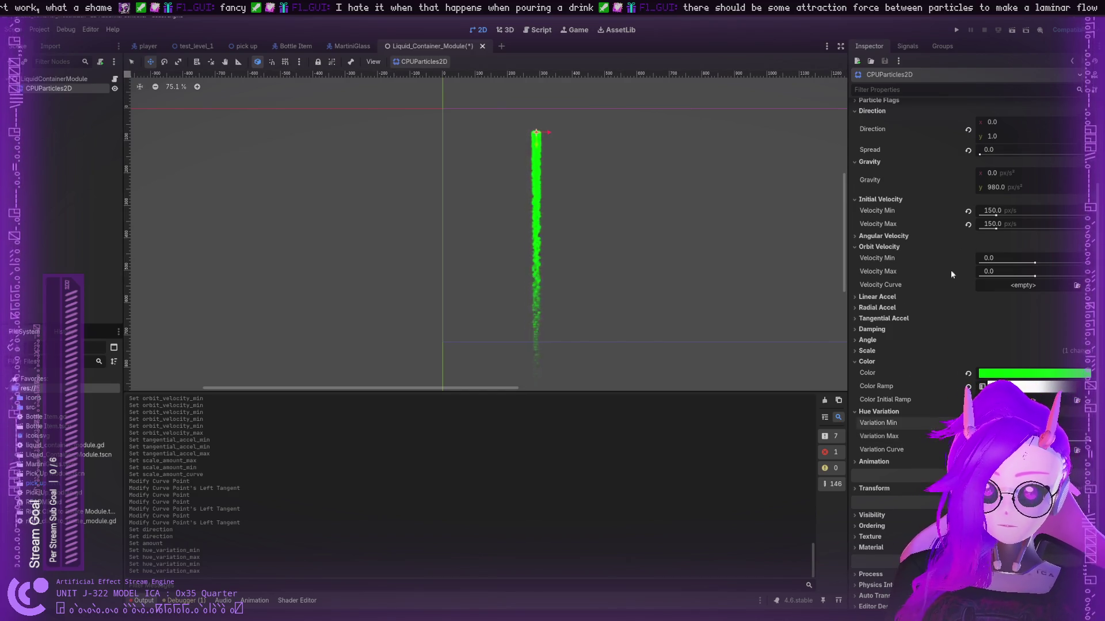
scroll(951, 270, "up", 4)
scroll(932, 346, "down", 5)
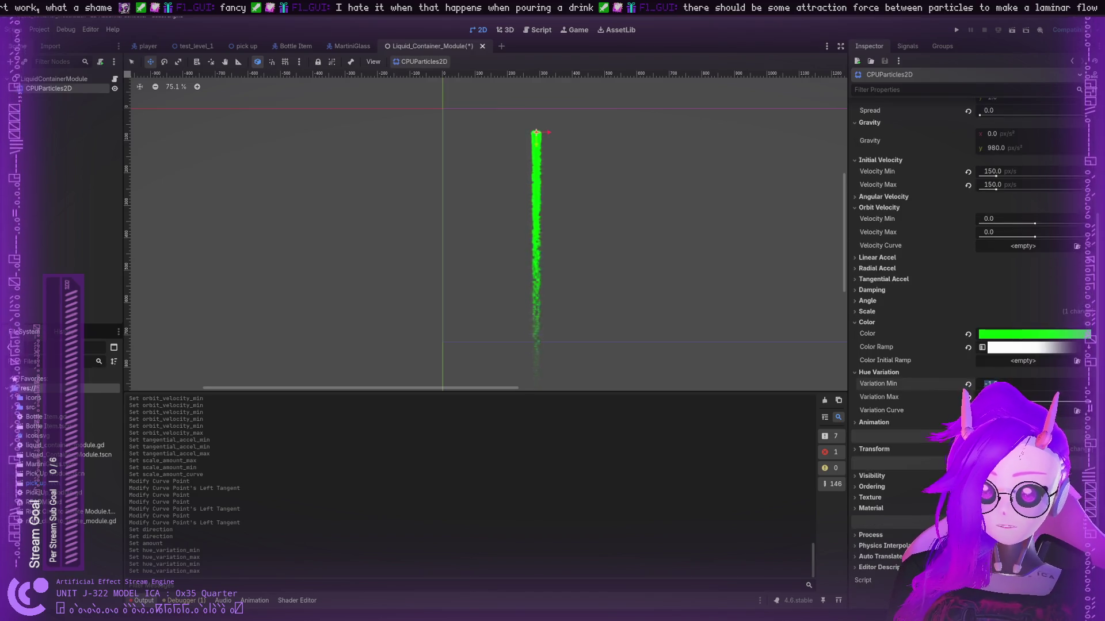
type("0")
key("Return")
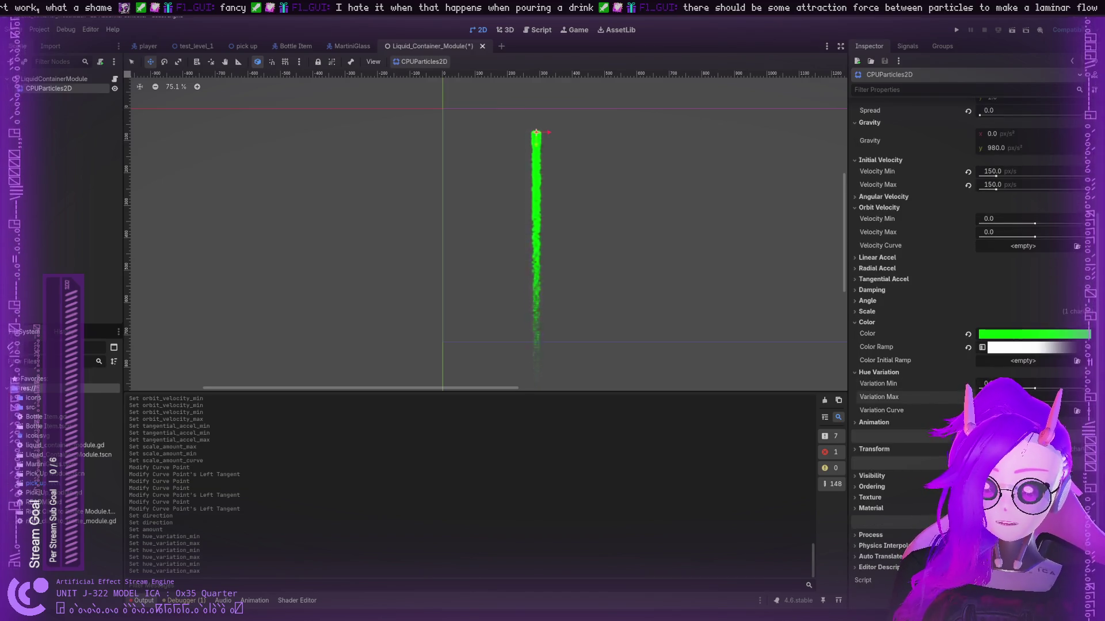
scroll(909, 374, "up", 5)
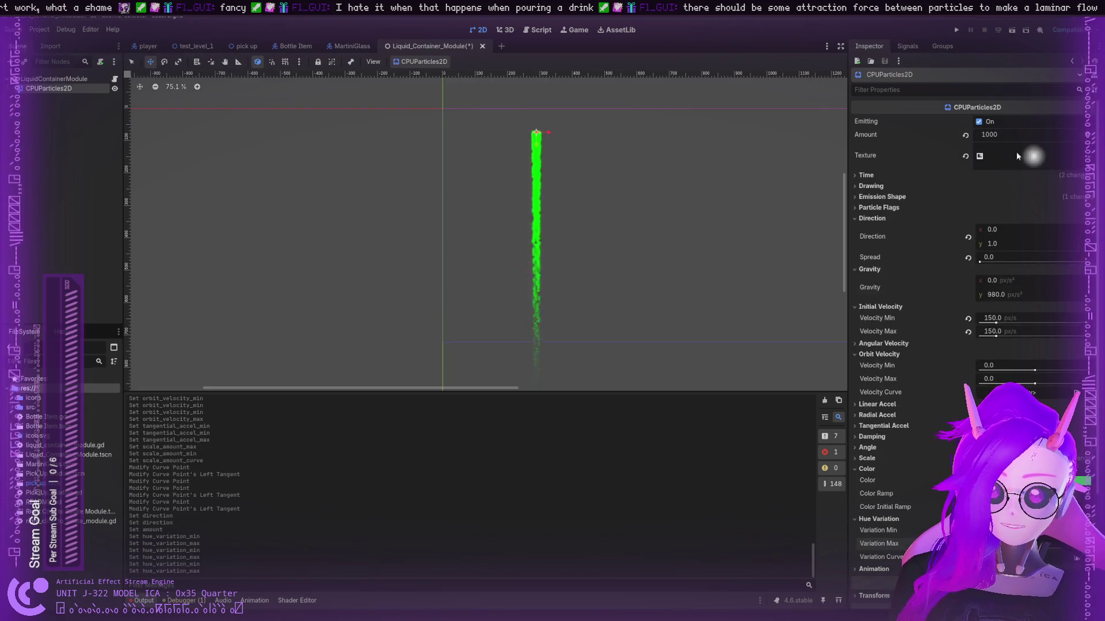
Step: Recolour the texture's gradient point to deep blue and revert the particle Color to white
left_click(1050, 157)
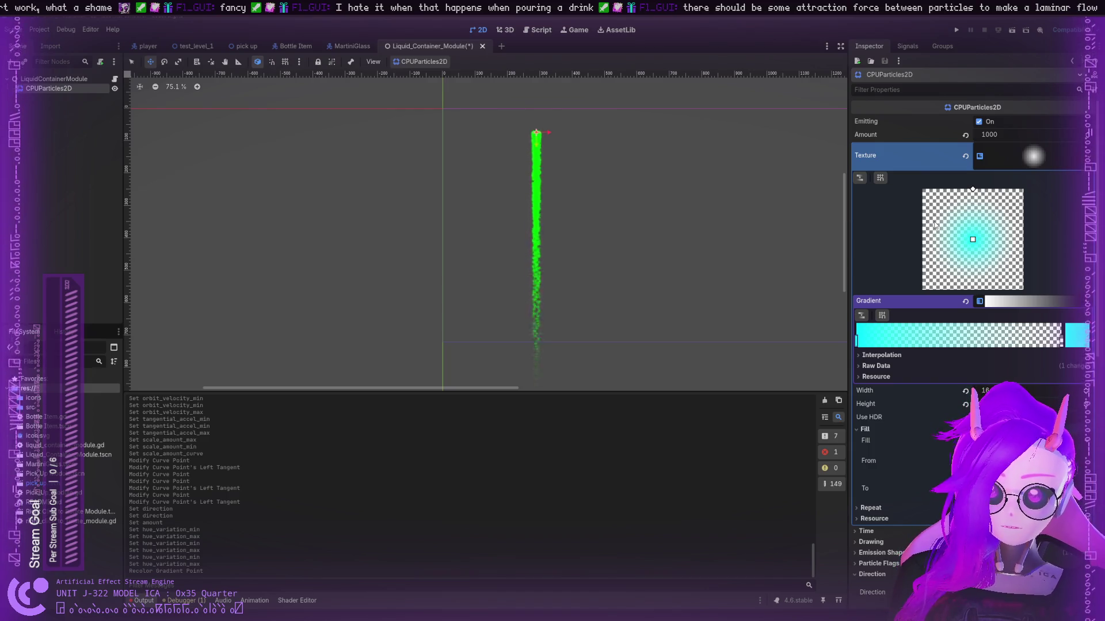
mouse_move(934, 225)
left_mouse_down()
mouse_move(874, 233)
mouse_move(894, 227)
left_mouse_up()
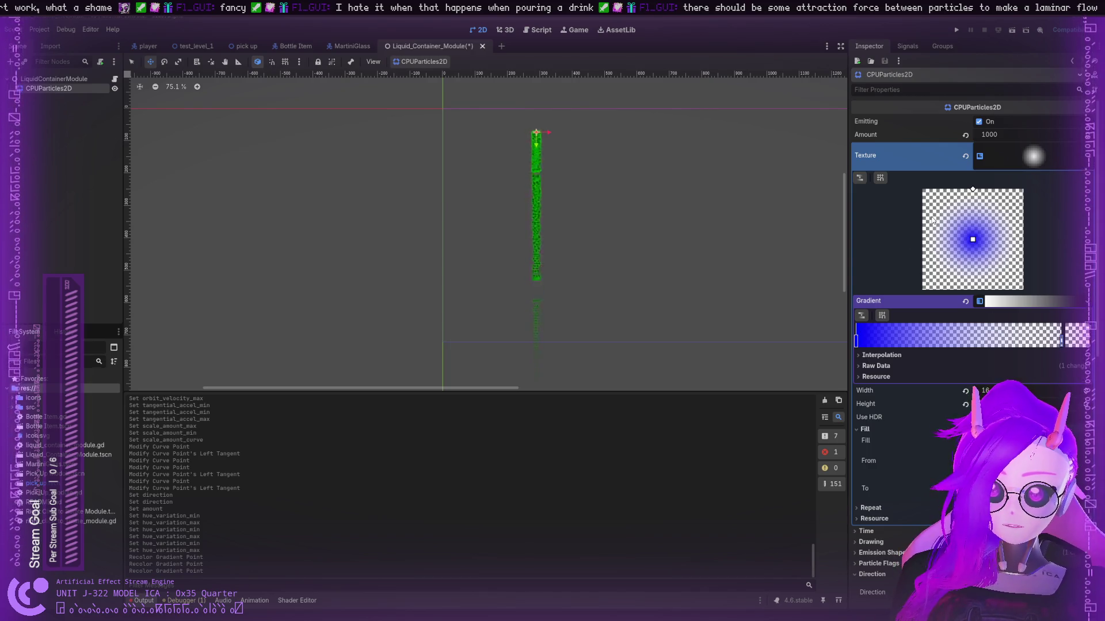
left_click_drag(932, 221, 810, 208)
left_click_drag(931, 228, 984, 147)
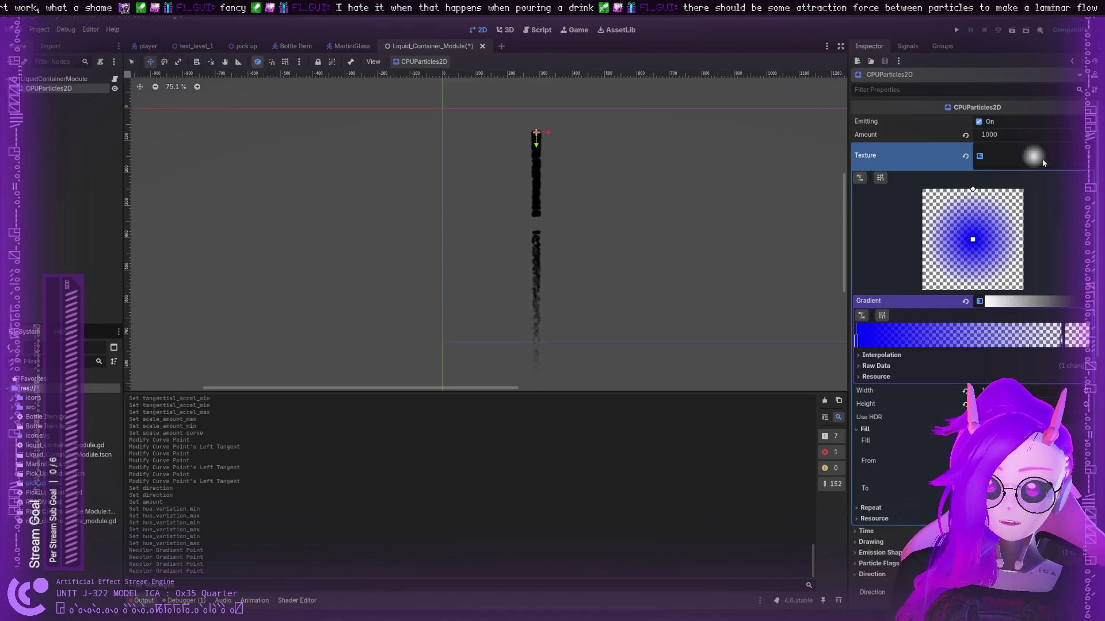
scroll(944, 285, "down", 10)
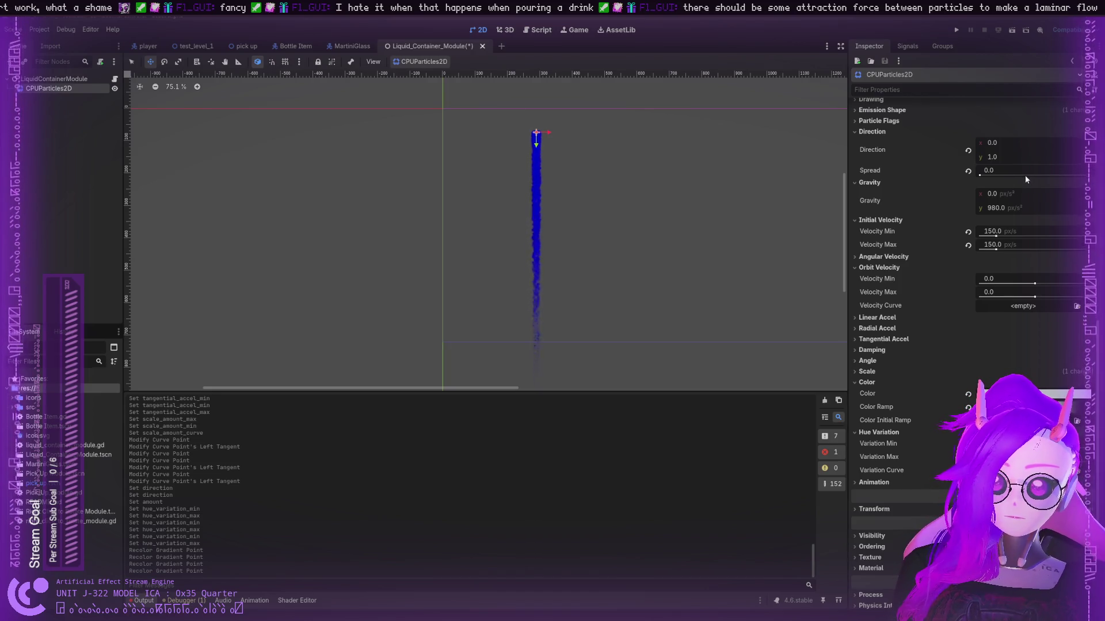
left_click(966, 394)
scroll(962, 392, "down", 2)
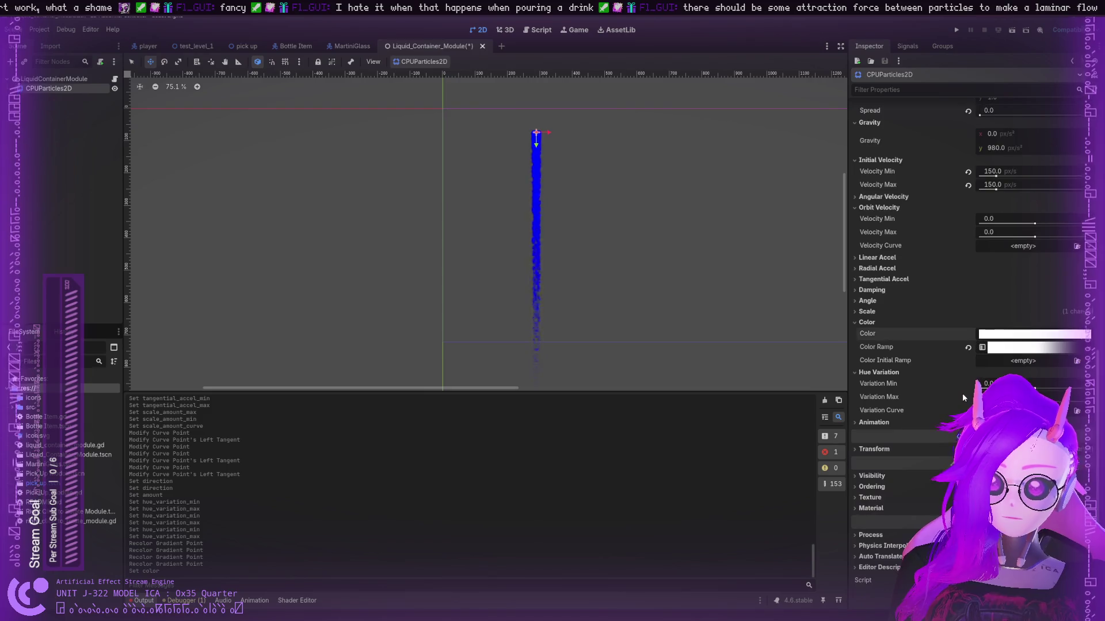
Step: Test a negative Hue Variation Min, then undo back to the green stream and white gradient
mouse_move(990, 383)
left_mouse_down()
mouse_move(978, 383)
mouse_move(1001, 397)
left_mouse_up()
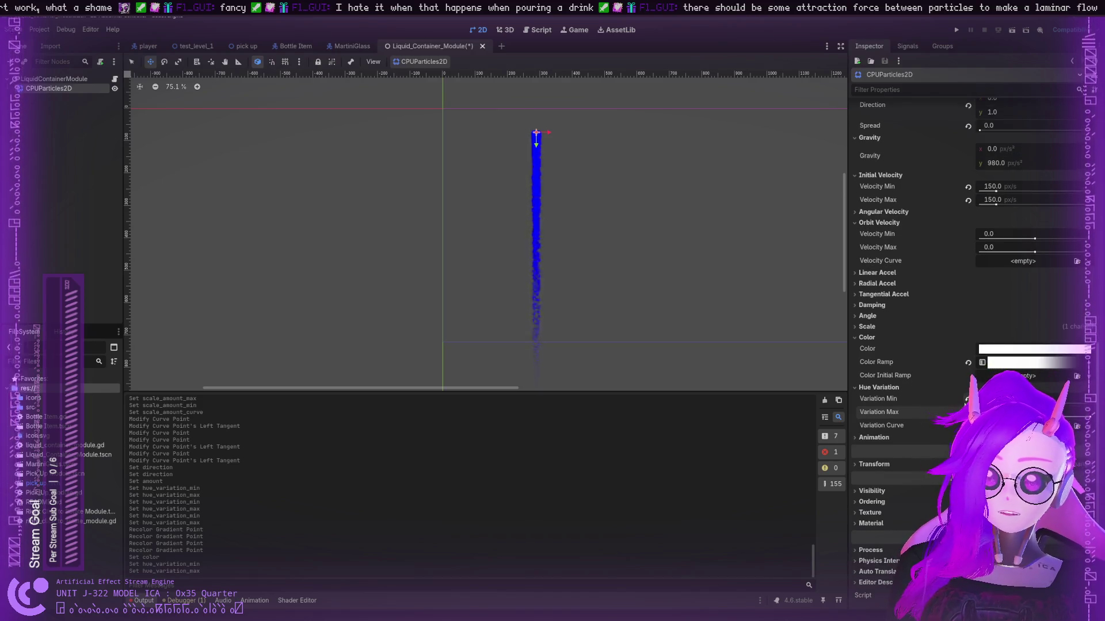
left_click_drag(990, 398, 1001, 412)
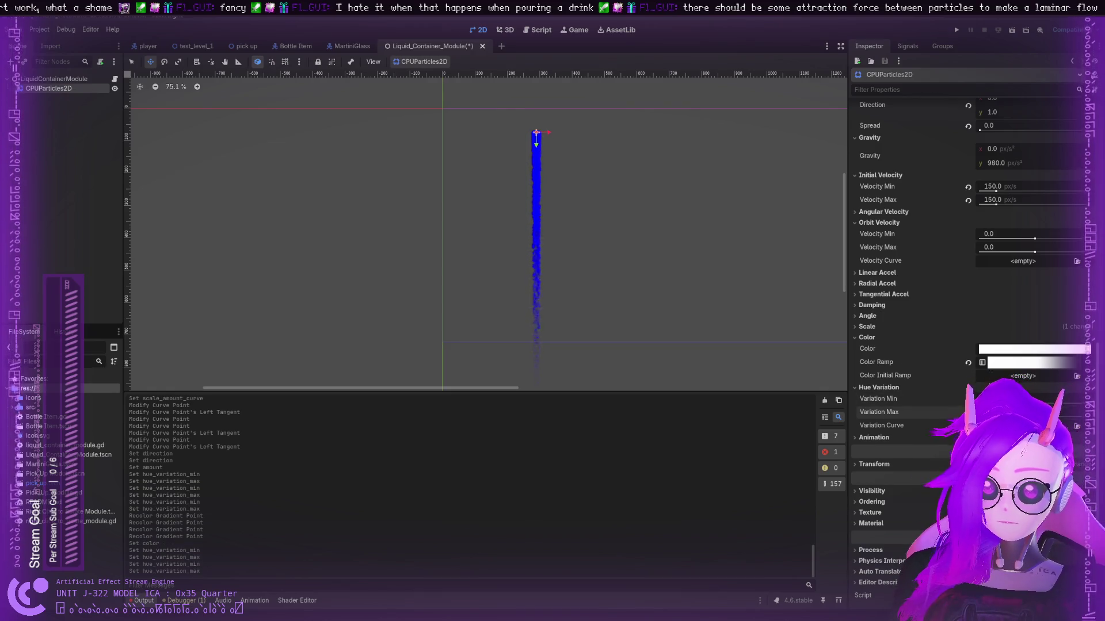
scroll(908, 368, "up", 10)
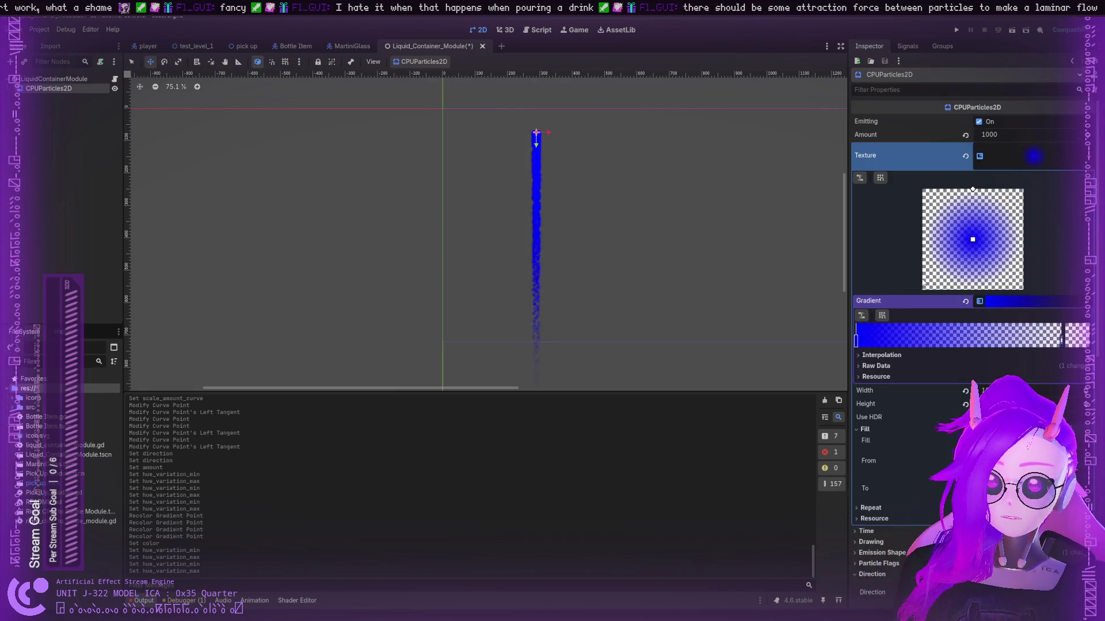
key("ctrl+z")
key("ctrl+z")
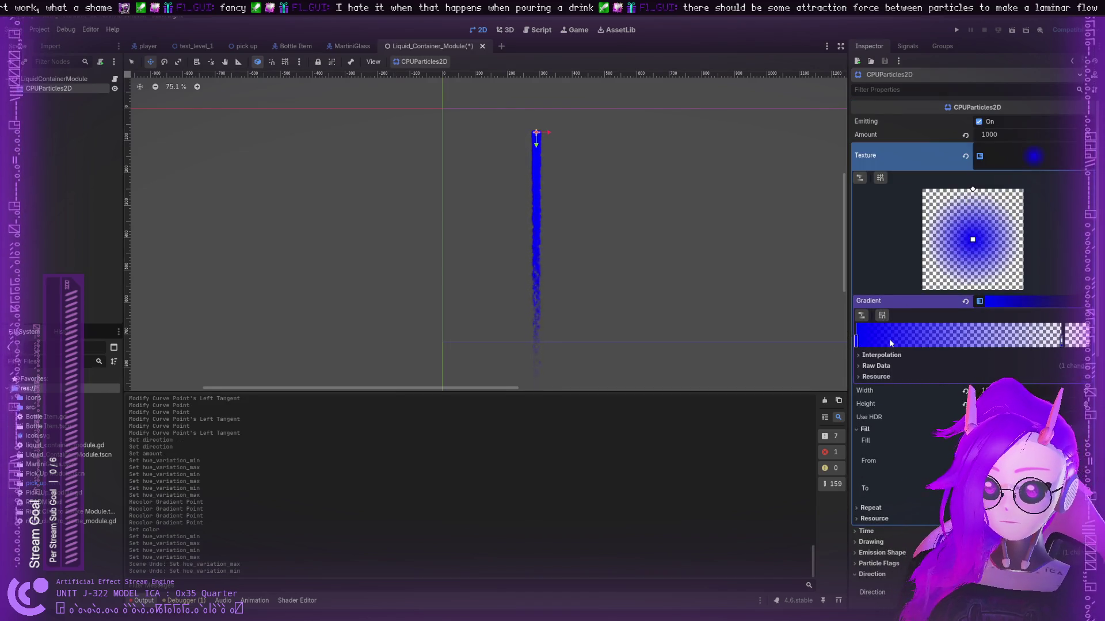
key("ctrl+z")
key("ctrl+z")
key("ctrl+z")
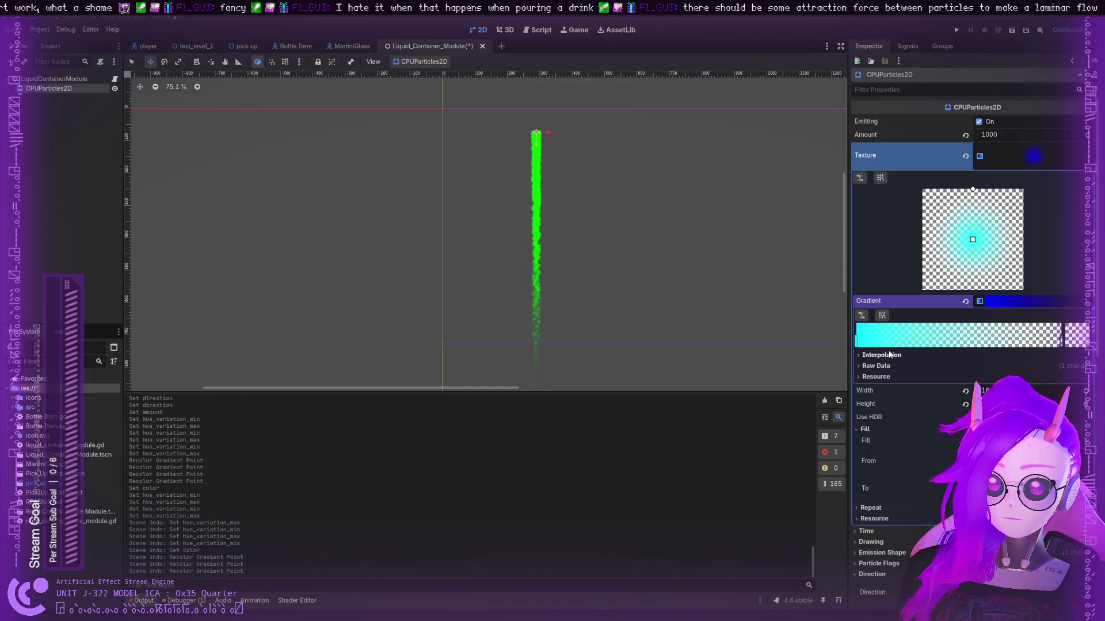
key("ctrl+z")
scroll(889, 354, "down", 8)
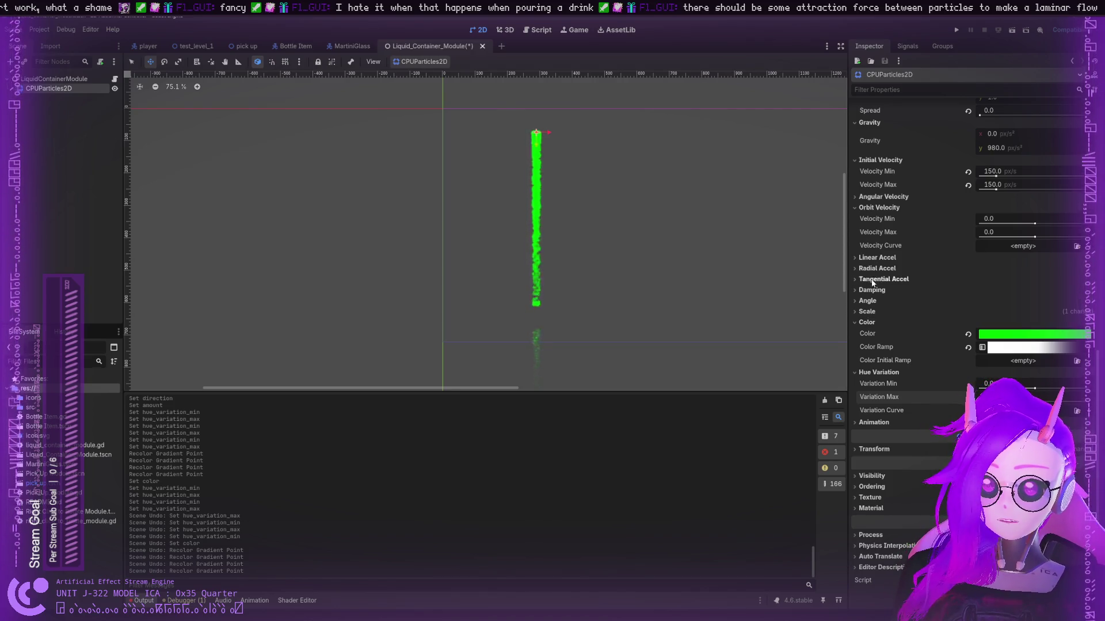
left_click(866, 374)
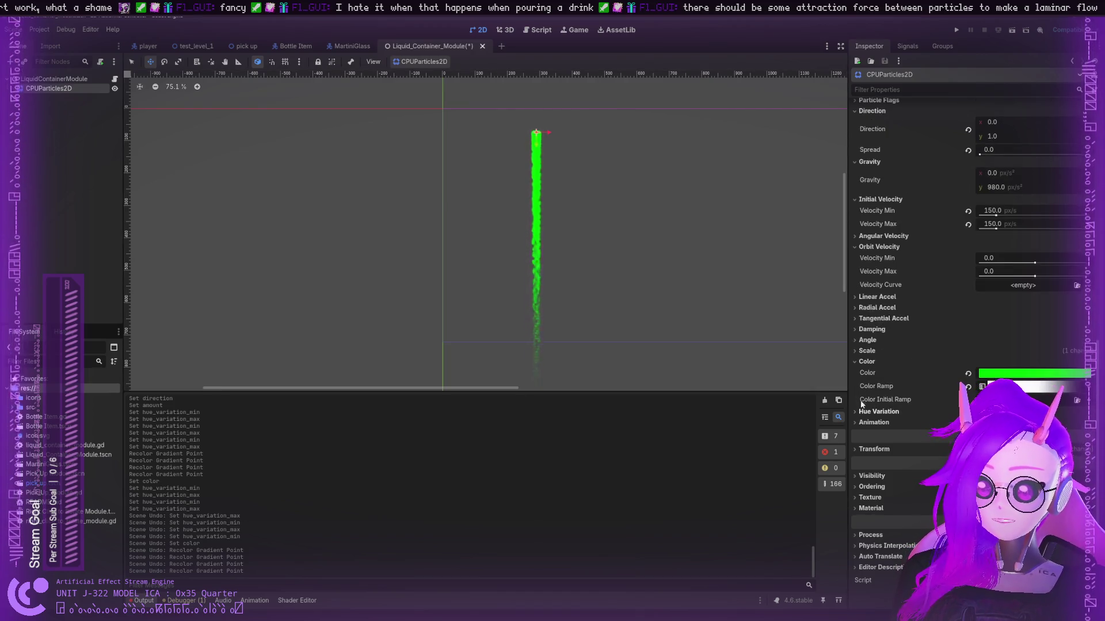
Step: Adjust Animation Speed Max and add a new Speed Curve with its start lowered
left_click(863, 362)
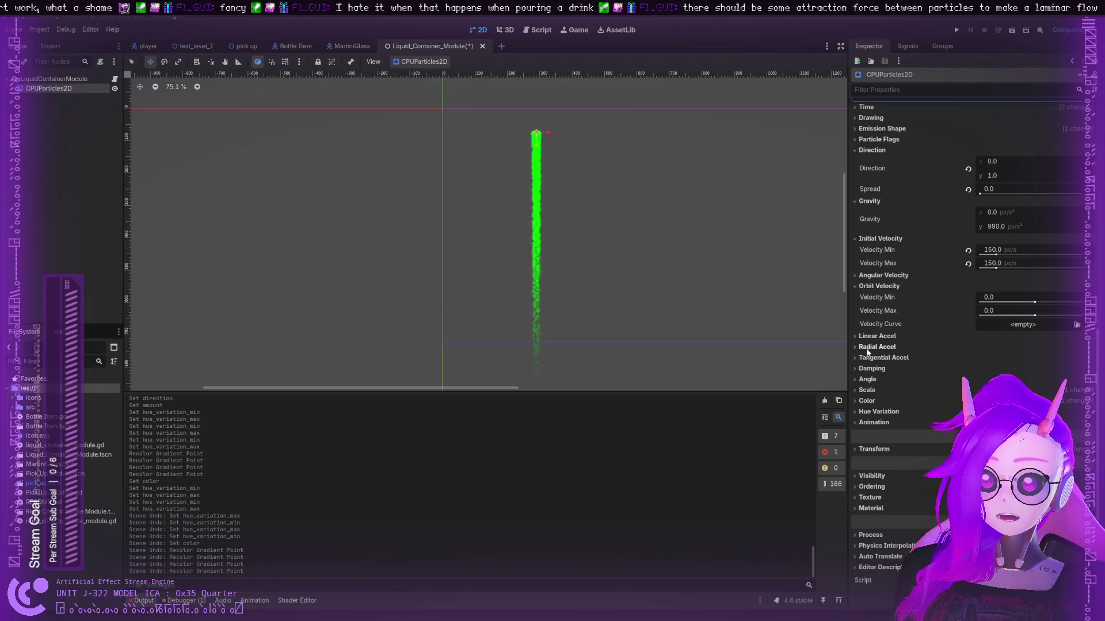
left_click(875, 423)
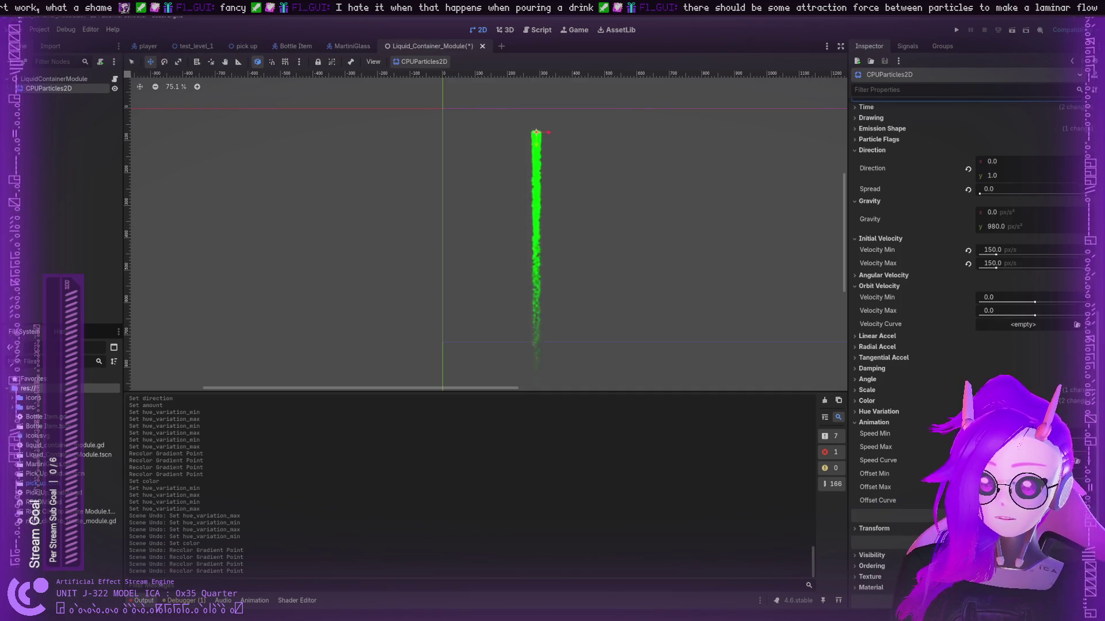
left_click(1013, 447)
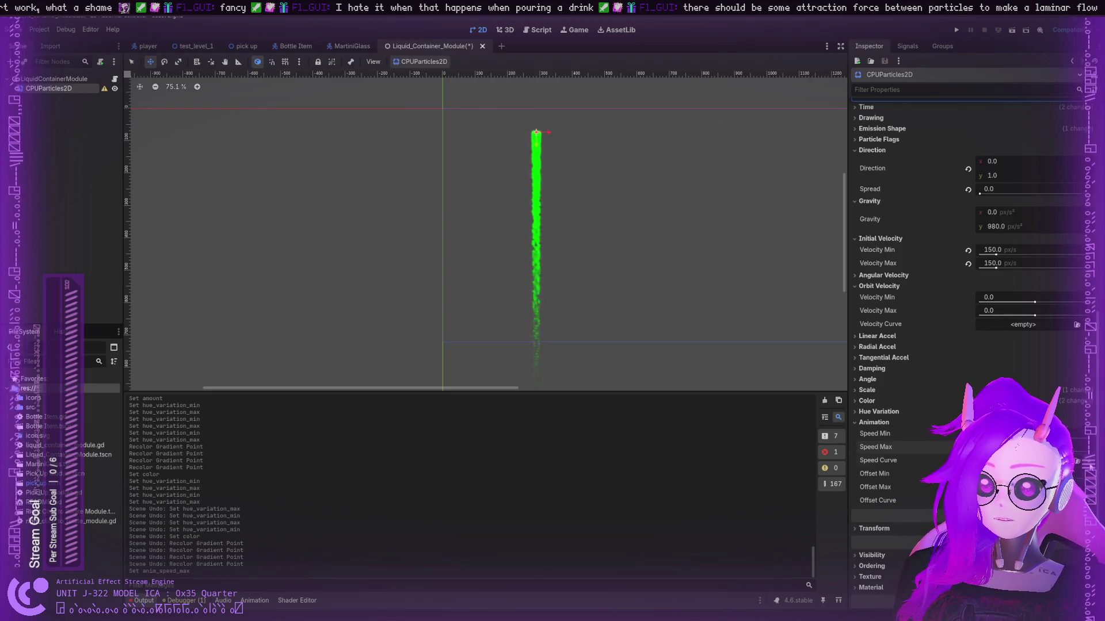
left_click(1012, 460)
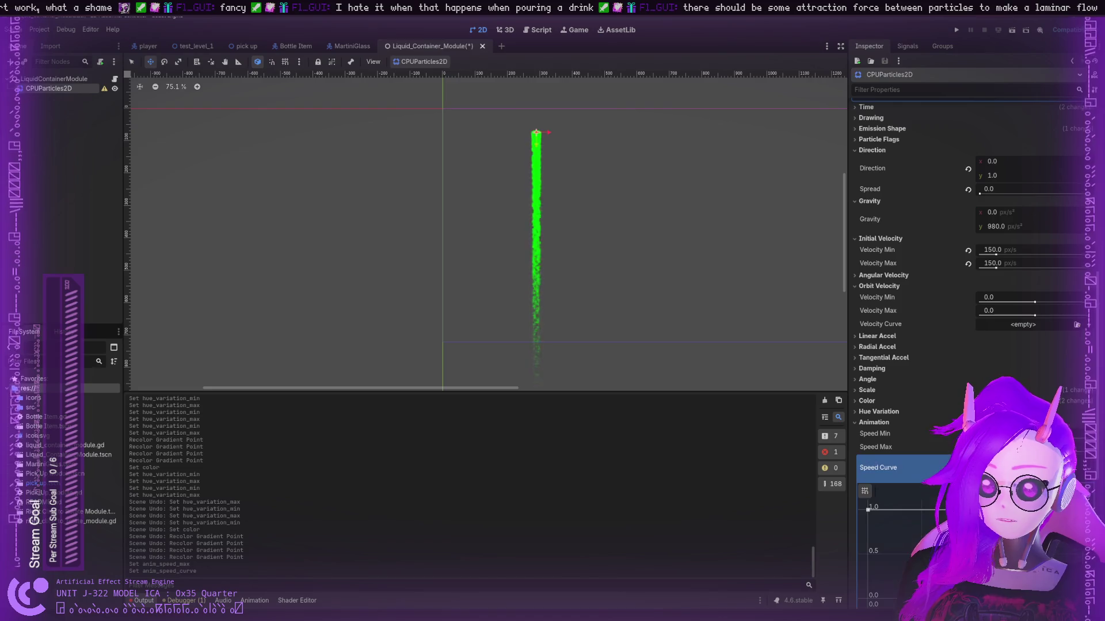
scroll(877, 400, "down", 5)
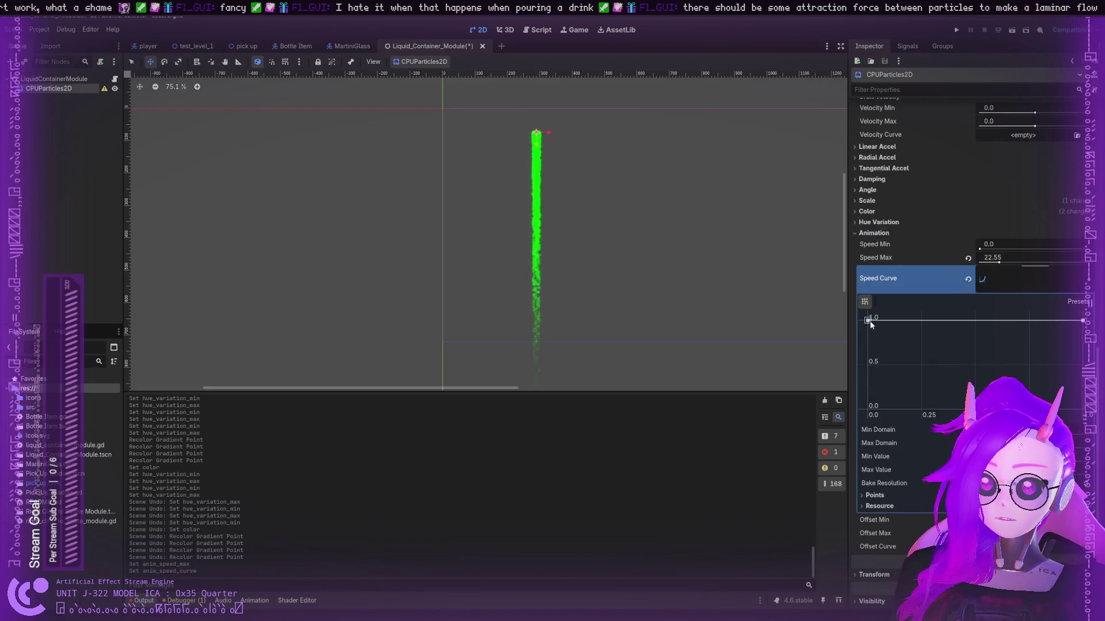
mouse_move(868, 321)
left_mouse_down()
mouse_move(874, 408)
mouse_move(978, 345)
mouse_move(1082, 325)
mouse_move(1082, 409)
mouse_move(1063, 393)
left_mouse_up()
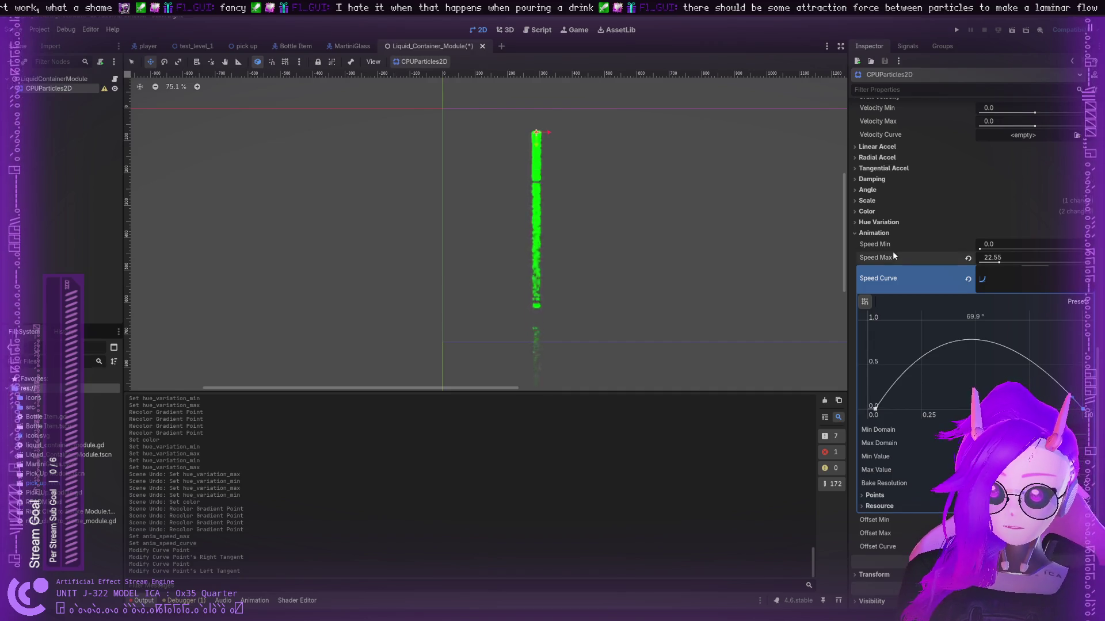
left_click(1044, 281)
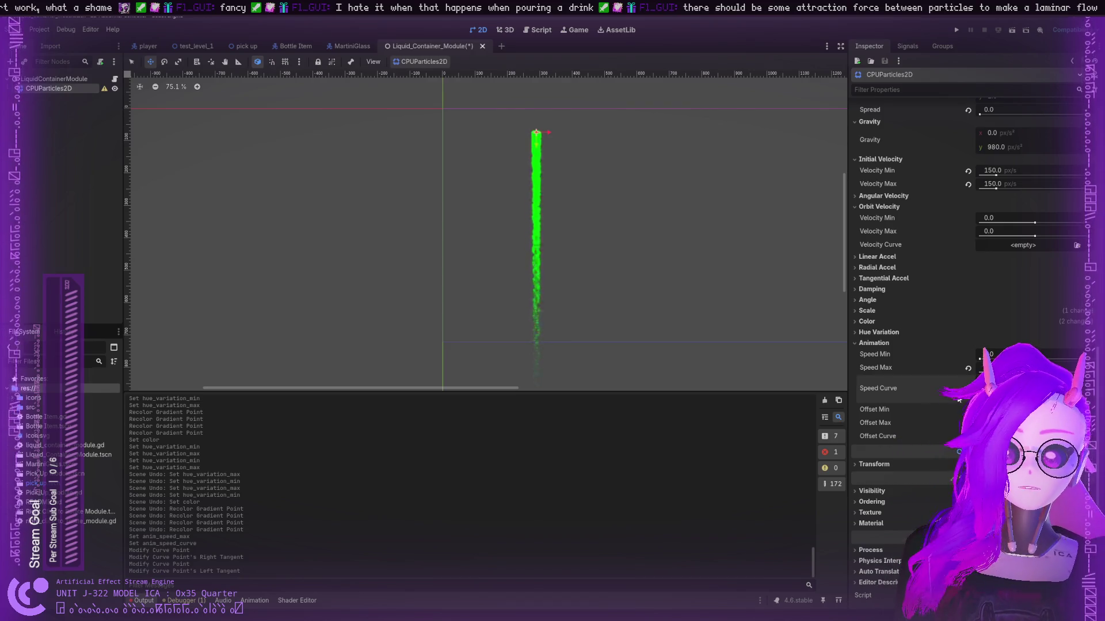
Step: Set Animation Offset Min and Max, clear the Speed Curve, and reset Speed Max to 0
scroll(946, 388, "down", 1)
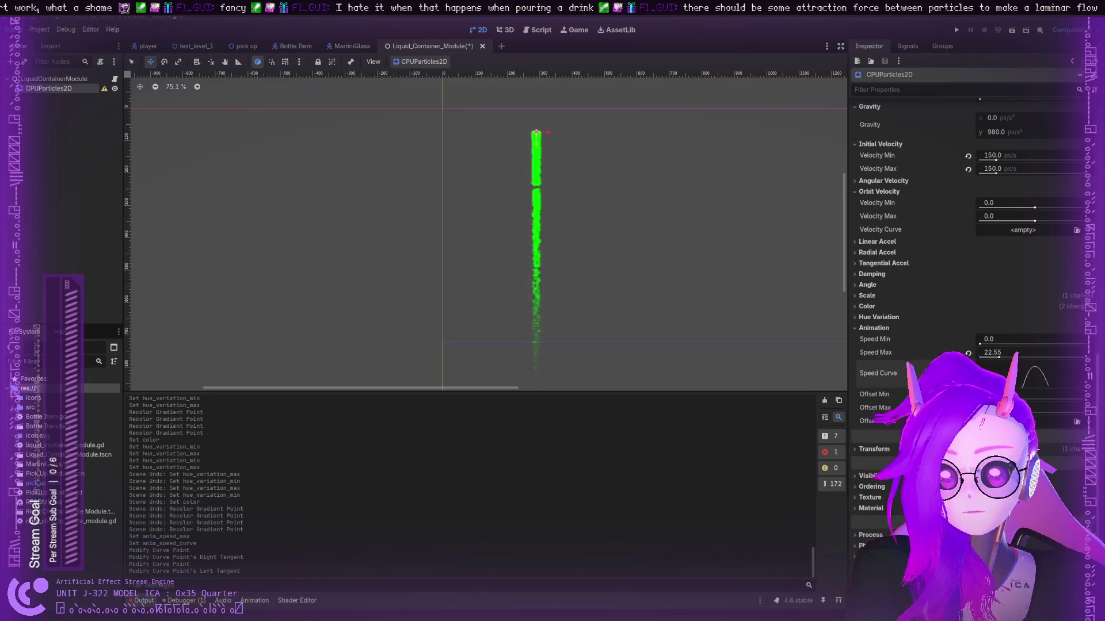
left_click(996, 397)
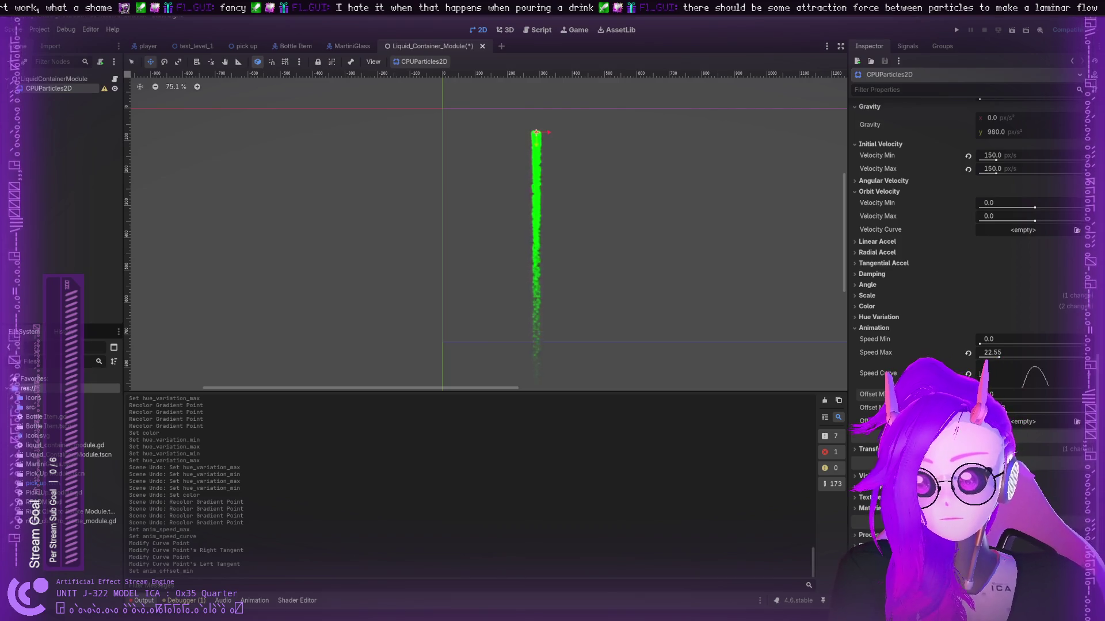
left_click(995, 407)
left_click(968, 374)
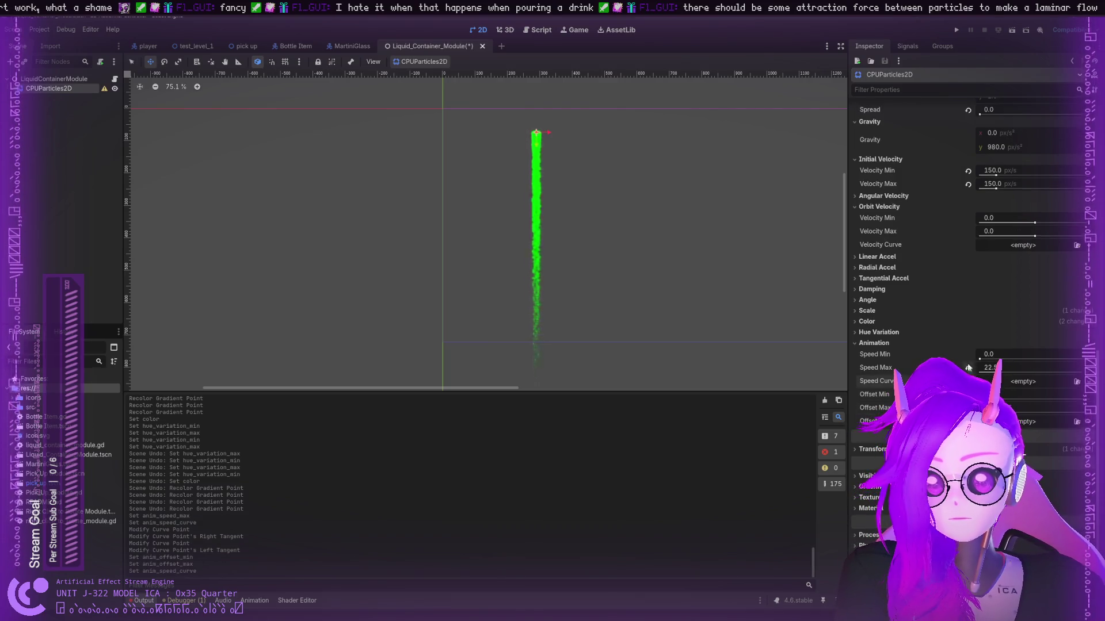
left_click(967, 368)
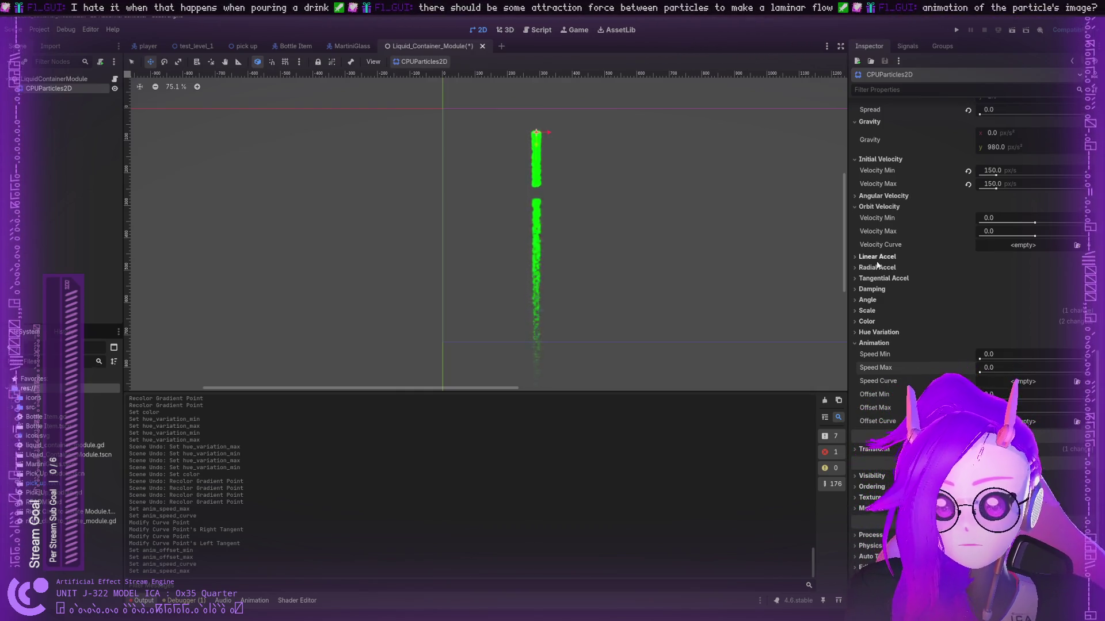
left_click(859, 344)
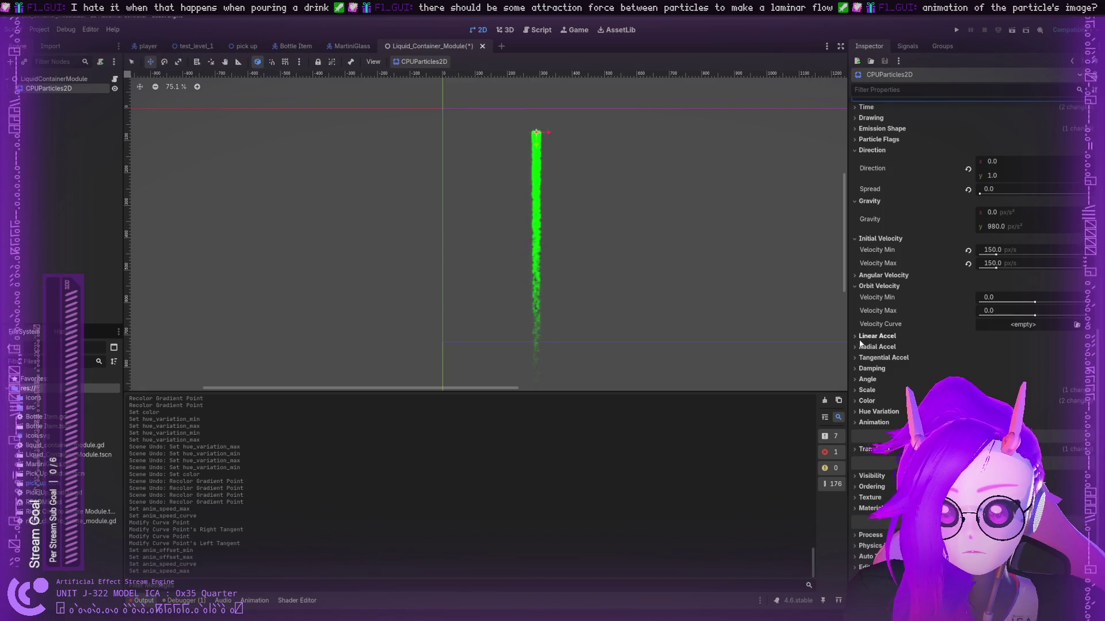
left_click(861, 340)
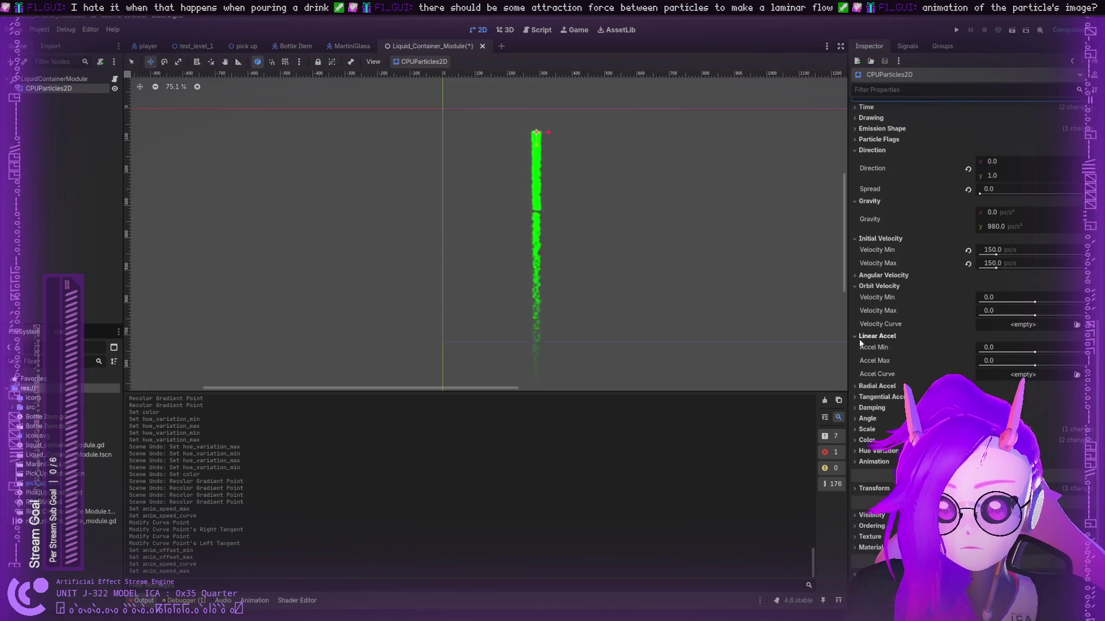
left_click(861, 338)
left_click(872, 286)
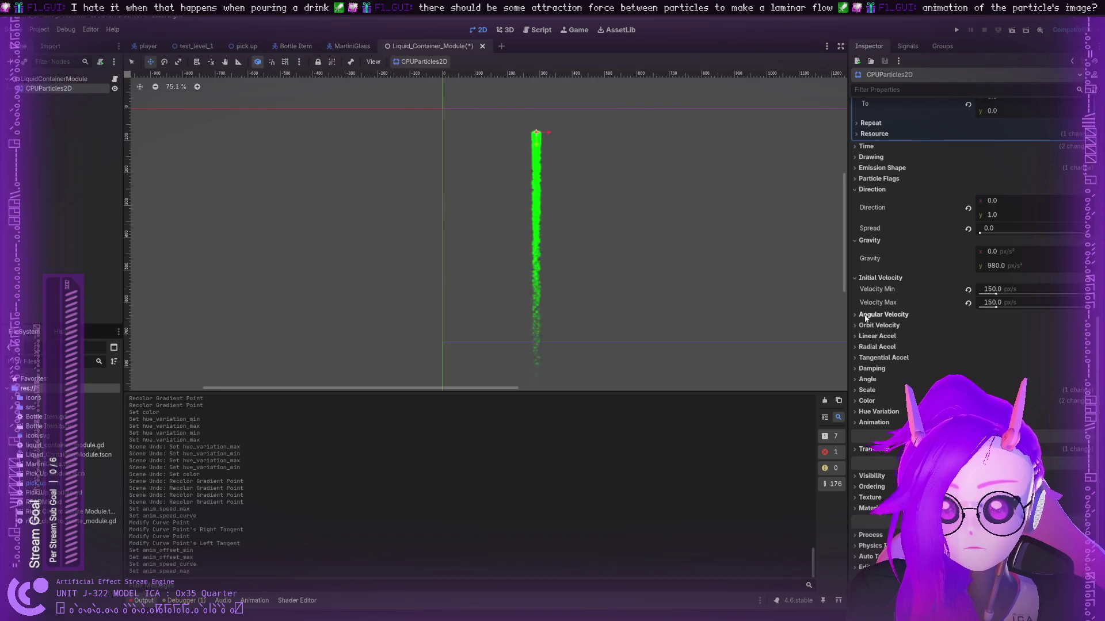
left_click(864, 337)
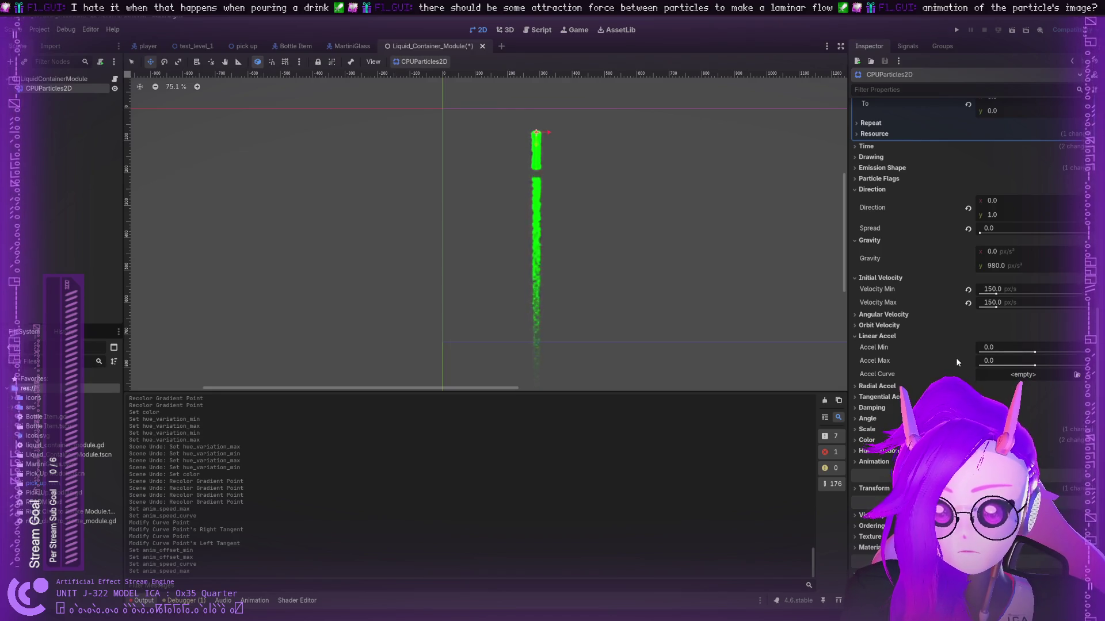
left_click_drag(1033, 353, 1088, 353)
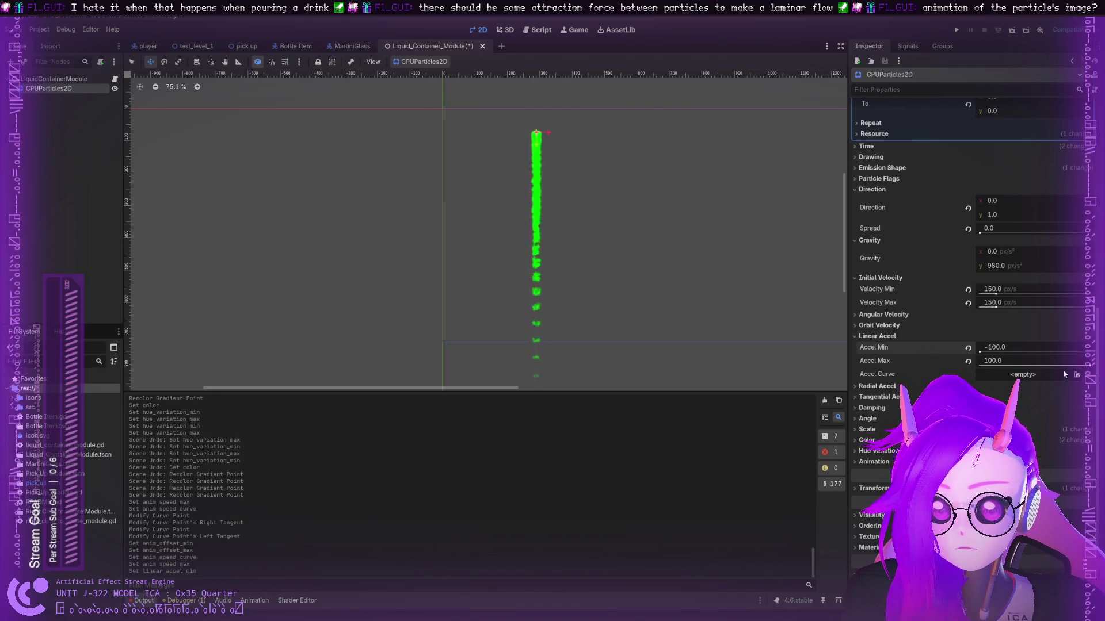
left_click_drag(1089, 366, 1089, 365)
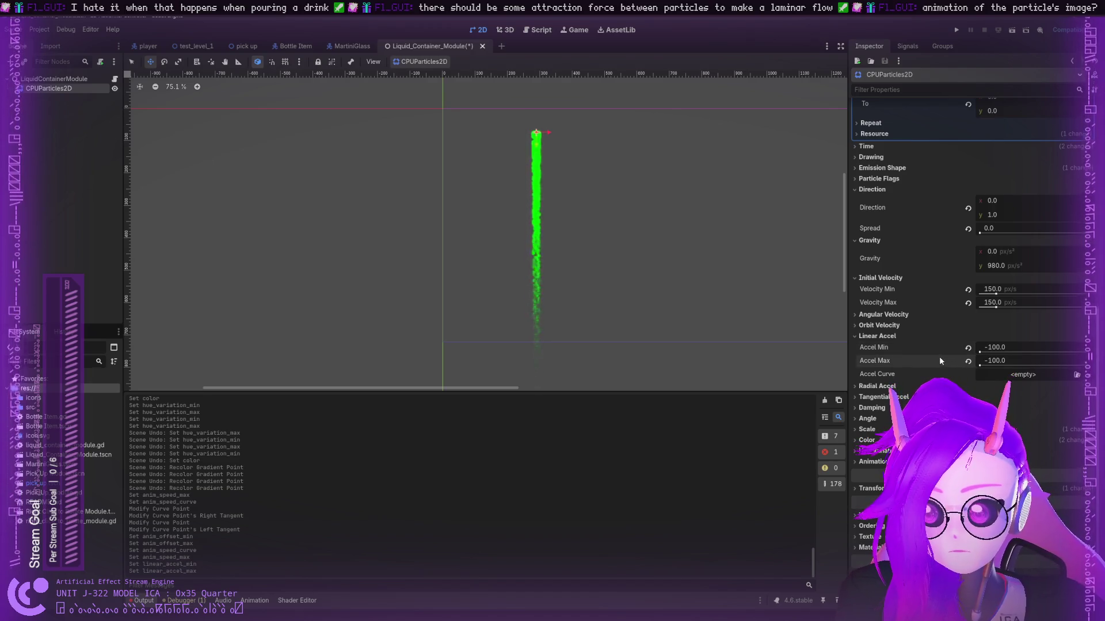
left_click(967, 360)
left_click(968, 347)
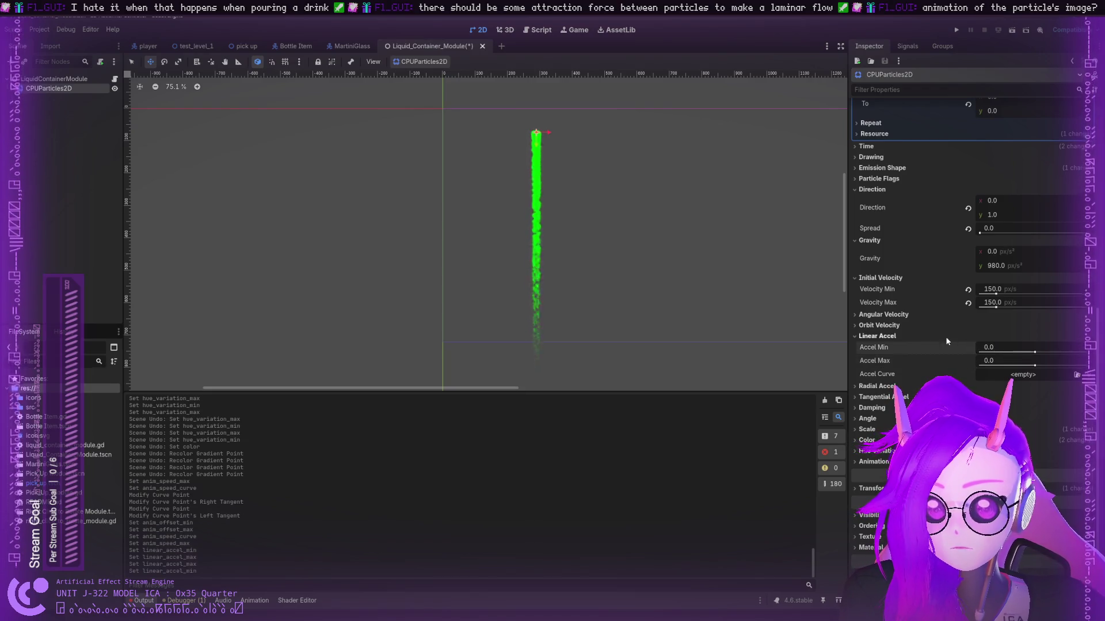
left_click(872, 336)
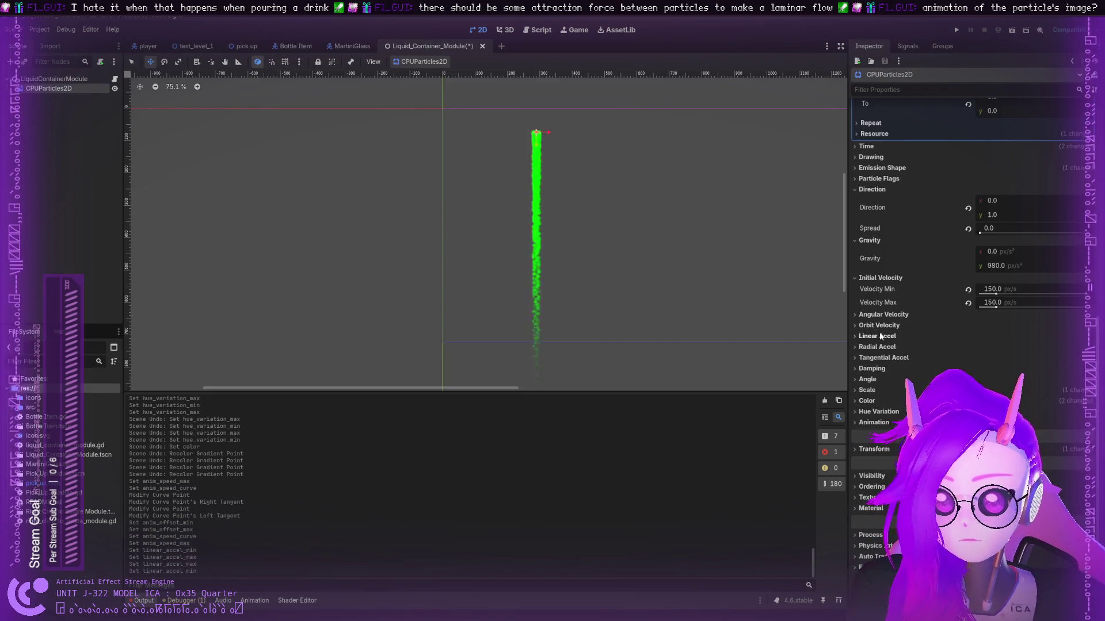
left_click(862, 189)
left_click(864, 242)
left_click(869, 277)
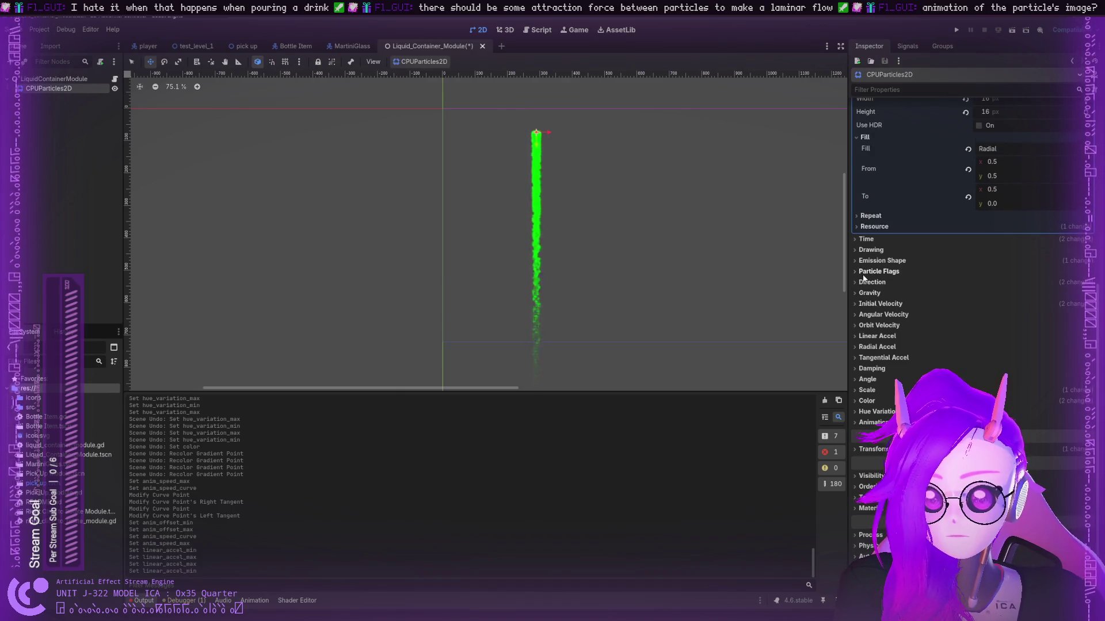
Step: Enable Align Y under Particle Flags and switch Emission Shape from Rectangle to Point
left_click(871, 272)
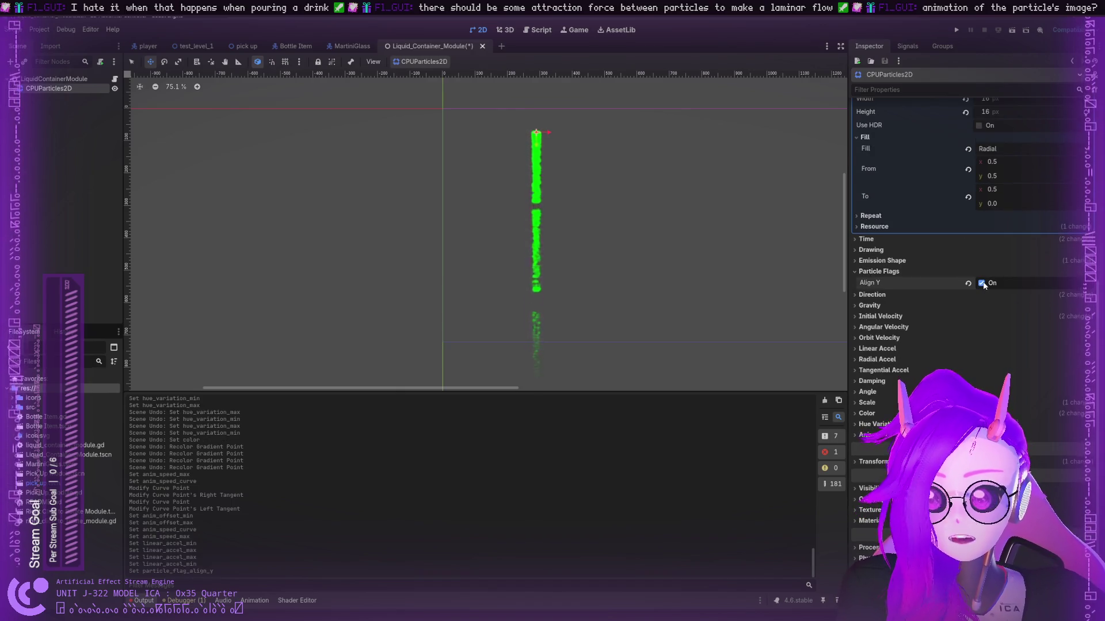
left_click(870, 282)
left_click(881, 271)
left_click(884, 262)
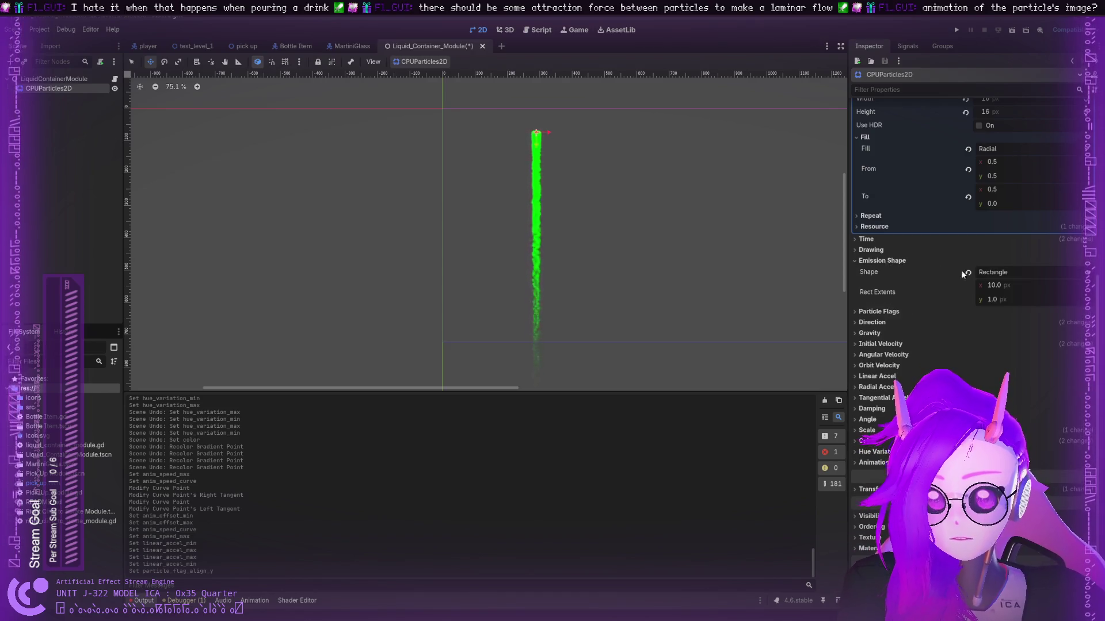
left_click(1006, 271)
left_click(1003, 283)
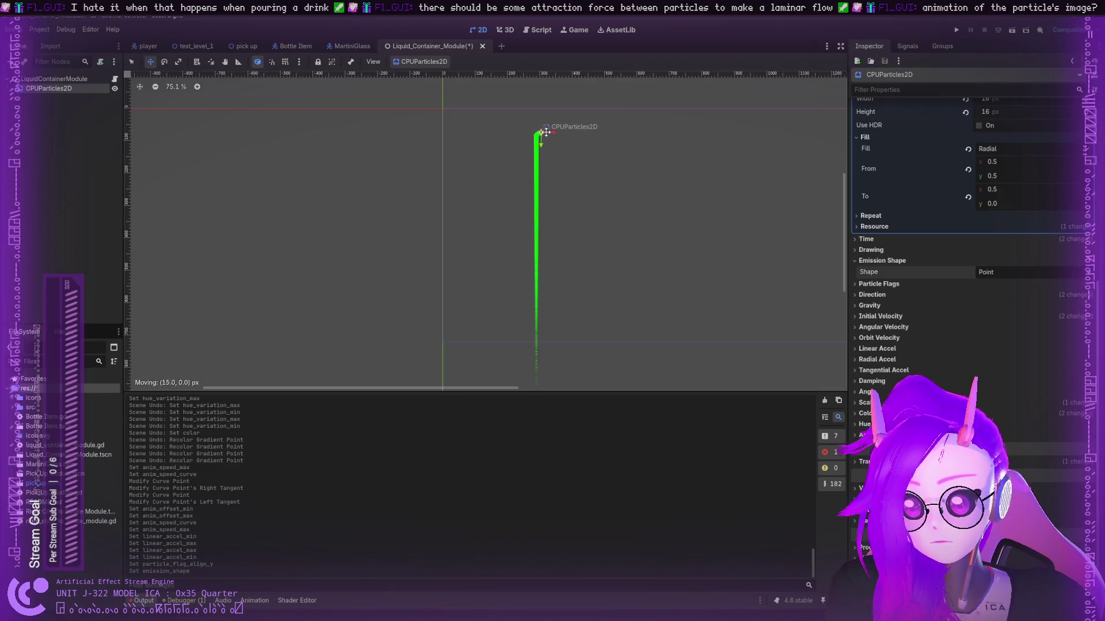
Step: Drag the CPUParticles2D emitter in the viewport to around (280, 225) and zoom to check it
mouse_move(545, 132)
left_mouse_down()
mouse_move(699, 165)
mouse_move(519, 150)
mouse_move(597, 163)
mouse_move(527, 213)
mouse_move(604, 172)
mouse_move(554, 198)
mouse_move(611, 200)
mouse_move(622, 175)
mouse_move(627, 192)
mouse_move(554, 180)
left_mouse_up()
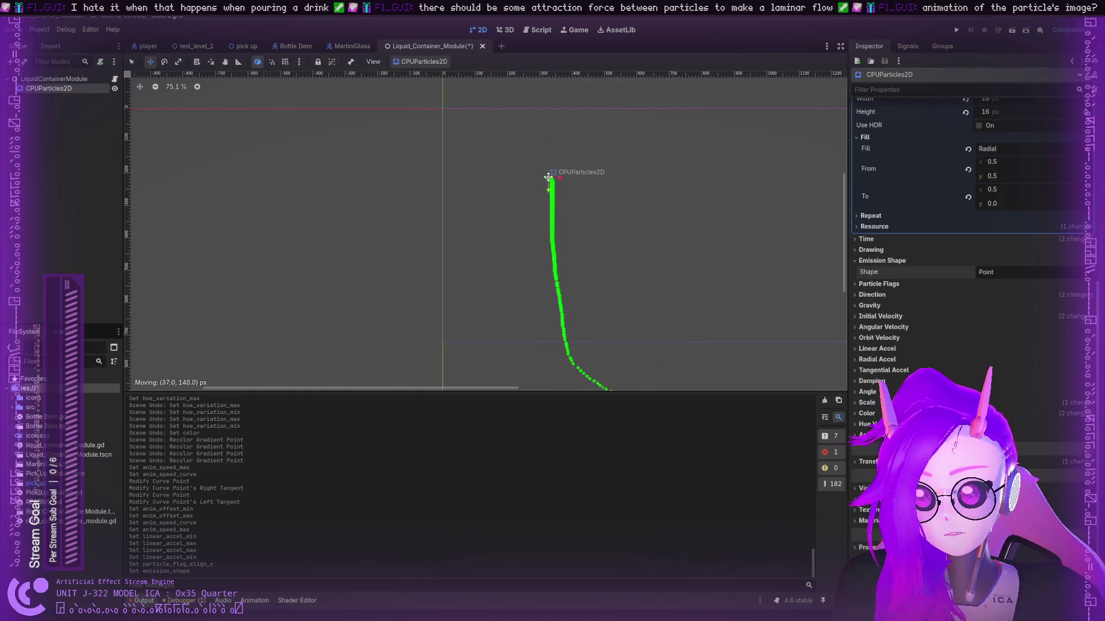
mouse_move(401, 187)
left_mouse_down()
mouse_move(646, 153)
mouse_move(543, 244)
left_mouse_up()
left_click_drag(543, 244, 533, 183)
scroll(533, 183, "up", 10)
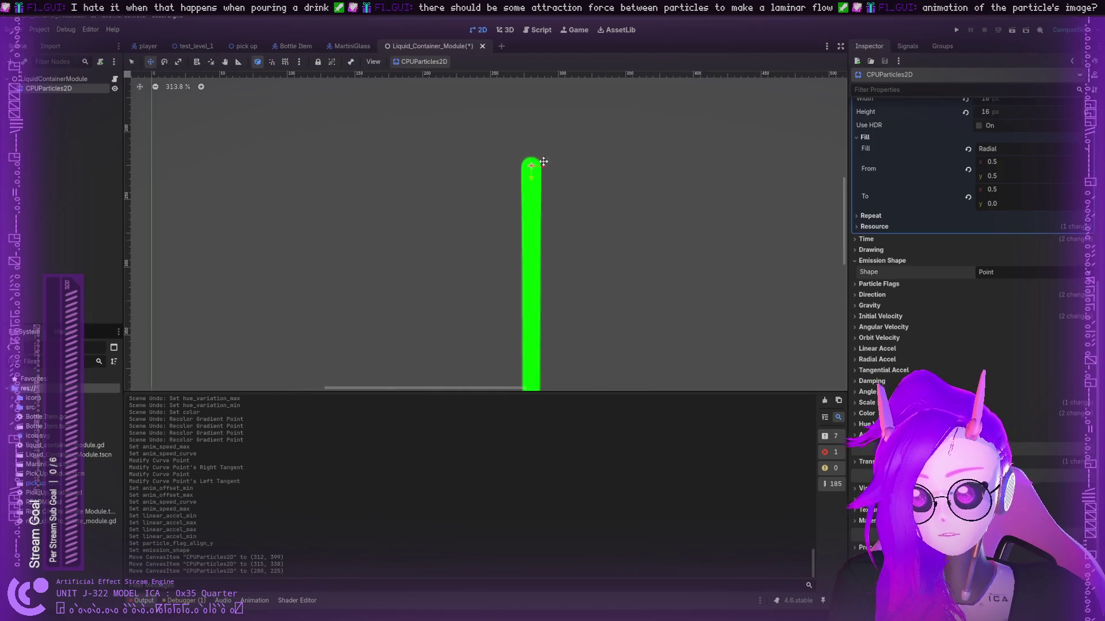
scroll(537, 174, "down", 10)
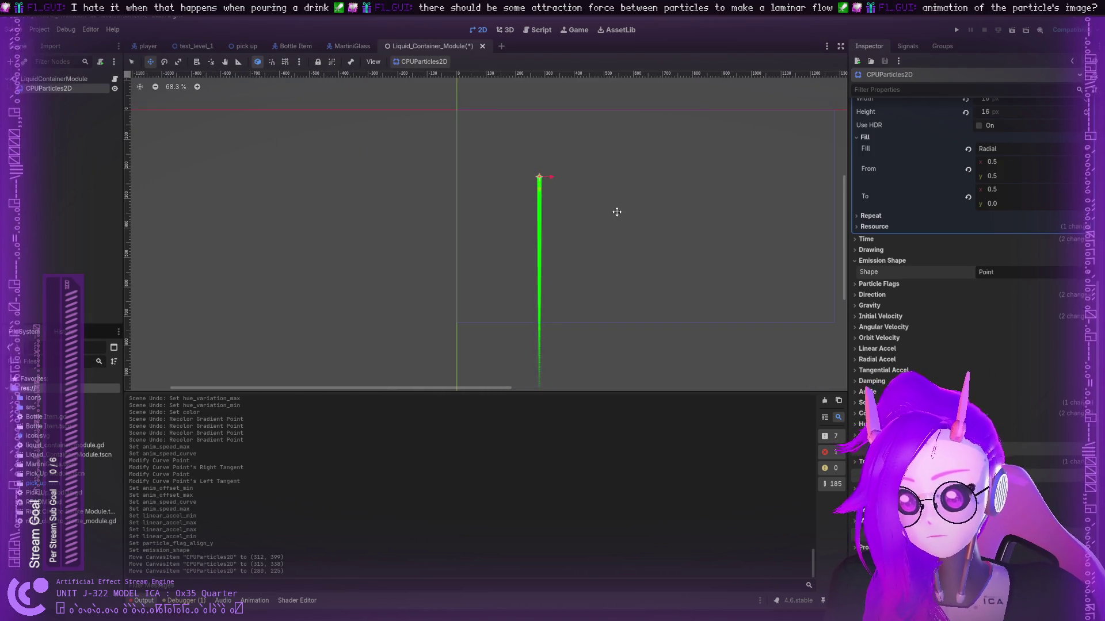
scroll(582, 225, "up", 5)
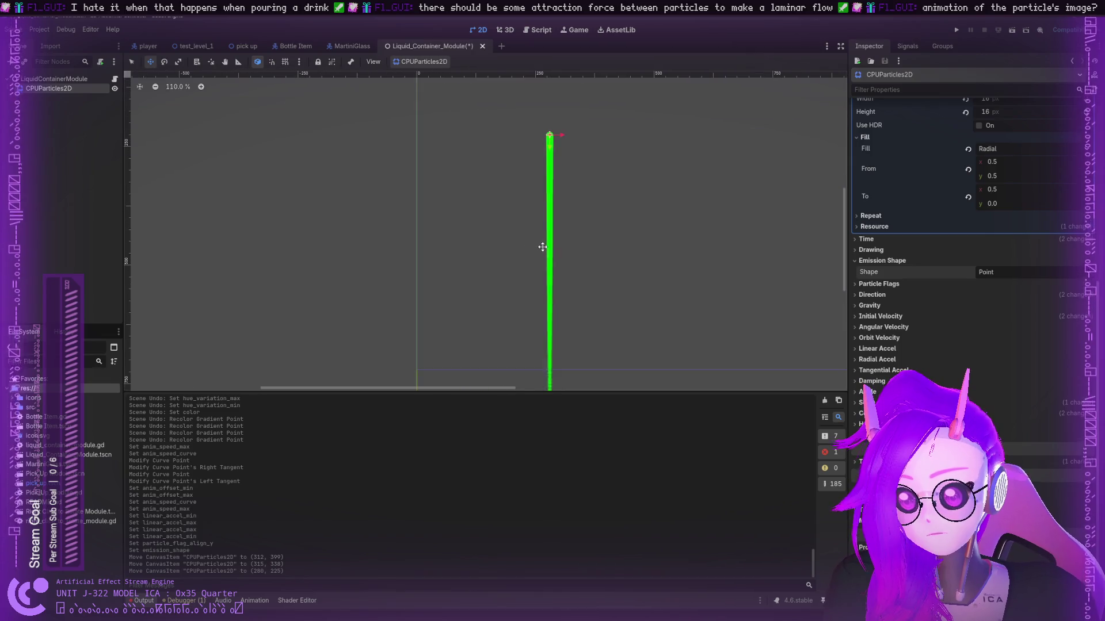
scroll(548, 230, "up", 10)
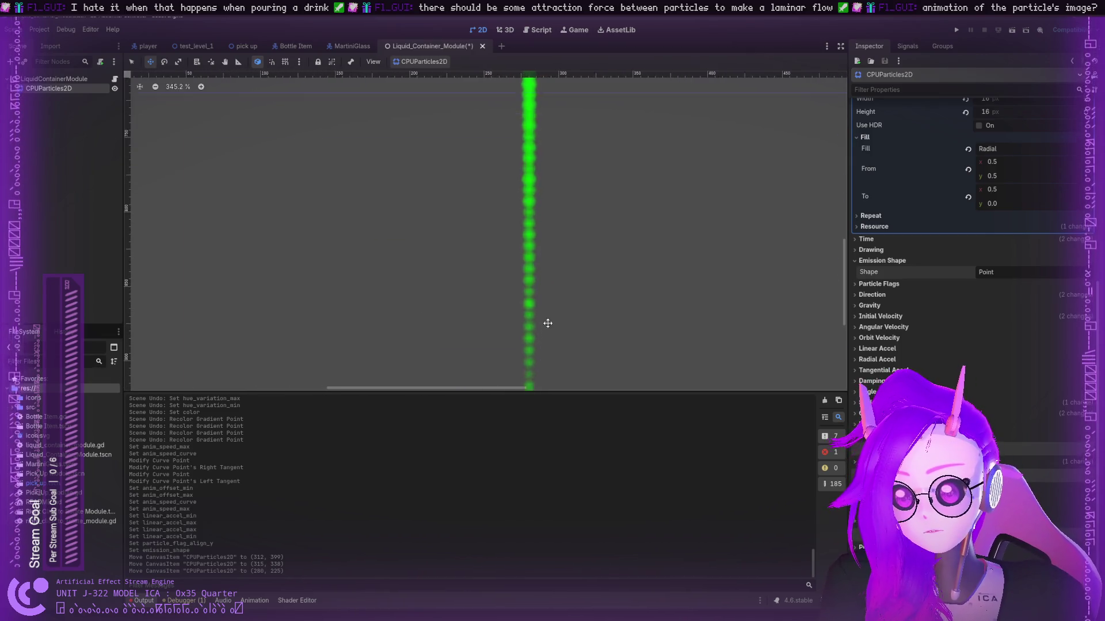
scroll(547, 320, "down", 15)
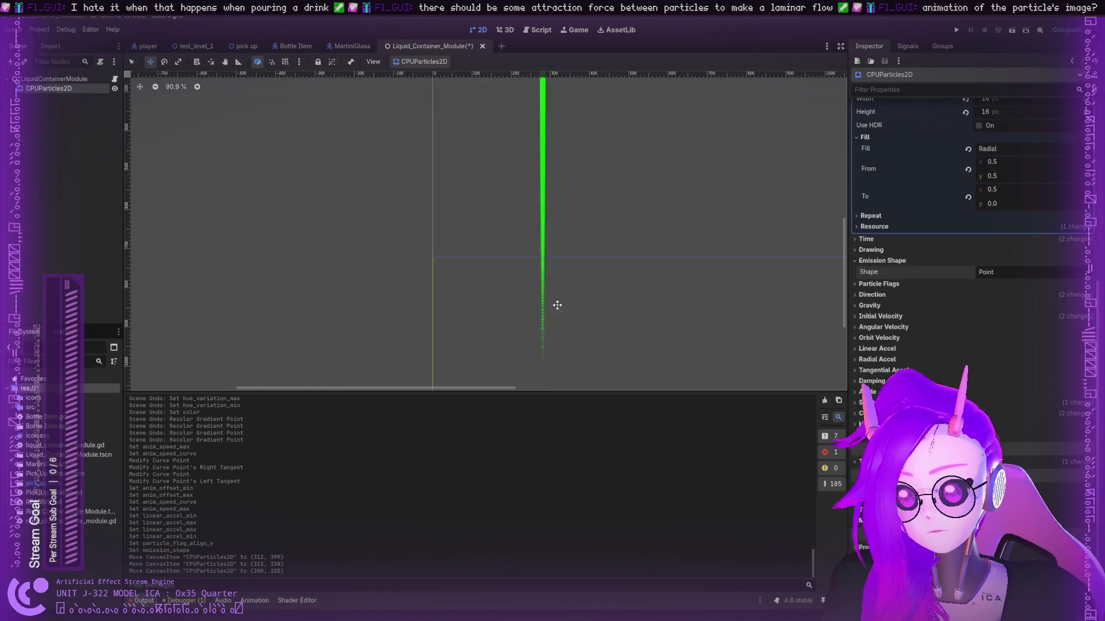
left_click(863, 262)
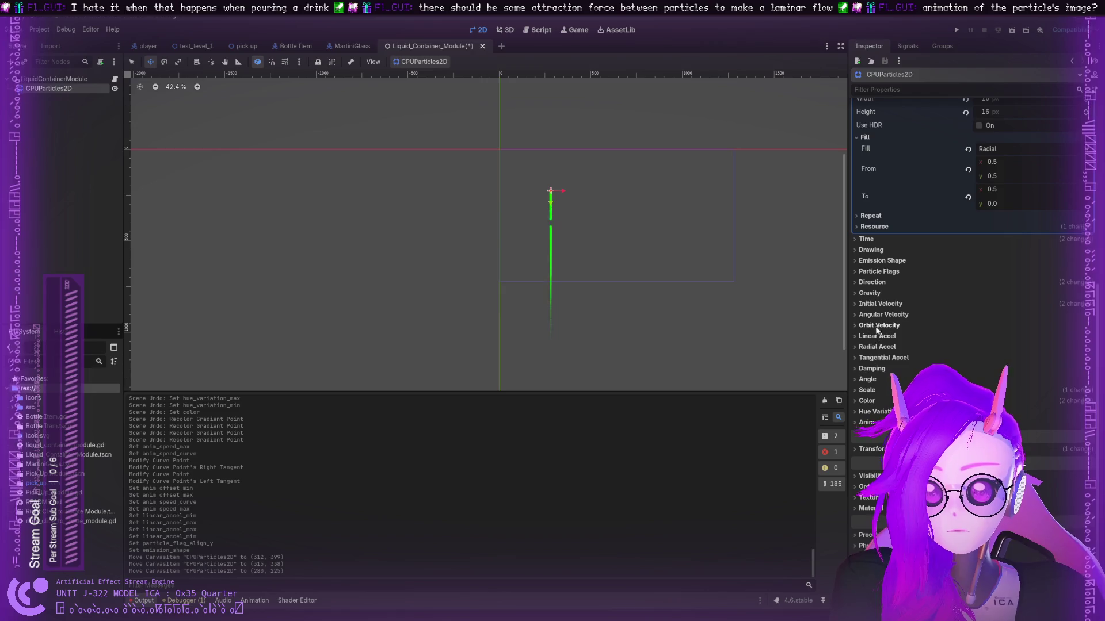
left_click(876, 307)
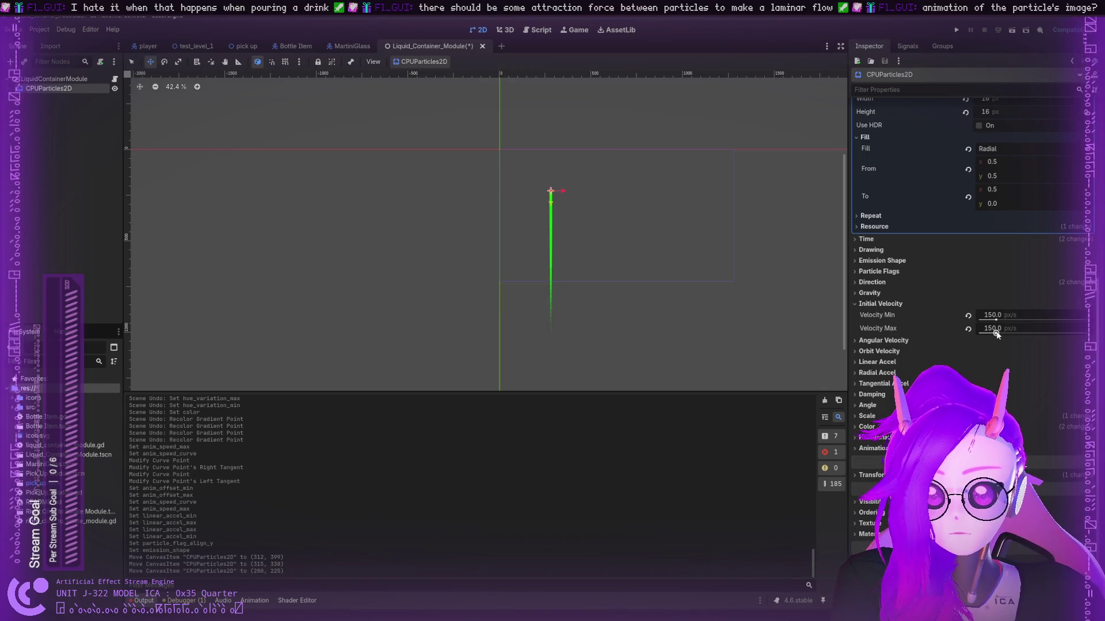
Step: Test the maximum initial velocity, then revert both Velocity Min and Max to 0
left_click_drag(995, 333, 1026, 333)
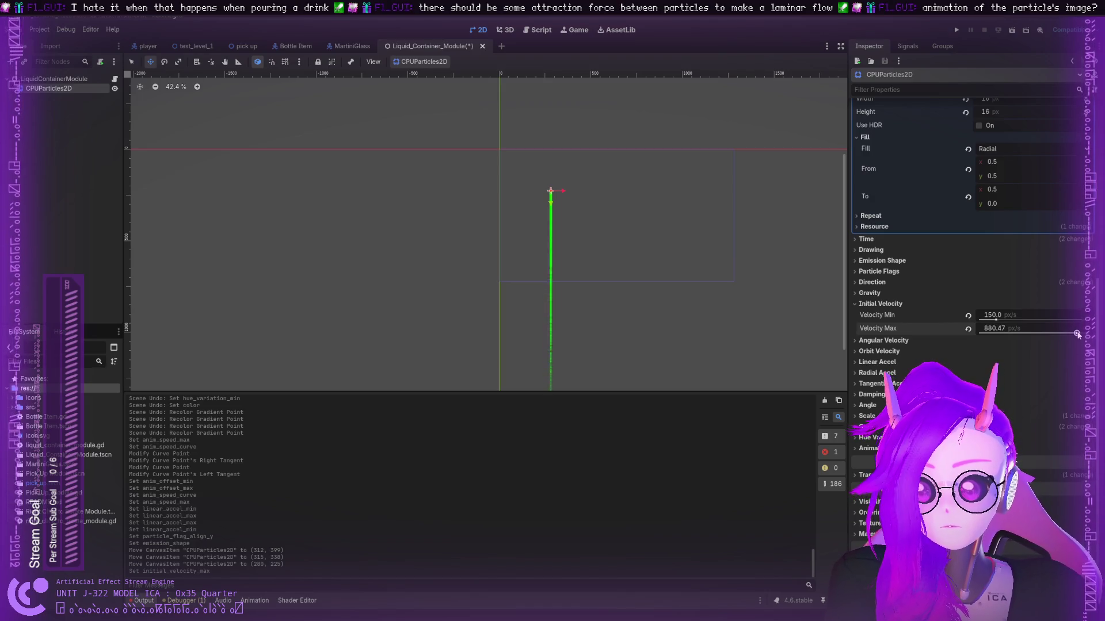
left_click_drag(1076, 334, 1011, 335)
left_click(968, 316)
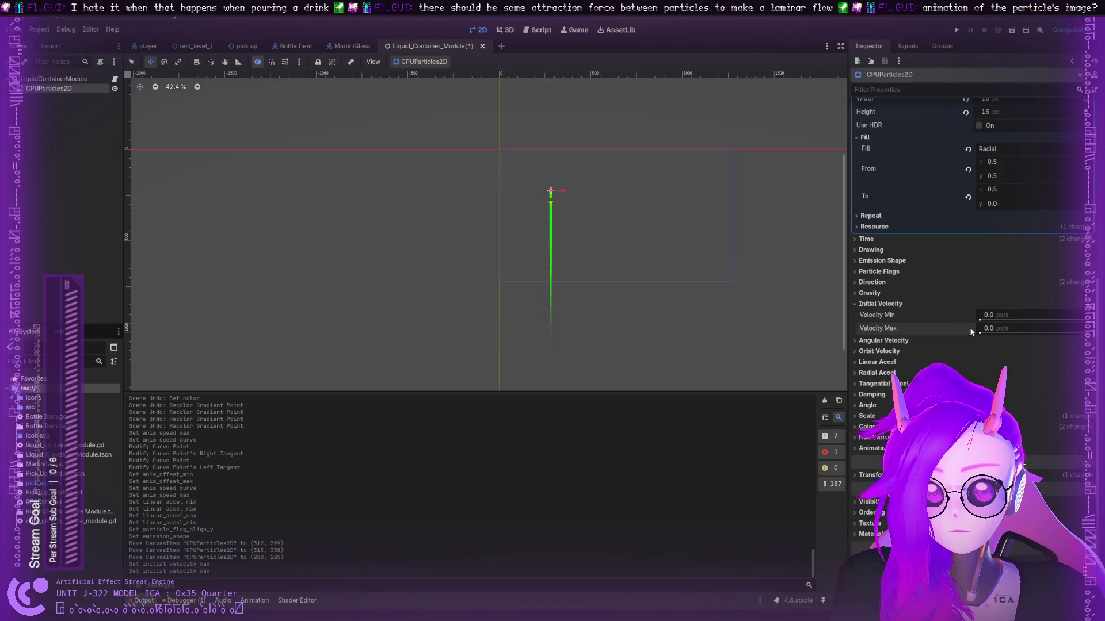
left_click(969, 328)
Step: Move the particle emitter to (295, 268) in the 2D viewport
scroll(596, 249, "up", 7)
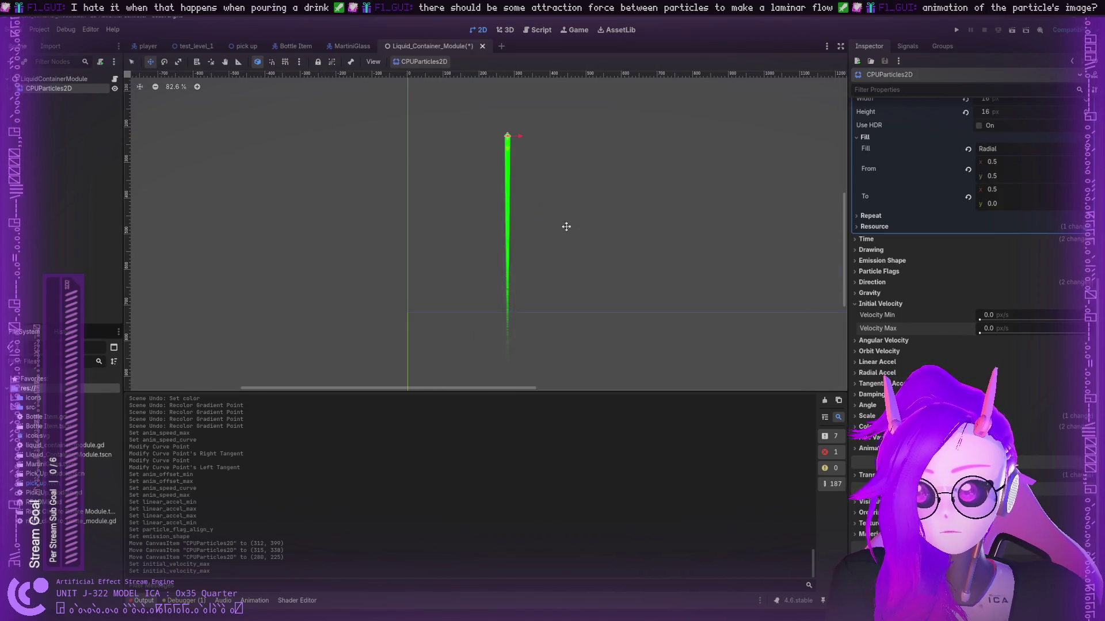
mouse_move(636, 143)
left_mouse_down()
mouse_move(592, 226)
mouse_move(512, 158)
left_mouse_up()
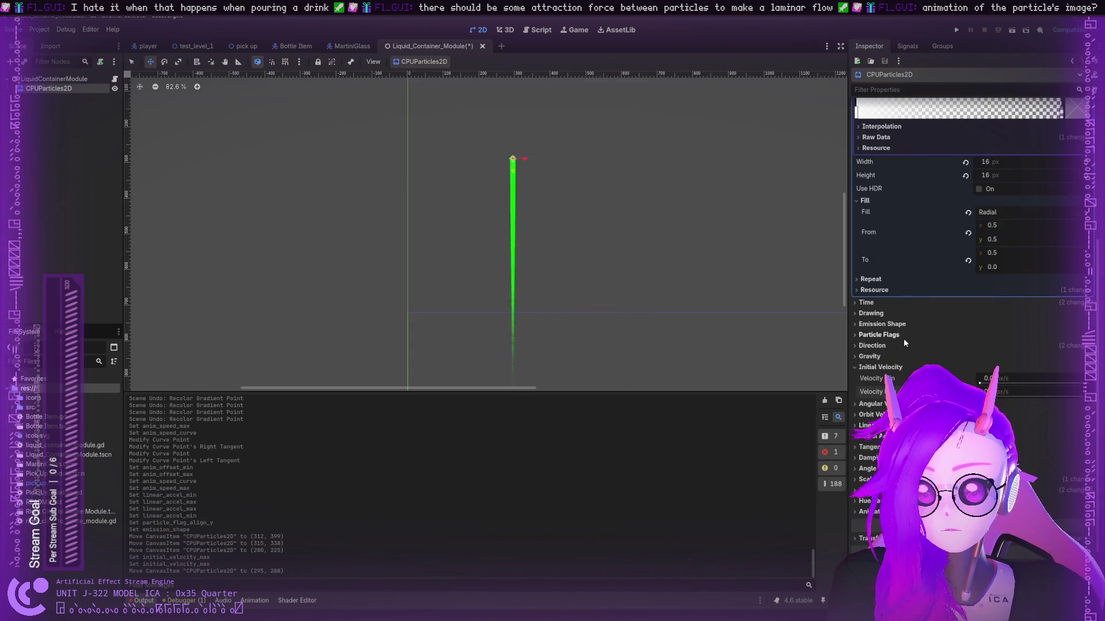
left_click(866, 368)
left_click(873, 346)
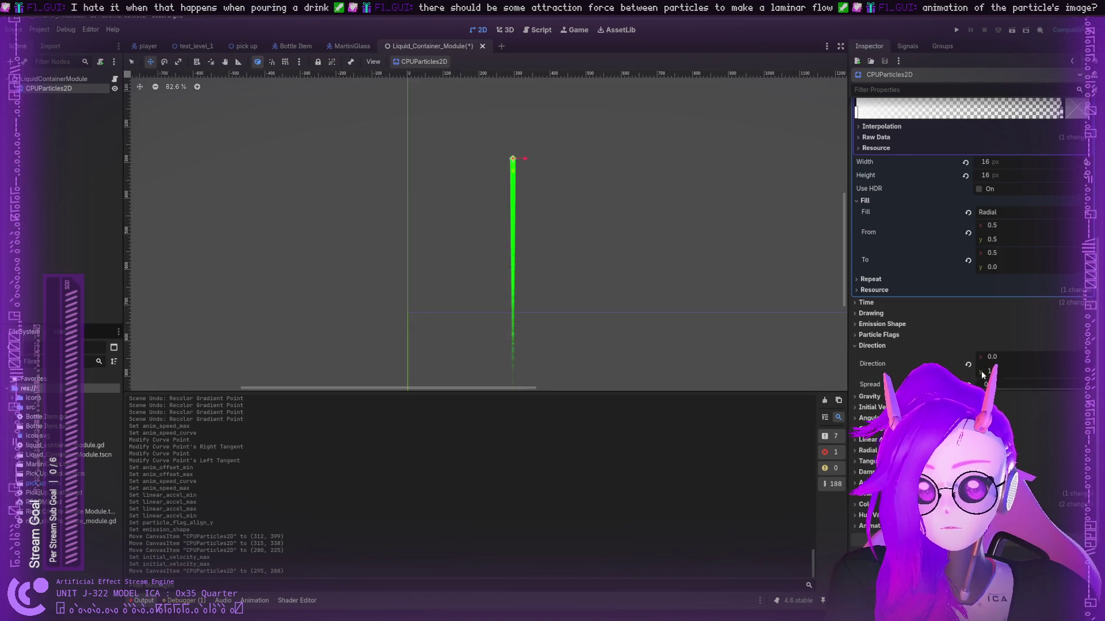
Step: Nudge Direction x and return it to 0, then show the gradient's Resource details
left_click_drag(982, 357, 985, 358)
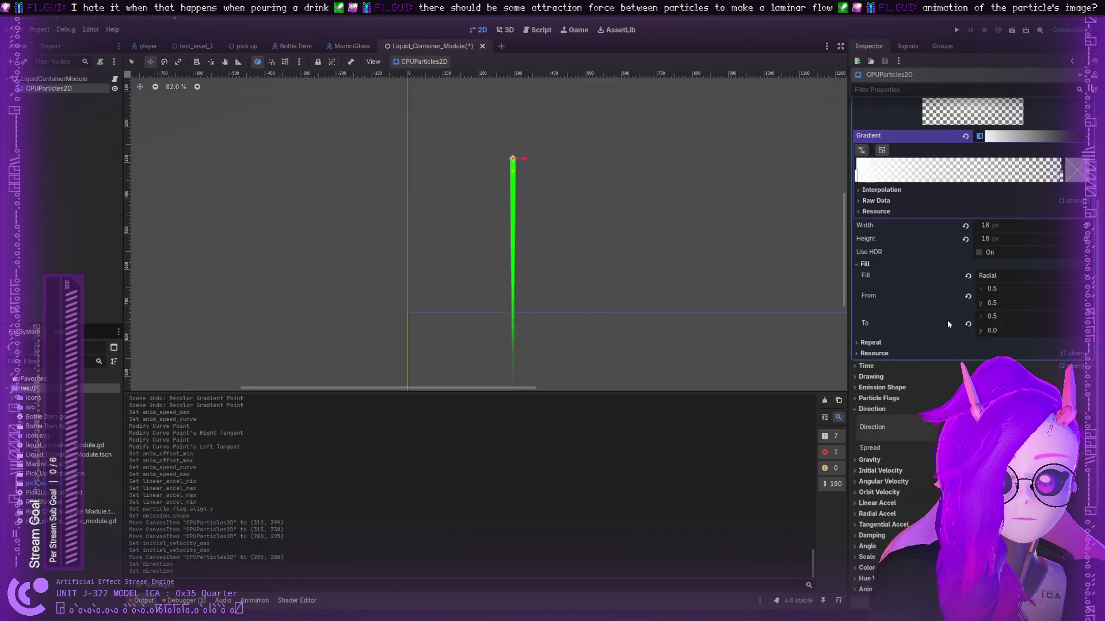
scroll(875, 258, "up", 2)
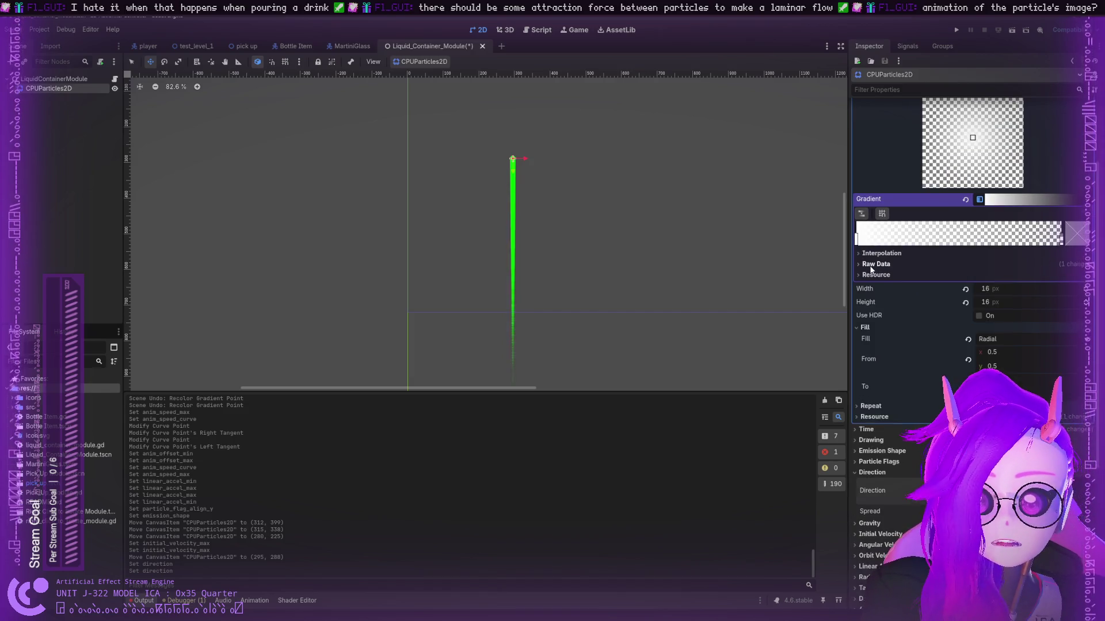
left_click(863, 328)
left_click(863, 349)
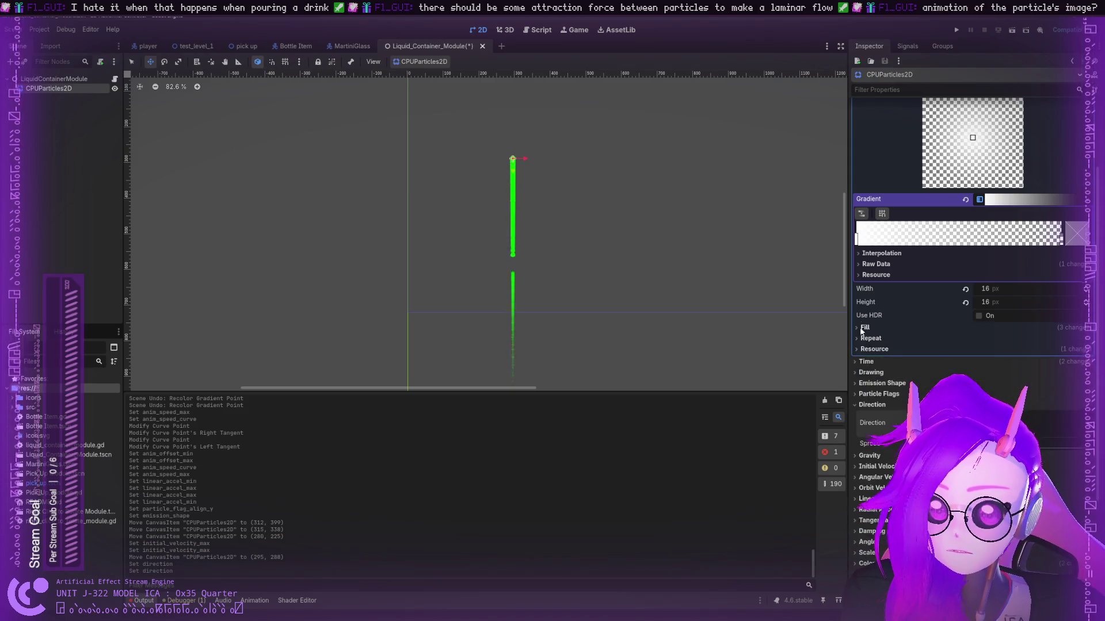
Step: Toggle Emitting off and on to restart the straight green stream
scroll(879, 253, "up", 3)
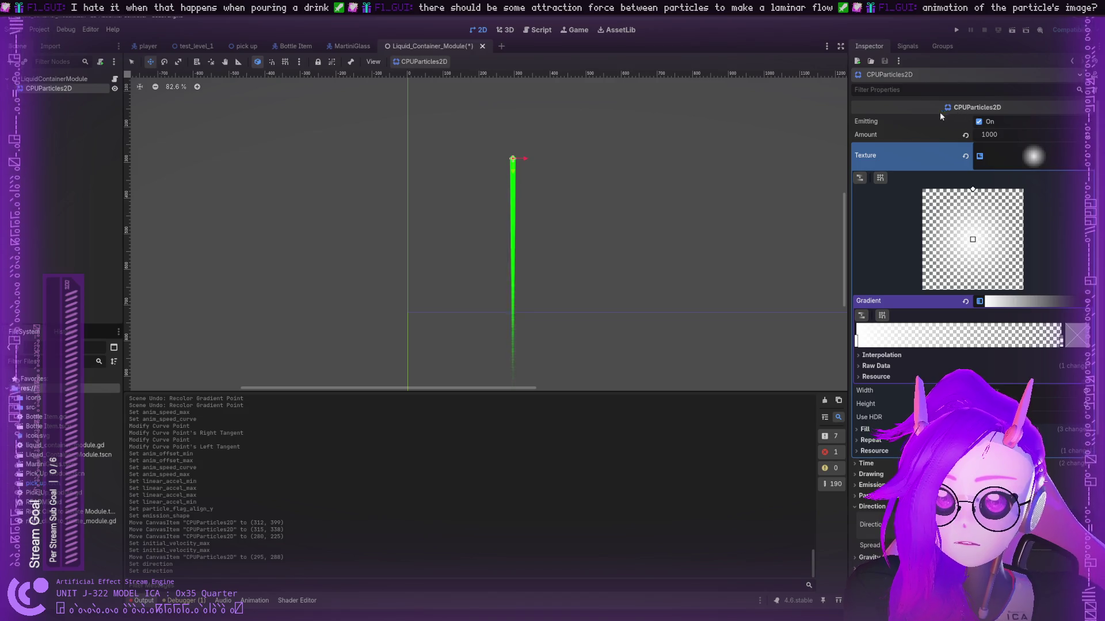
left_click(979, 122)
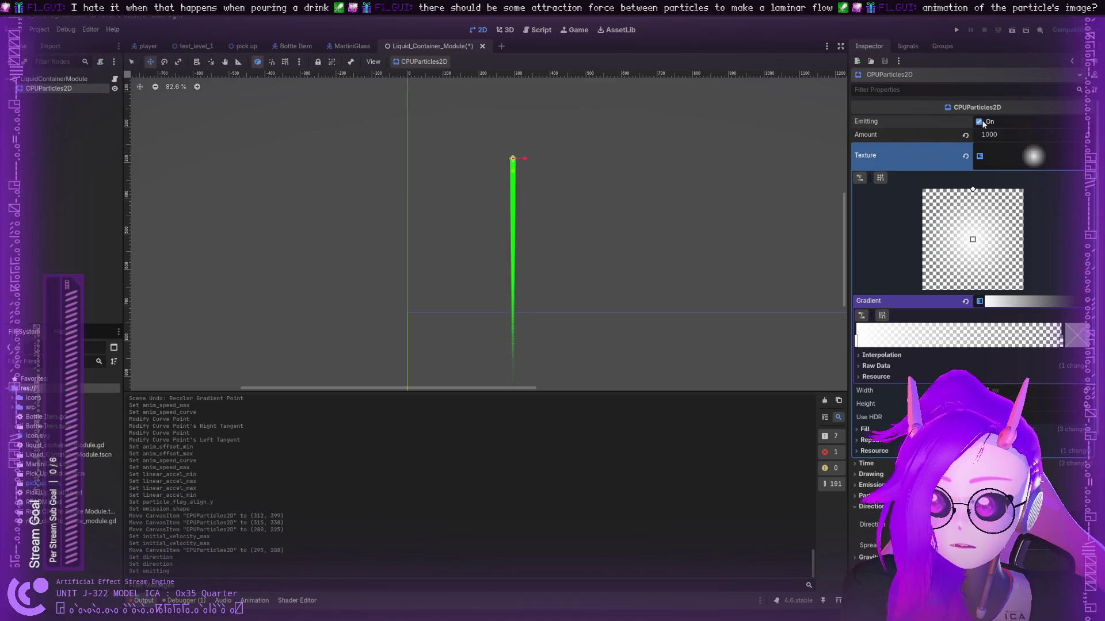
scroll(913, 234, "down", 5)
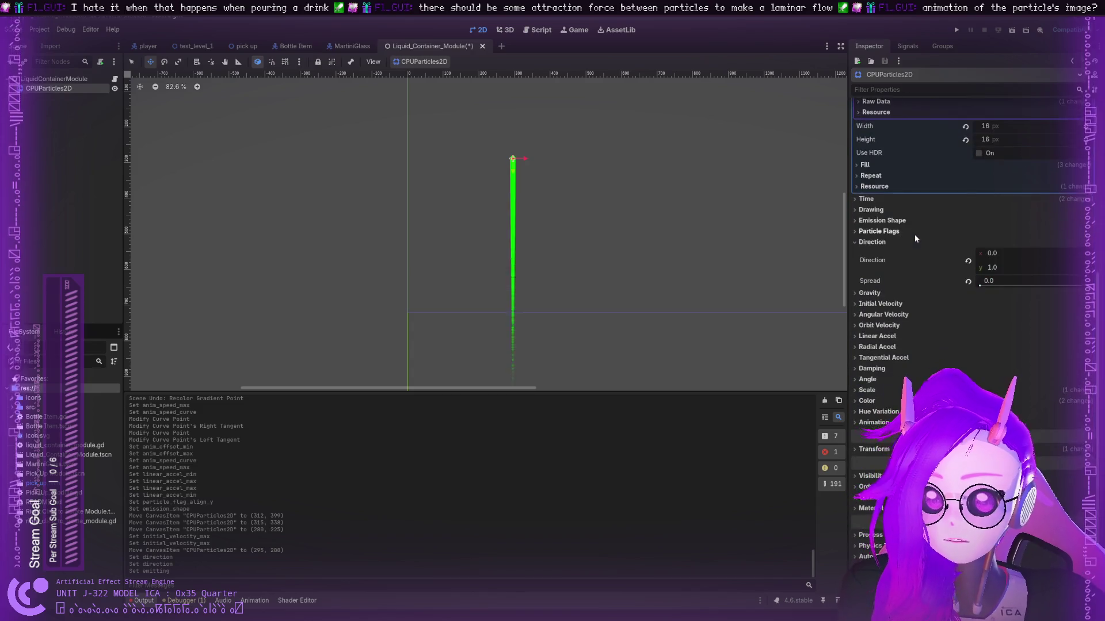
left_click(882, 358)
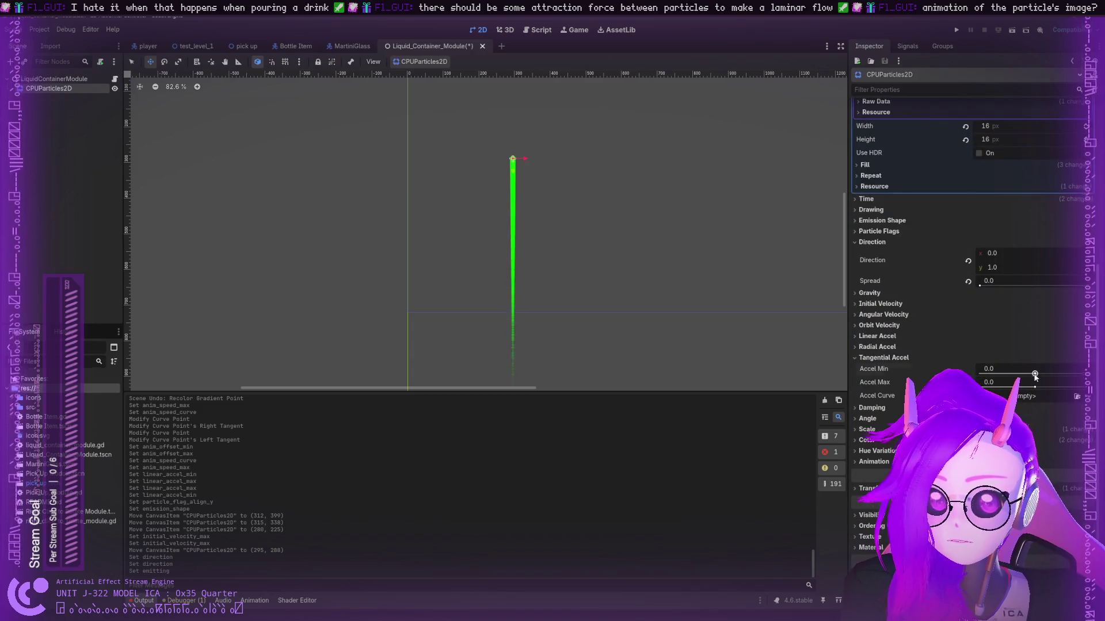
Step: Try tangential acceleration values from about -54 to 92, then assign a new Accel Curve
left_click_drag(1034, 374, 994, 378)
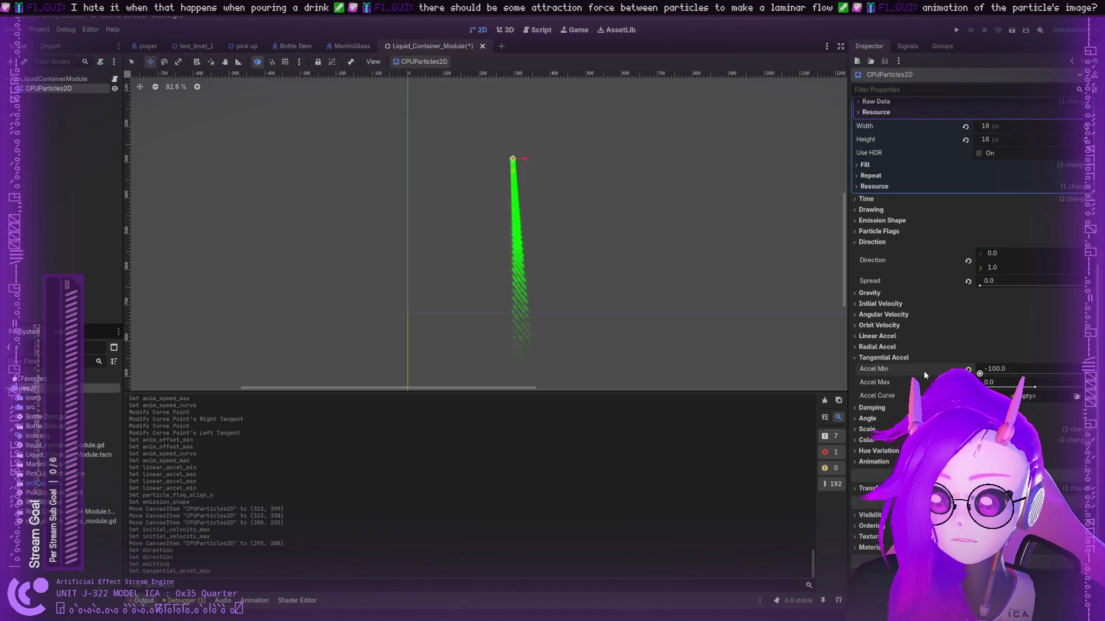
mouse_move(979, 373)
left_mouse_down()
mouse_move(1091, 382)
mouse_move(979, 374)
left_mouse_up()
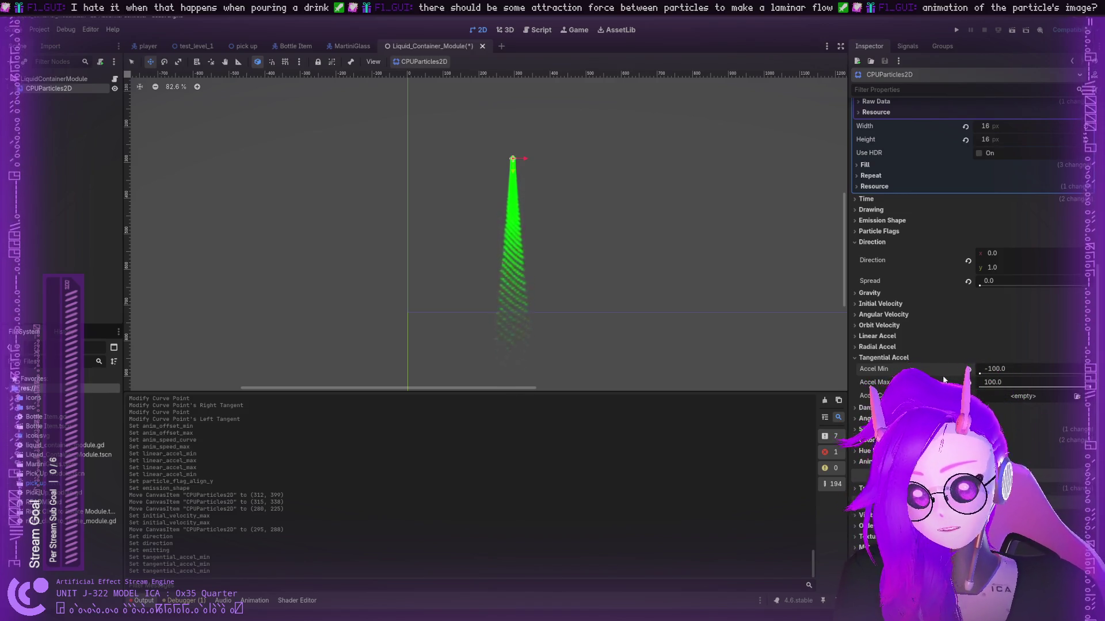
left_click_drag(986, 374, 1005, 374)
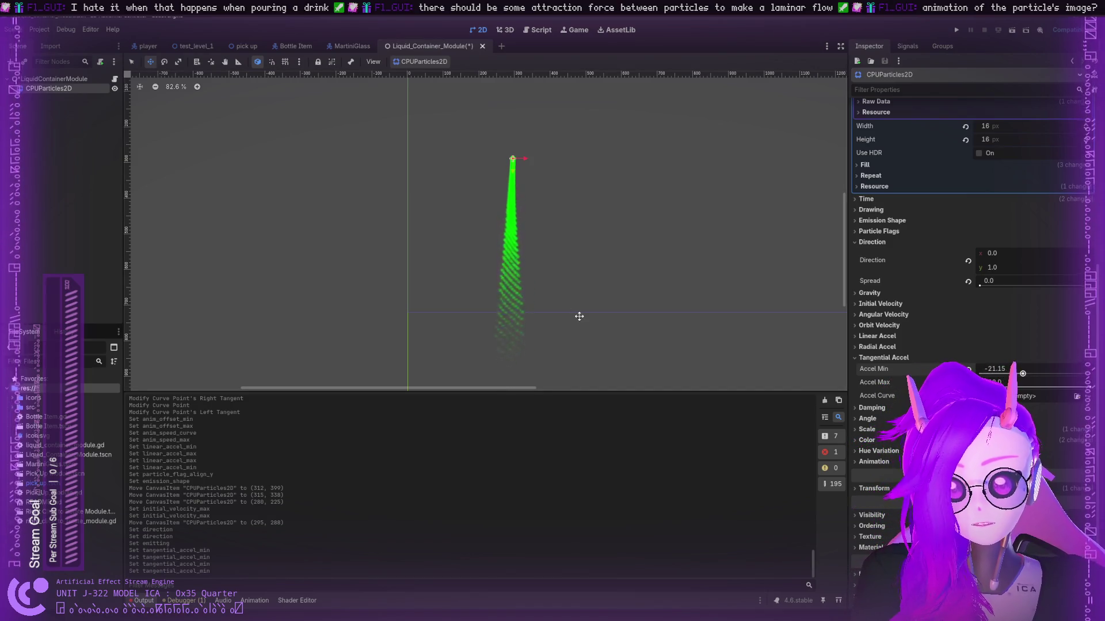
mouse_move(1026, 373)
left_mouse_down()
mouse_move(1085, 373)
mouse_move(1085, 386)
mouse_move(983, 379)
mouse_move(1054, 383)
left_mouse_up()
mouse_move(971, 378)
left_mouse_down()
mouse_move(1079, 380)
mouse_move(1025, 388)
mouse_move(1034, 387)
left_mouse_up()
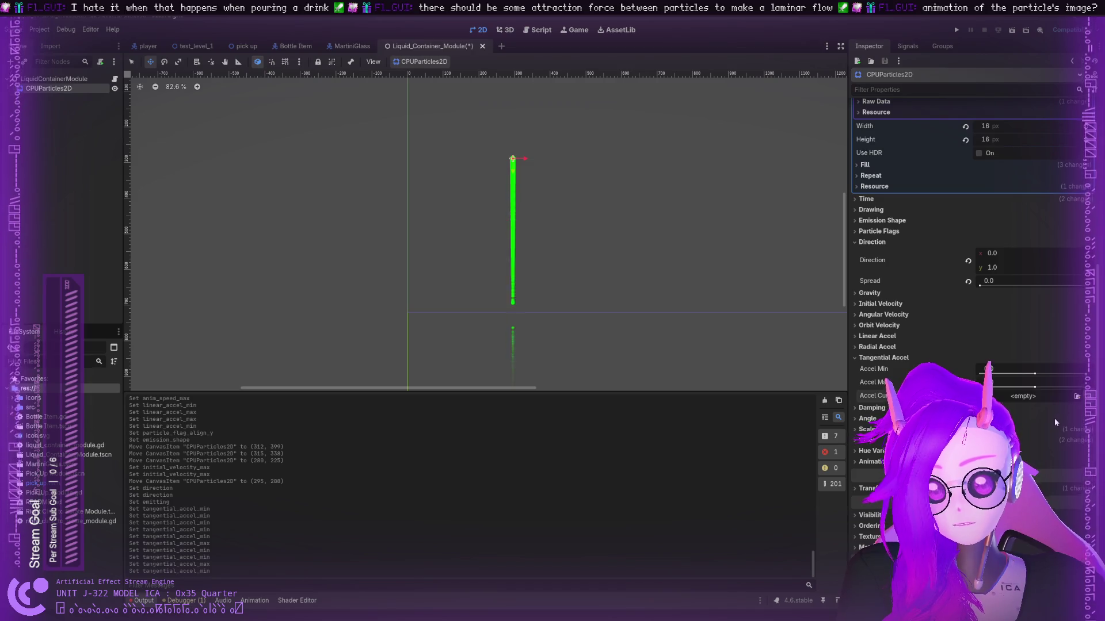
left_click(1035, 396)
left_click(1031, 413)
Step: Add a middle point to the Accel Curve, pull it into a dip, and lower the right endpoint
scroll(967, 287, "down", 2)
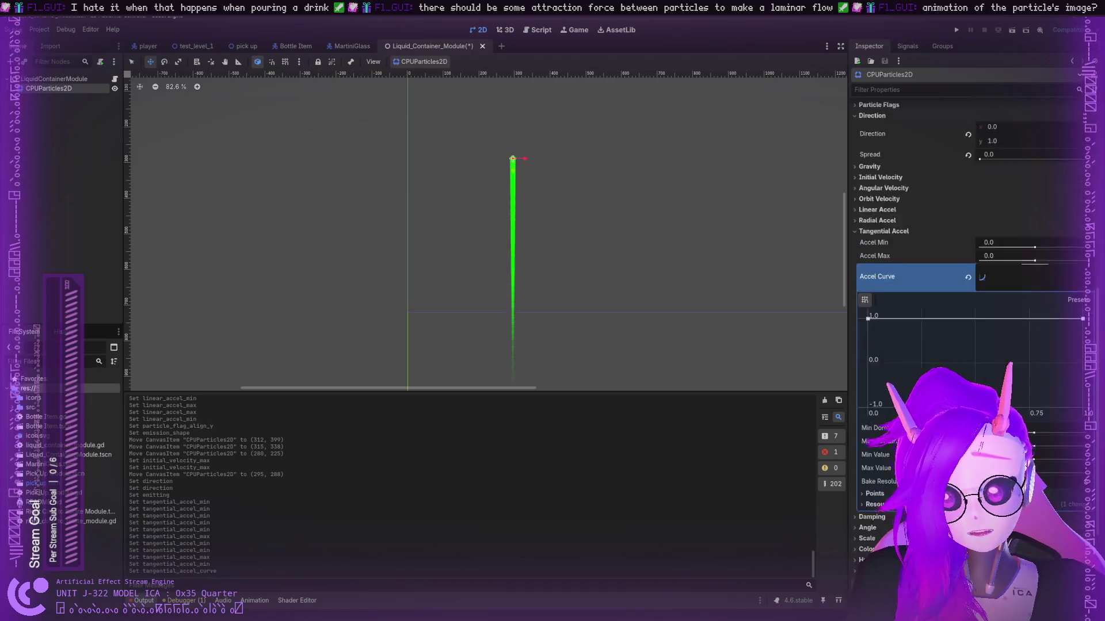
left_click(932, 381)
left_click_drag(932, 382, 1032, 477)
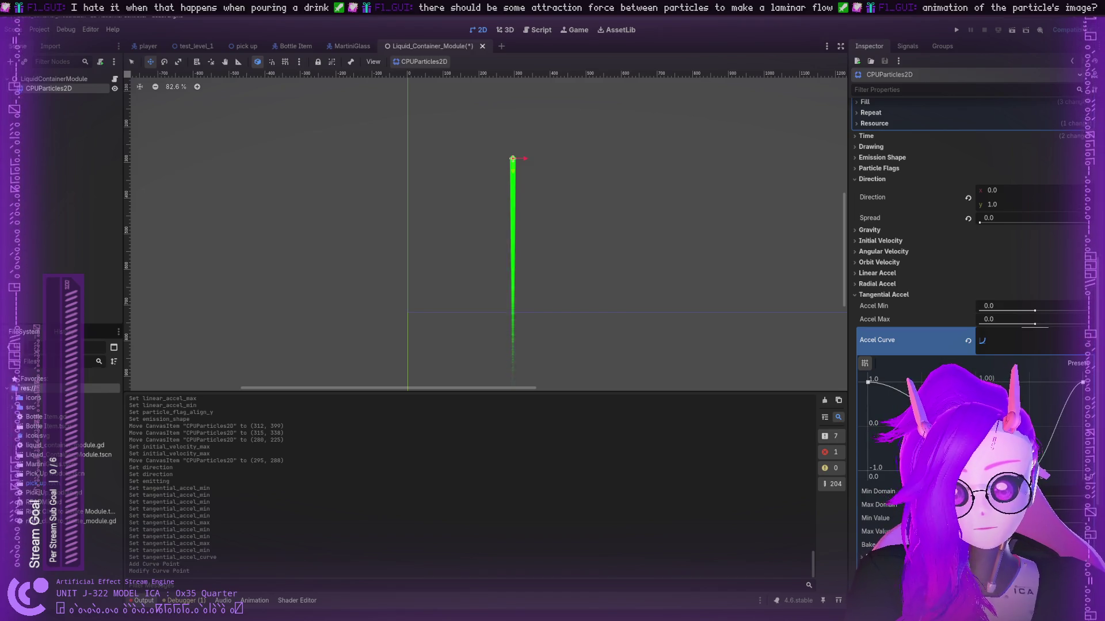
left_click_drag(1082, 381, 1083, 427)
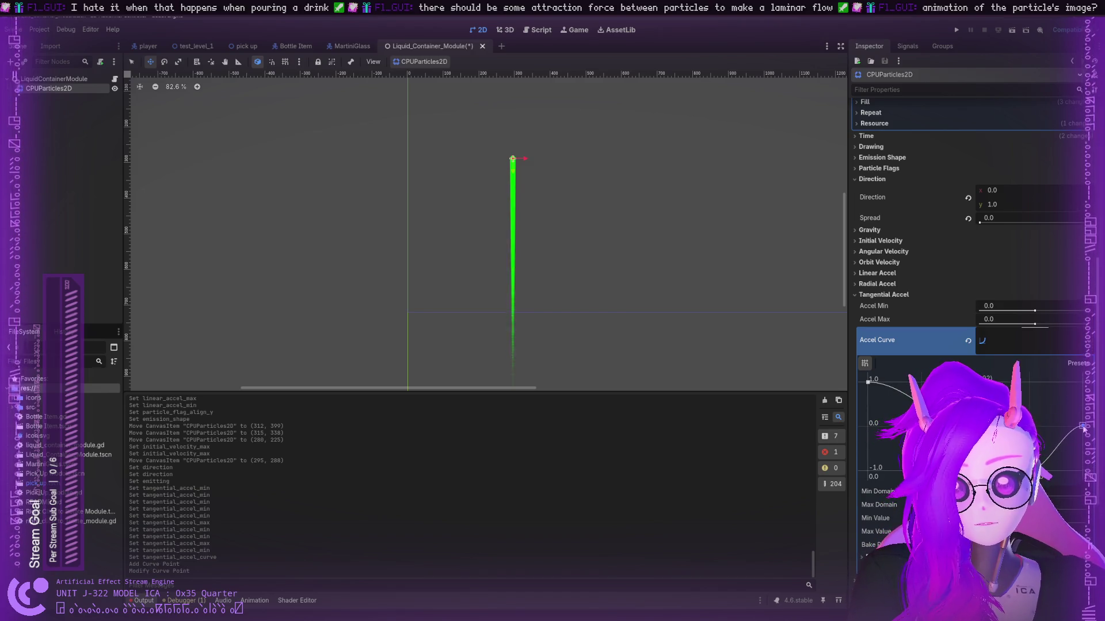
Step: Set tangential Accel Min to -100 and drag Accel Max toward 100
left_click(1040, 311)
left_click_drag(1042, 316, 1020, 316)
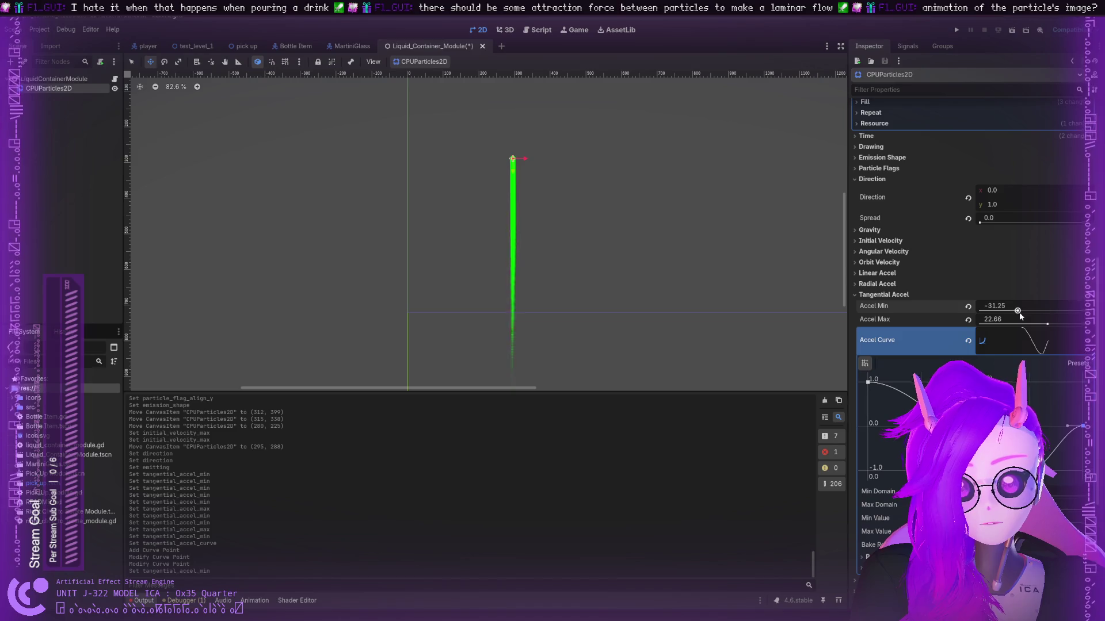
left_click(1007, 305)
type("-100")
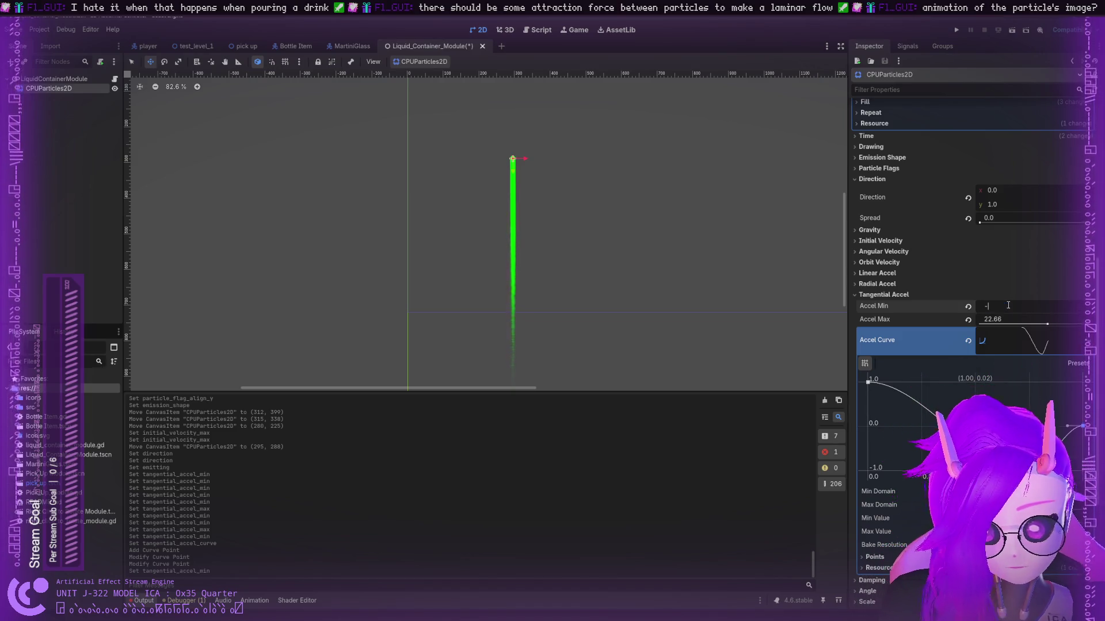
key("Return")
left_click_drag(1055, 322, 1093, 322)
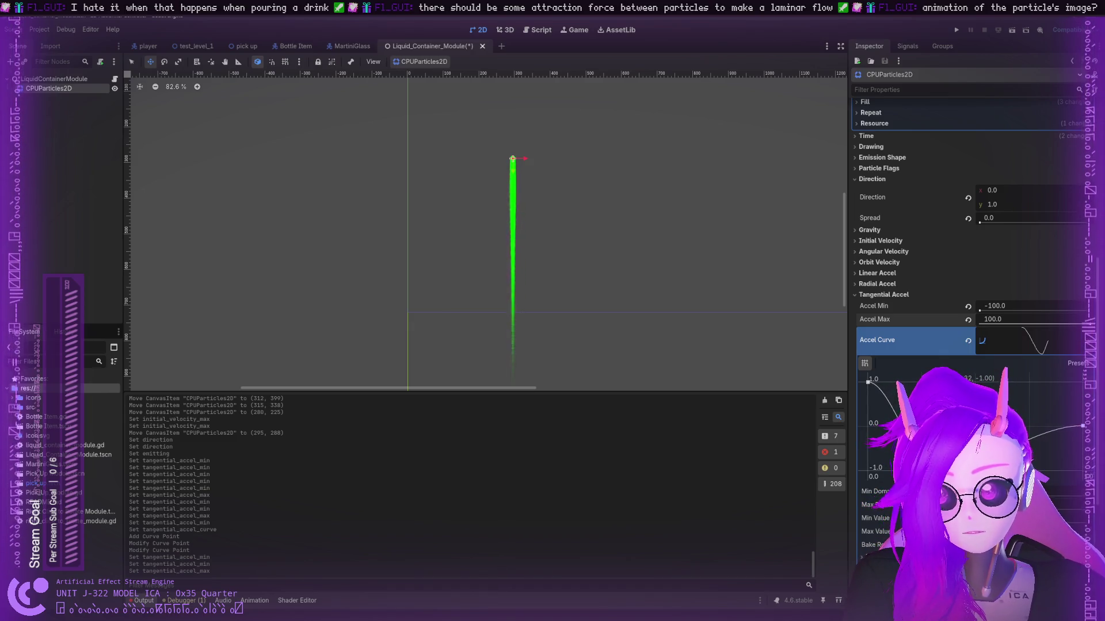
Step: Adjust the height of the Accel Curve's right endpoint
left_click(1082, 426)
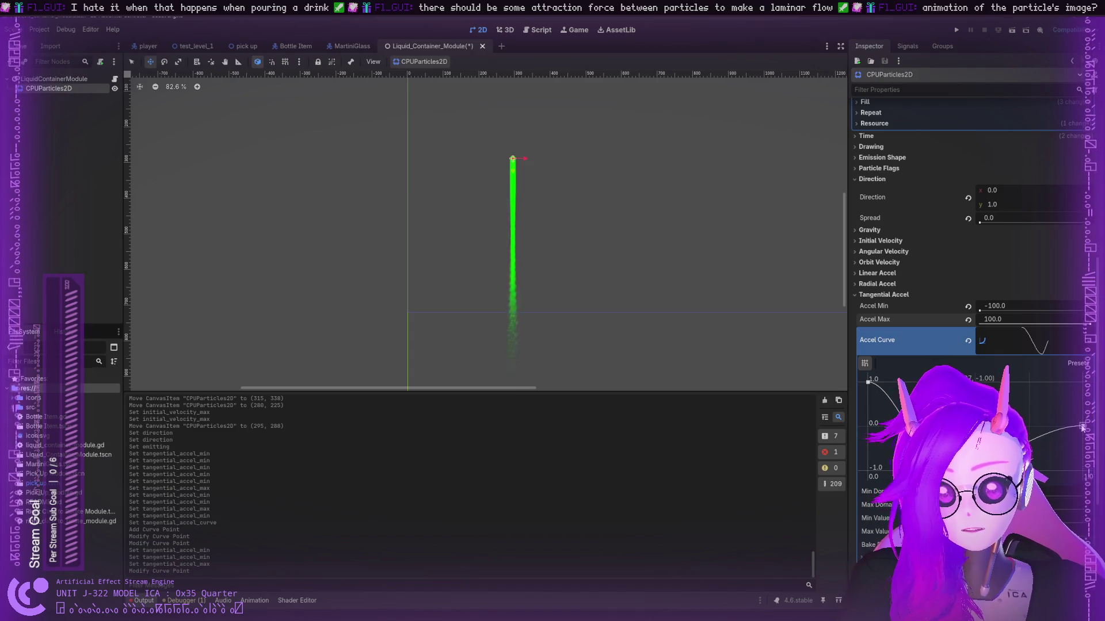
mouse_move(1082, 426)
left_mouse_down()
mouse_move(1095, 435)
mouse_move(1089, 288)
mouse_move(1078, 365)
left_mouse_up()
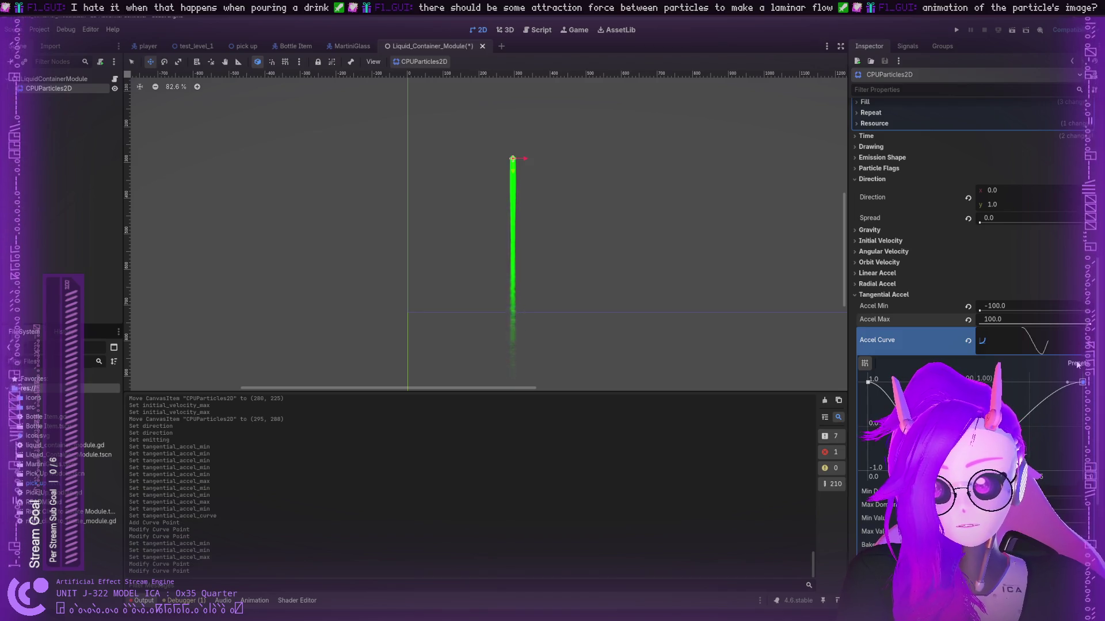
scroll(952, 206, "up", 6)
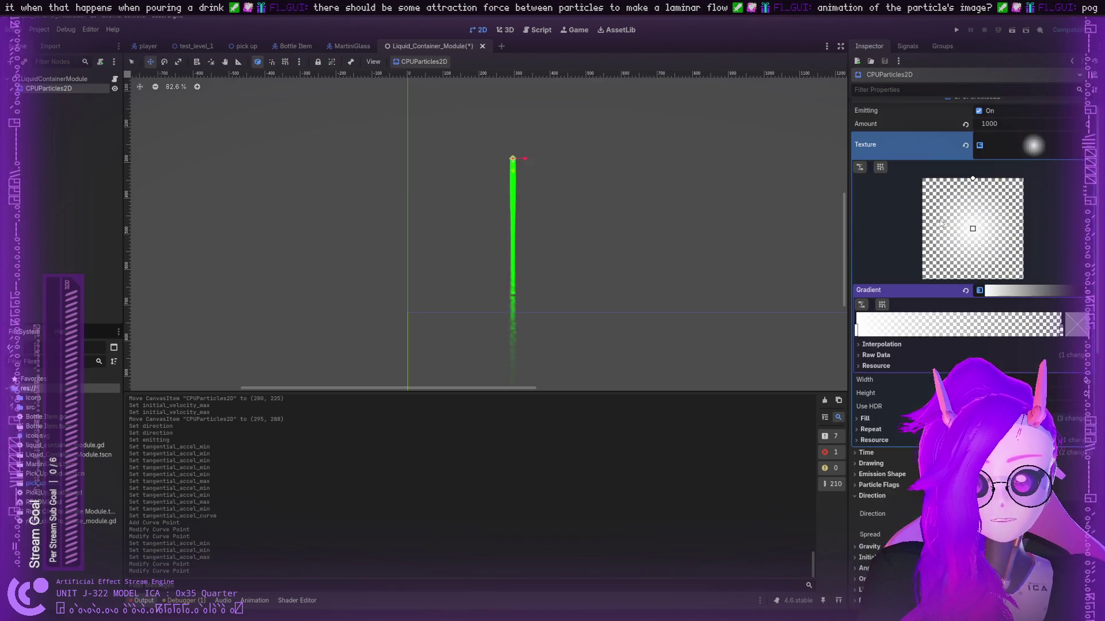
scroll(940, 224, "down", 5)
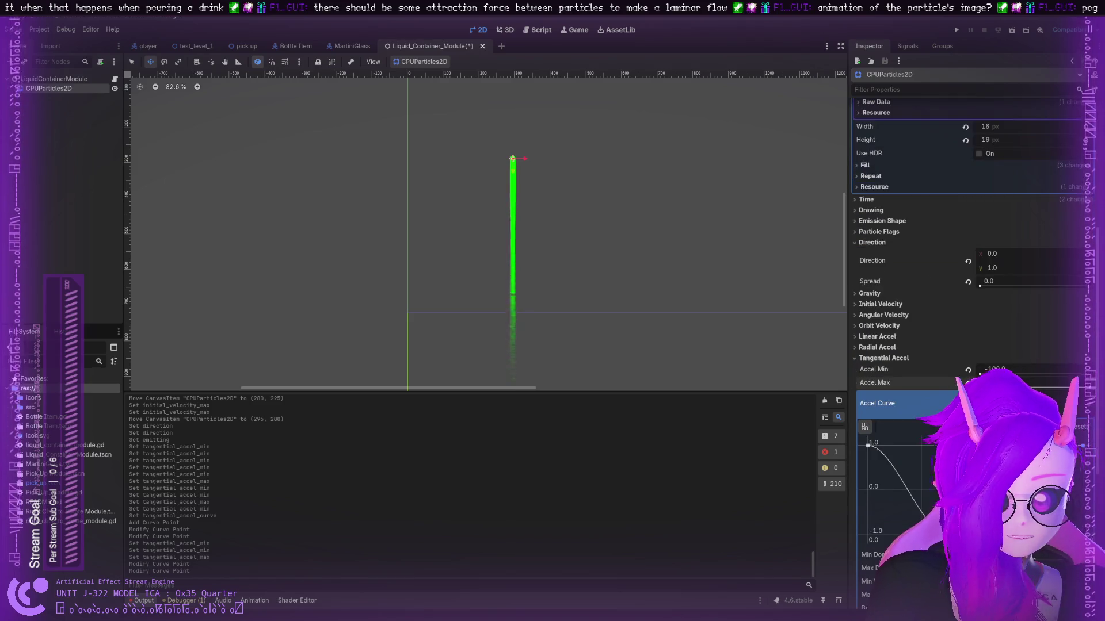
scroll(914, 347, "up", 1)
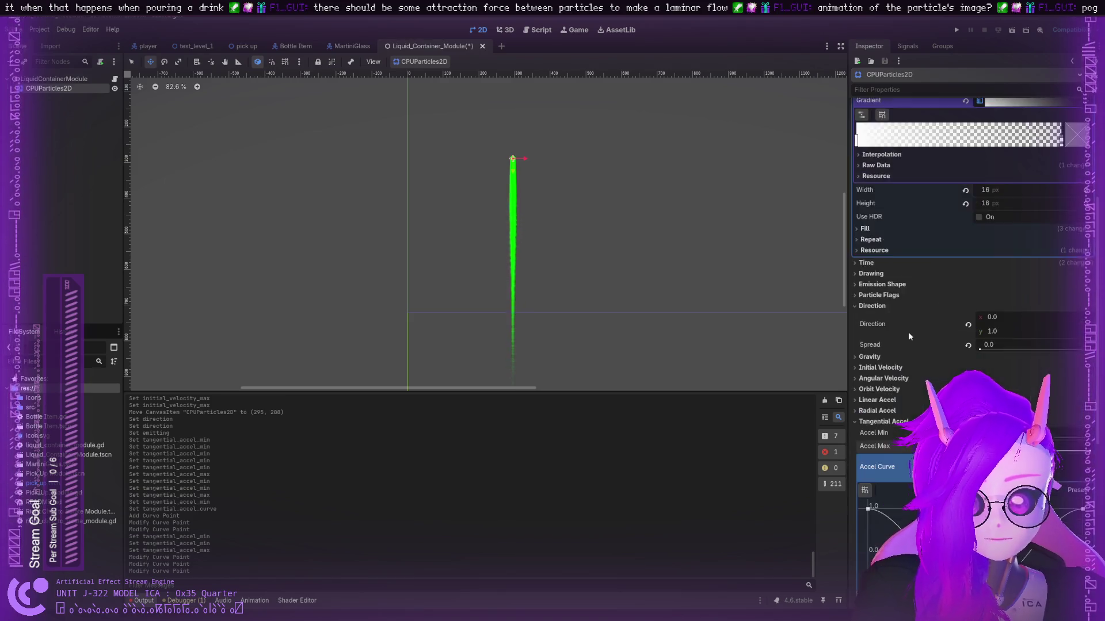
scroll(907, 337, "up", 1)
left_click(868, 369)
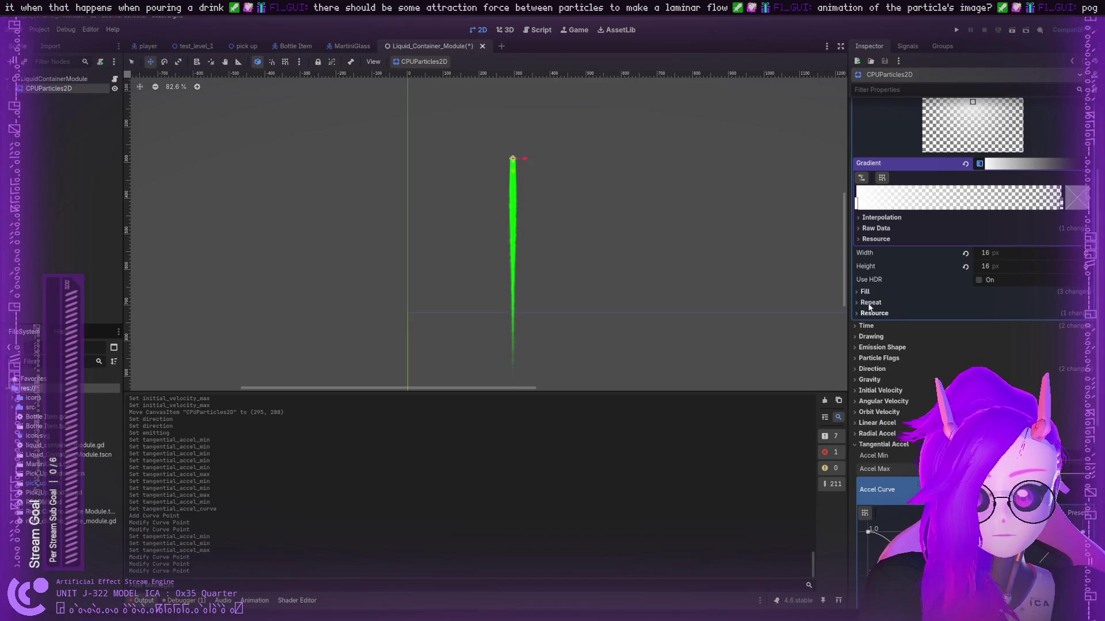
Step: Set the Emission Shape to a Rectangle with extents 10 × 1
scroll(869, 308, "up", 3)
scroll(872, 195, "down", 3)
left_click(861, 359)
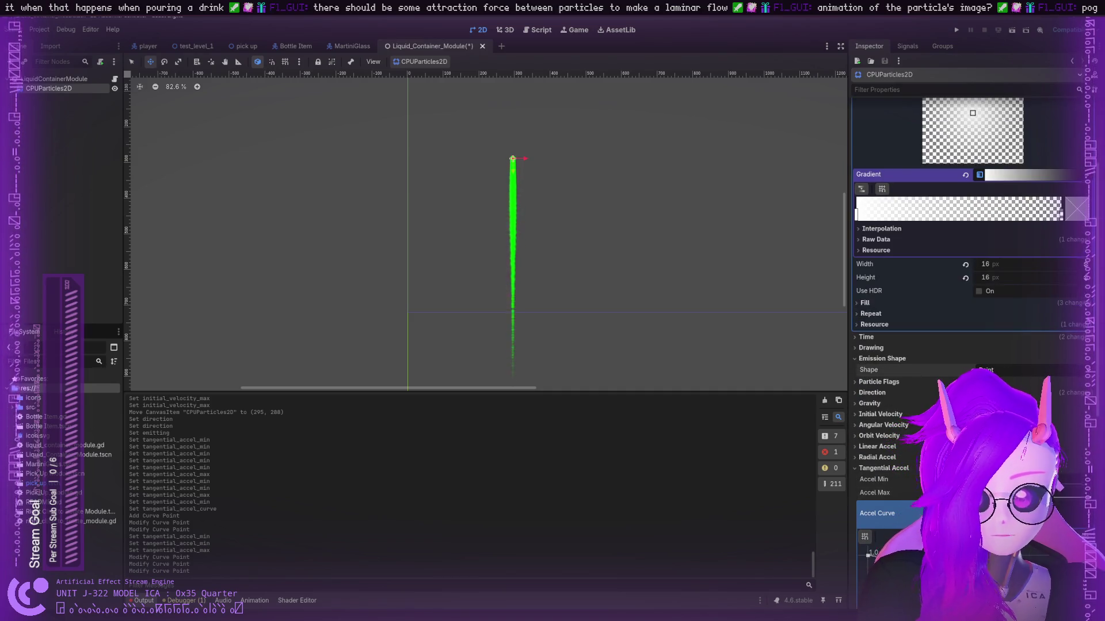
left_click(990, 423)
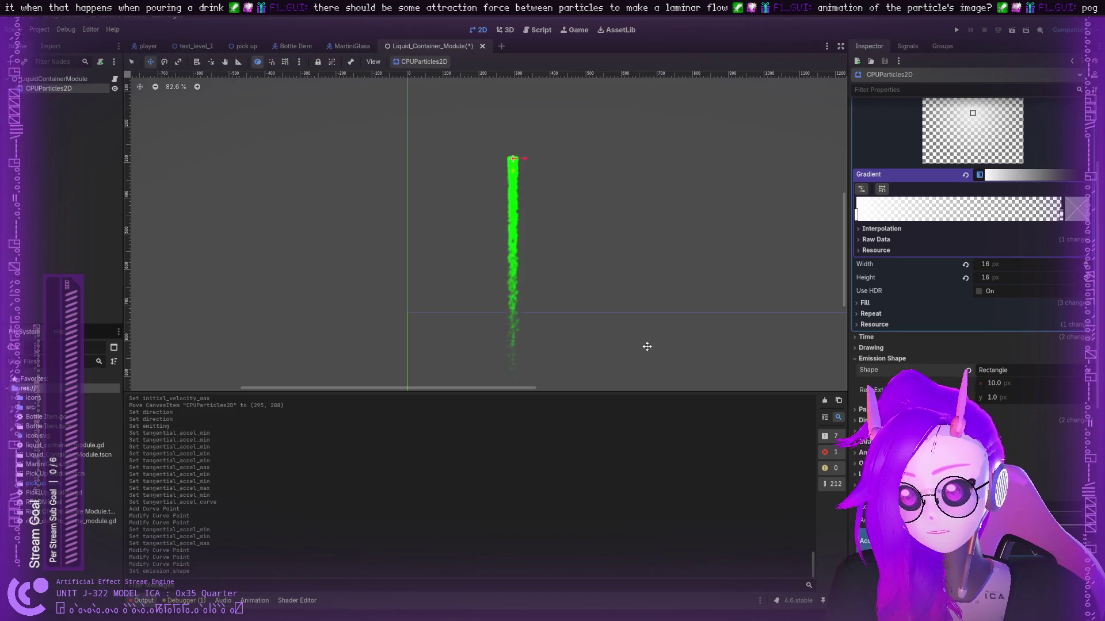
Step: Drag the Accel Curve's left point down to about 0
scroll(647, 346, "down", 1)
scroll(998, 333, "down", 5)
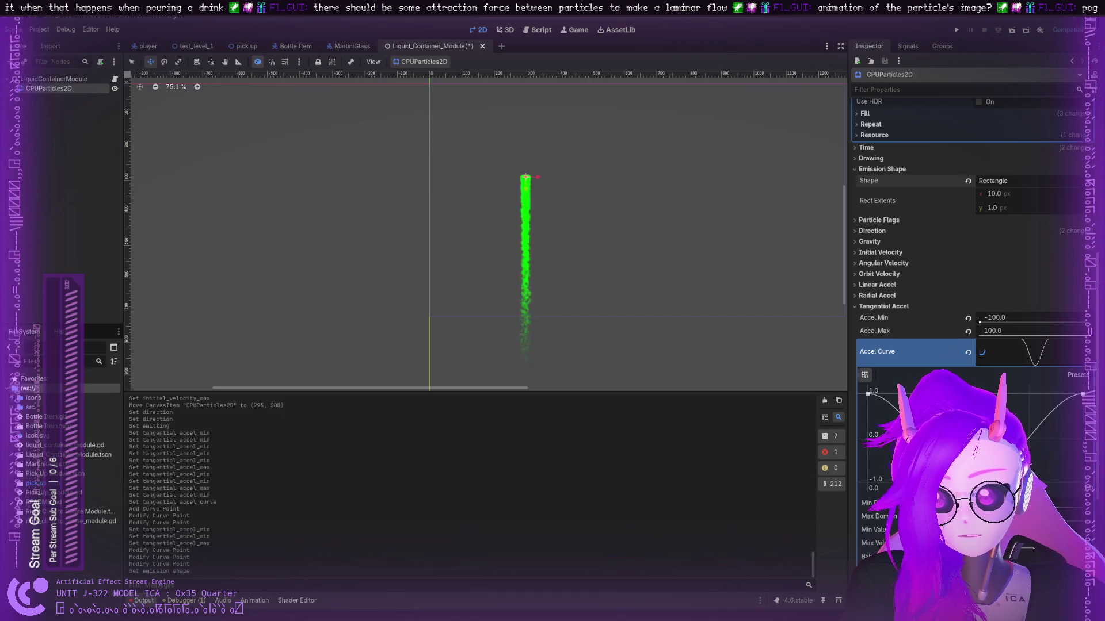
left_click_drag(868, 394, 863, 494)
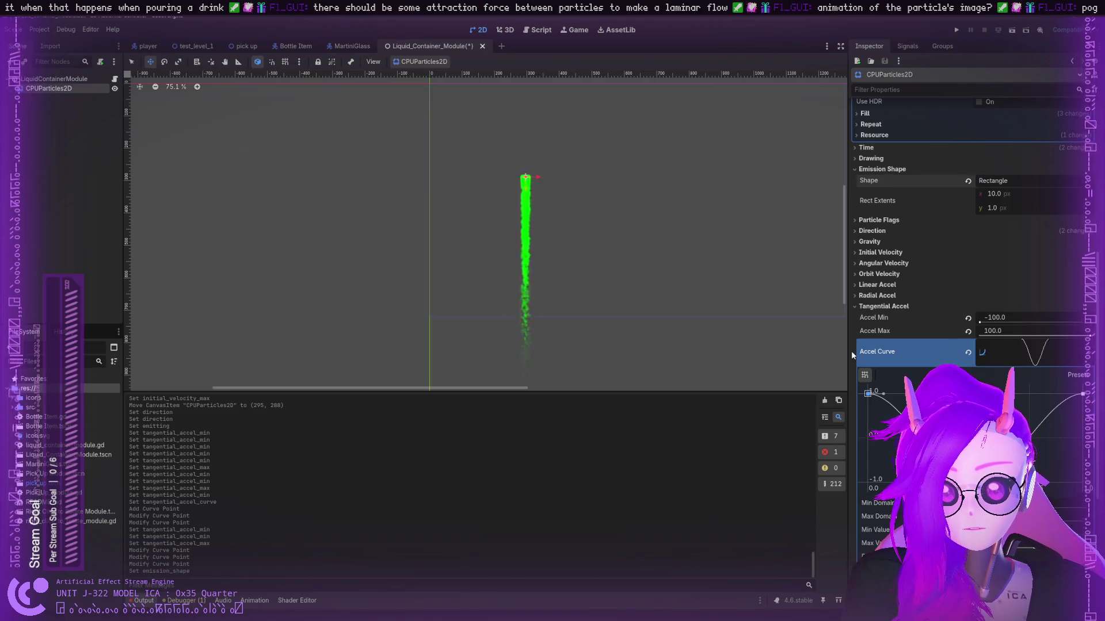
mouse_move(868, 391)
left_mouse_down()
mouse_move(868, 436)
mouse_move(882, 459)
left_mouse_up()
Step: Adjust the Accel Curve's value range and pull its bottom point to about -1.59
left_click_drag(1081, 398, 1069, 401)
scroll(875, 458, "down", 5)
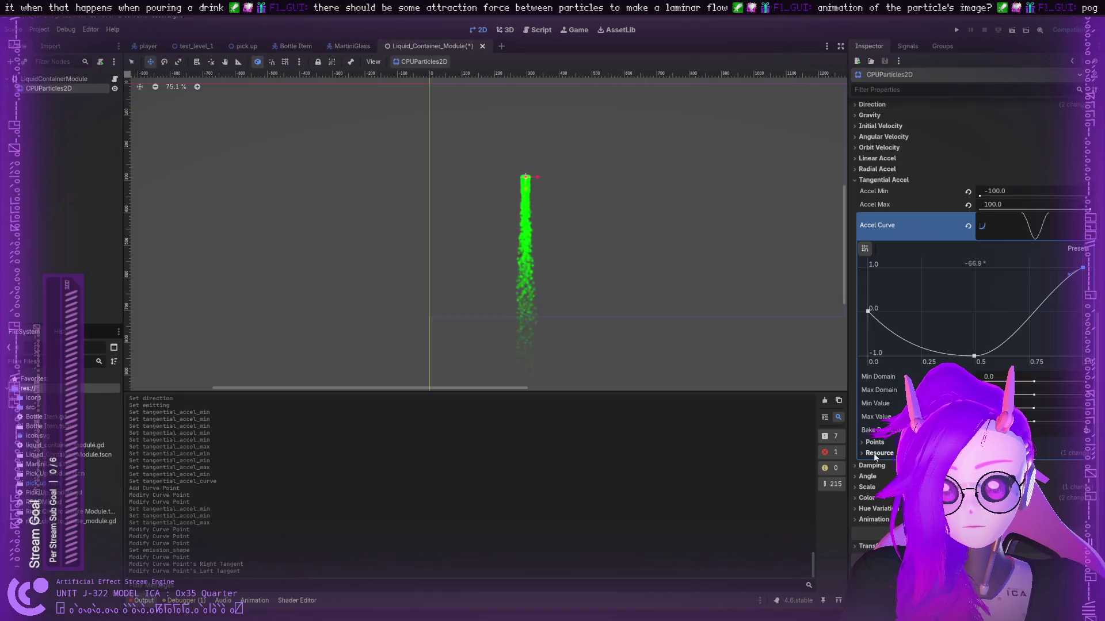
left_click(1034, 396)
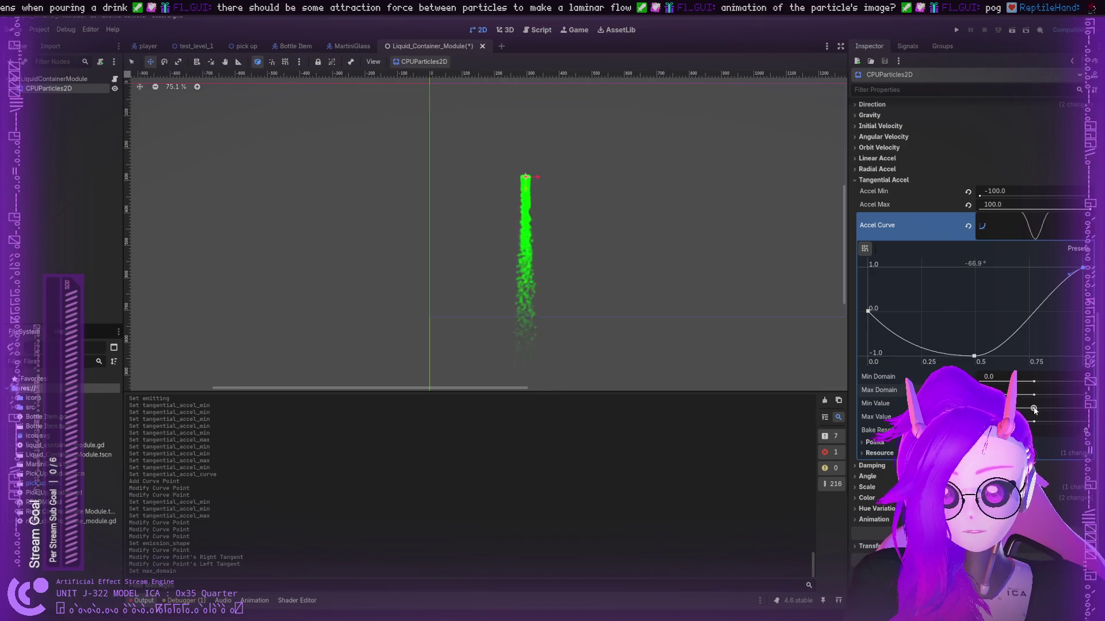
left_click_drag(1033, 423, 1035, 423)
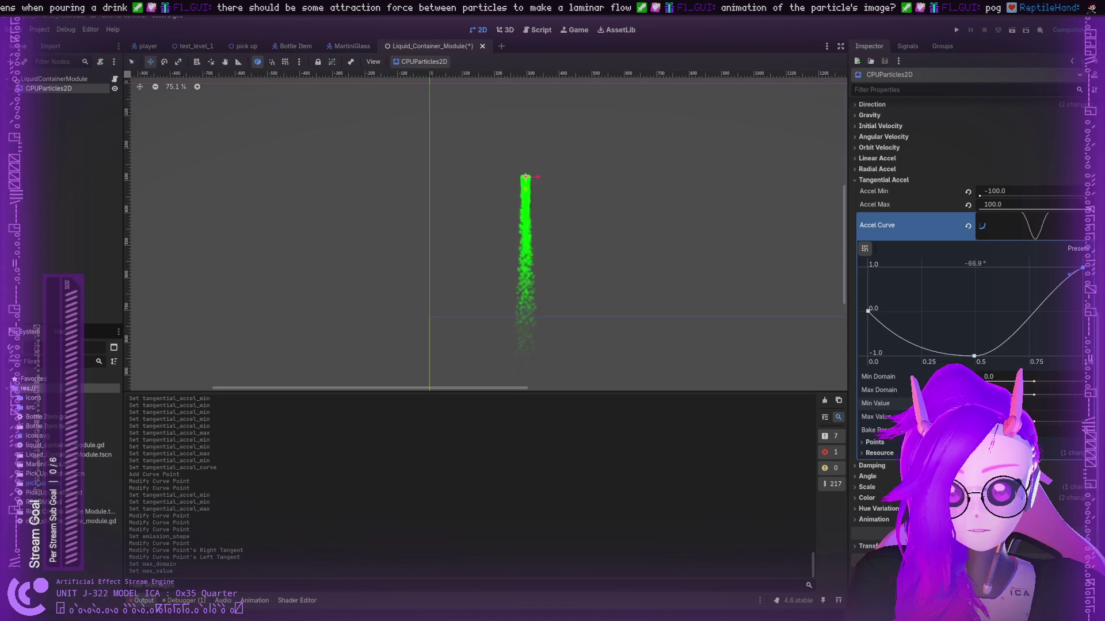
left_click(991, 403)
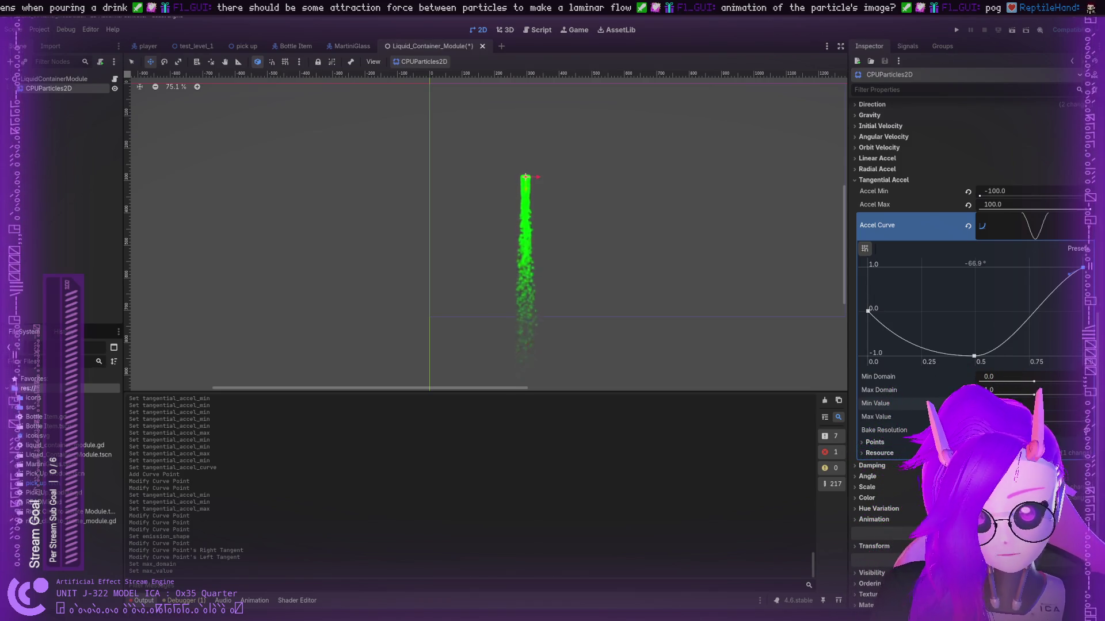
mouse_move(974, 355)
left_mouse_down()
mouse_move(976, 328)
mouse_move(976, 359)
left_mouse_up()
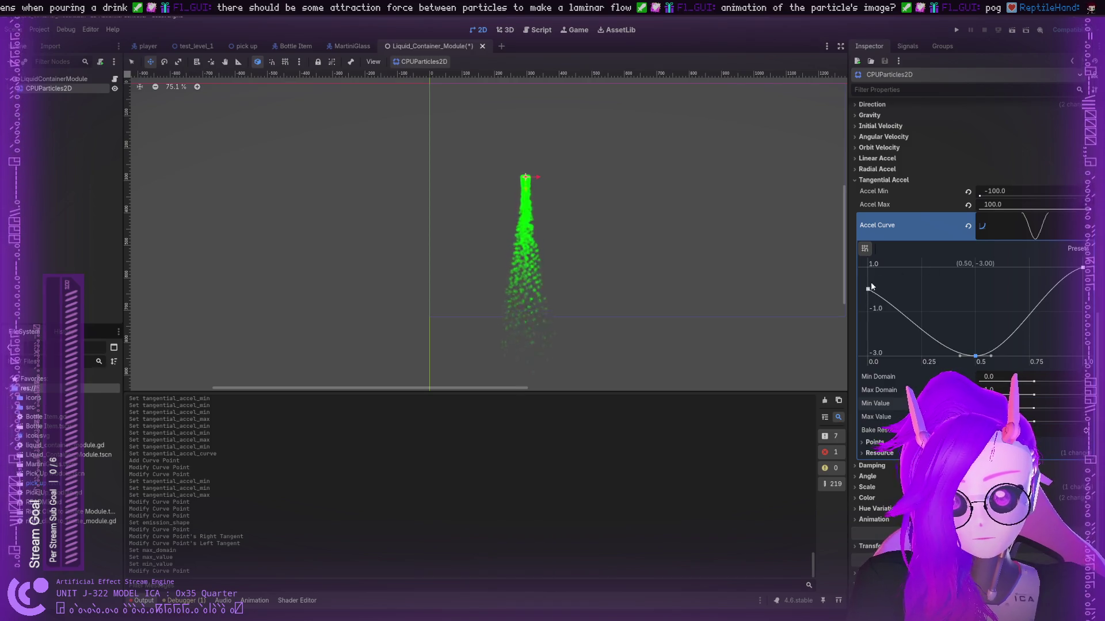
Step: Set the curve's start point to 1.0 and its end point near -0.6
left_click_drag(868, 289, 867, 260)
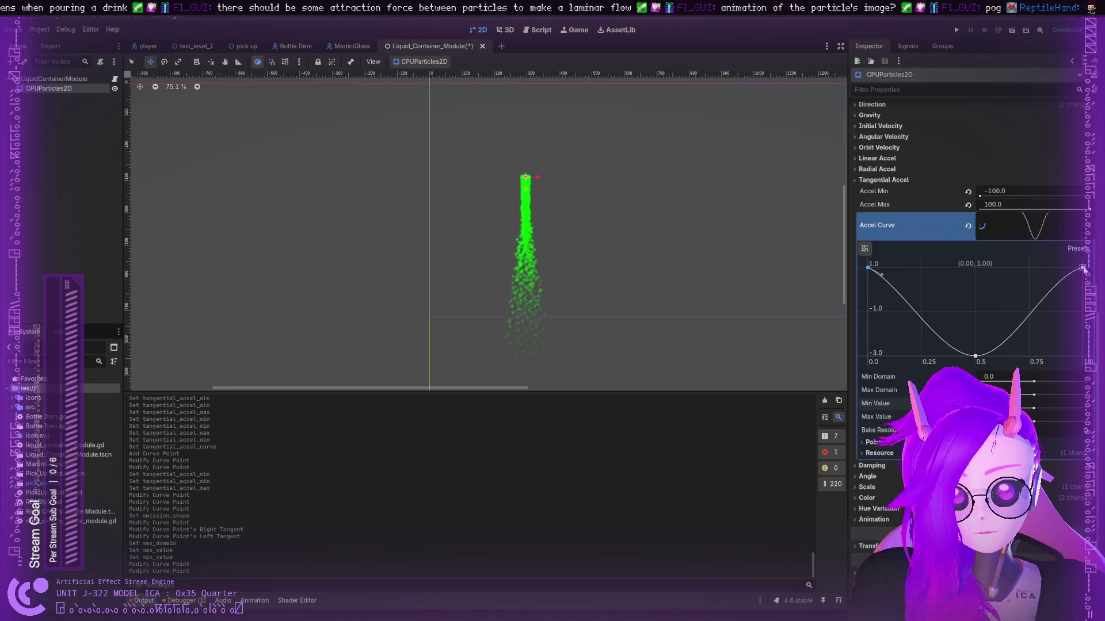
left_click_drag(1083, 268, 1084, 357)
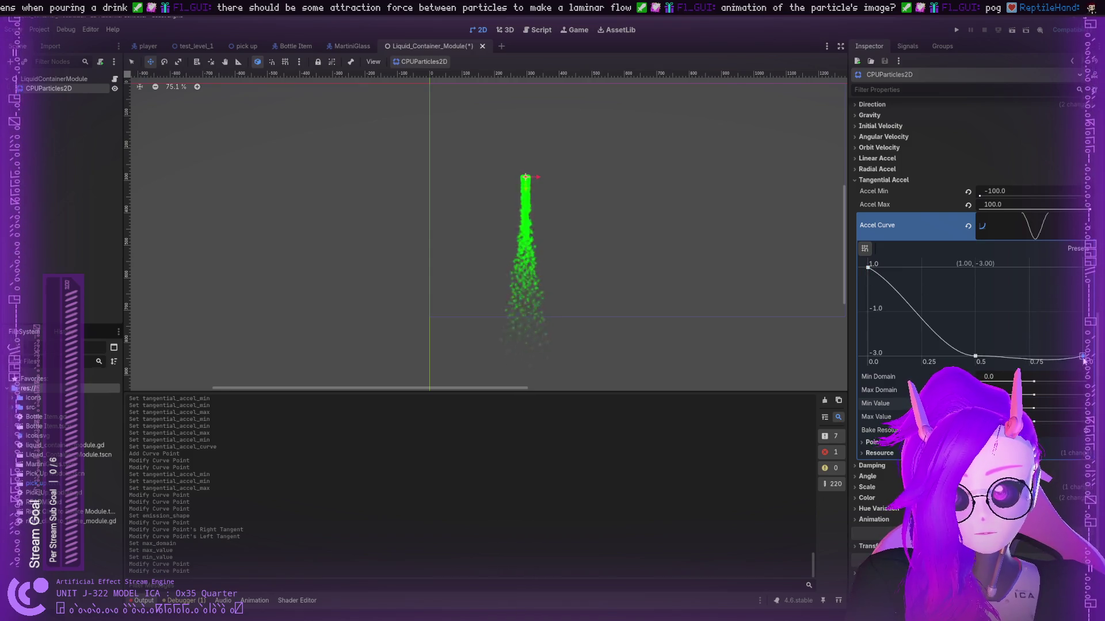
left_click_drag(1082, 315, 1083, 303)
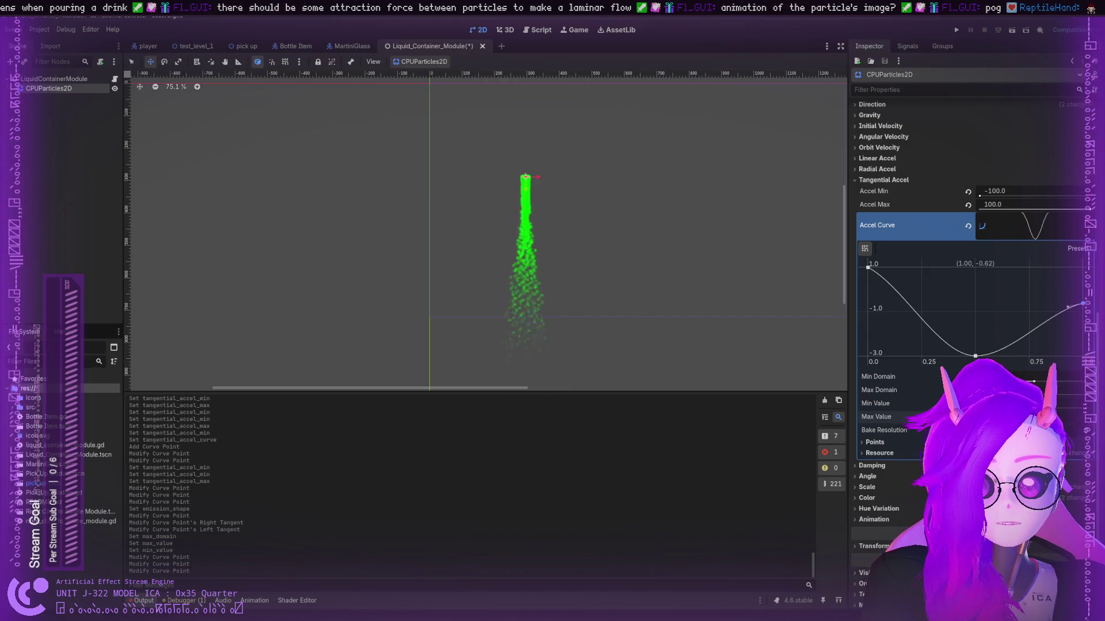
Step: Set the curve maximum to 3 and place the points at 3, -3 mid-life and 3
key("Return")
left_click_drag(871, 300, 863, 262)
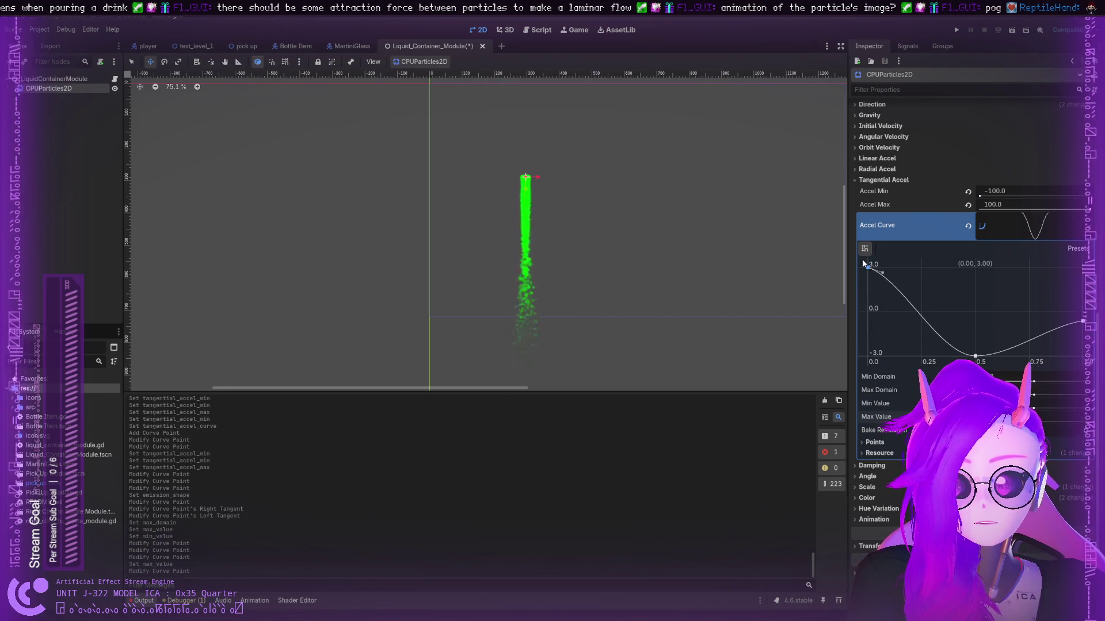
left_click_drag(973, 355, 973, 358)
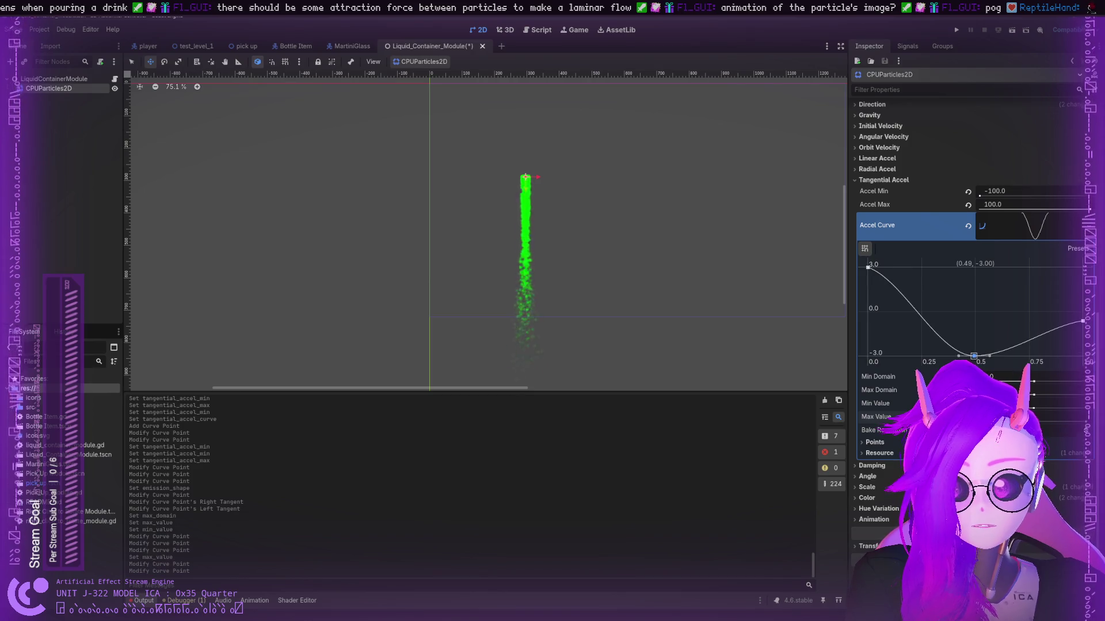
left_click_drag(1092, 273, 1090, 267)
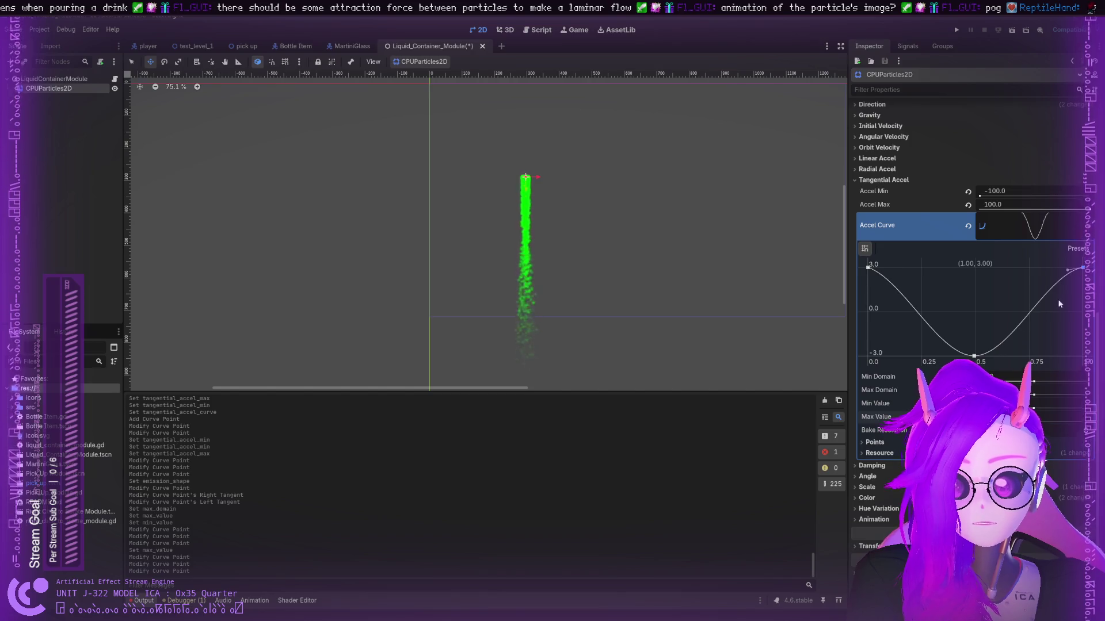
left_click_drag(974, 357, 974, 356)
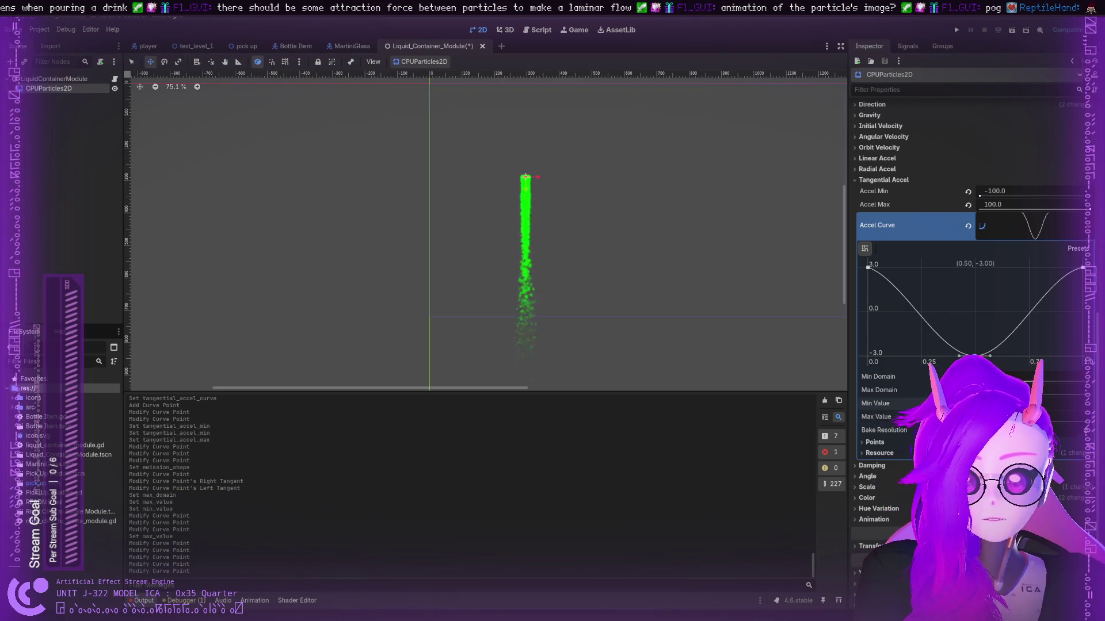
Step: Widen the curve range to -5…5, raise both endpoints to 5, and steepen the start tangent to about -86°
type("-5")
key("Return")
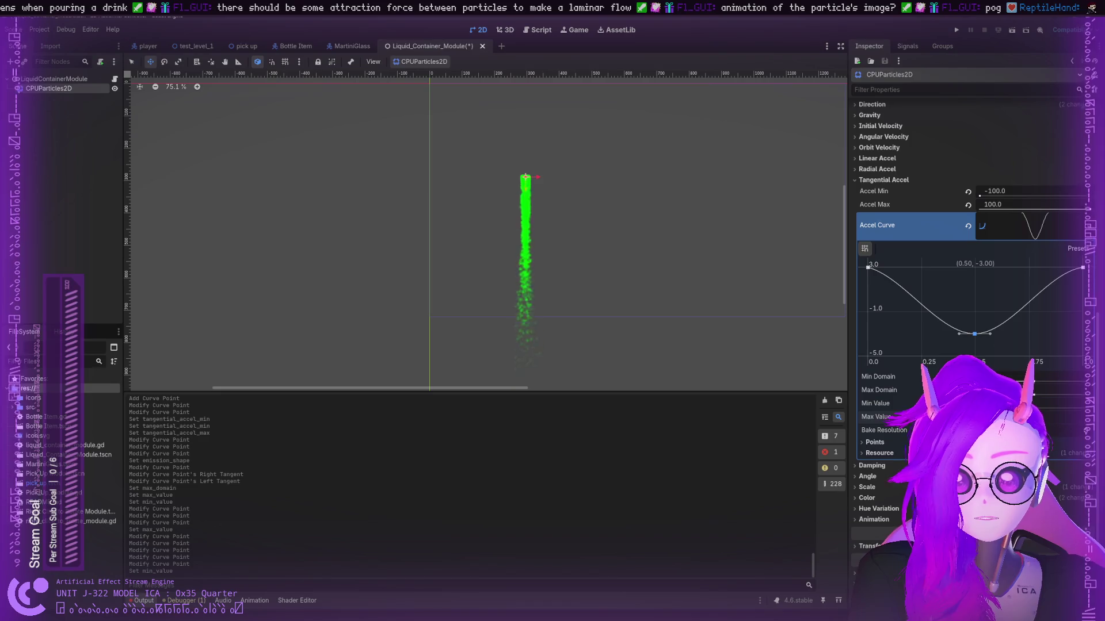
type("5")
key("Return")
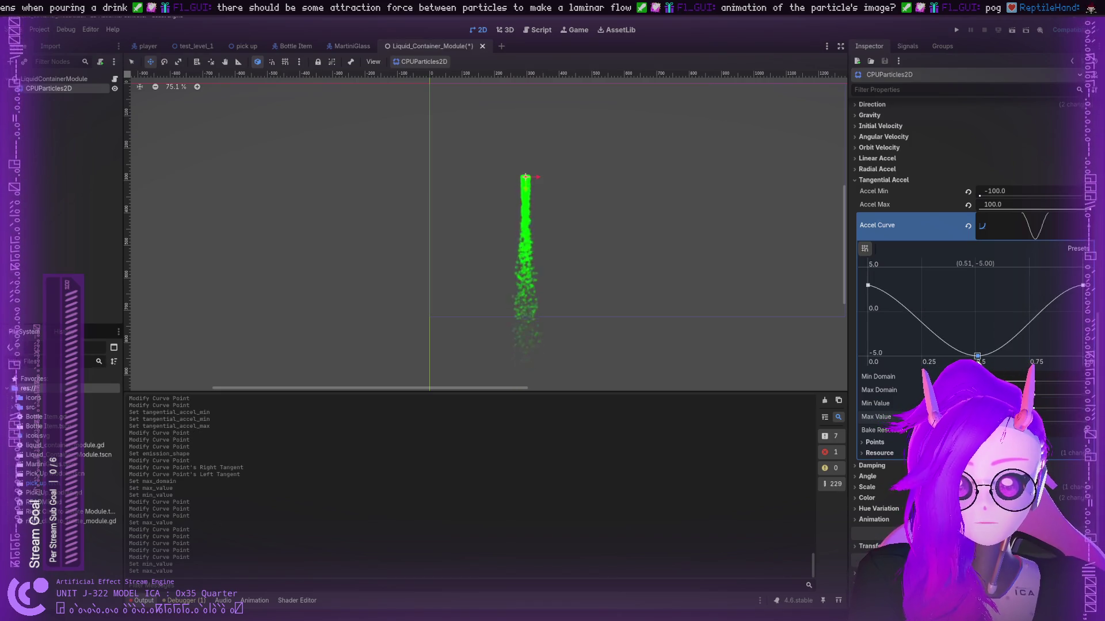
left_click_drag(868, 285, 867, 267)
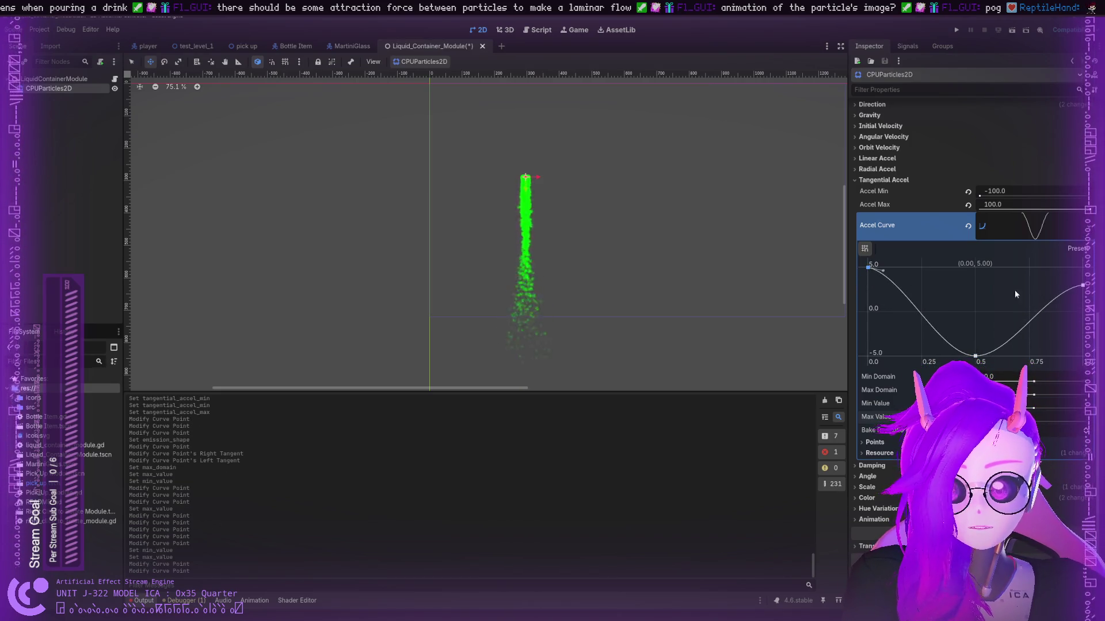
left_click_drag(1082, 286, 1082, 268)
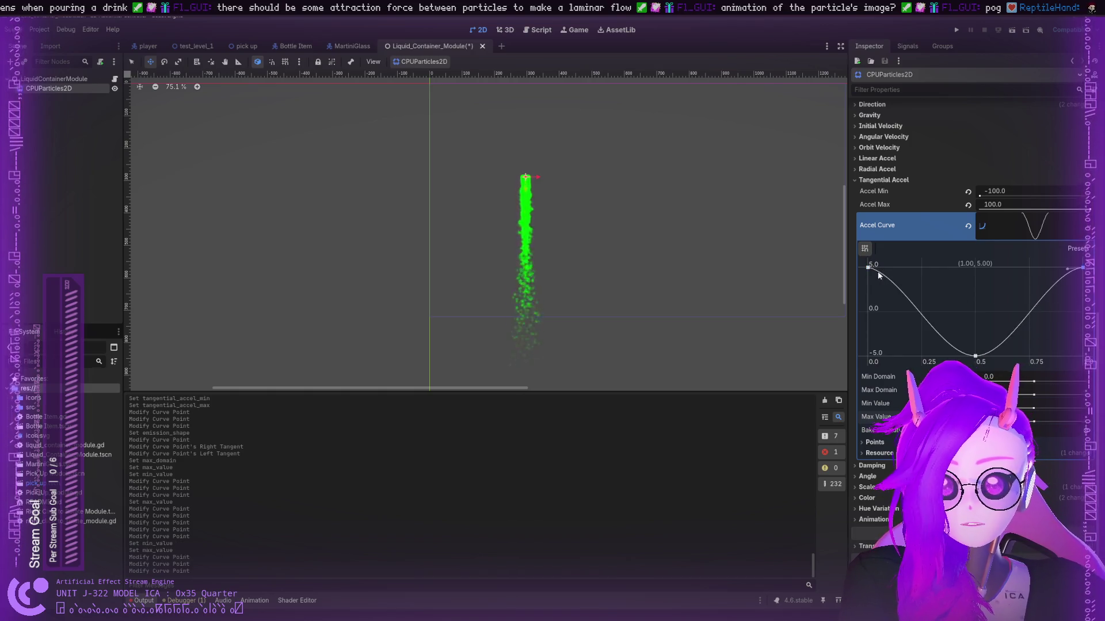
left_click_drag(884, 271, 879, 284)
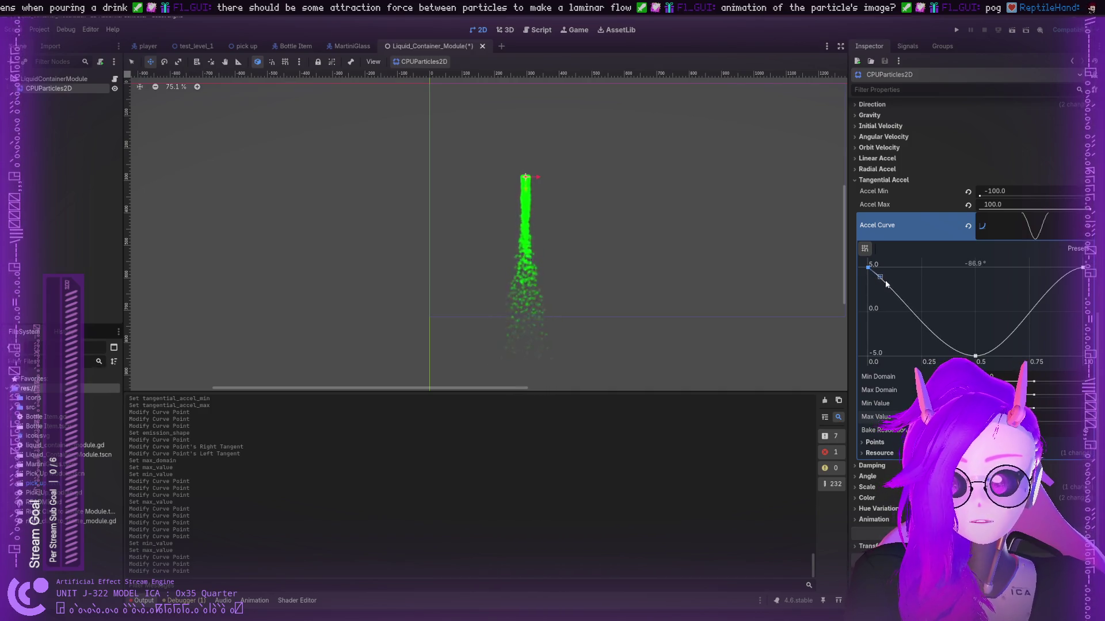
left_click_drag(886, 283, 890, 283)
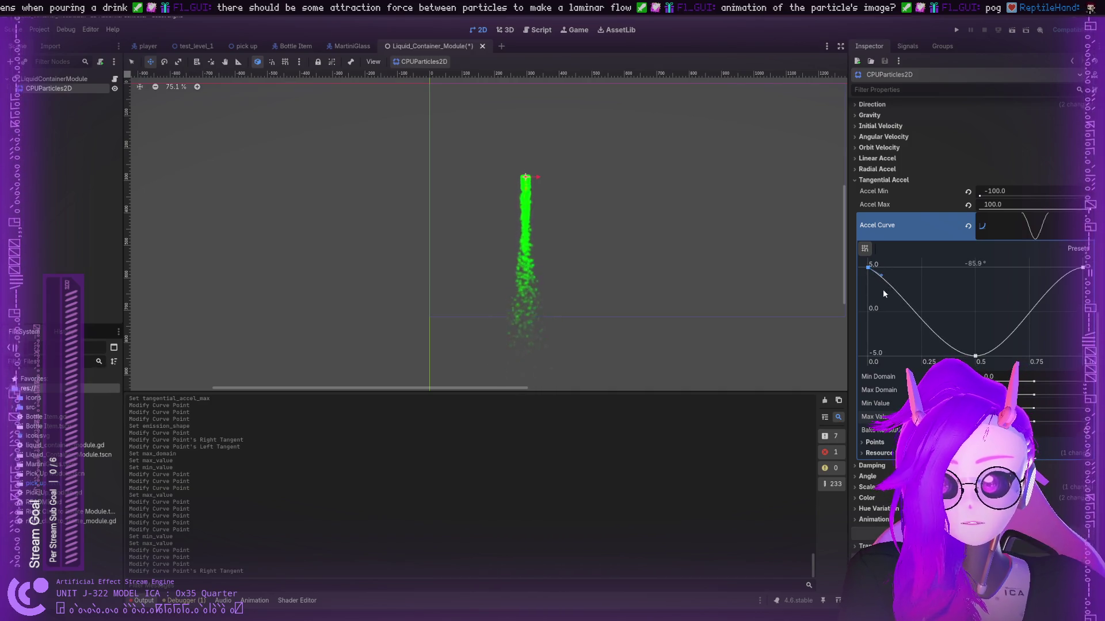
scroll(936, 198, "up", 5)
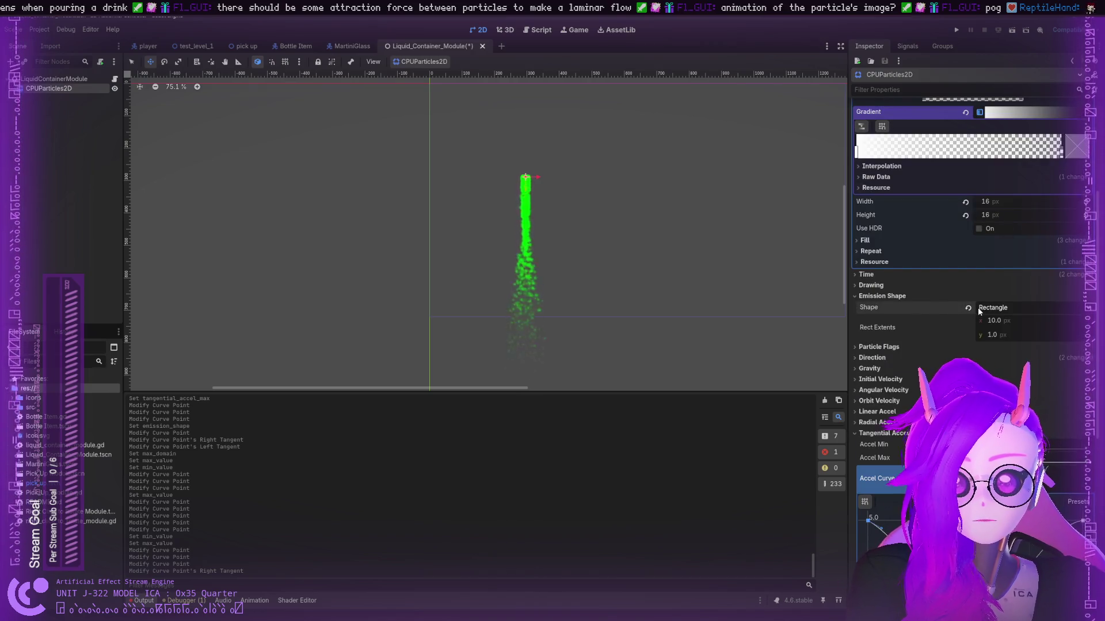
Step: Switch Emission Shape to Point and move the emitter right to (515, 195)
left_click(969, 309)
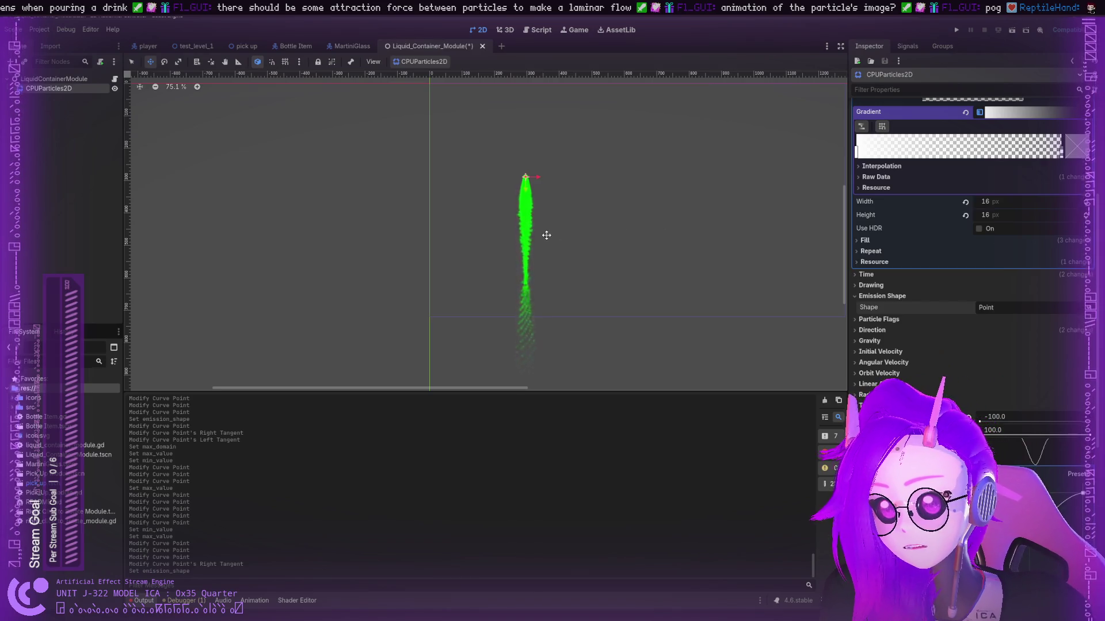
mouse_move(528, 189)
left_mouse_down()
mouse_move(672, 208)
mouse_move(549, 149)
mouse_move(565, 157)
mouse_move(601, 146)
left_mouse_up()
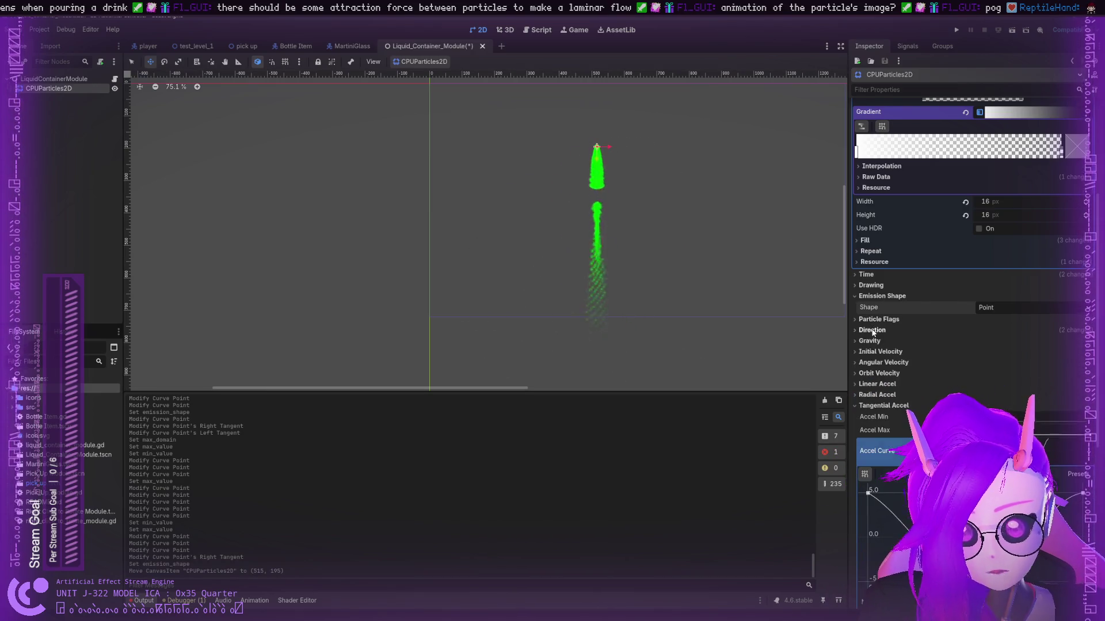
Step: Set Initial Velocity Min and Max both to 500 px/s
left_click(876, 351)
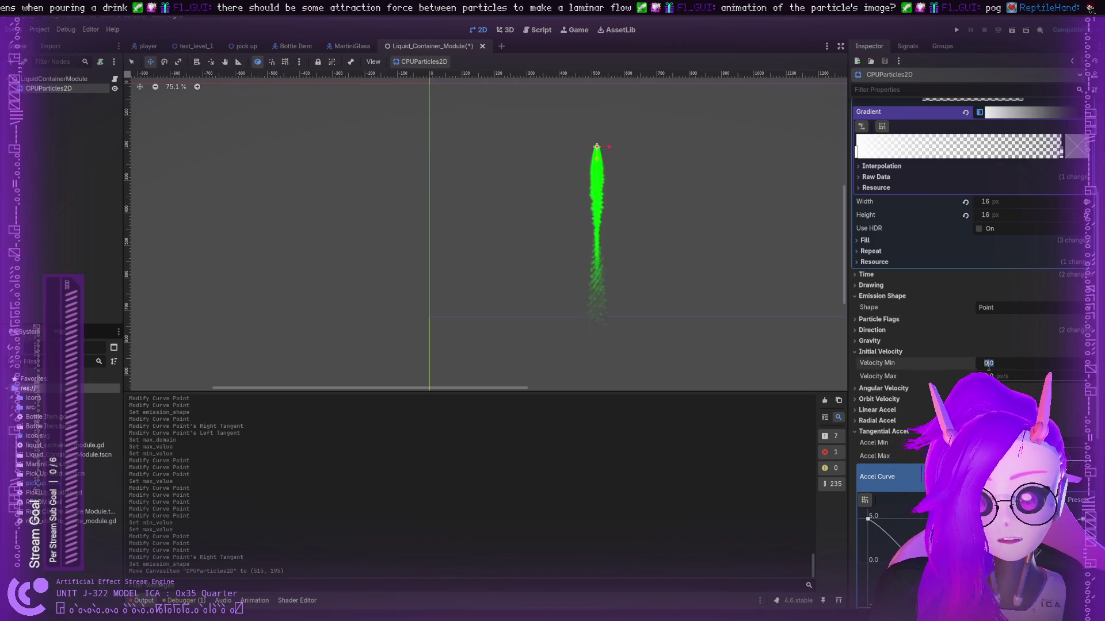
mouse_move(990, 362)
left_mouse_down()
mouse_move(1086, 368)
mouse_move(1002, 379)
mouse_move(1013, 376)
left_mouse_up()
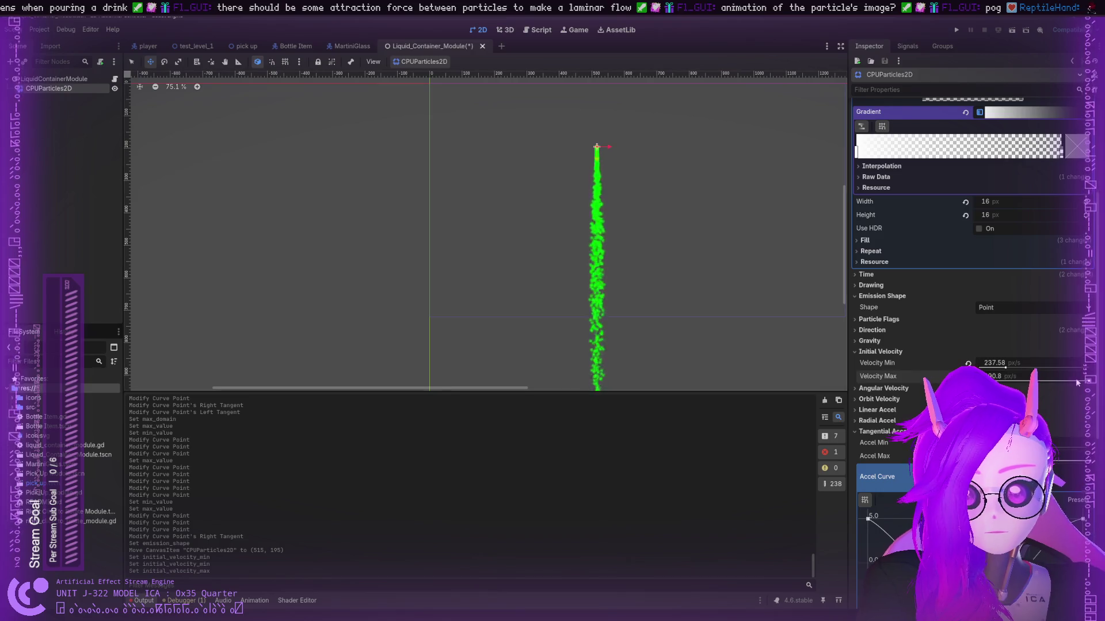
left_click(1013, 376)
type("500")
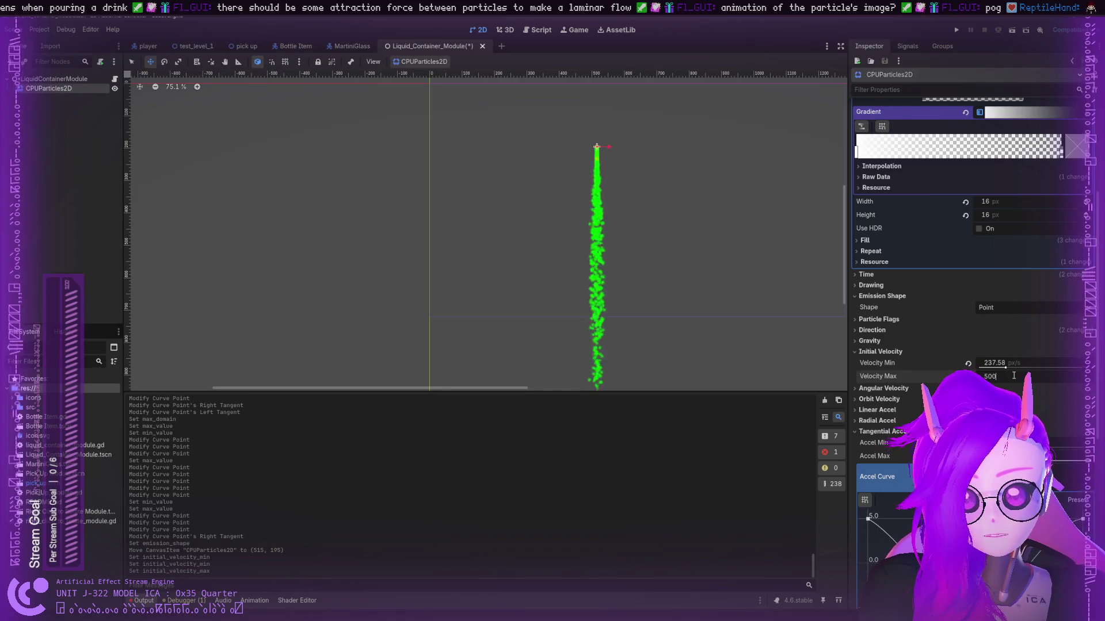
left_click(989, 361)
key("ctrl+a")
type("500")
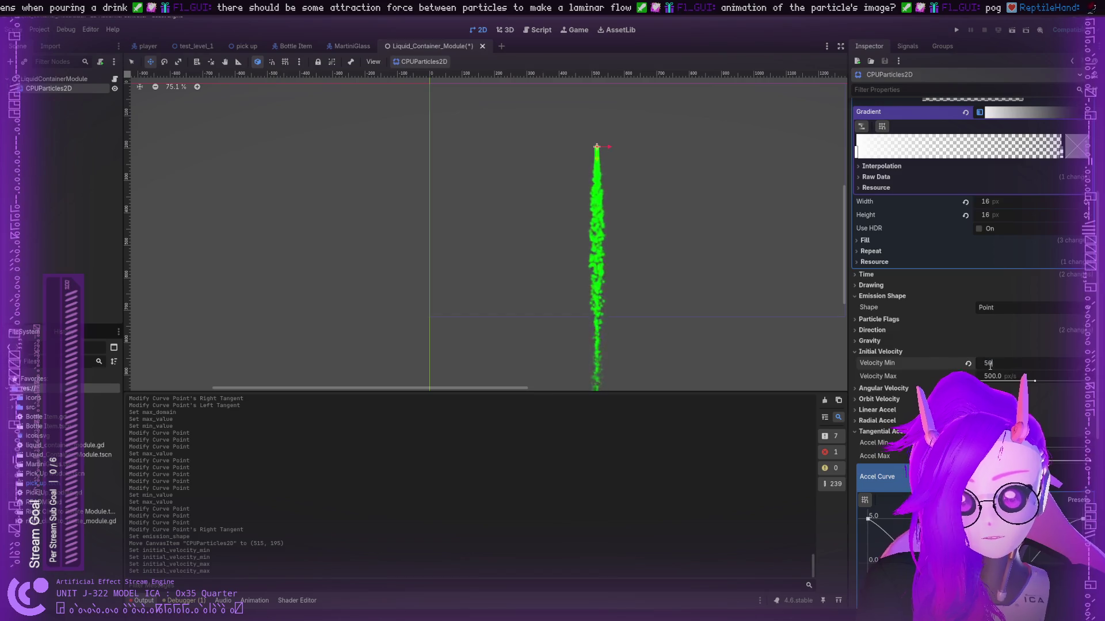
key("Return")
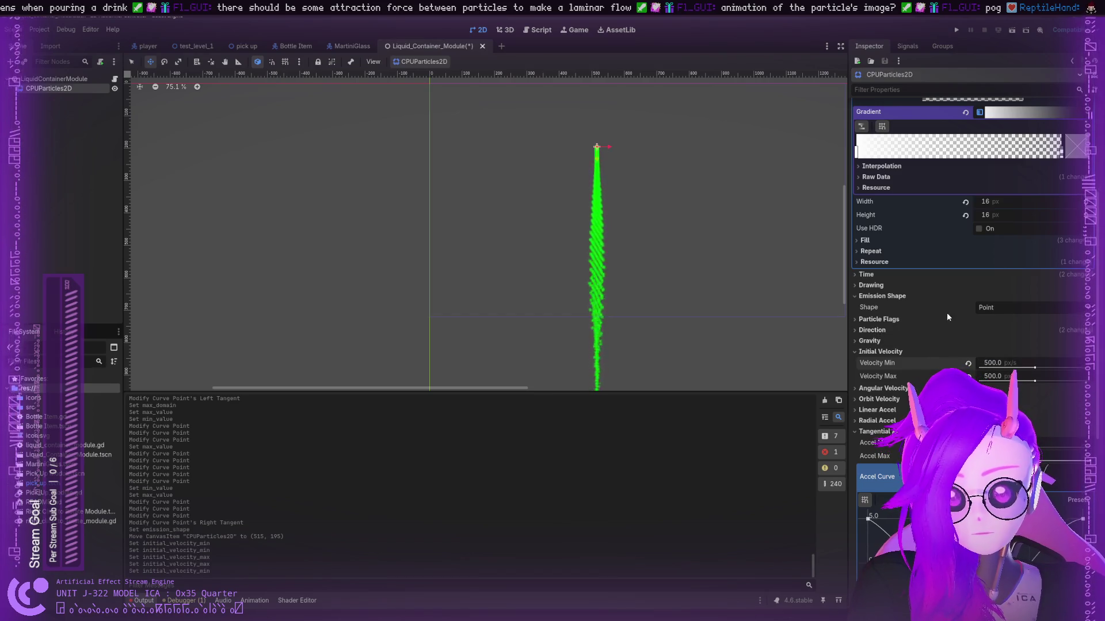
left_click(870, 352)
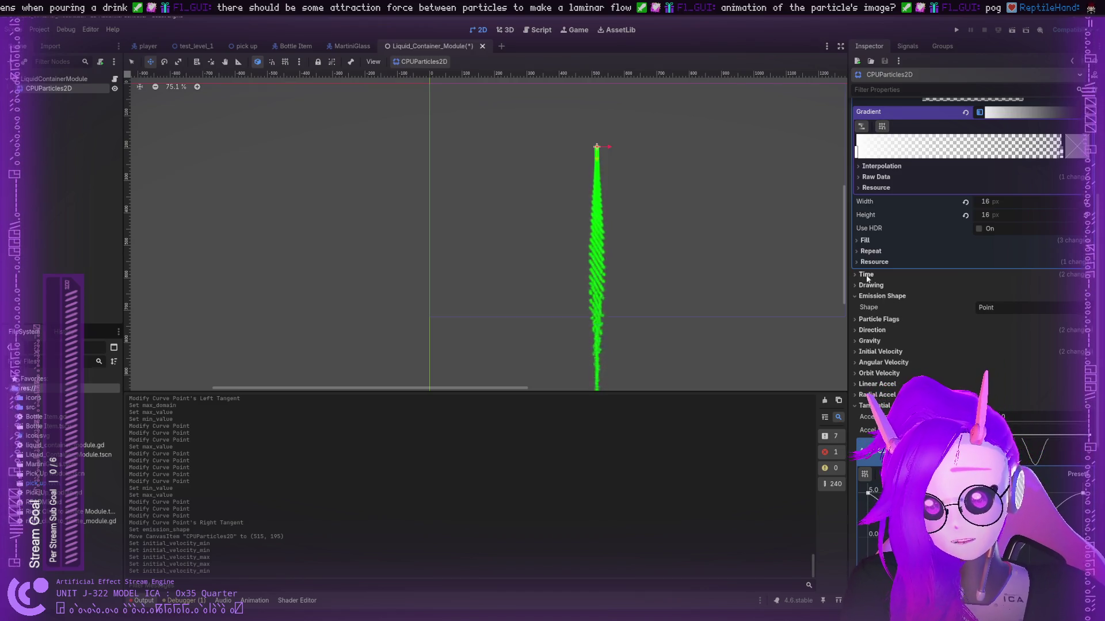
Step: Reset the particle direction and try an x component of 1.5
left_click(871, 330)
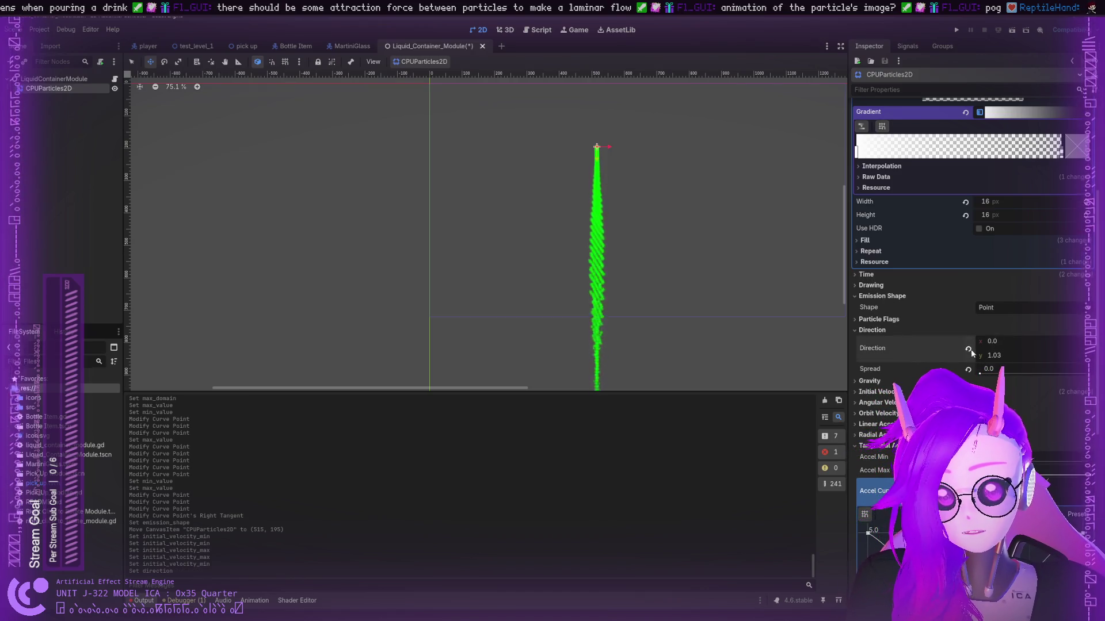
left_click(967, 349)
mouse_move(995, 344)
left_mouse_down()
mouse_move(972, 344)
mouse_move(1013, 344)
left_mouse_up()
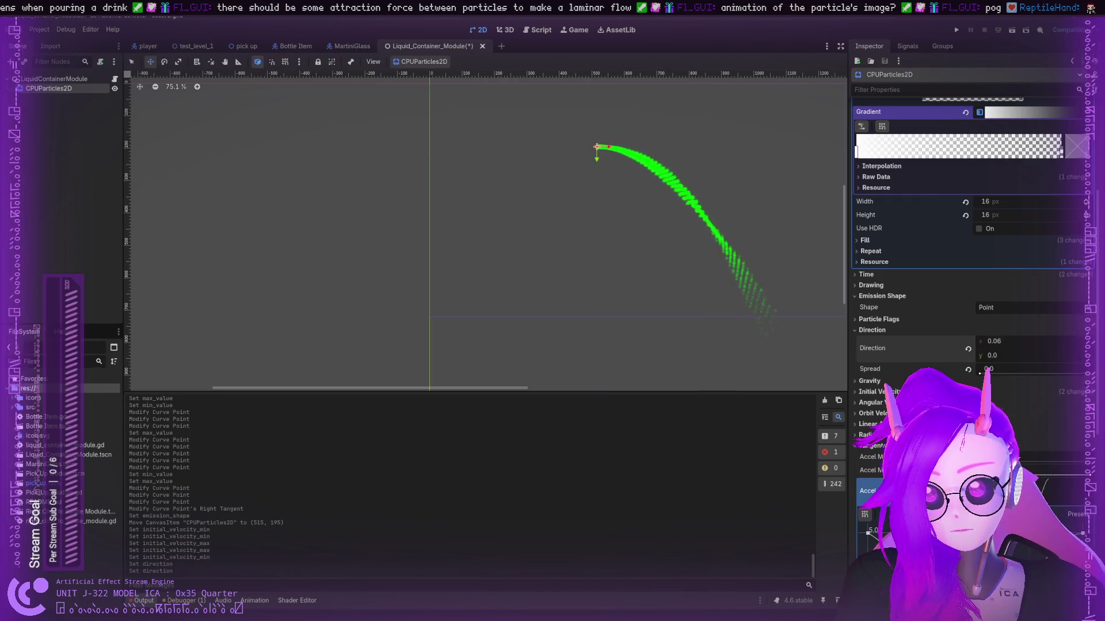
left_click(1005, 341)
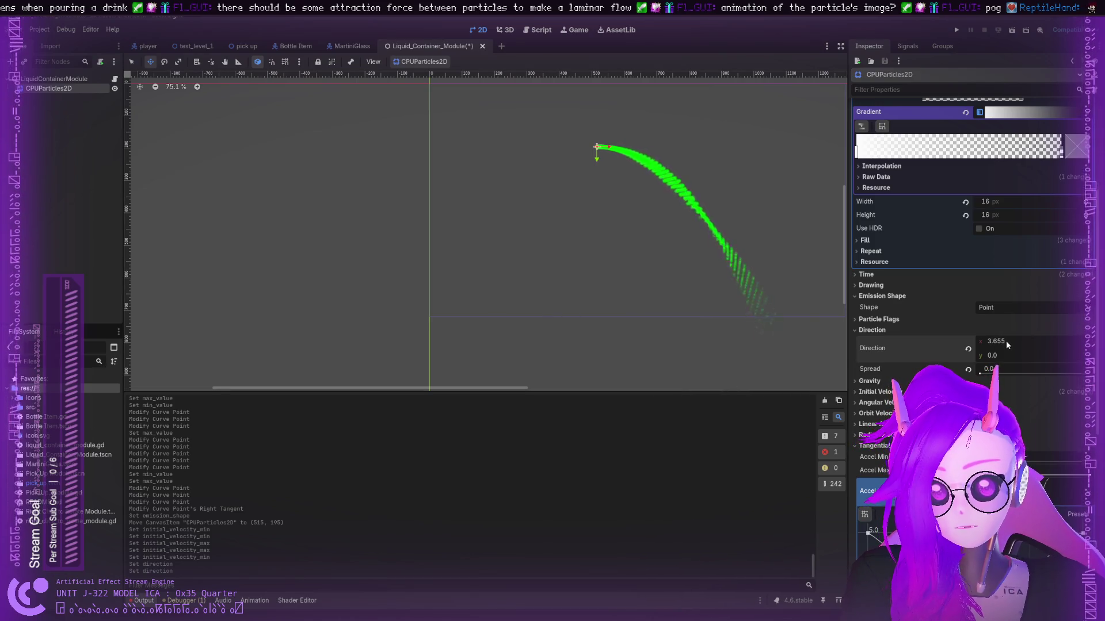
type("0")
key("BackSpace")
type("1.5")
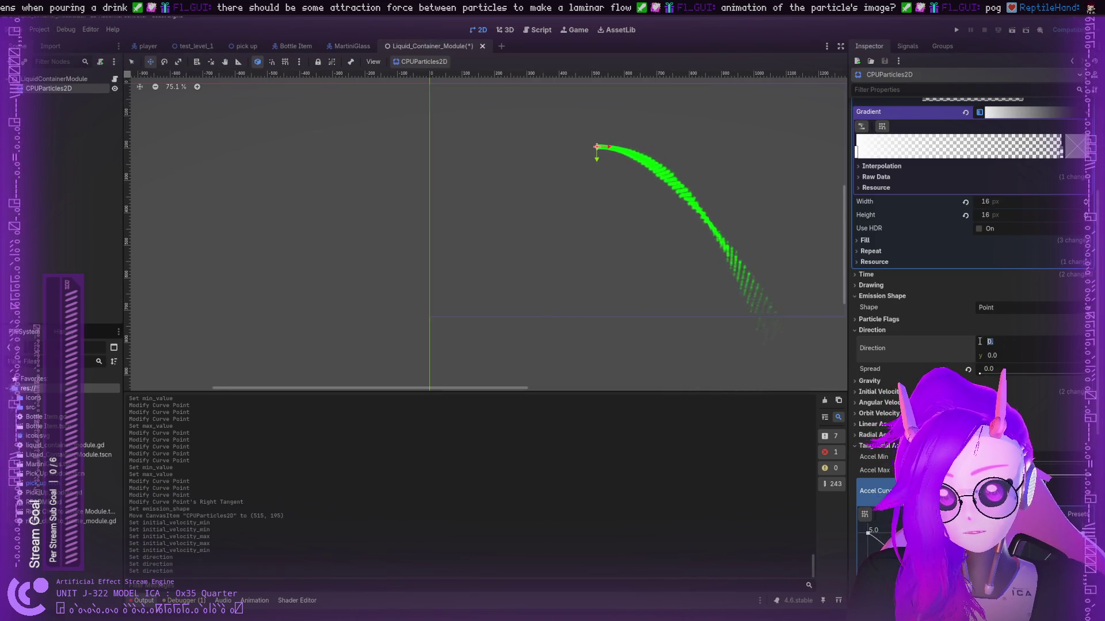
key("Return")
Step: Set the direction to (0.5, 0.18) and retune the initial velocity range
type("0.5")
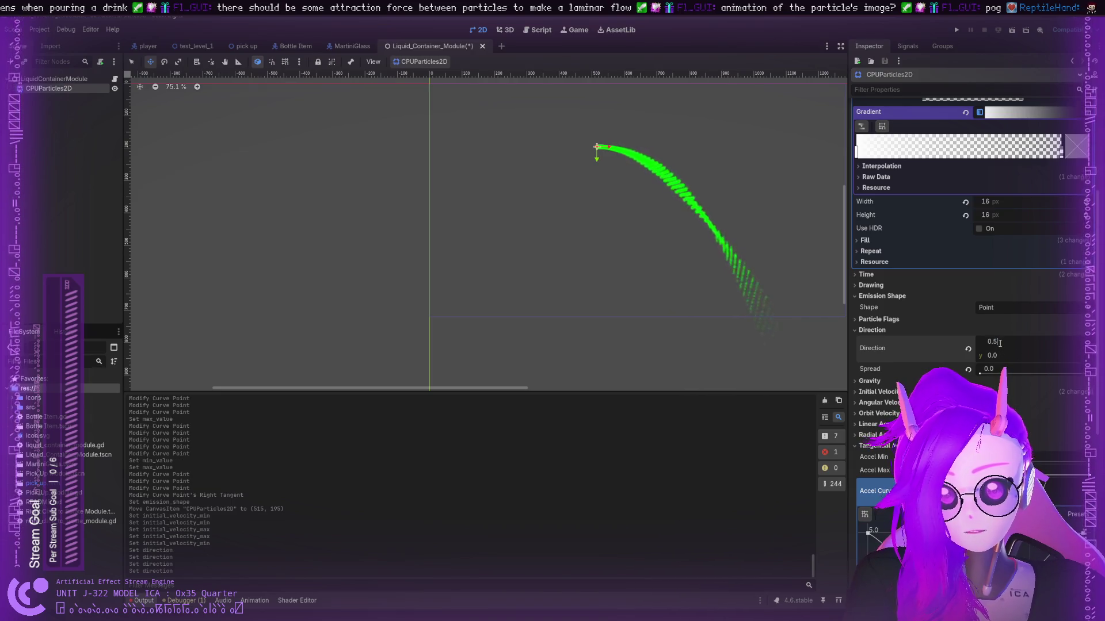
left_click(996, 354)
type("0.78")
key("Return")
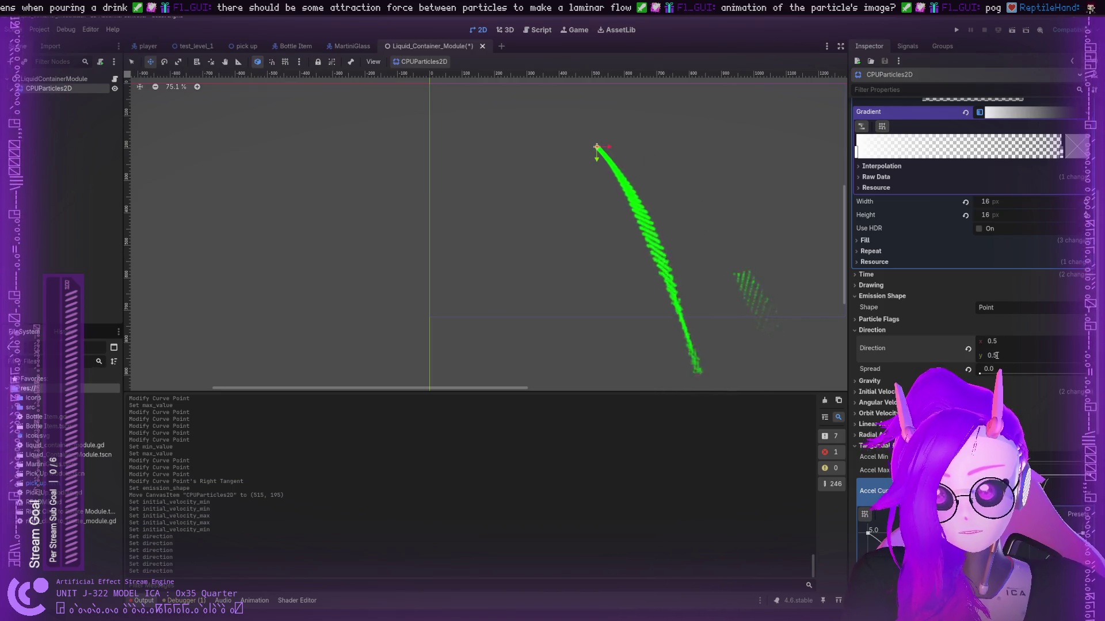
mouse_move(995, 355)
left_mouse_down()
mouse_move(1030, 355)
mouse_move(984, 355)
mouse_move(1018, 355)
mouse_move(1005, 355)
left_mouse_up()
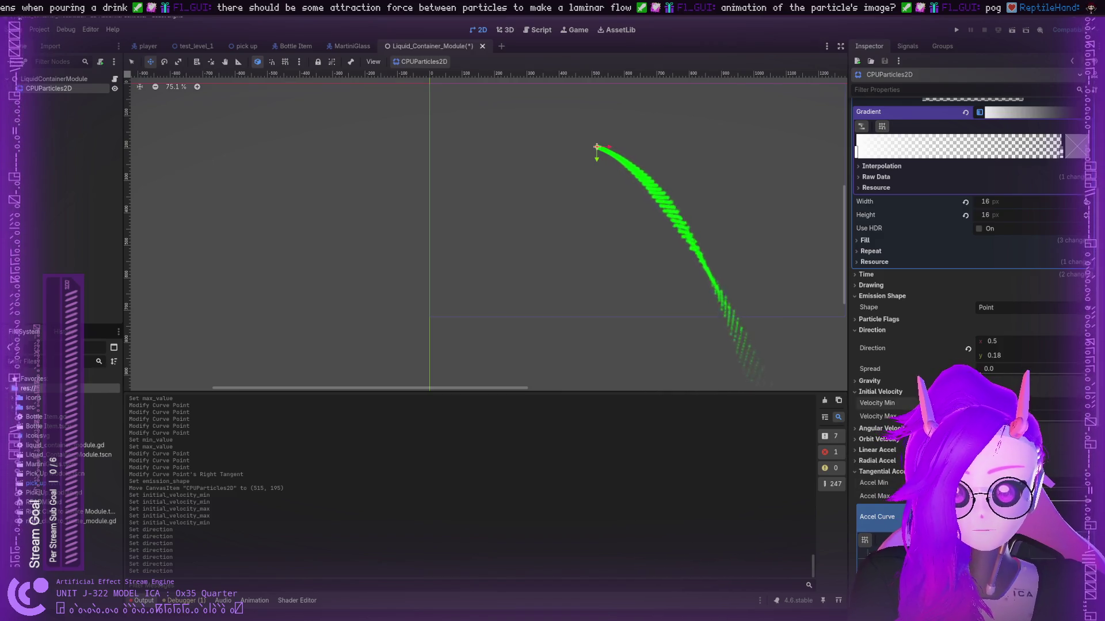
mouse_move(1001, 402)
left_mouse_down()
mouse_move(1018, 403)
mouse_move(1021, 416)
mouse_move(1018, 403)
left_mouse_up()
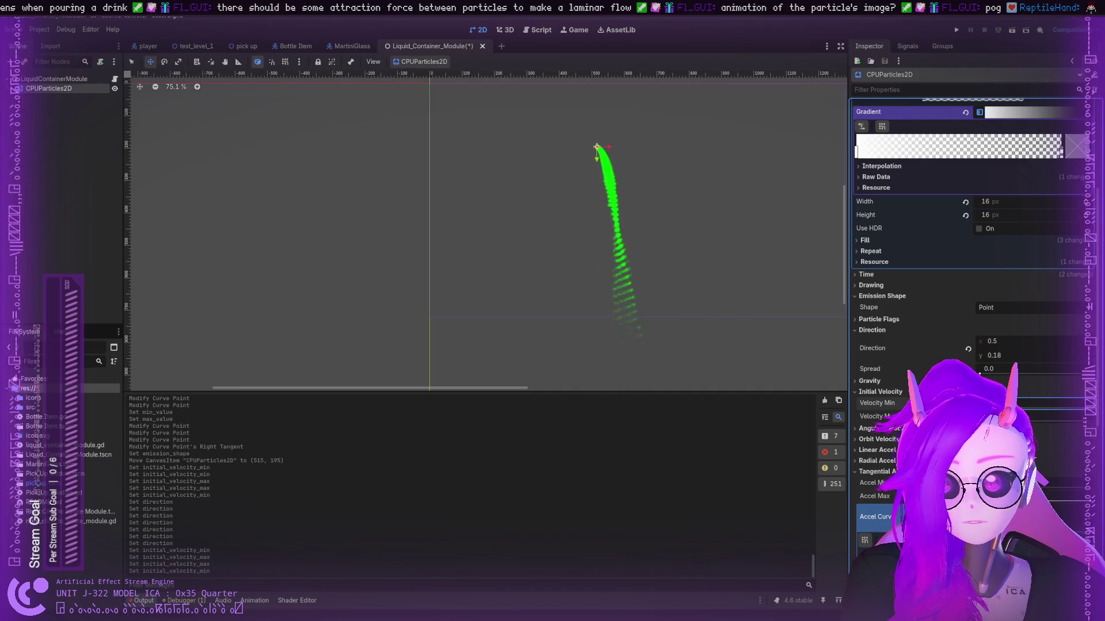
scroll(883, 426, "down", 8)
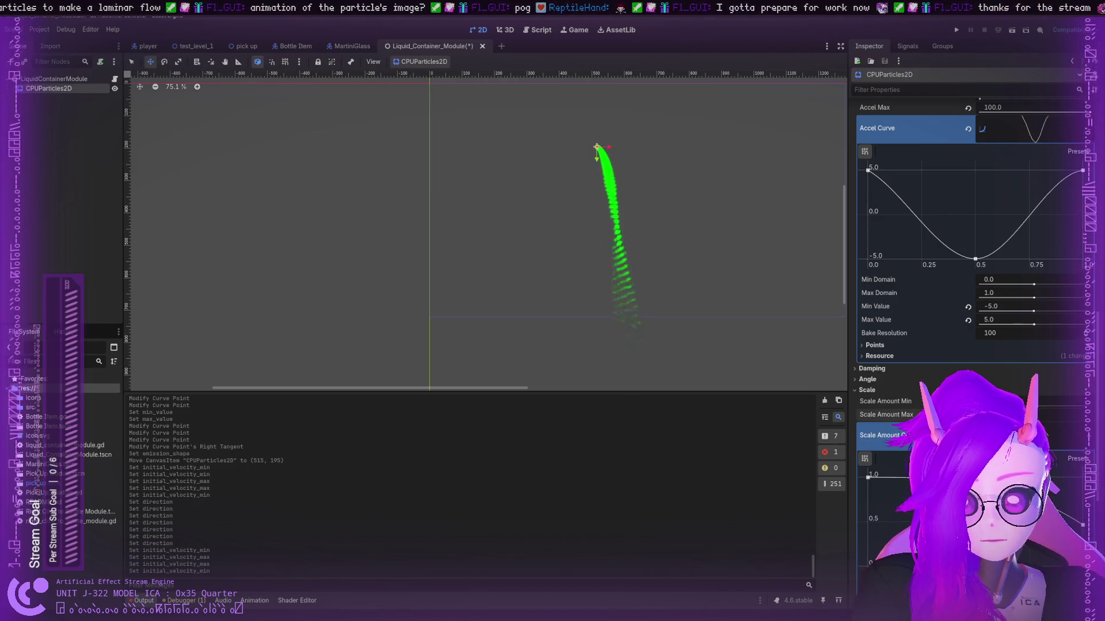
Step: Shrink the particles' maximum scale, clear the Scale Amount Curve, and set Amount to 5000
key("Return")
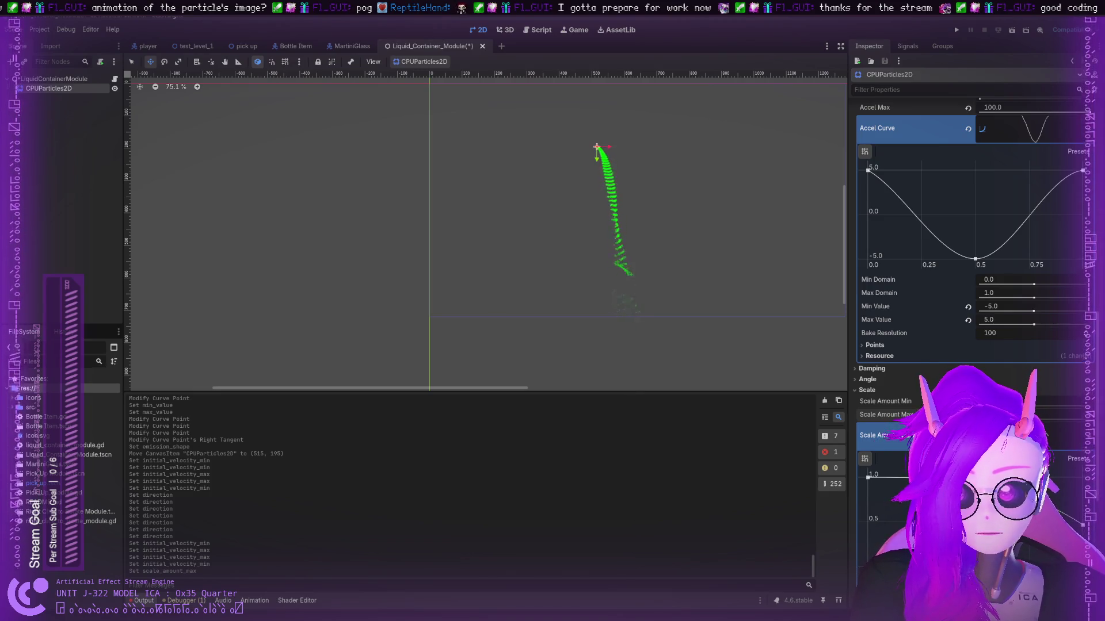
left_click(1077, 429)
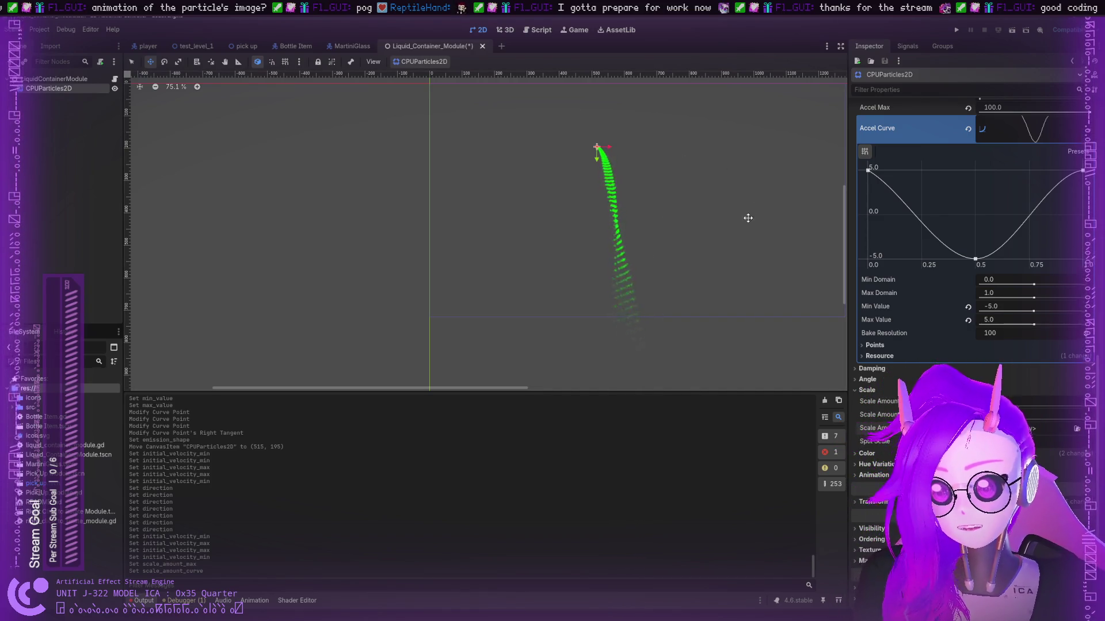
scroll(610, 168, "up", 7)
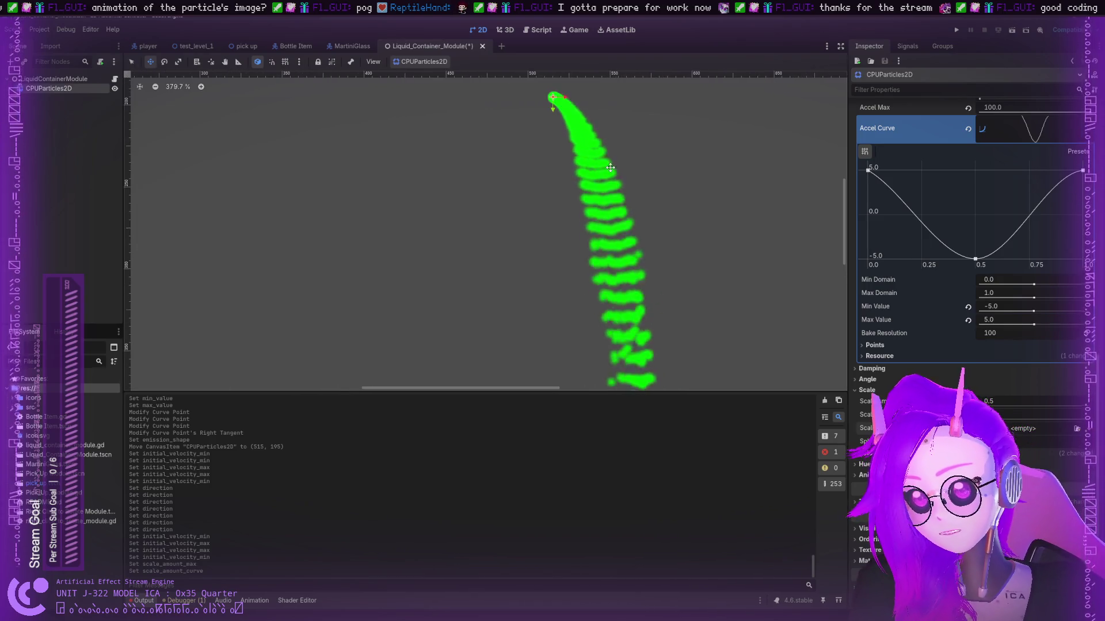
scroll(610, 168, "down", 7)
scroll(888, 212, "up", 10)
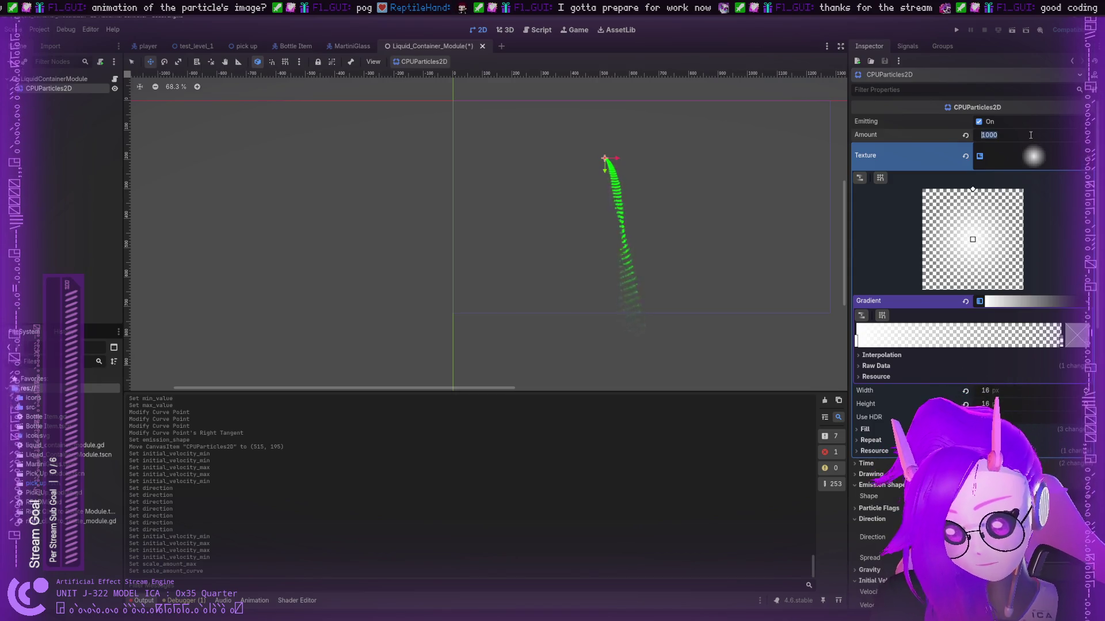
key("Return")
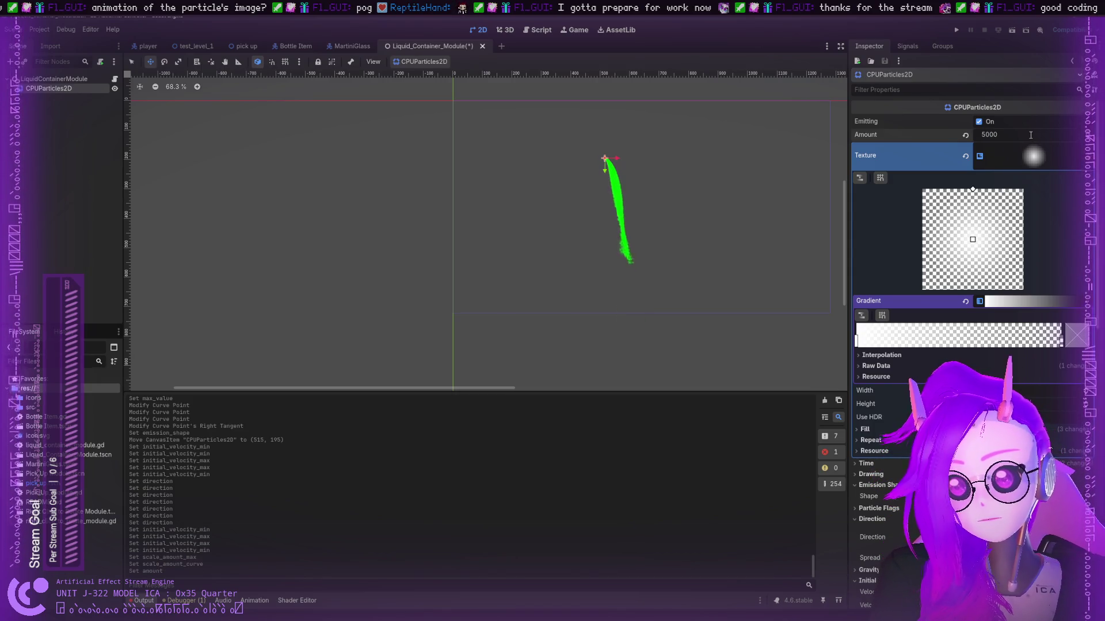
Step: Move the CPUParticles2D emitter about 200 px lower, to (511, 399)
scroll(679, 218, "right", 2)
scroll(679, 218, "left", 3)
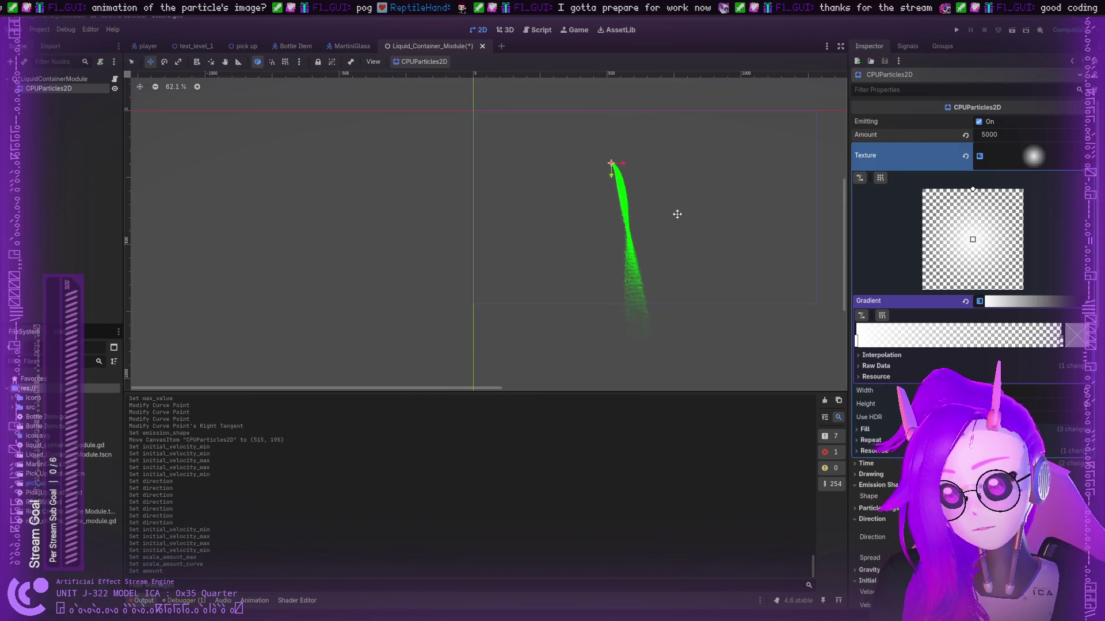
scroll(673, 217, "right", 2)
scroll(596, 202, "up", 3)
scroll(596, 203, "up", 1)
scroll(597, 202, "down", 3)
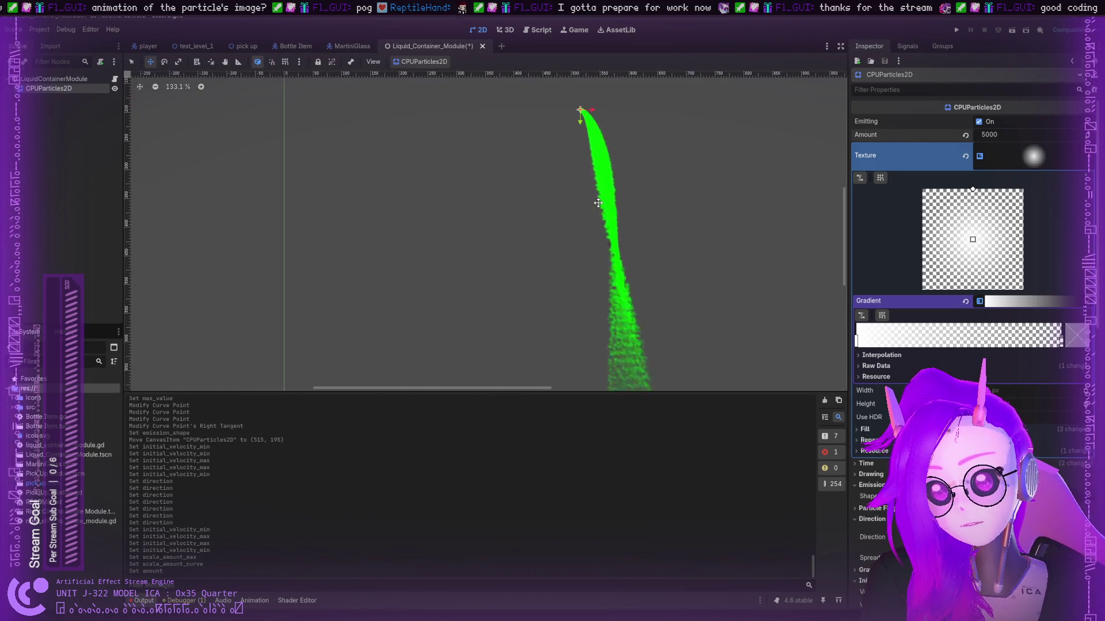
scroll(605, 183, "left", 1)
scroll(606, 179, "down", 1)
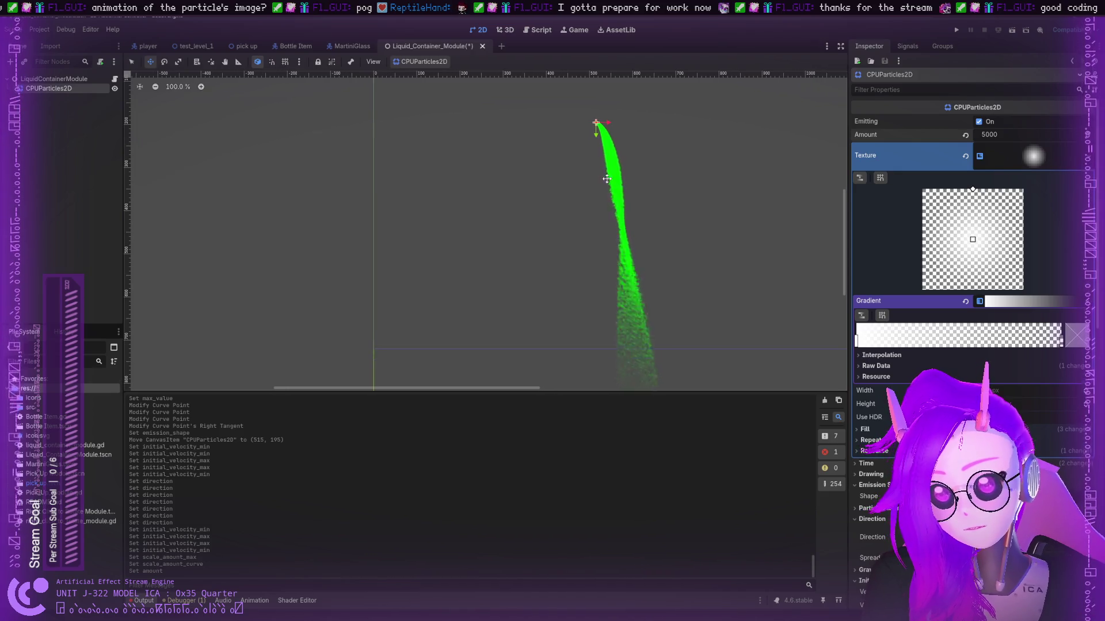
mouse_move(550, 153)
left_mouse_down()
mouse_move(484, 234)
mouse_move(468, 202)
mouse_move(594, 208)
left_mouse_up()
scroll(676, 199, "down", 4)
scroll(676, 200, "left", 1)
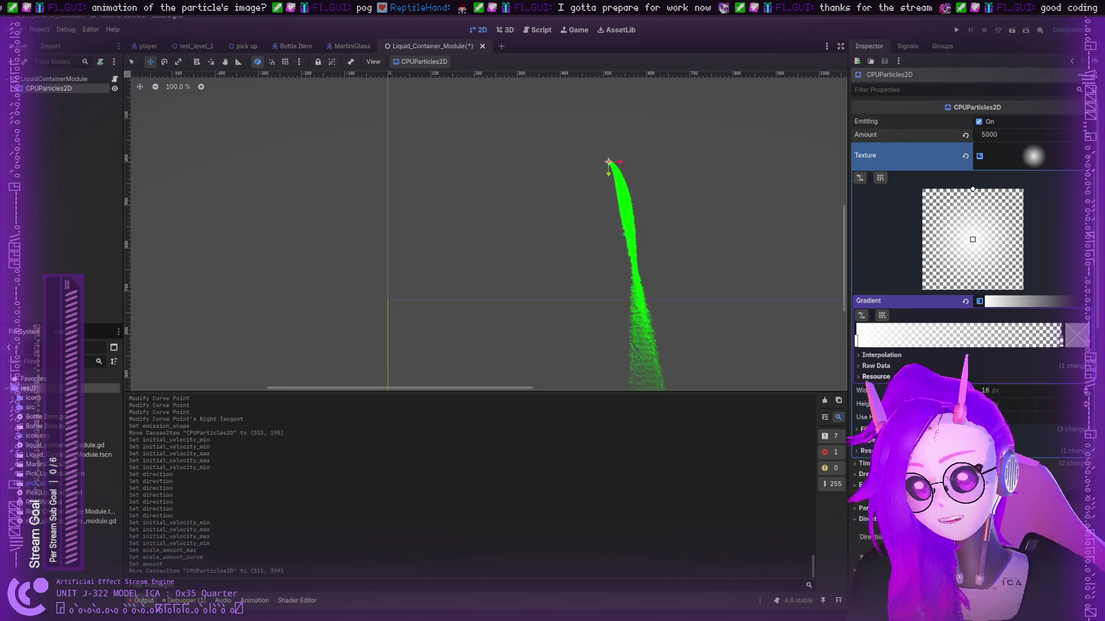
scroll(967, 346, "down", 10)
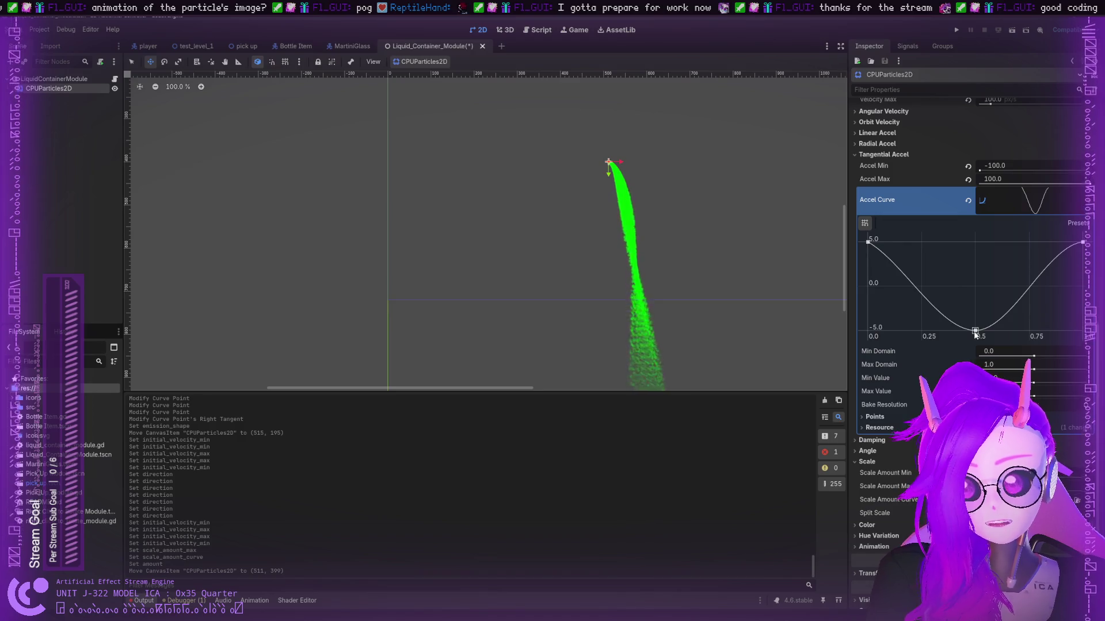
Step: Set Tangential Accel Min to -1000 and Accel Max to 1000
key("Return")
left_click(1002, 179)
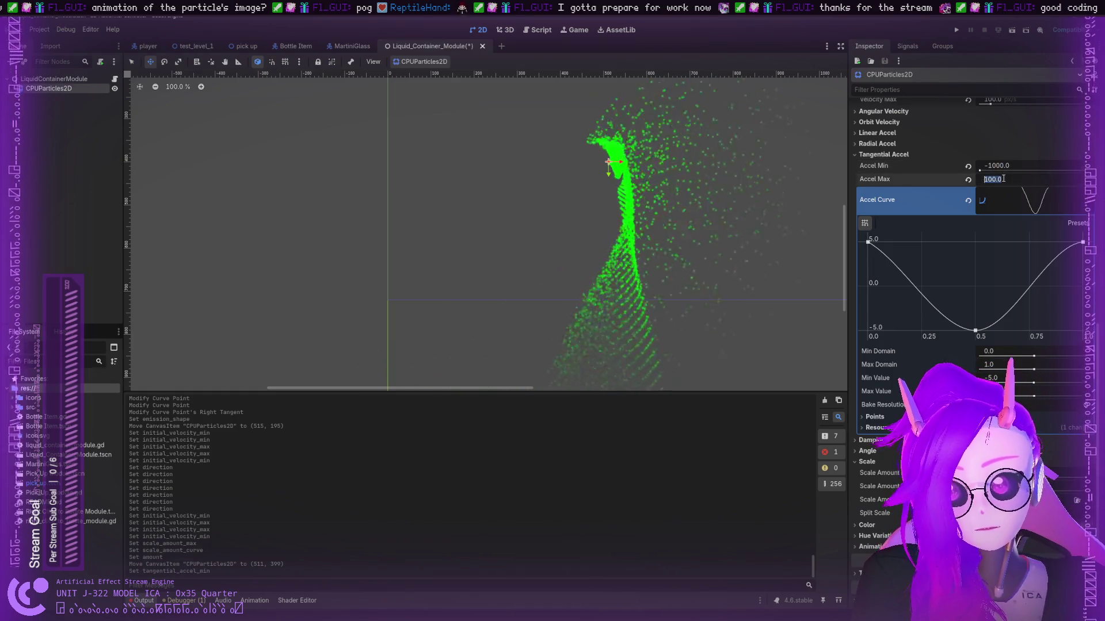
left_click(1007, 178)
type("0")
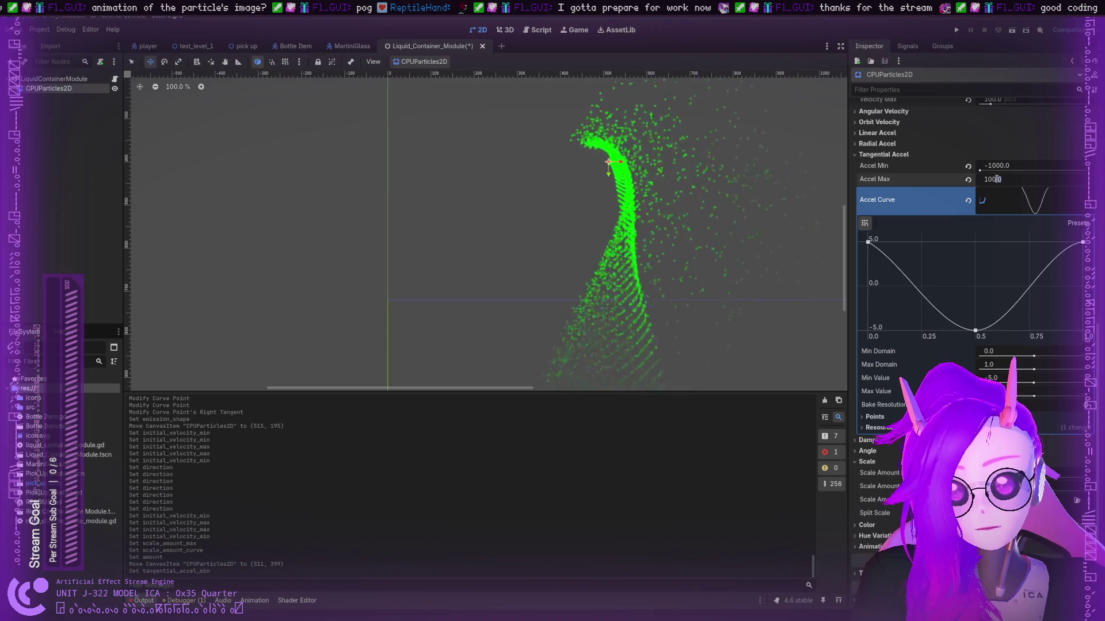
key("Return")
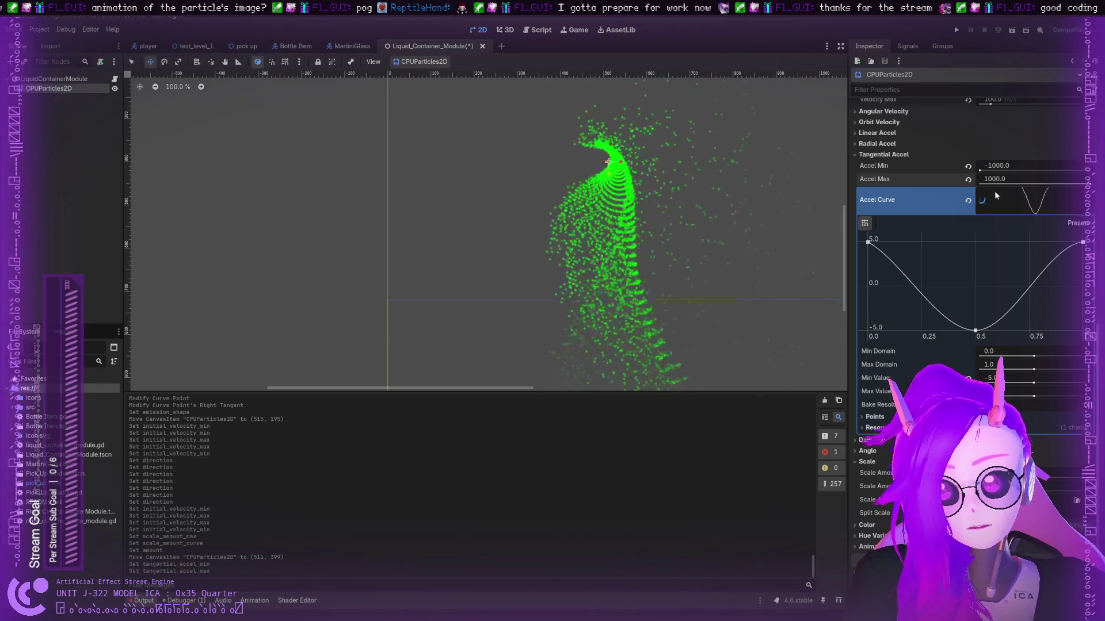
Step: Reapply the Accel Curve's max value and set its min value to -5
left_click(998, 179)
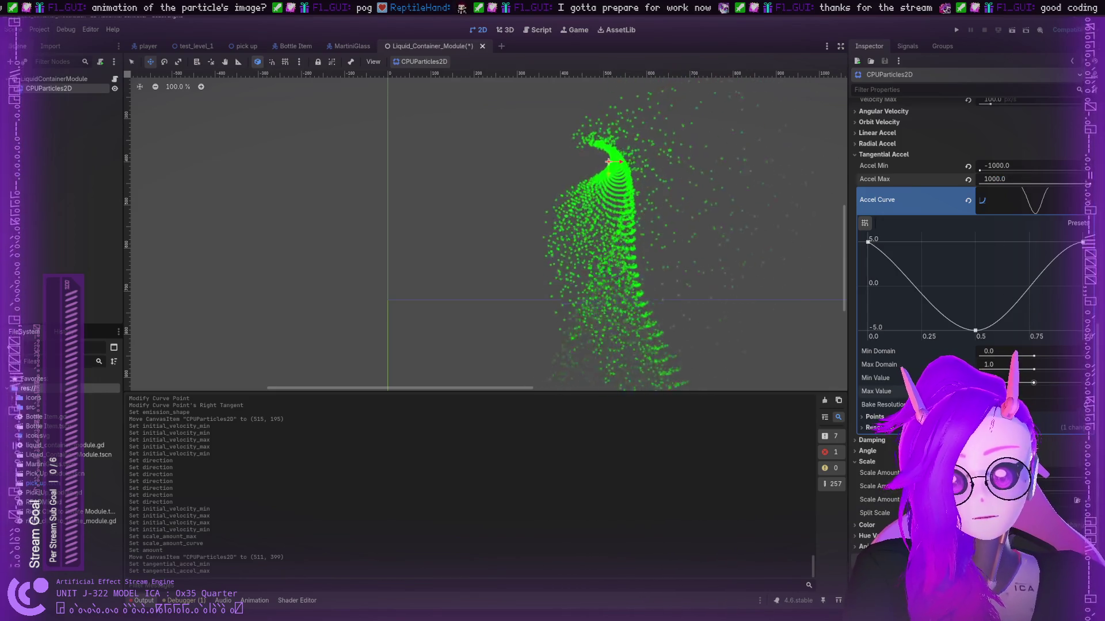
key("Return")
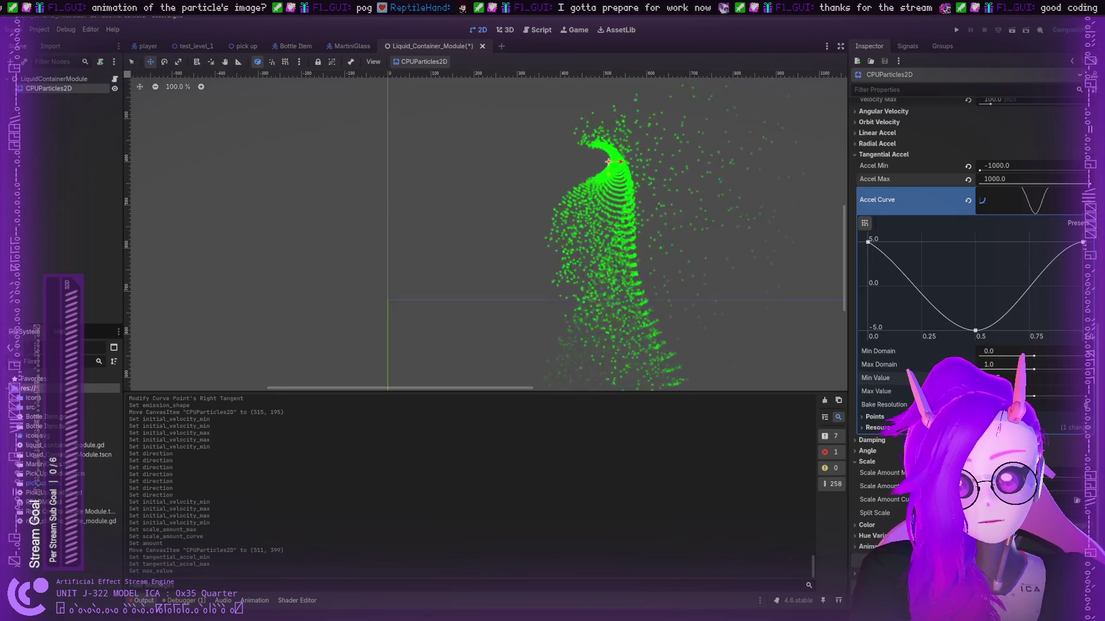
type("5")
key("Return")
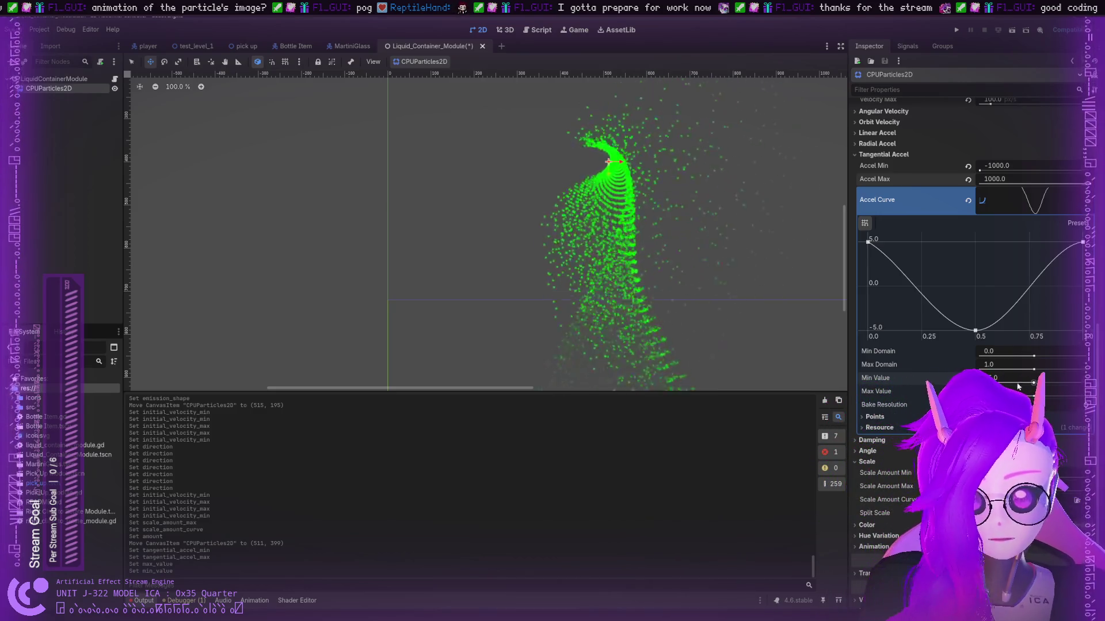
left_click(975, 308)
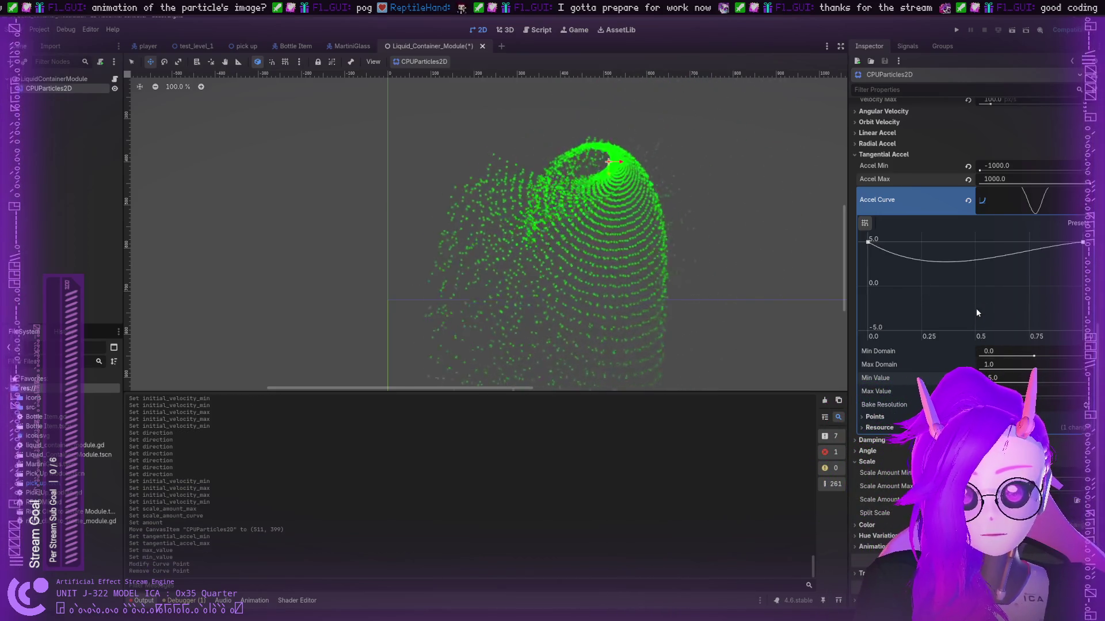
Step: Lower the Accel Curve's end points toward zero and set its range to -1 to 1
right_click(972, 309)
key("ctrl+z")
left_click(976, 309)
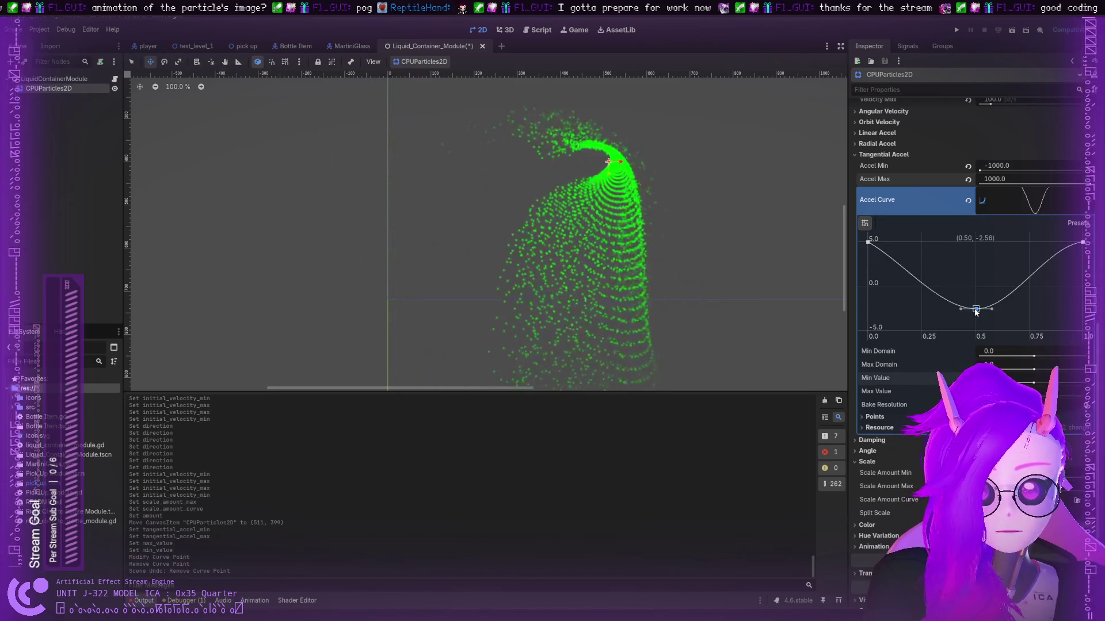
left_click_drag(868, 242, 868, 280)
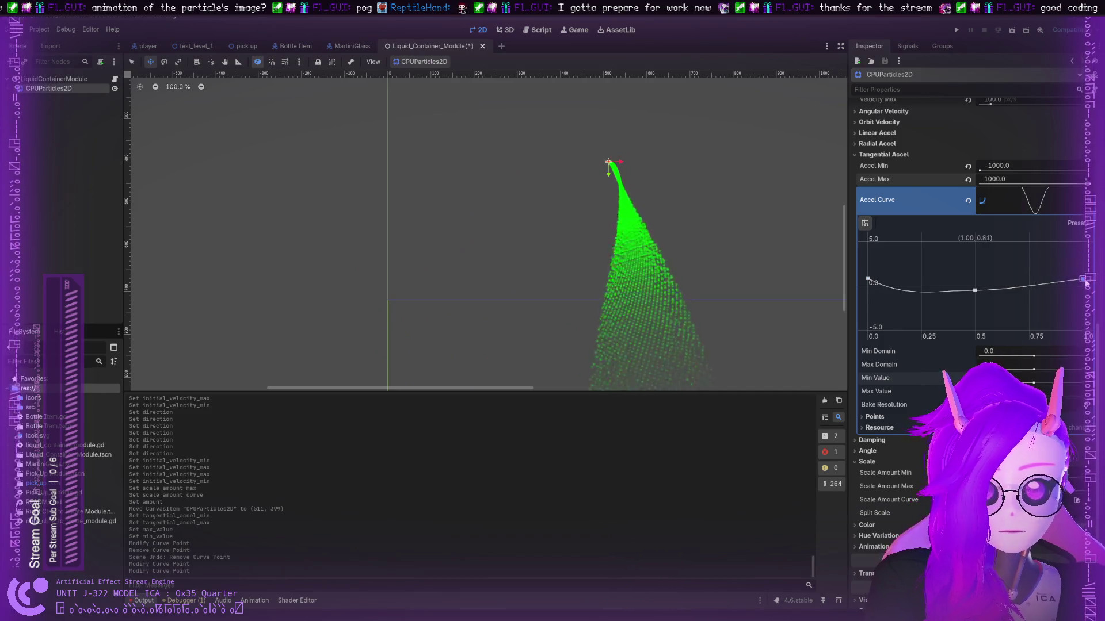
left_click_drag(1084, 281, 1084, 283)
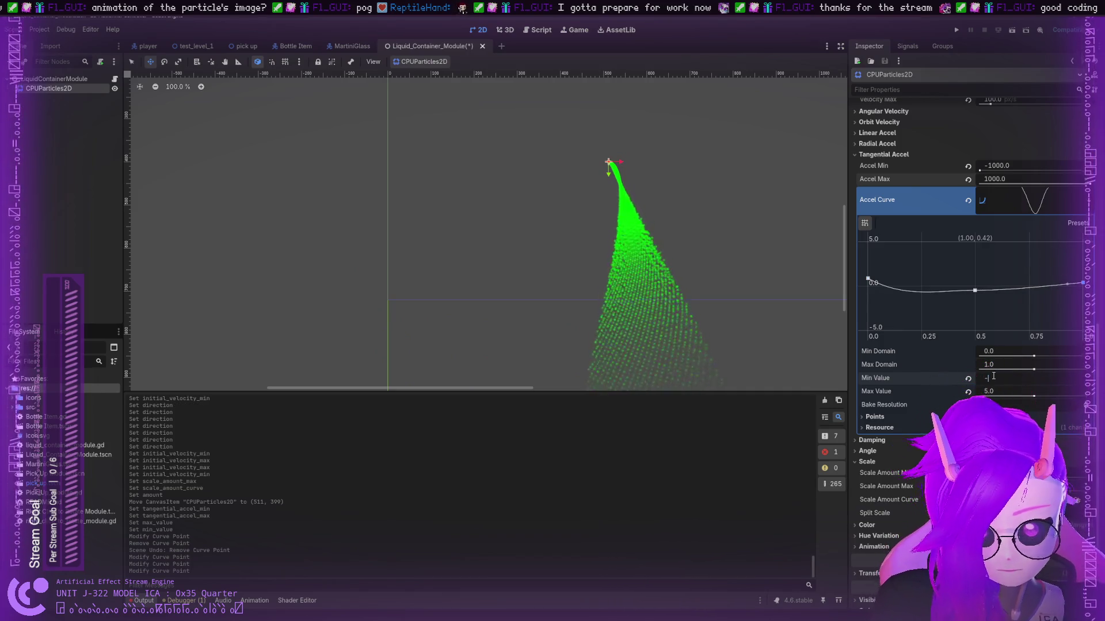
type("1")
key("Return")
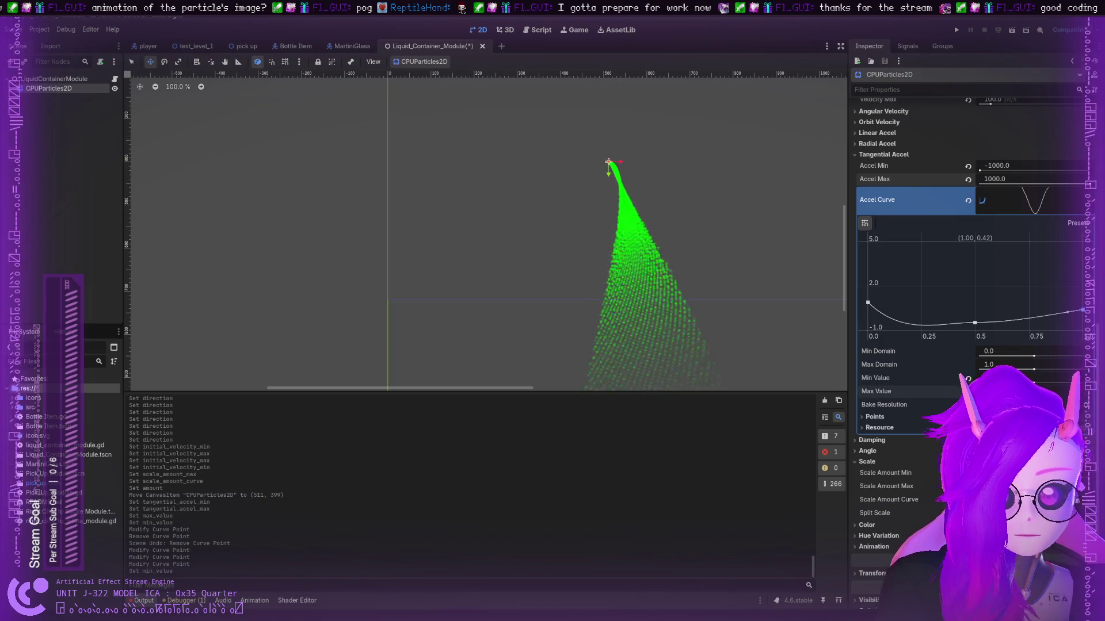
type("1")
key("Return")
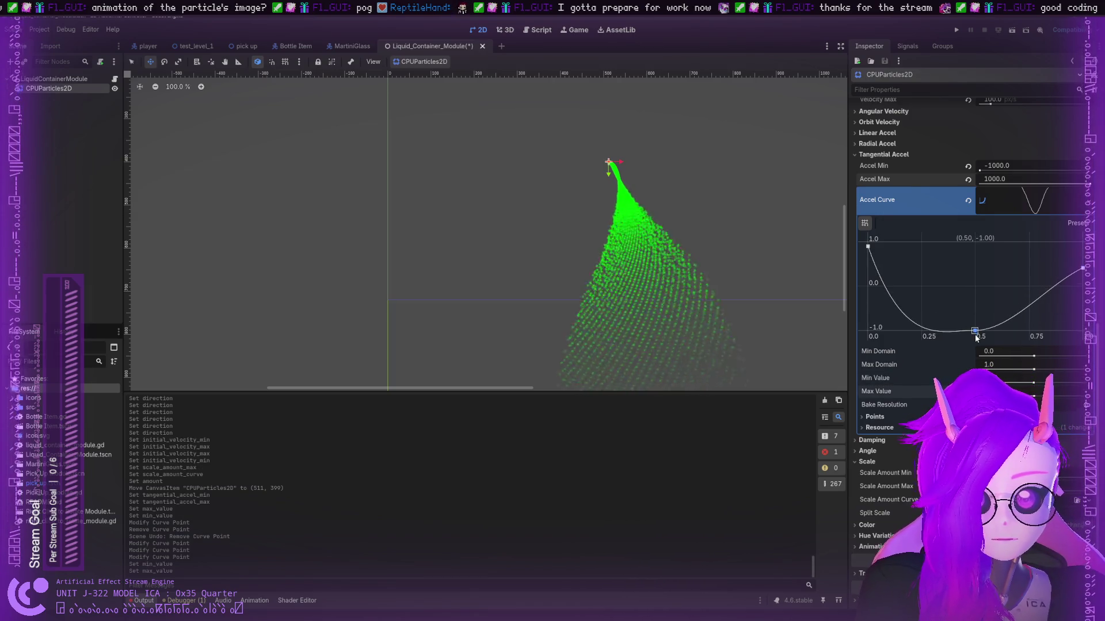
Step: Reshape the curve with the low point at 0.31, peak at 0.69, and right end at -1
left_click(975, 333)
left_click_drag(868, 241, 875, 259)
mouse_move(1082, 263)
left_mouse_down()
mouse_move(1083, 242)
mouse_move(1070, 250)
mouse_move(1088, 265)
mouse_move(1040, 243)
left_mouse_up()
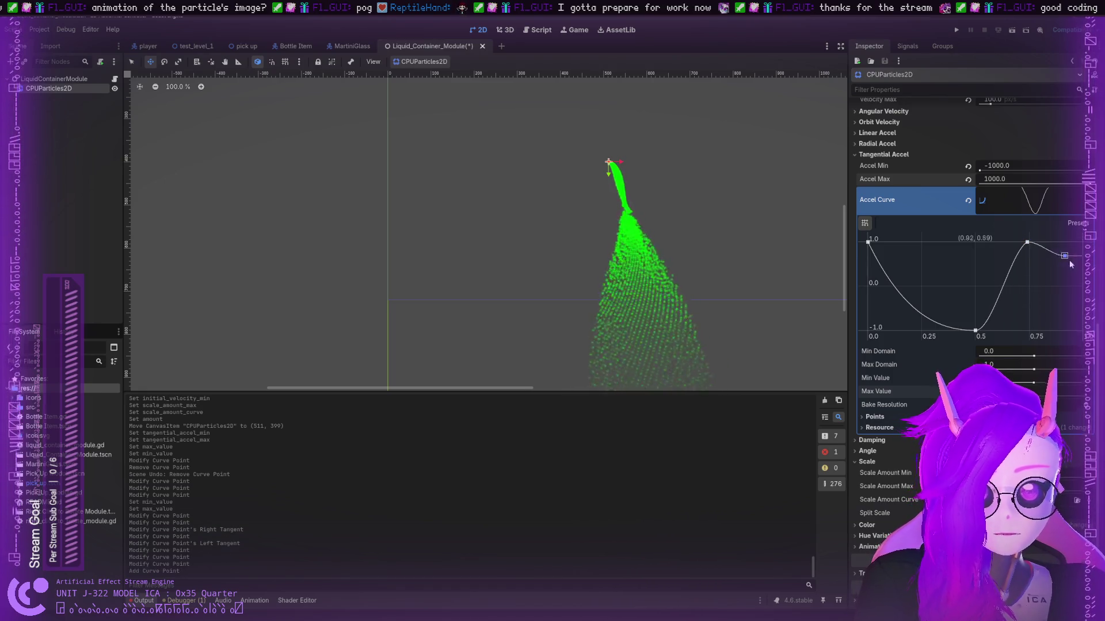
left_click(1083, 286)
left_click_drag(1086, 289, 1066, 275)
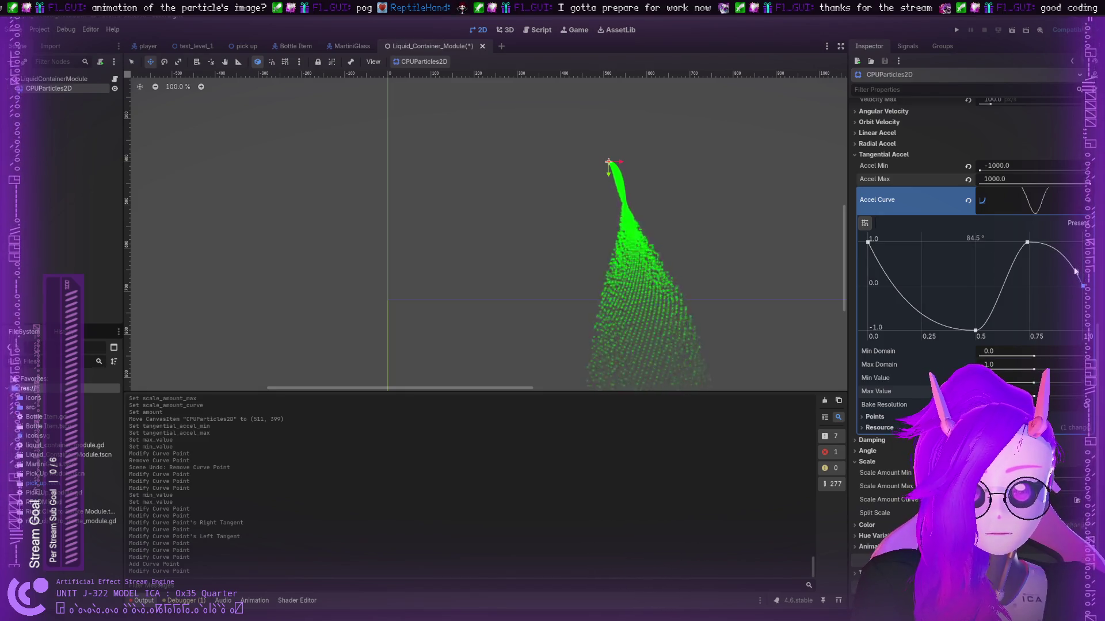
left_click(1027, 242)
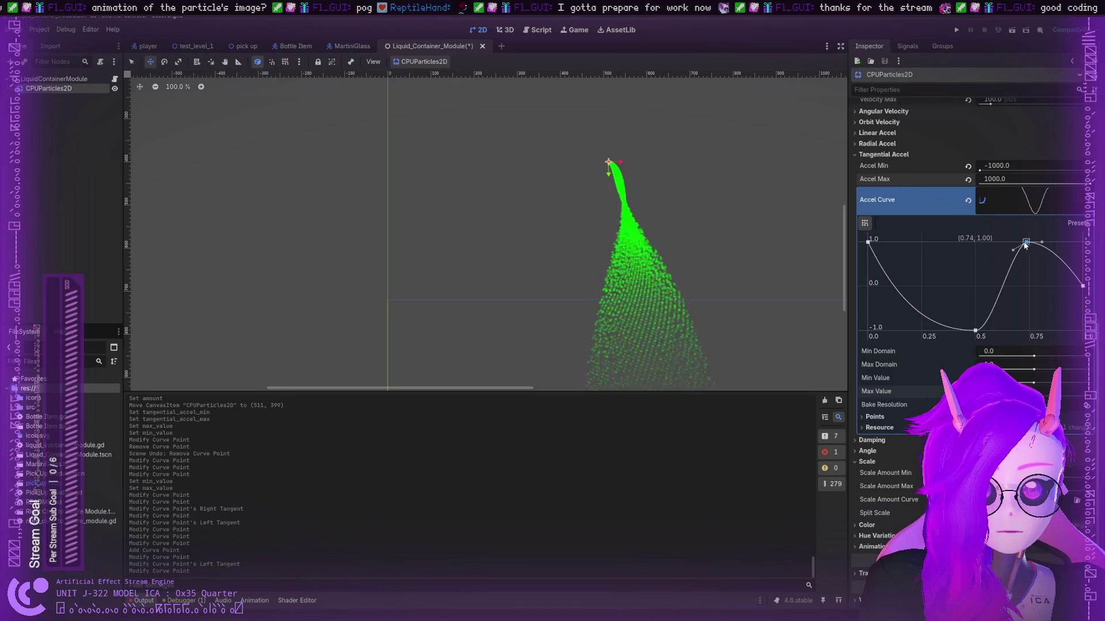
left_click_drag(1011, 243, 993, 243)
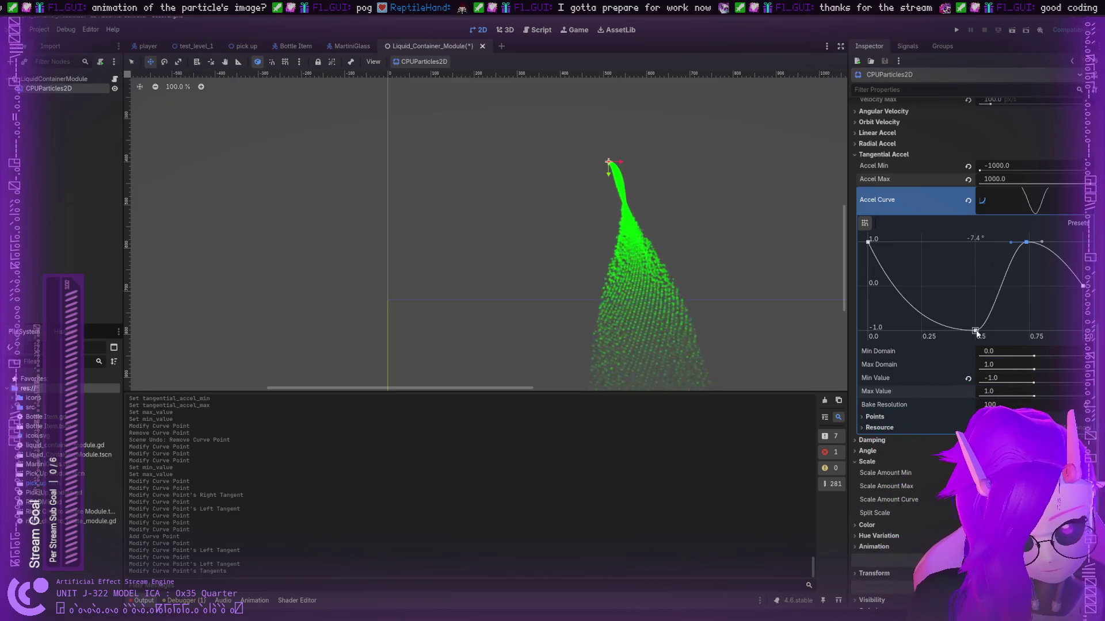
mouse_move(976, 332)
left_mouse_down()
mouse_move(900, 331)
mouse_move(934, 330)
left_mouse_up()
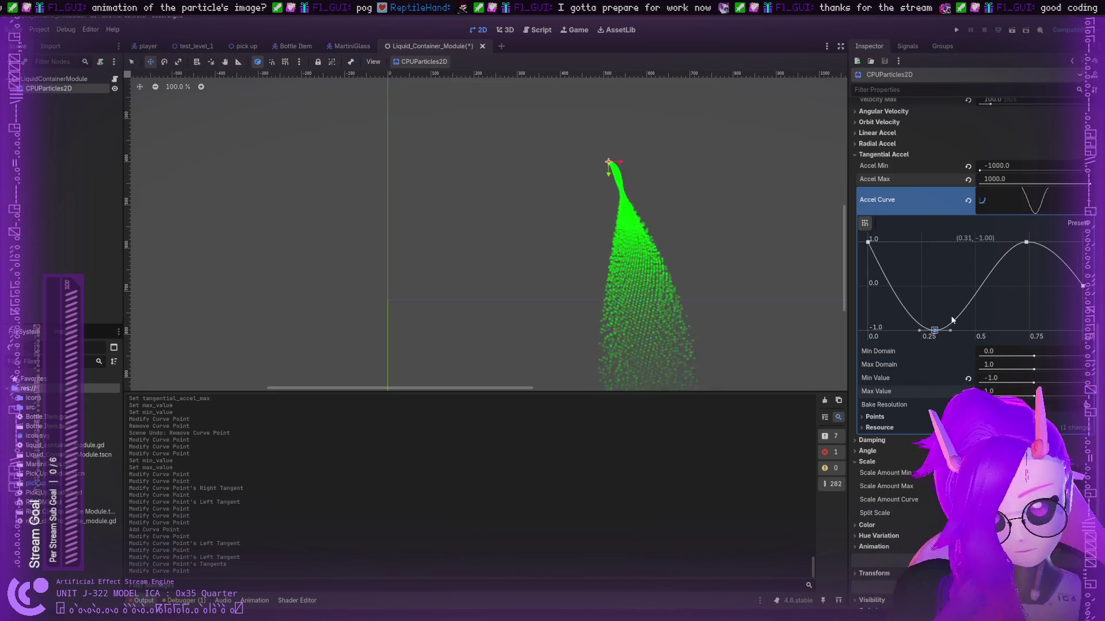
left_click_drag(1026, 242, 1015, 242)
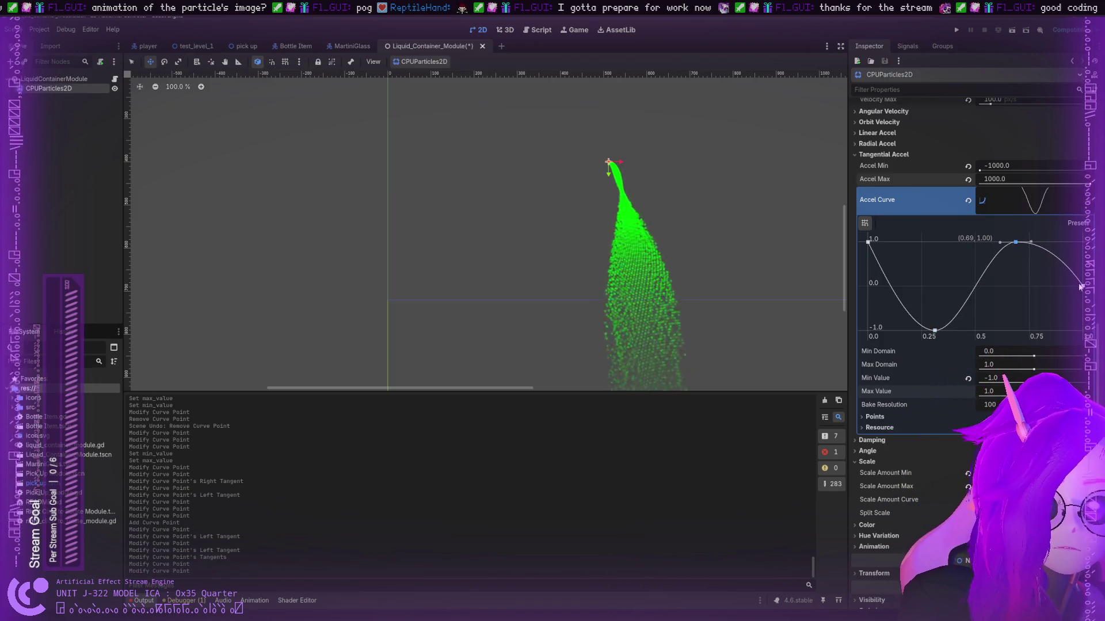
left_click_drag(1081, 286, 1070, 316)
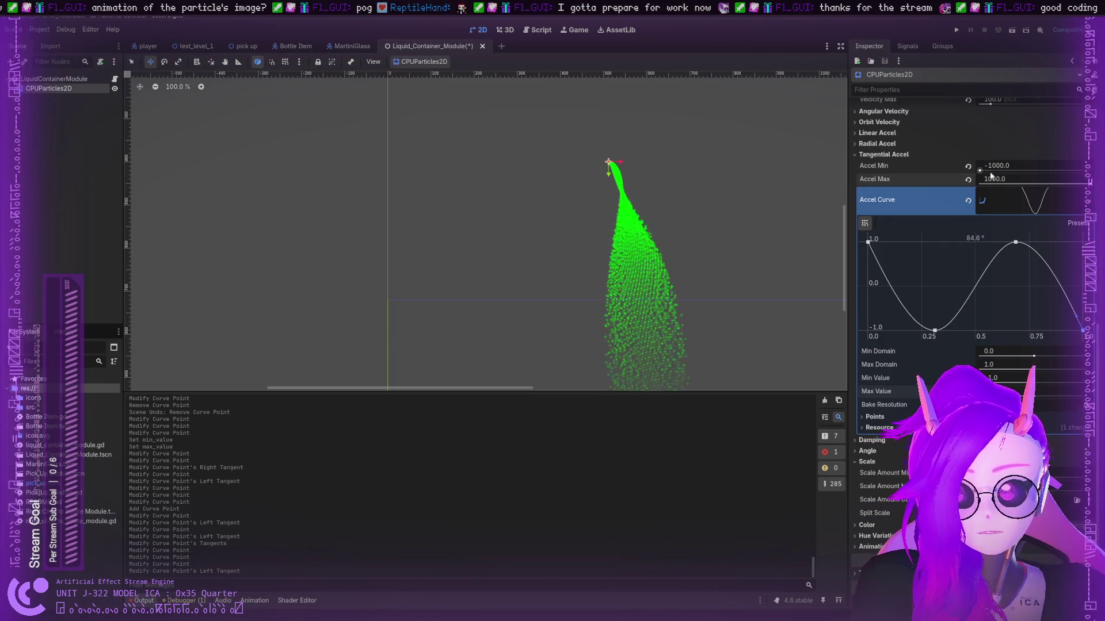
Step: Pull the curve's peak down to 0.91 and raise its end point to about 0.89
scroll(657, 243, "down", 1)
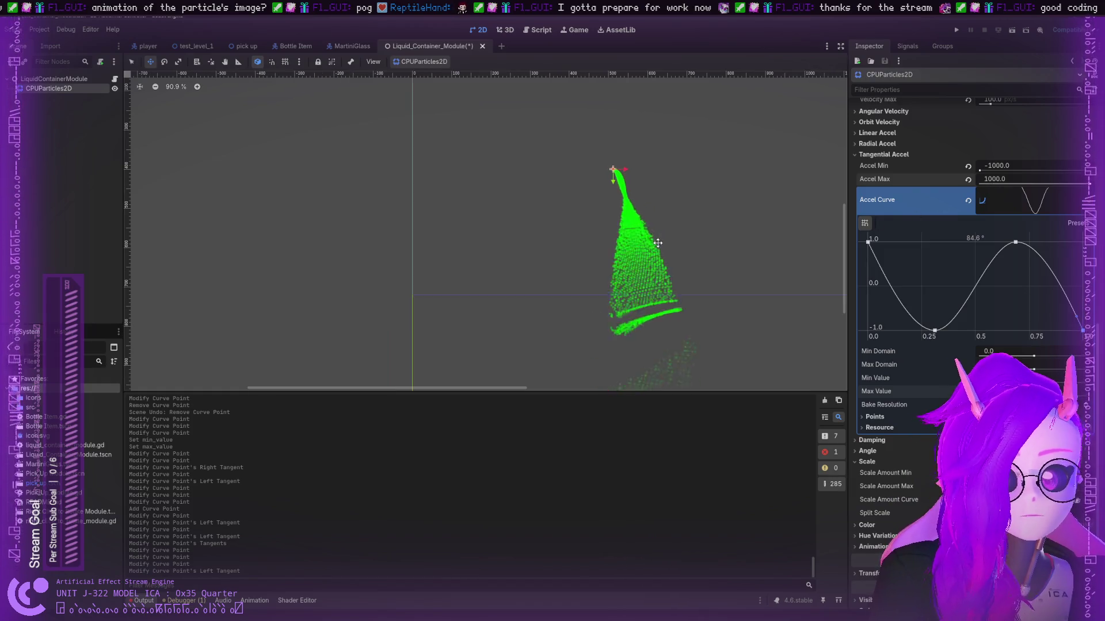
scroll(658, 242, "down", 2)
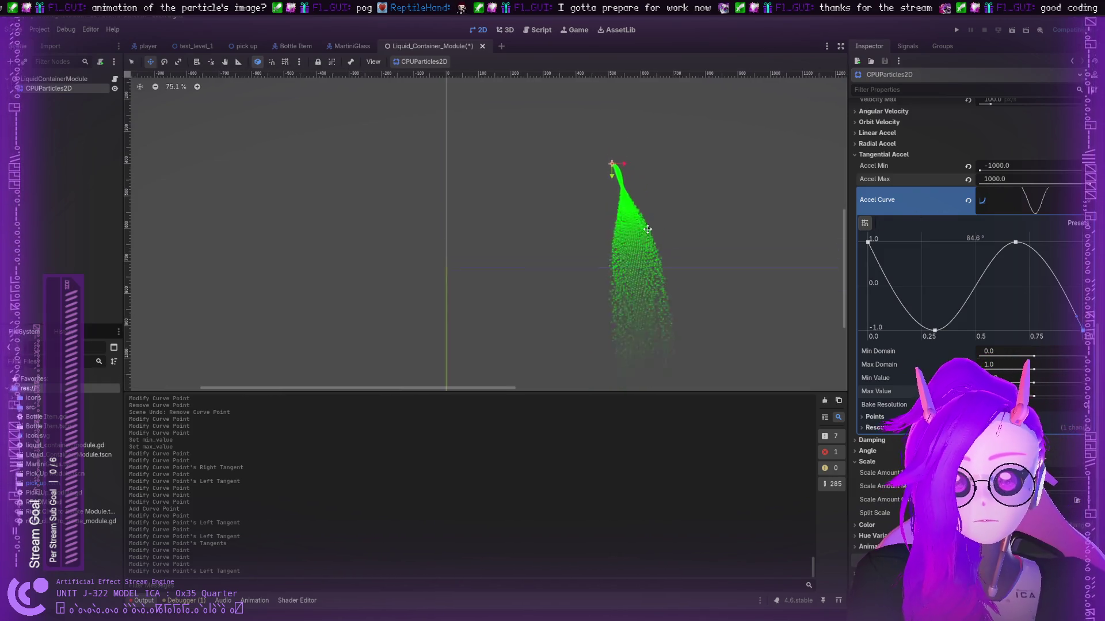
left_click_drag(647, 229, 646, 234)
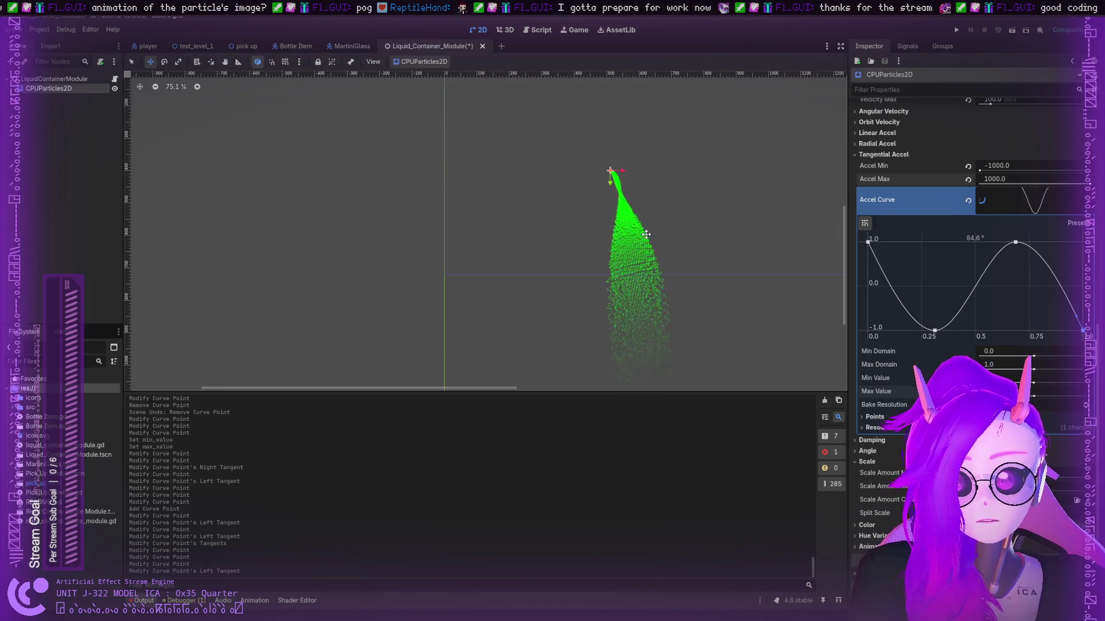
scroll(646, 234, "up", 2)
mouse_move(1015, 244)
left_mouse_down()
mouse_move(1015, 286)
mouse_move(1016, 242)
left_mouse_up()
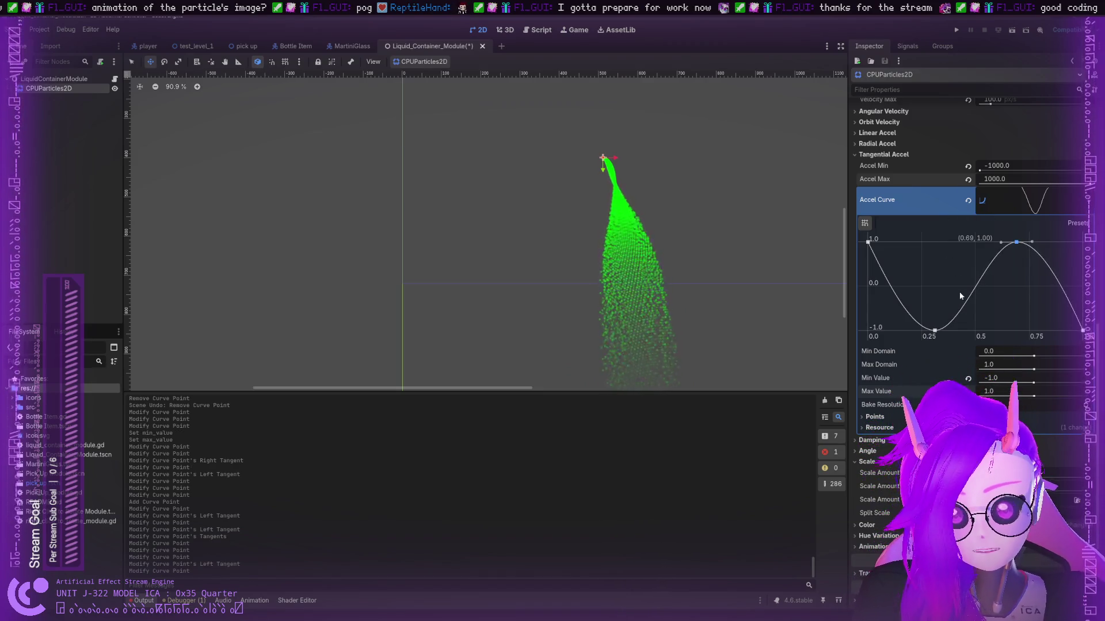
left_click(873, 428)
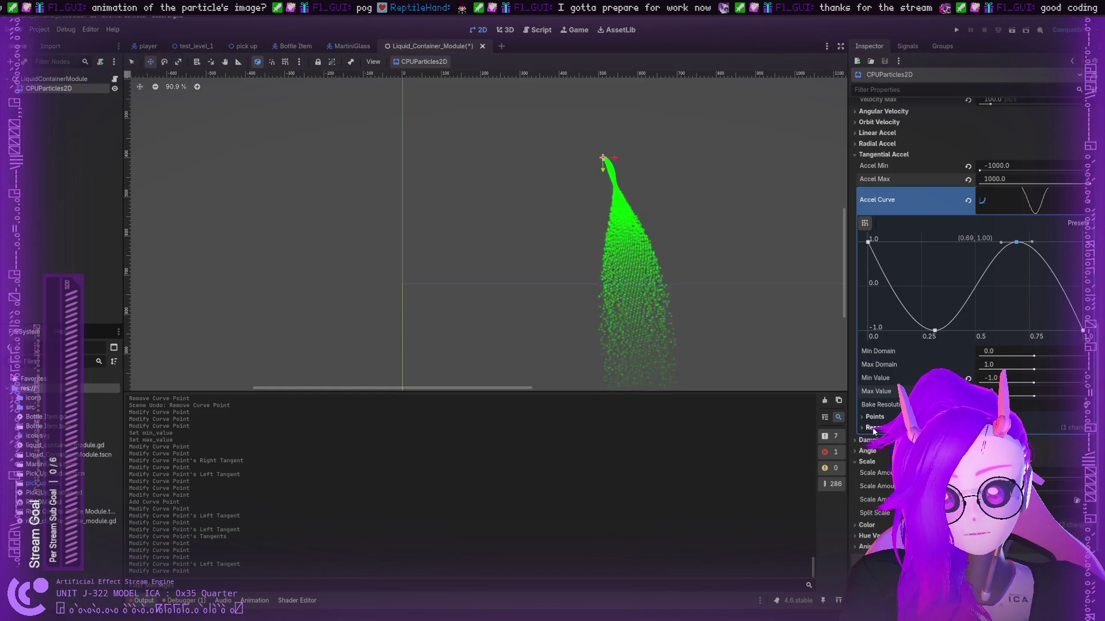
left_click(871, 418)
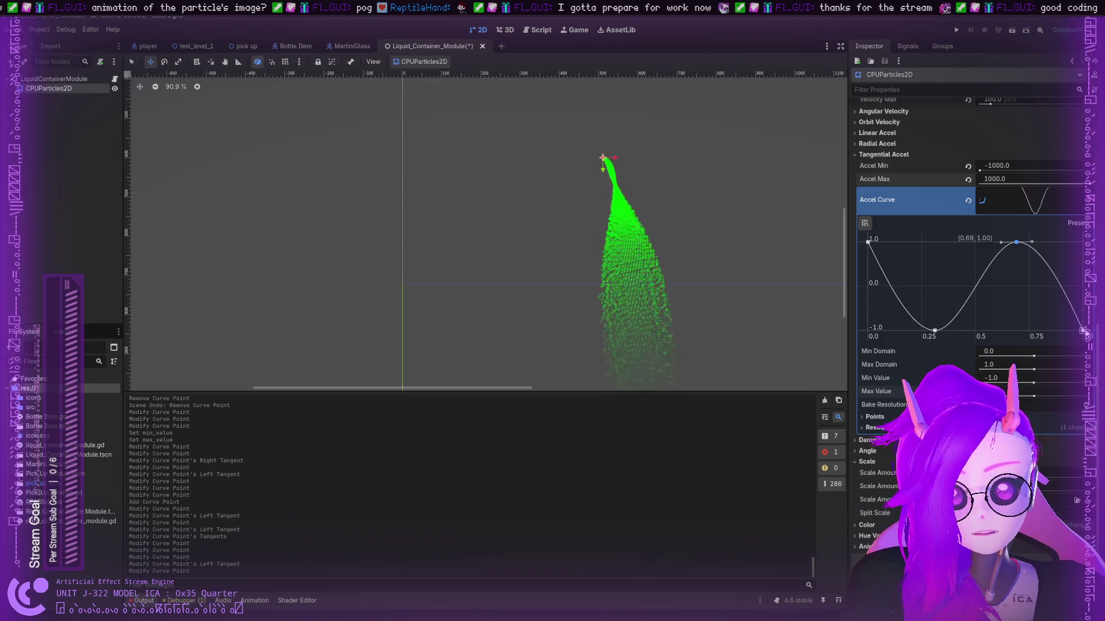
mouse_move(1084, 332)
left_mouse_down()
mouse_move(1091, 241)
mouse_move(1099, 251)
mouse_move(1070, 256)
mouse_move(1034, 309)
mouse_move(1083, 285)
left_mouse_up()
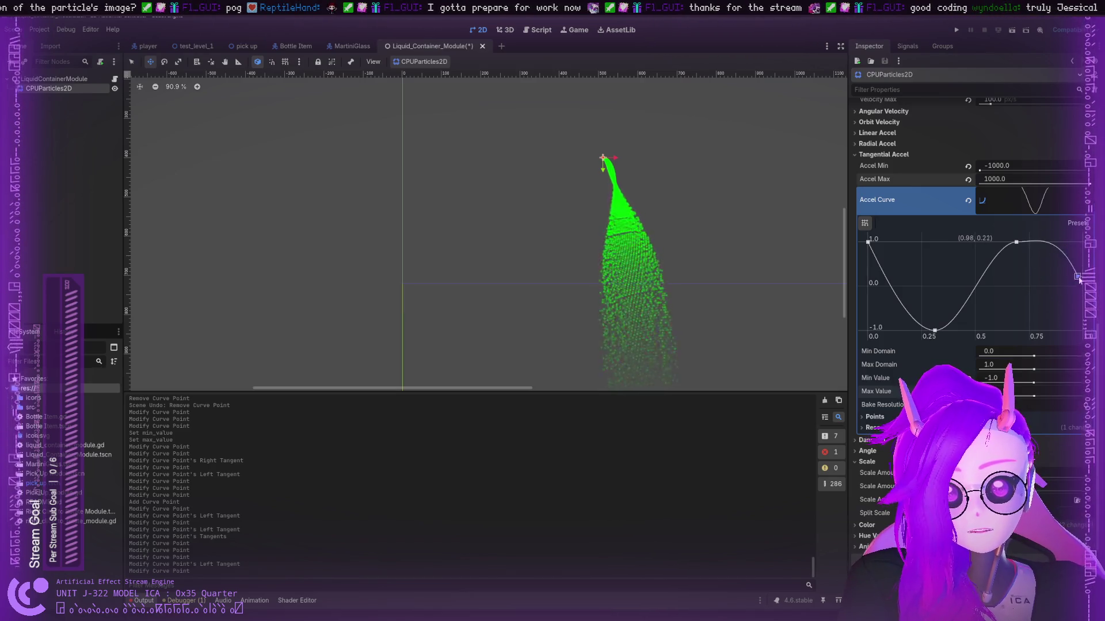
mouse_move(1016, 243)
left_mouse_down()
mouse_move(1011, 332)
mouse_move(971, 242)
left_mouse_up()
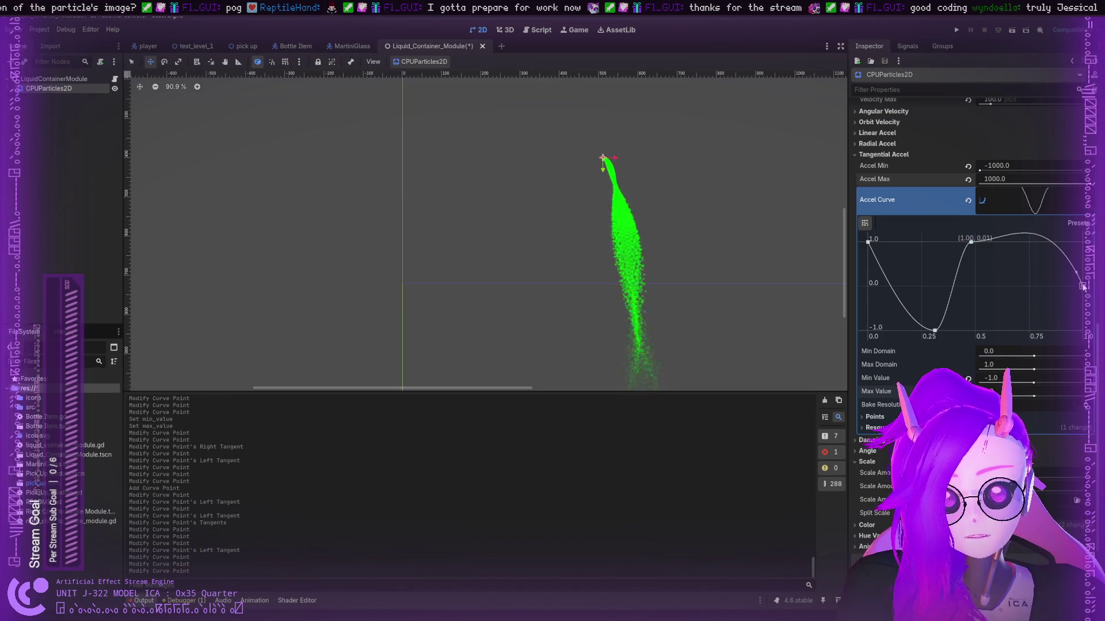
left_click_drag(1082, 286, 1066, 285)
Step: Align the peak directly above the low point at (0.50, -1), raising the peak to about 1.93
scroll(662, 258, "down", 4)
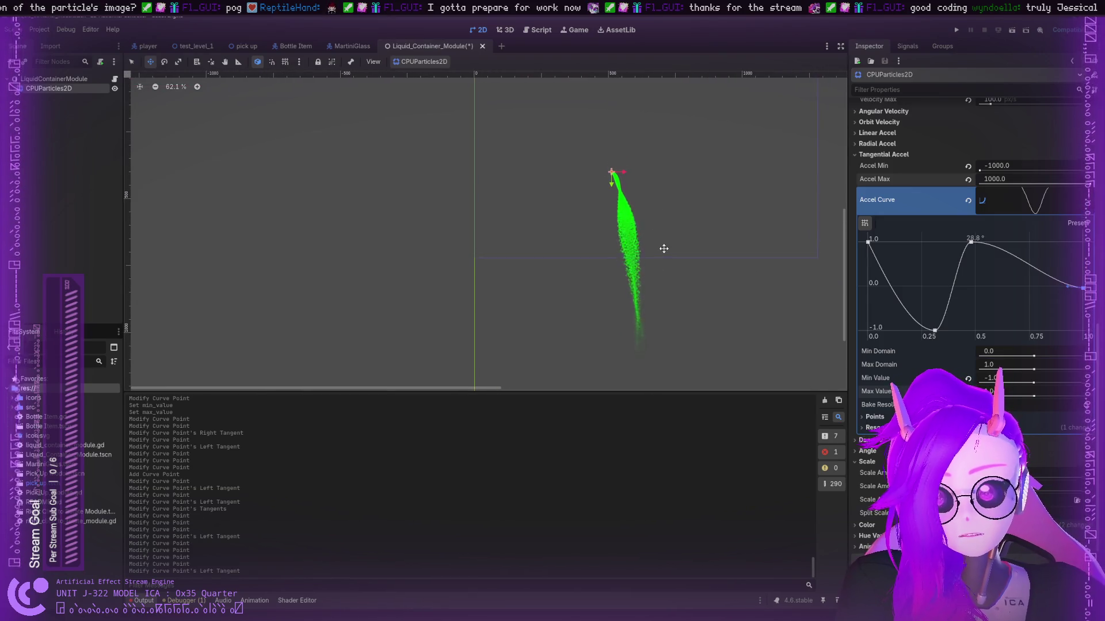
left_click_drag(971, 242, 955, 241)
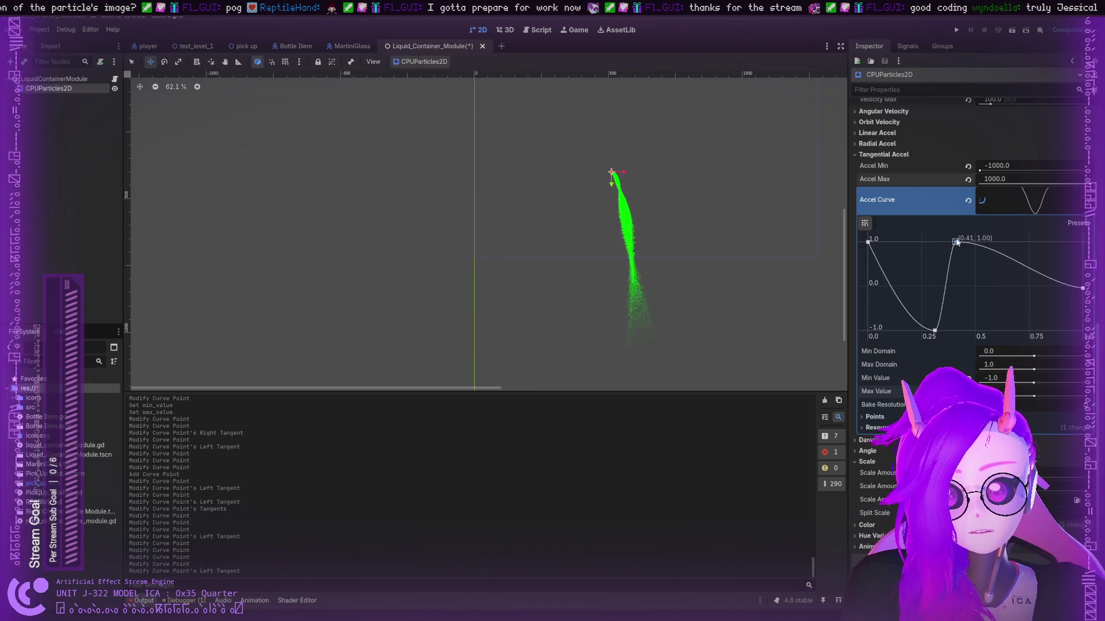
mouse_move(1082, 287)
left_mouse_down()
mouse_move(1014, 331)
mouse_move(1078, 332)
mouse_move(1083, 311)
left_mouse_up()
mouse_move(934, 331)
left_mouse_down()
mouse_move(921, 332)
mouse_move(951, 330)
left_mouse_up()
left_click_drag(956, 242, 991, 242)
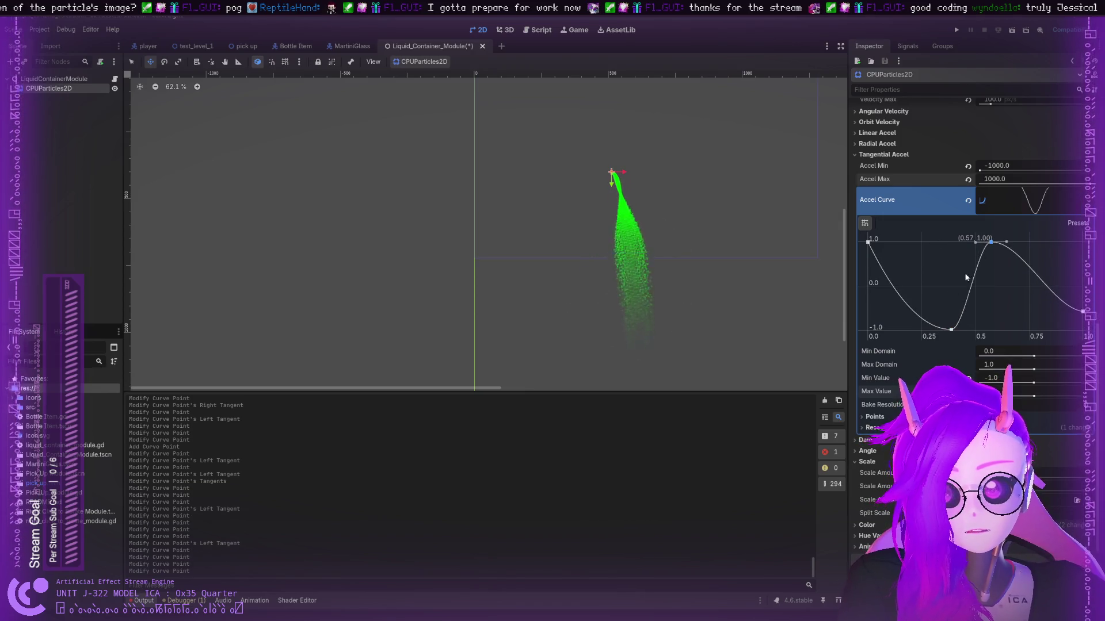
left_click_drag(951, 329, 981, 331)
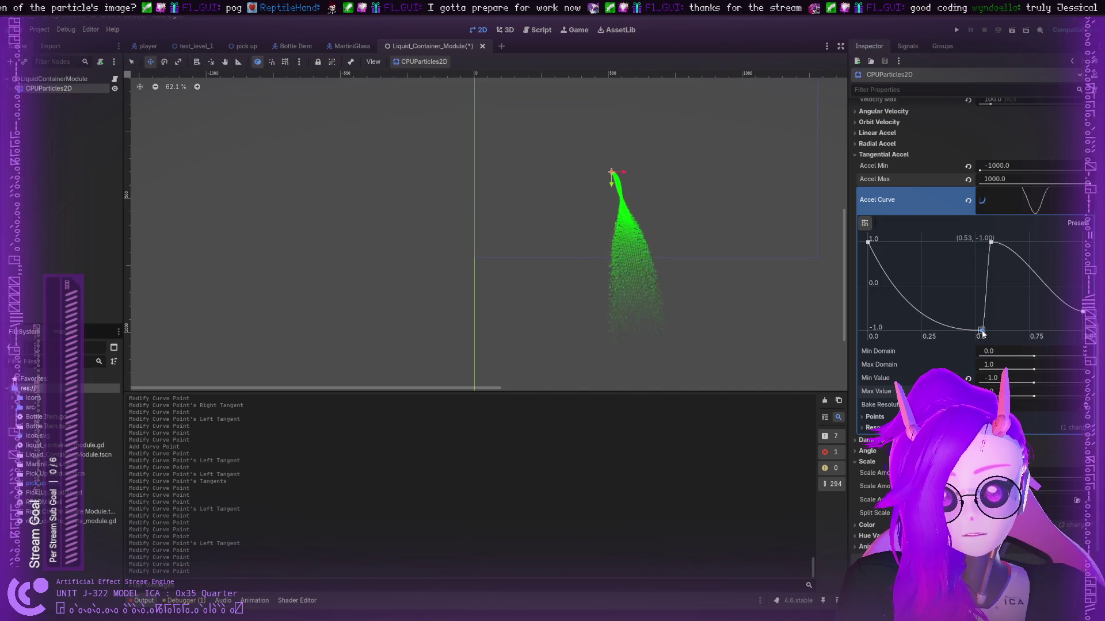
left_click_drag(991, 242, 985, 242)
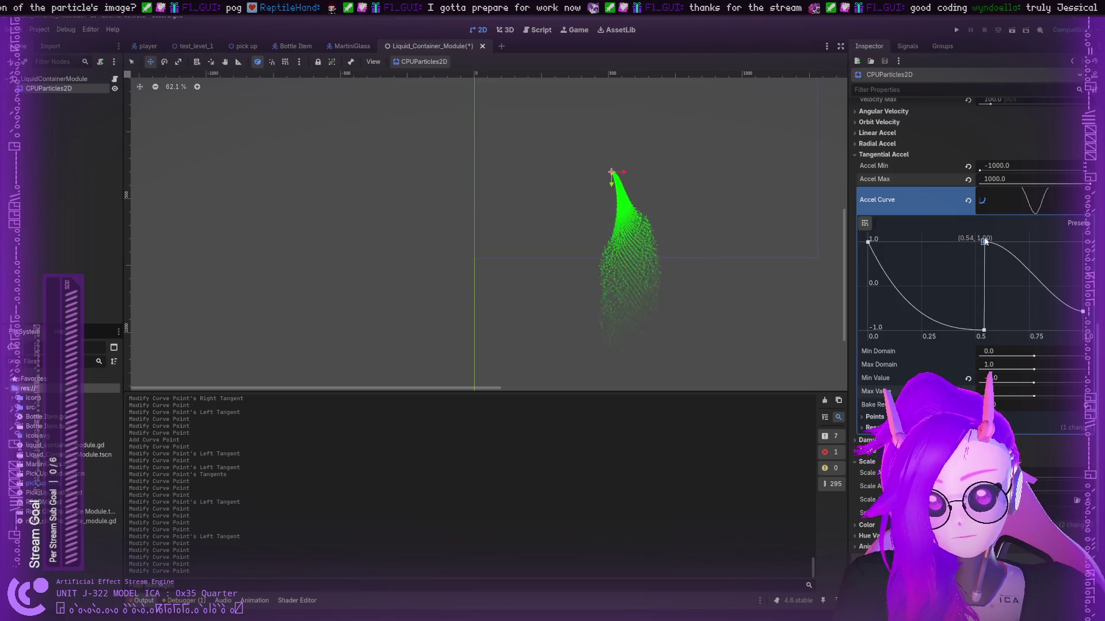
left_click(985, 242)
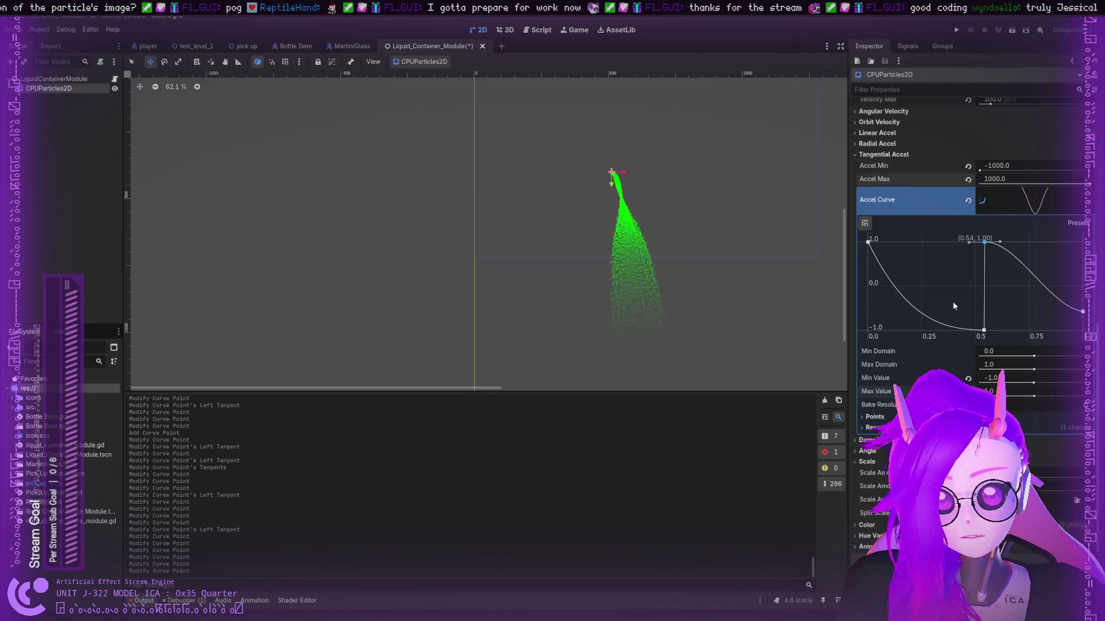
left_click_drag(984, 330, 977, 338)
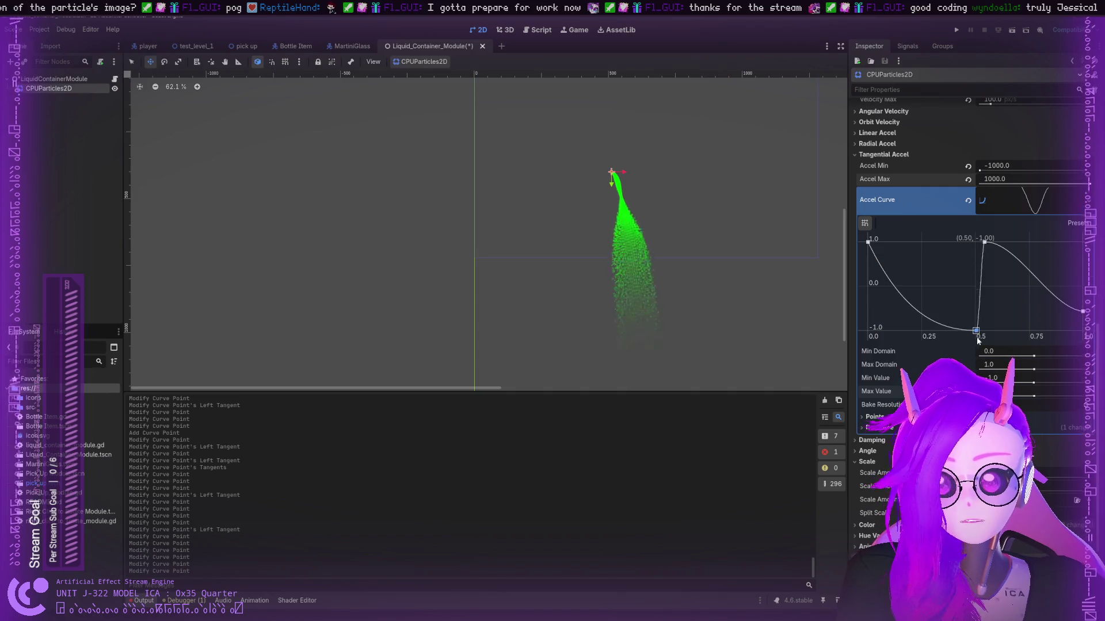
left_click_drag(985, 241, 980, 242)
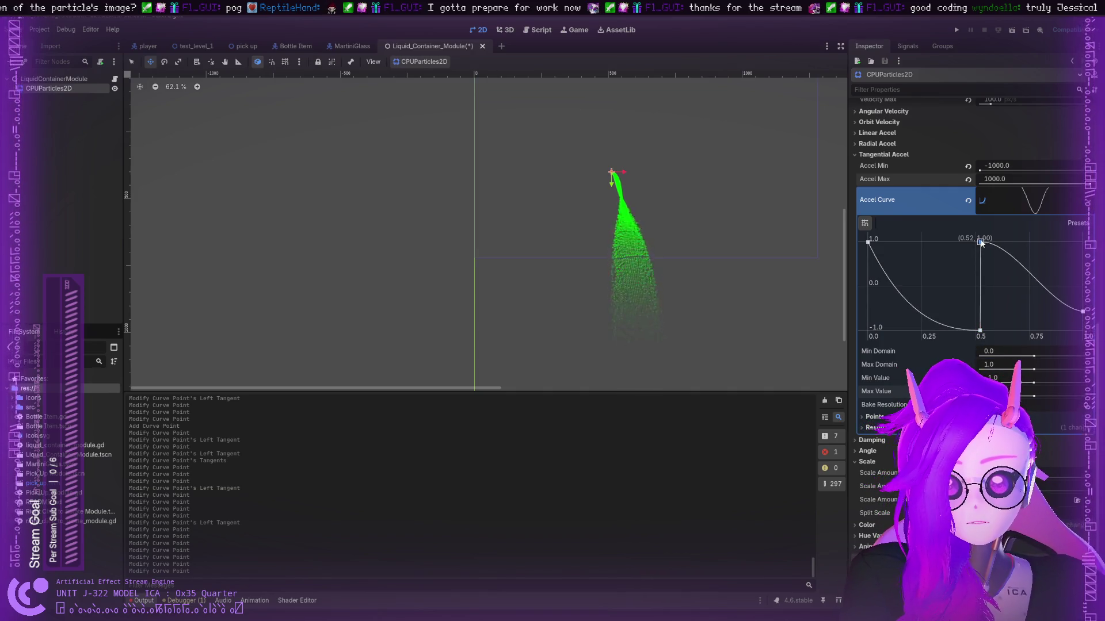
left_click(981, 242)
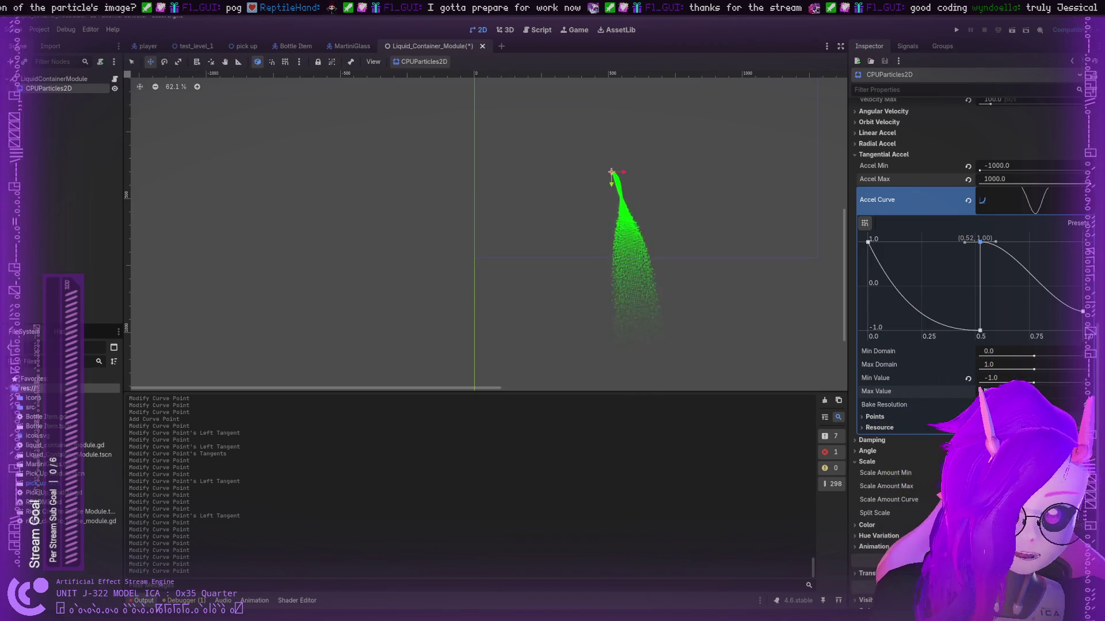
mouse_move(981, 243)
left_mouse_down()
mouse_move(982, 254)
mouse_move(982, 242)
left_mouse_up()
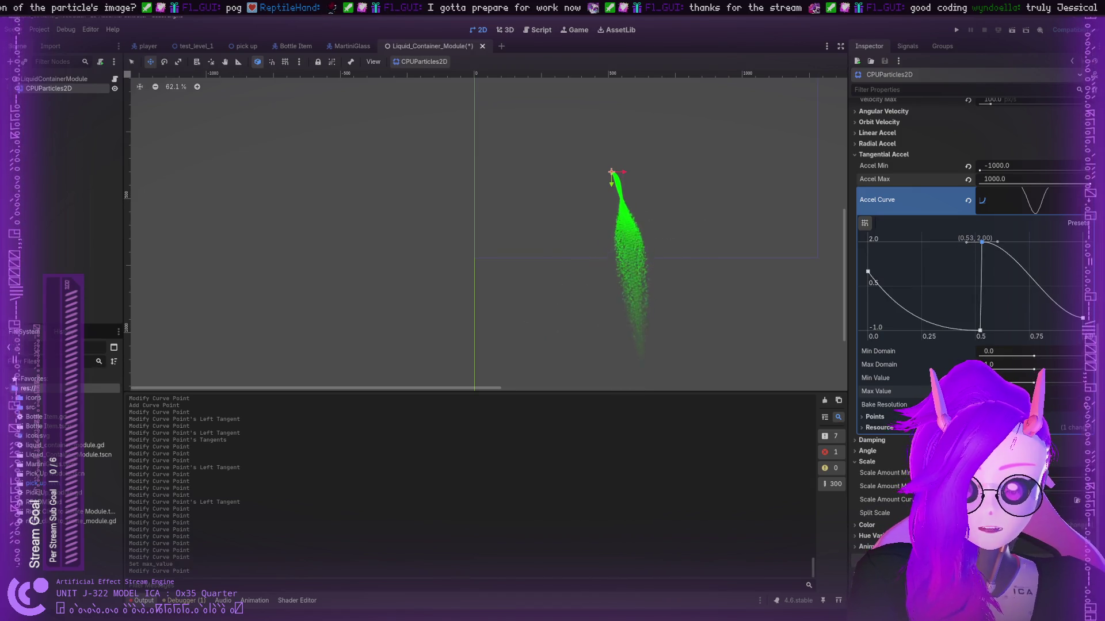
Step: Raise the curve's peak to 3.0 and its end point to 0.71
left_click(980, 331)
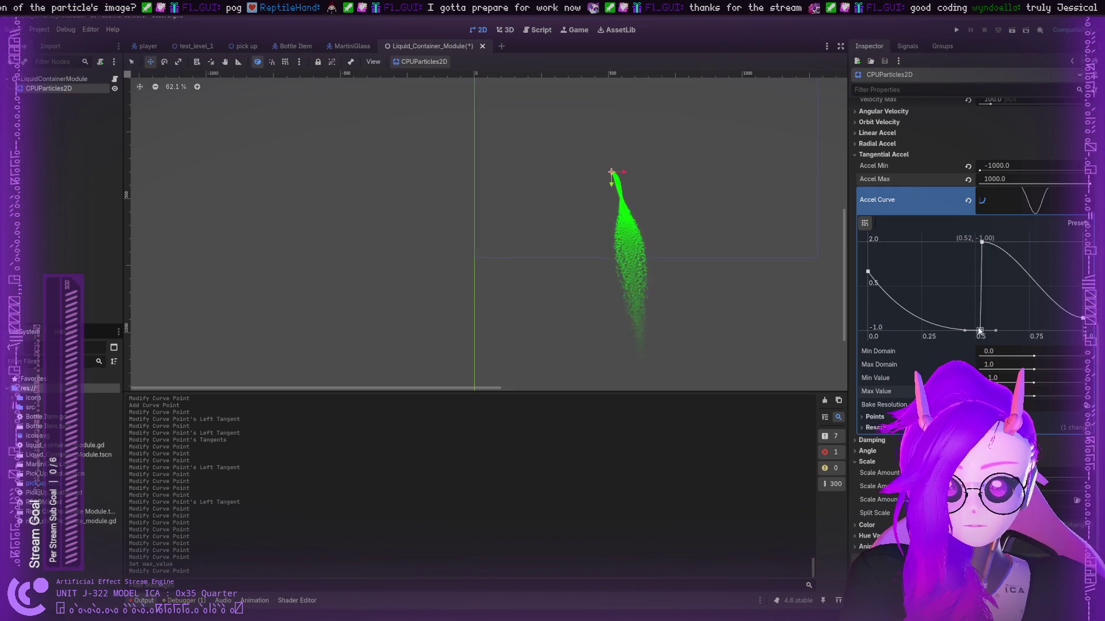
left_click(868, 271)
mouse_move(876, 285)
left_mouse_down()
mouse_move(886, 279)
mouse_move(882, 292)
left_mouse_up()
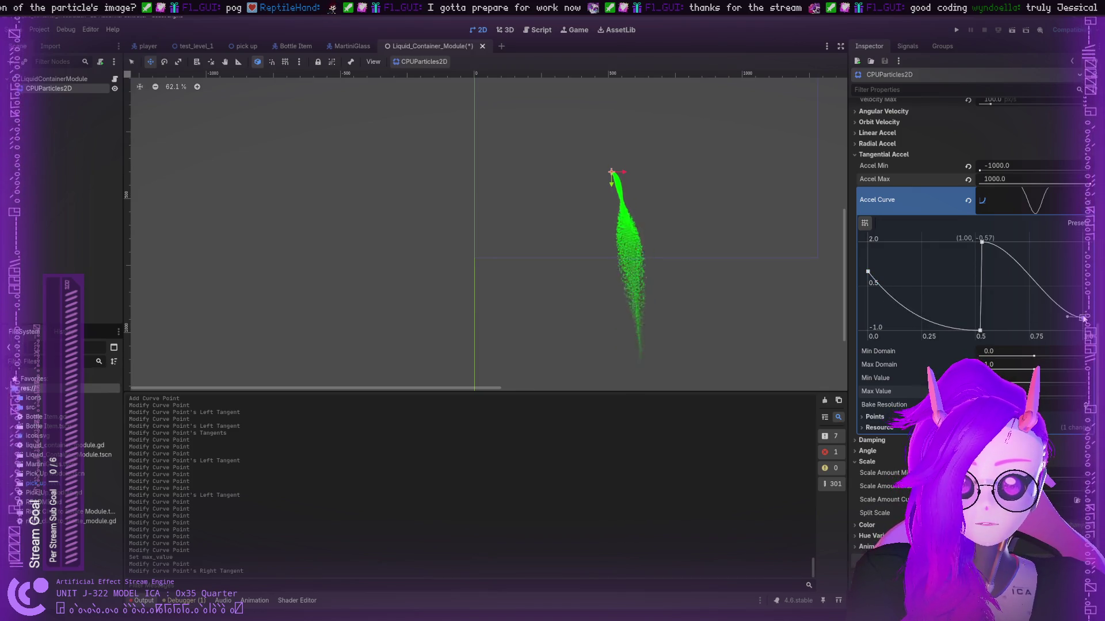
mouse_move(1082, 317)
left_mouse_down()
mouse_move(1091, 244)
mouse_move(1084, 285)
left_mouse_up()
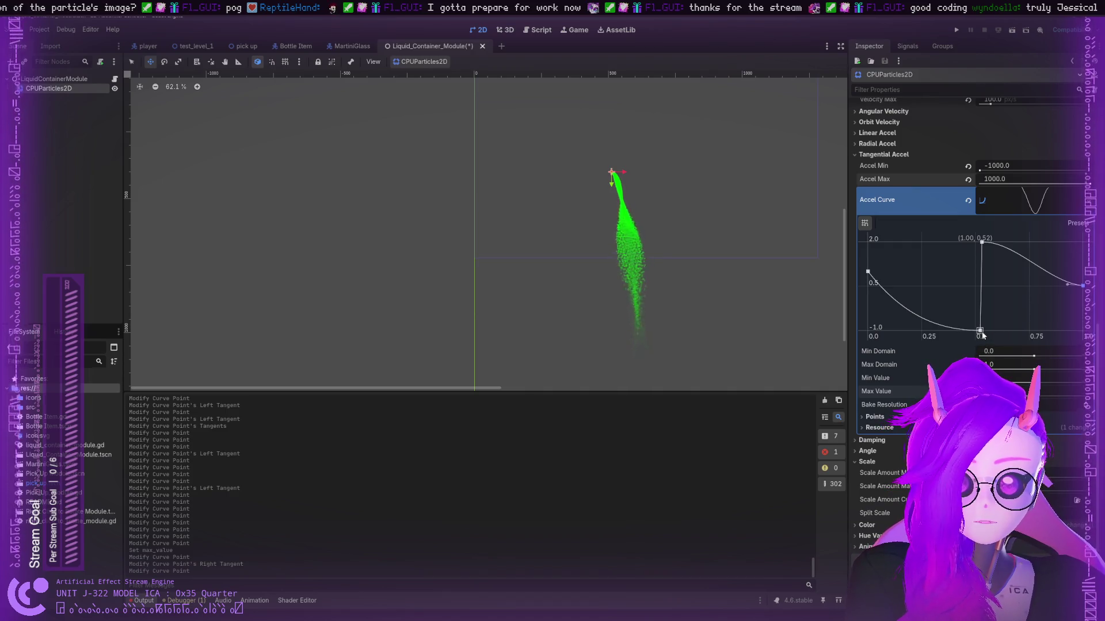
left_click_drag(984, 245, 983, 243)
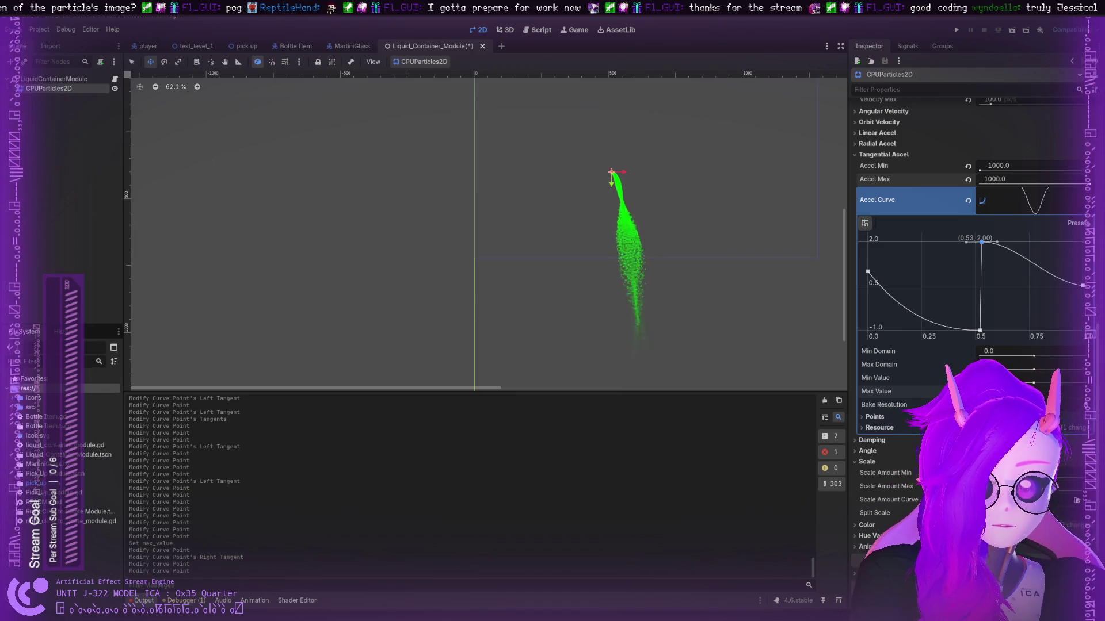
left_click_drag(981, 242, 982, 243)
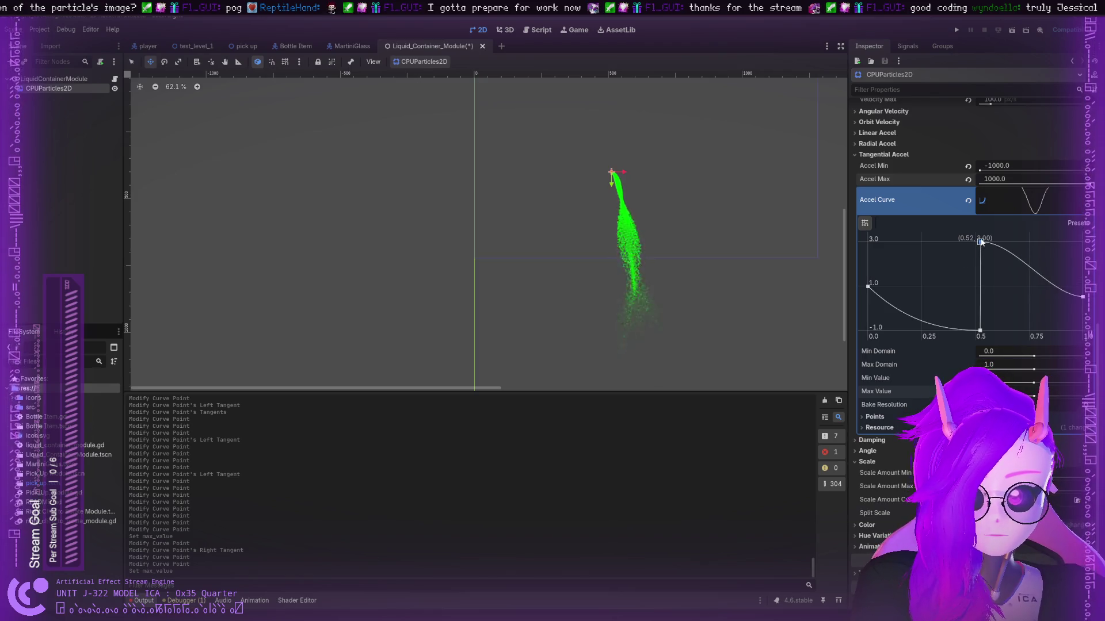
left_click(982, 241)
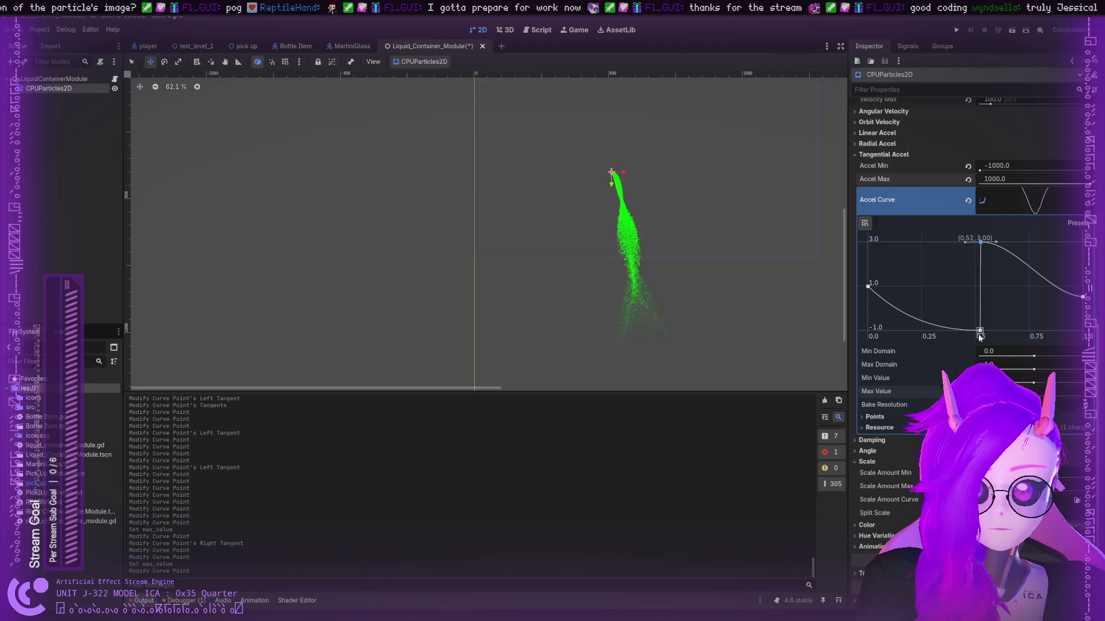
Step: Add a dip point at about (0.74, -0.30) after the peak and adjust the low and end points
left_click_drag(979, 334, 982, 323)
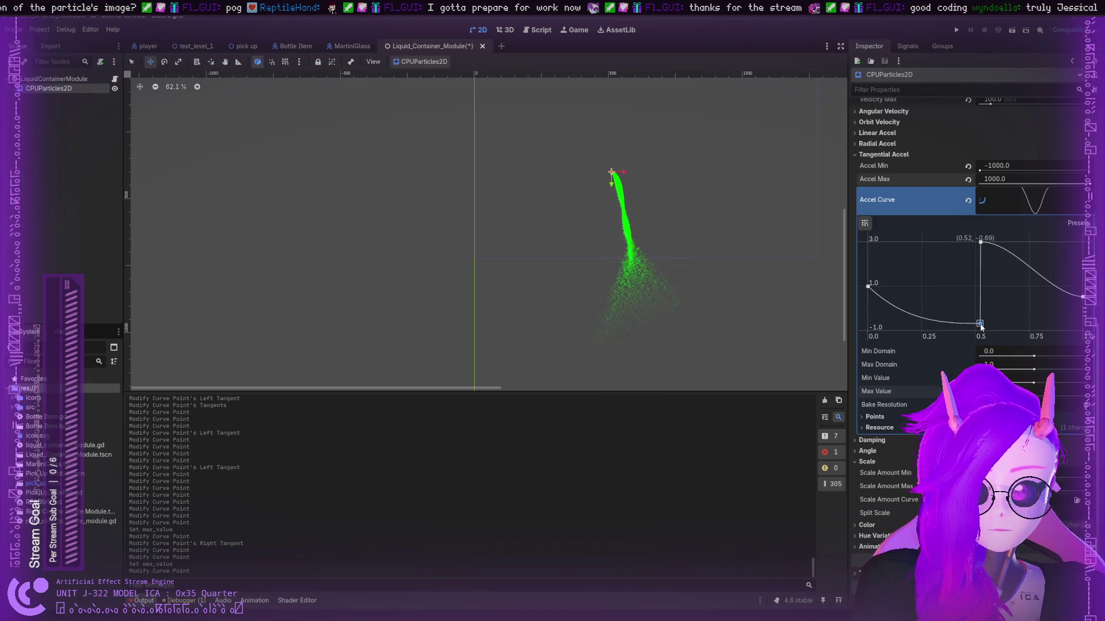
left_click(980, 326)
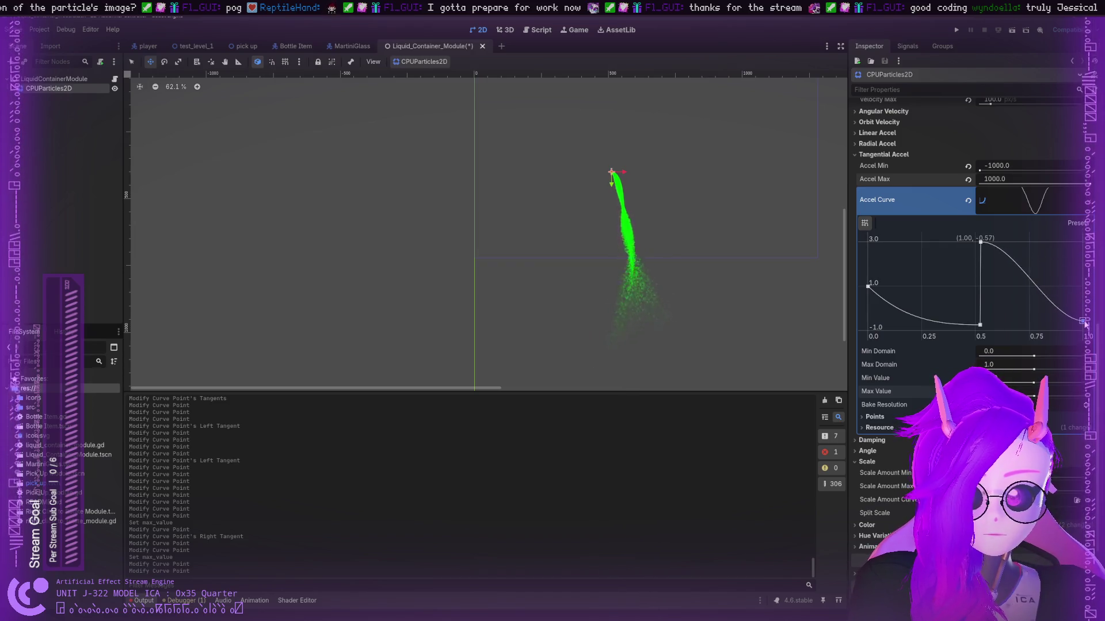
left_click_drag(1083, 264, 1083, 290)
left_click(1029, 263)
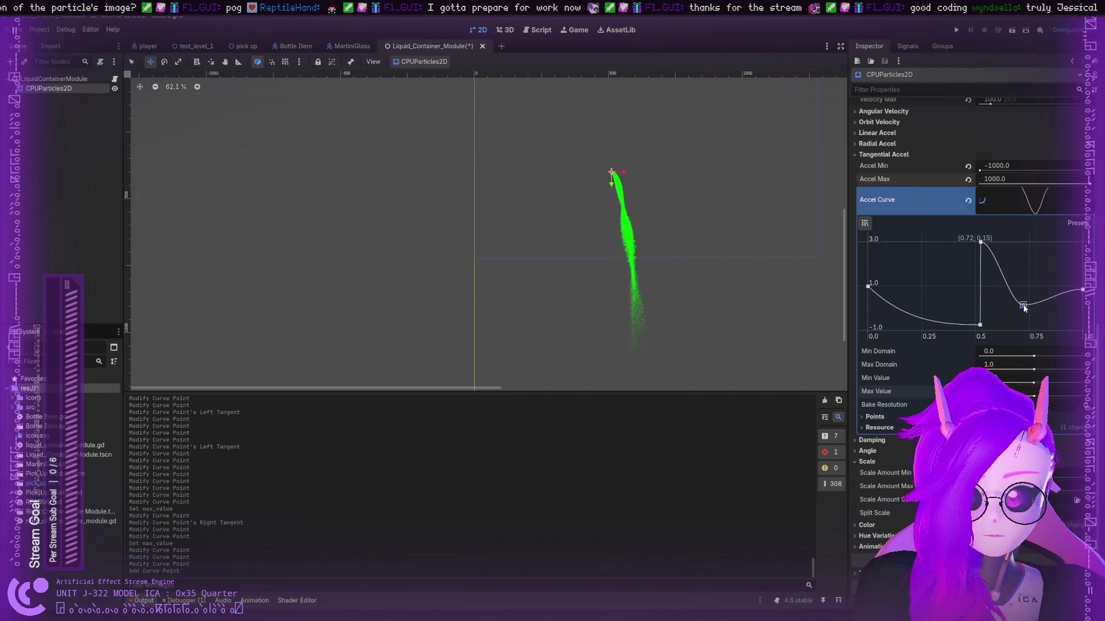
left_click(1024, 321)
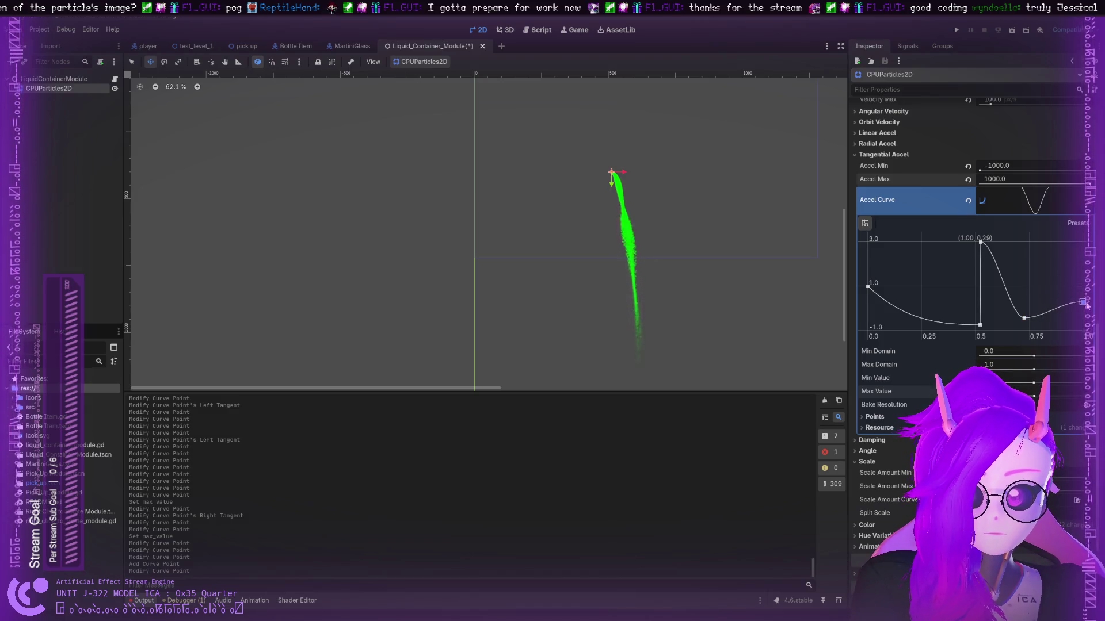
left_click_drag(1086, 306, 1084, 300)
left_click_drag(1026, 320, 1028, 318)
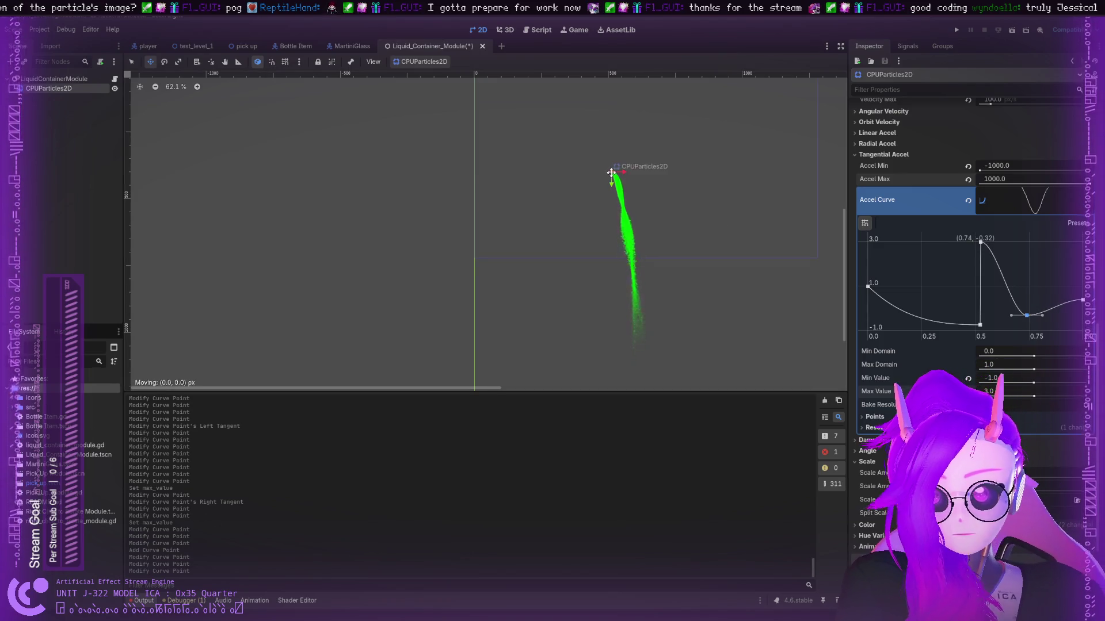
mouse_move(622, 174)
left_mouse_down()
mouse_move(496, 143)
mouse_move(651, 154)
mouse_move(582, 167)
mouse_move(528, 161)
mouse_move(603, 170)
mouse_move(656, 150)
mouse_move(587, 178)
mouse_move(571, 155)
mouse_move(652, 173)
mouse_move(613, 177)
left_mouse_up()
scroll(947, 191, "up", 5)
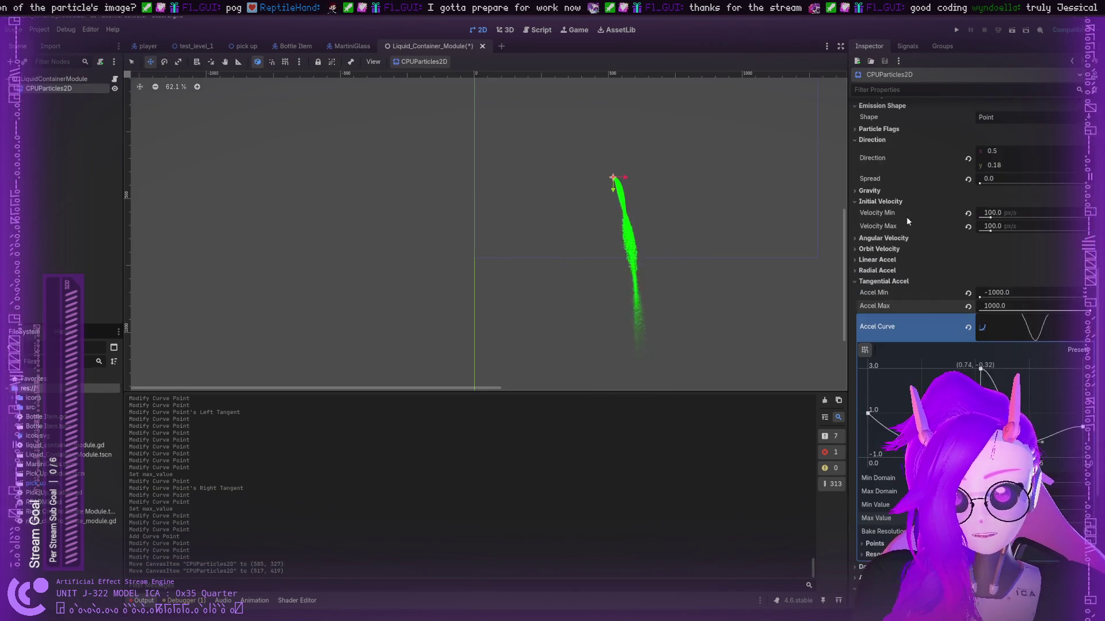
left_click(883, 282)
scroll(909, 253, "up", 3)
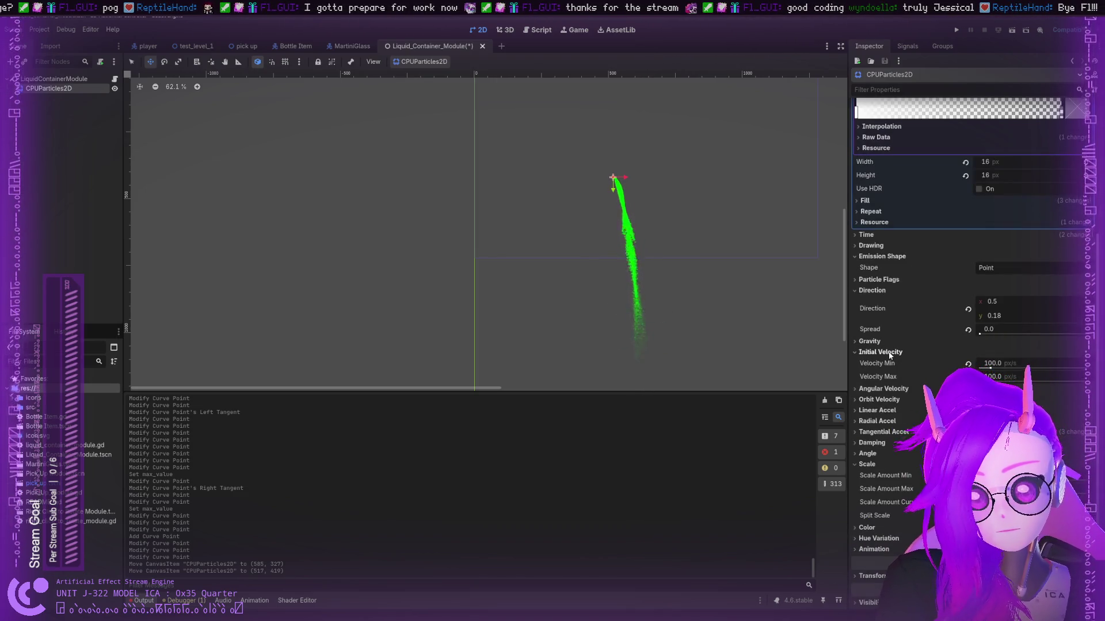
scroll(889, 354, "up", 5)
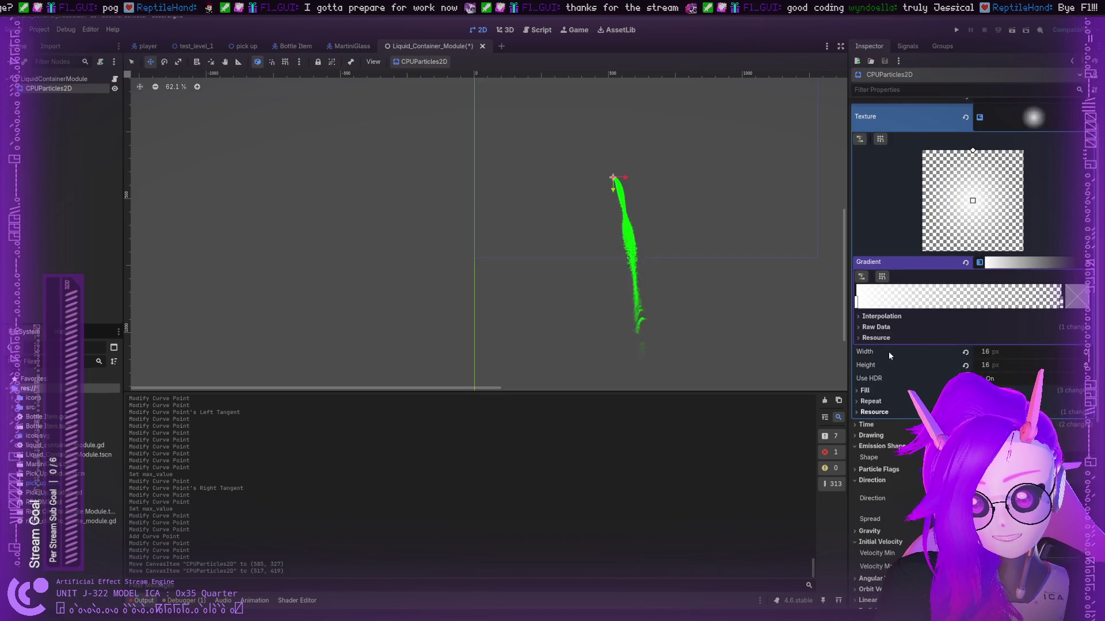
scroll(888, 351, "up", 1)
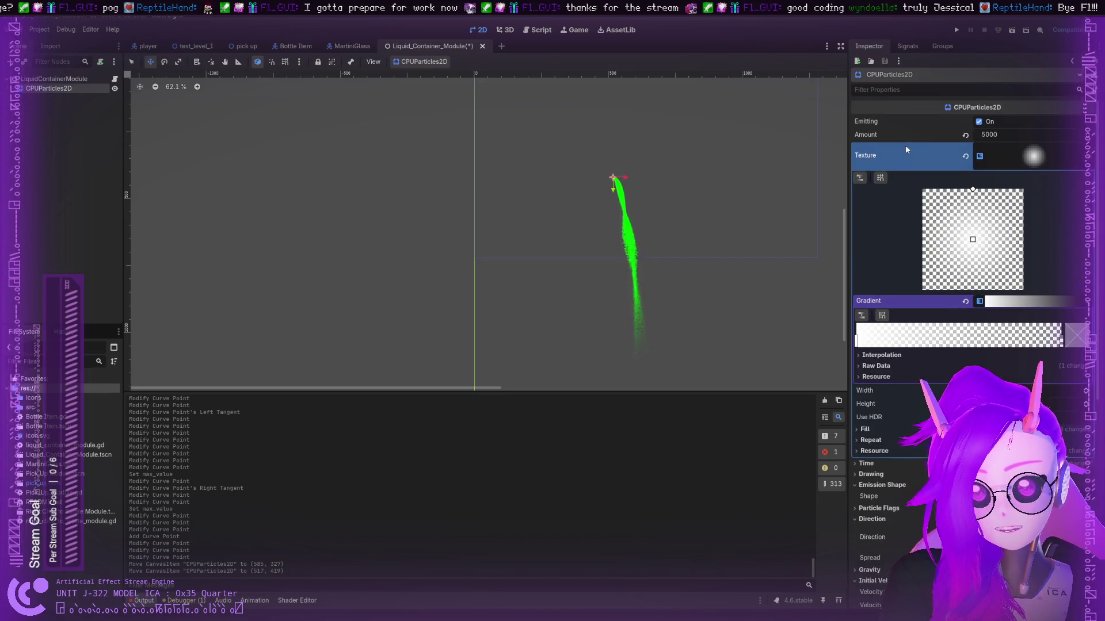
scroll(906, 149, "down", 9)
left_click(863, 339)
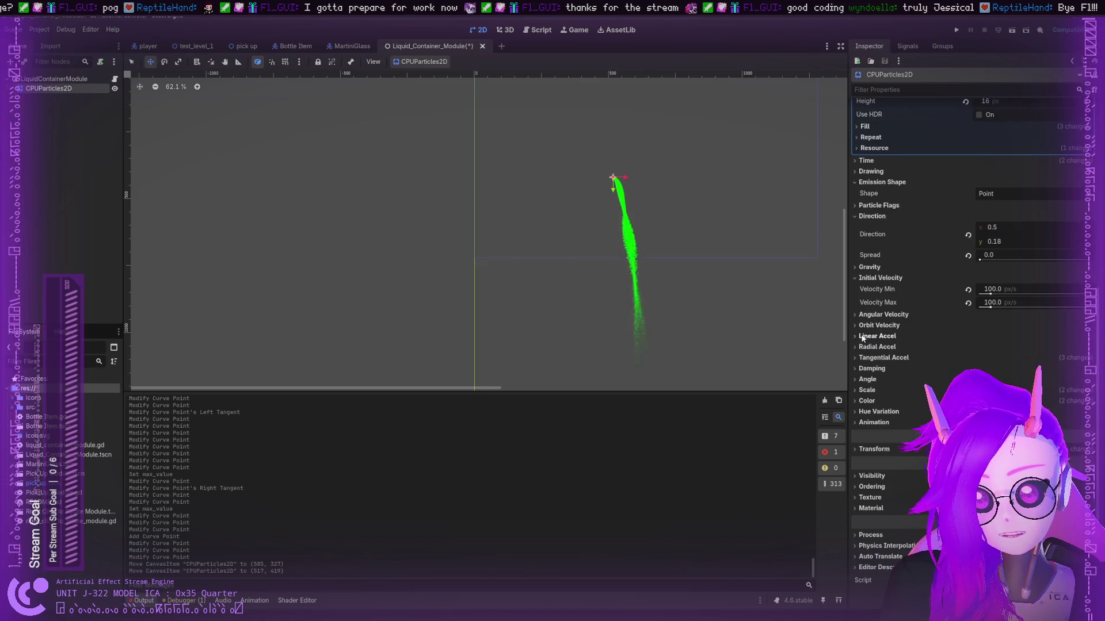
left_click(873, 338)
left_click(873, 339)
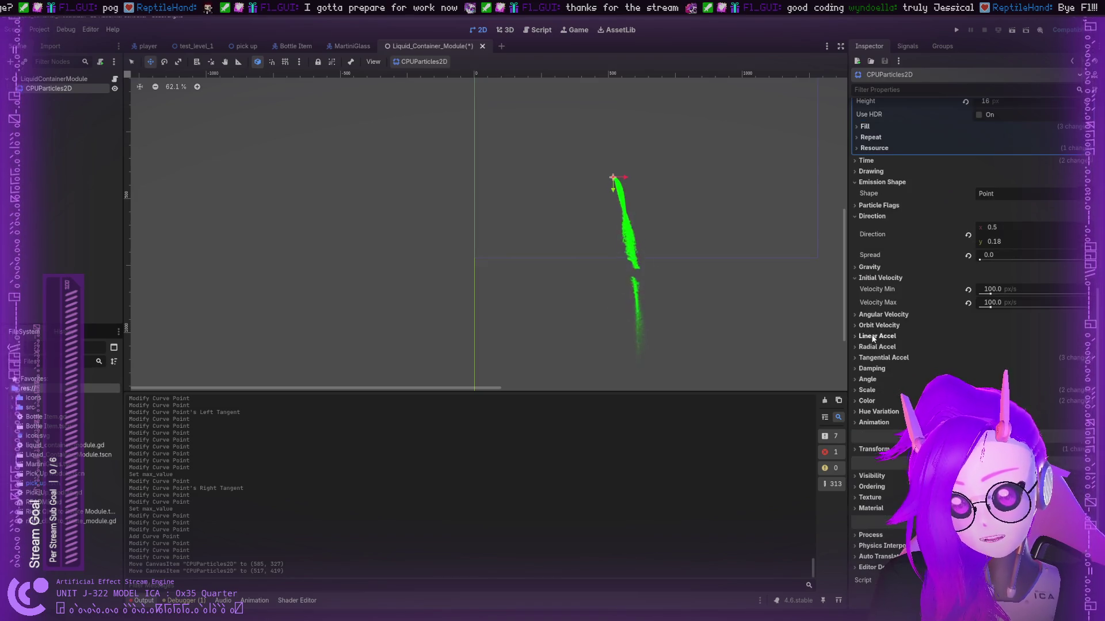
left_click(873, 348)
left_click(873, 348)
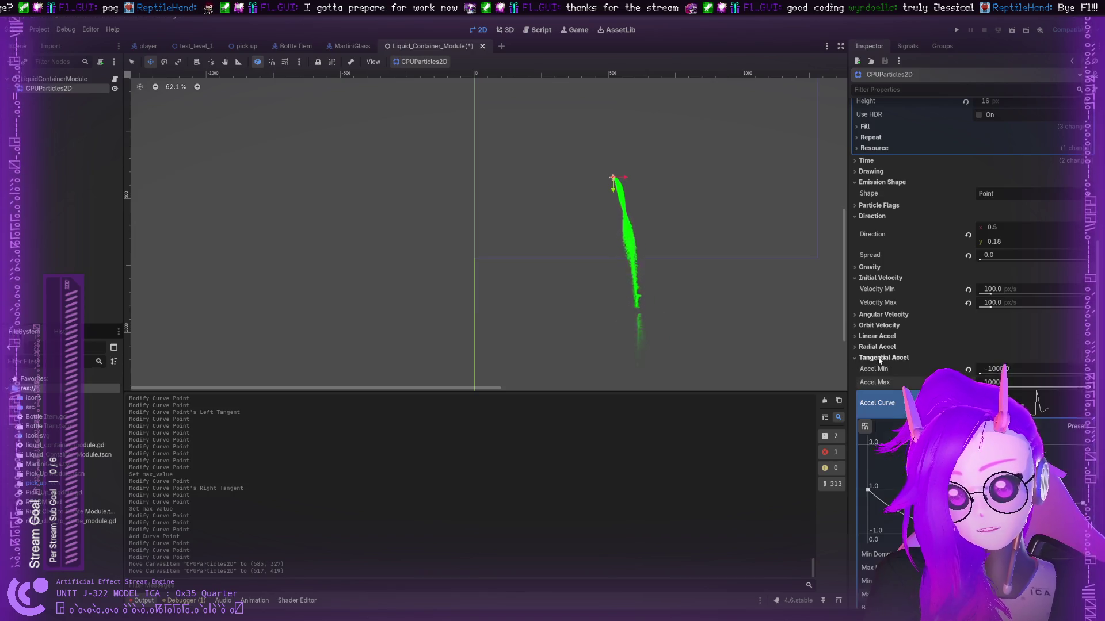
scroll(874, 338, "up", 3)
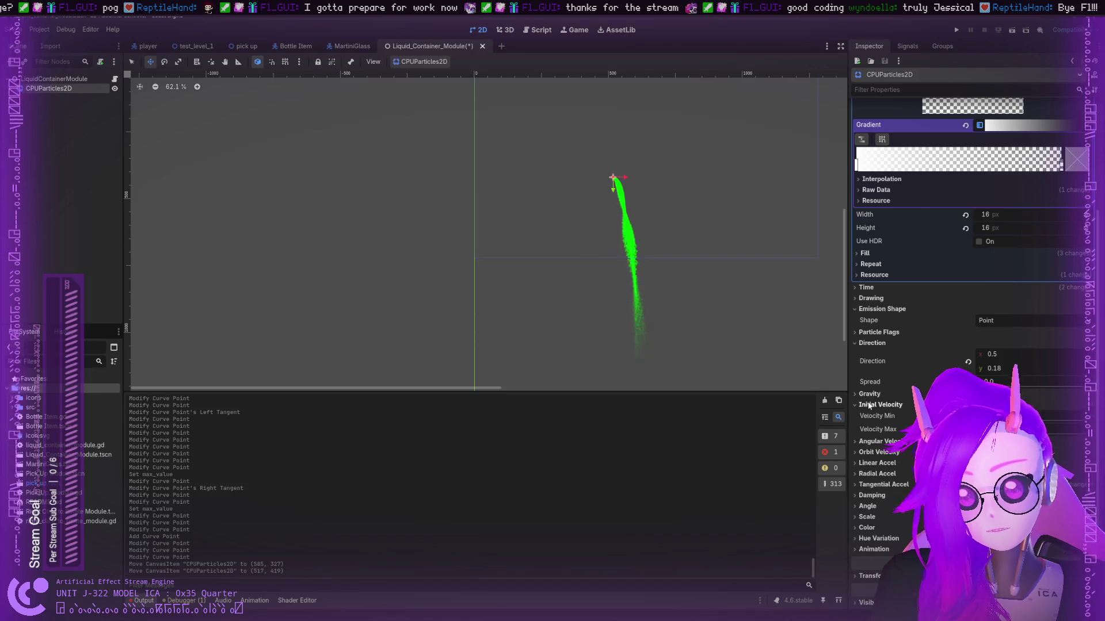
mouse_move(612, 178)
left_mouse_down()
mouse_move(513, 169)
mouse_move(729, 183)
mouse_move(499, 183)
mouse_move(681, 183)
left_mouse_up()
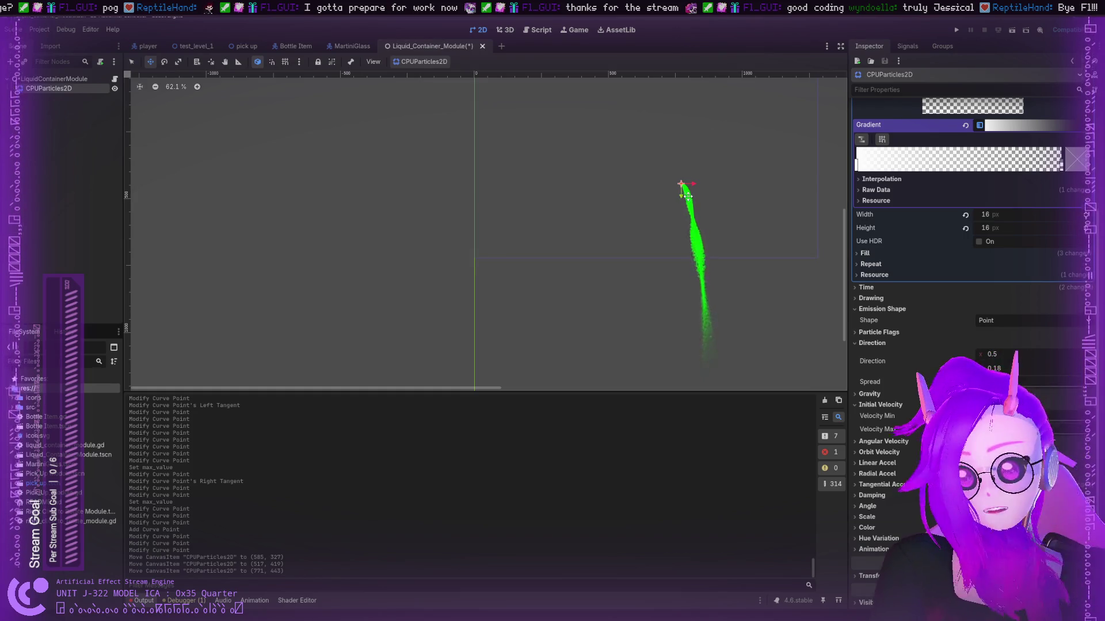
Step: Drag the emitter up and left to (157, 247) on the canvas
mouse_move(682, 183)
left_mouse_down()
mouse_move(616, 163)
mouse_move(655, 148)
mouse_move(627, 137)
mouse_move(519, 131)
left_mouse_up()
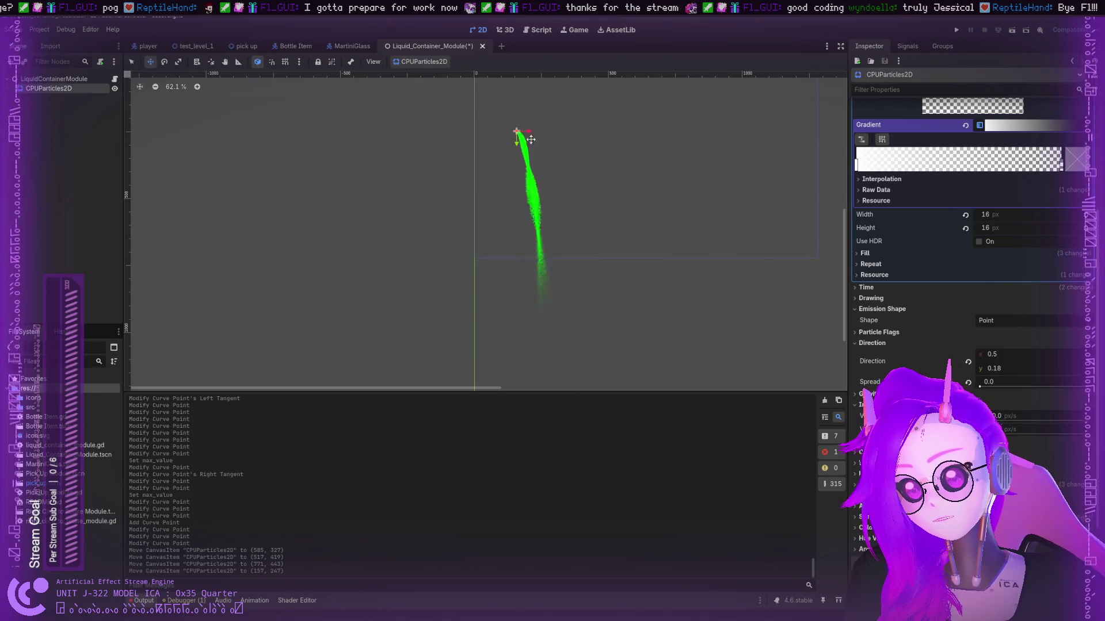
scroll(531, 139, "up", 5)
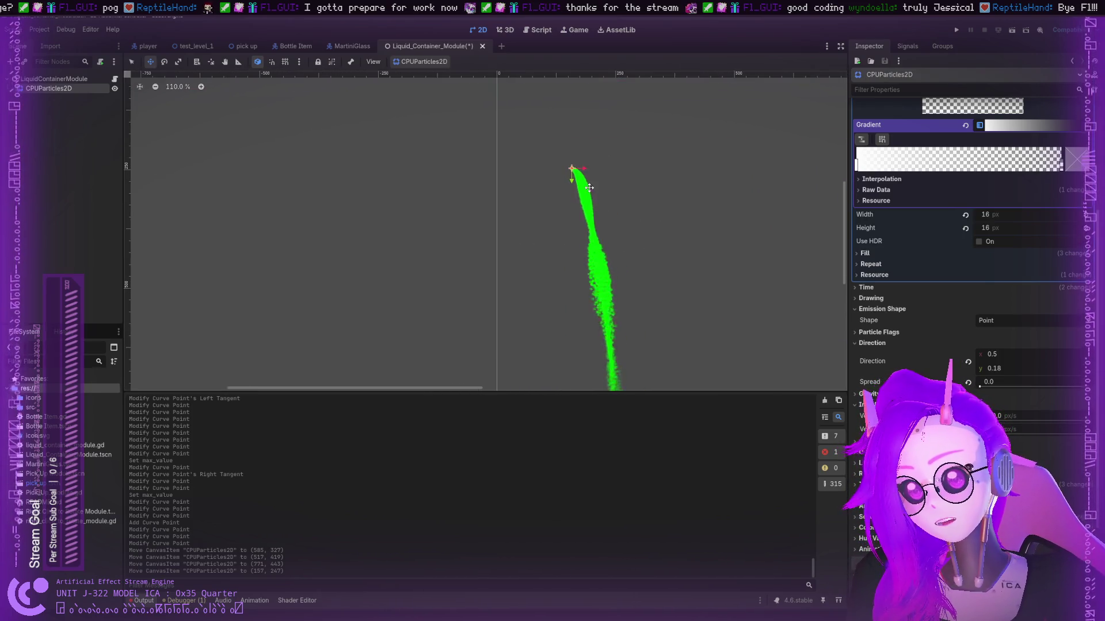
scroll(966, 288, "down", 5)
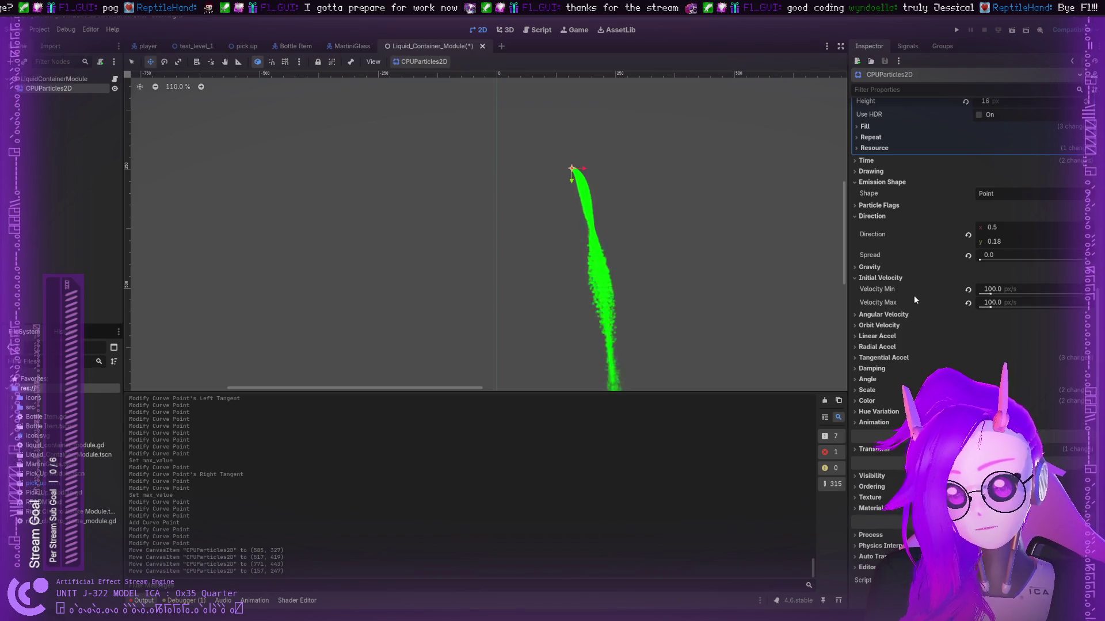
Step: Set Tangential Accel Min to -500 and Accel Max to 500
left_click(870, 361)
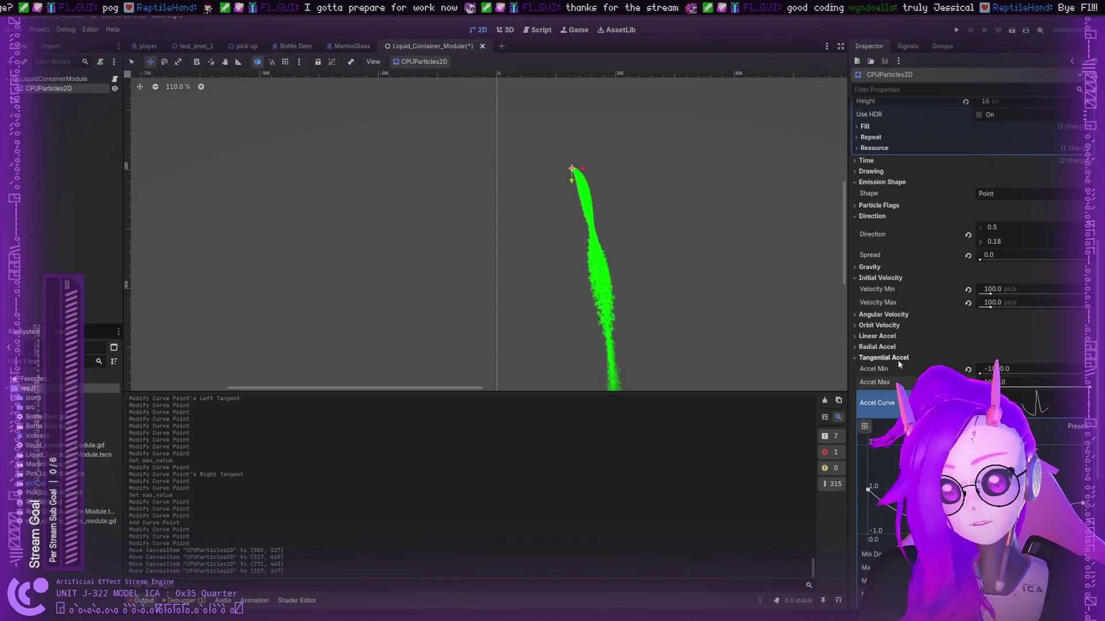
left_click(1012, 369)
type("-1500")
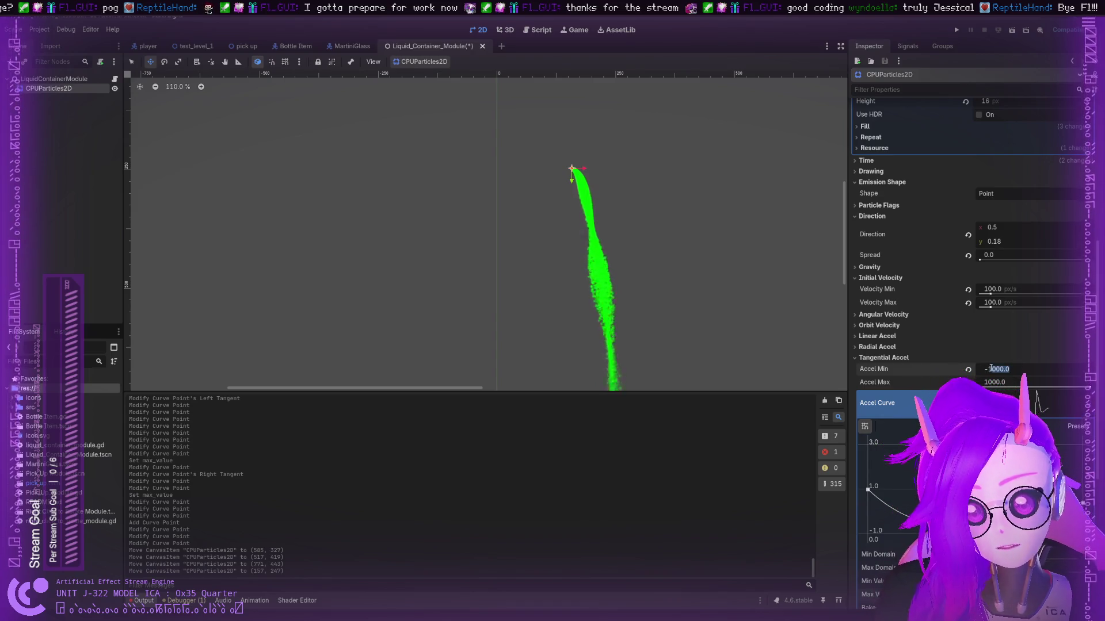
type("500")
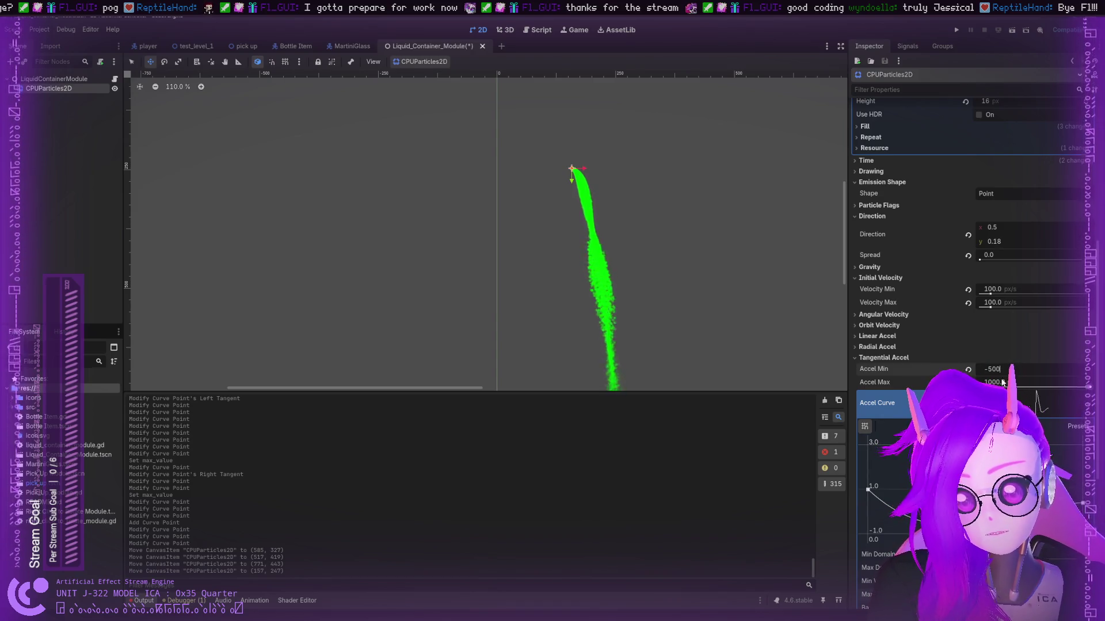
left_click(1008, 382)
type("500")
key("Return")
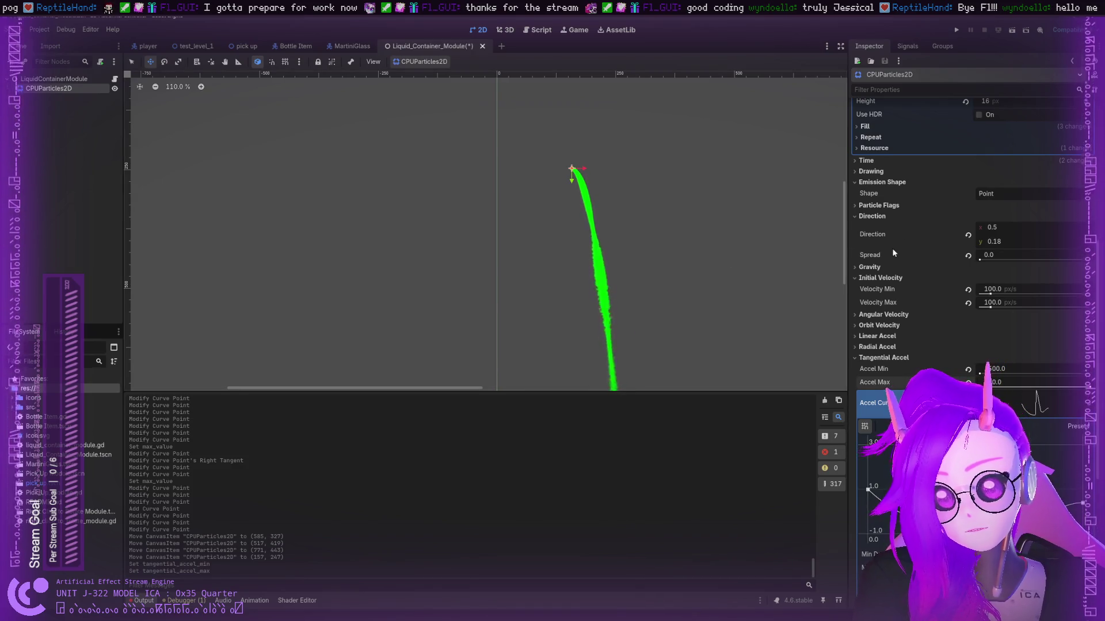
scroll(909, 261, "down", 5)
scroll(636, 211, "down", 3)
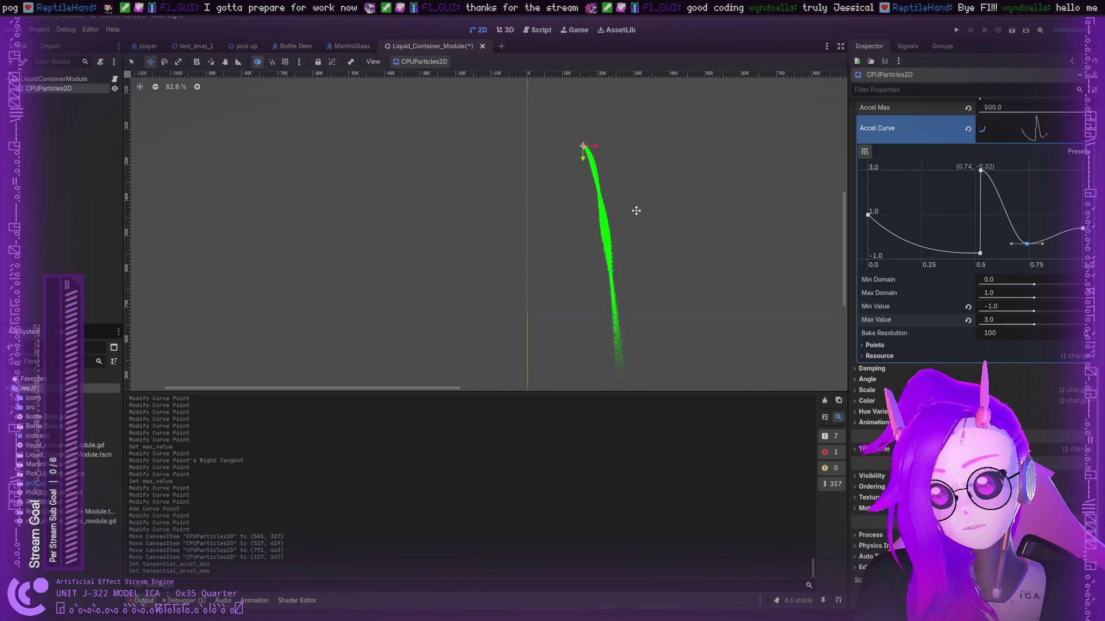
scroll(636, 210, "up", 2)
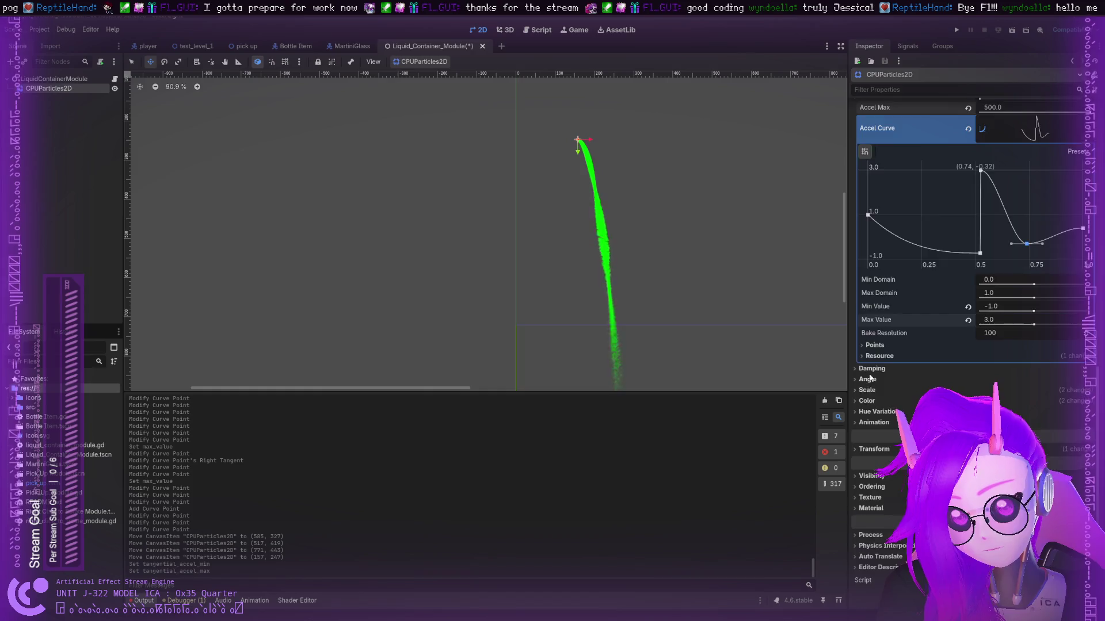
Step: Collapse the Direction, Initial Velocity, Tangential Accel, Emission Shape and texture sections
scroll(872, 440, "up", 5)
left_click(856, 321)
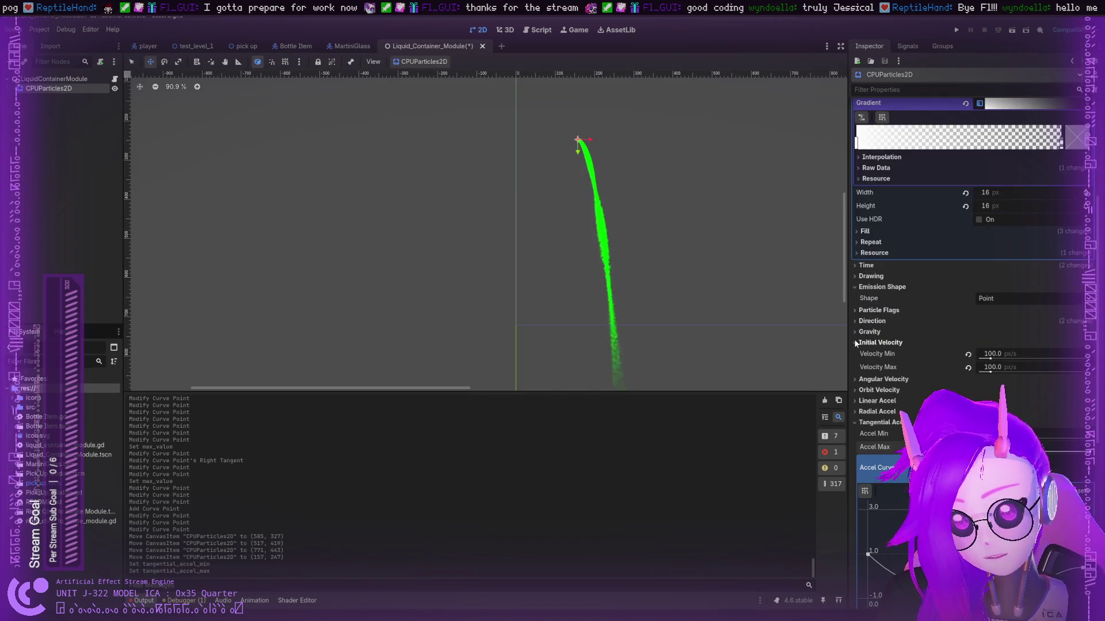
left_click(857, 341)
left_click(857, 397)
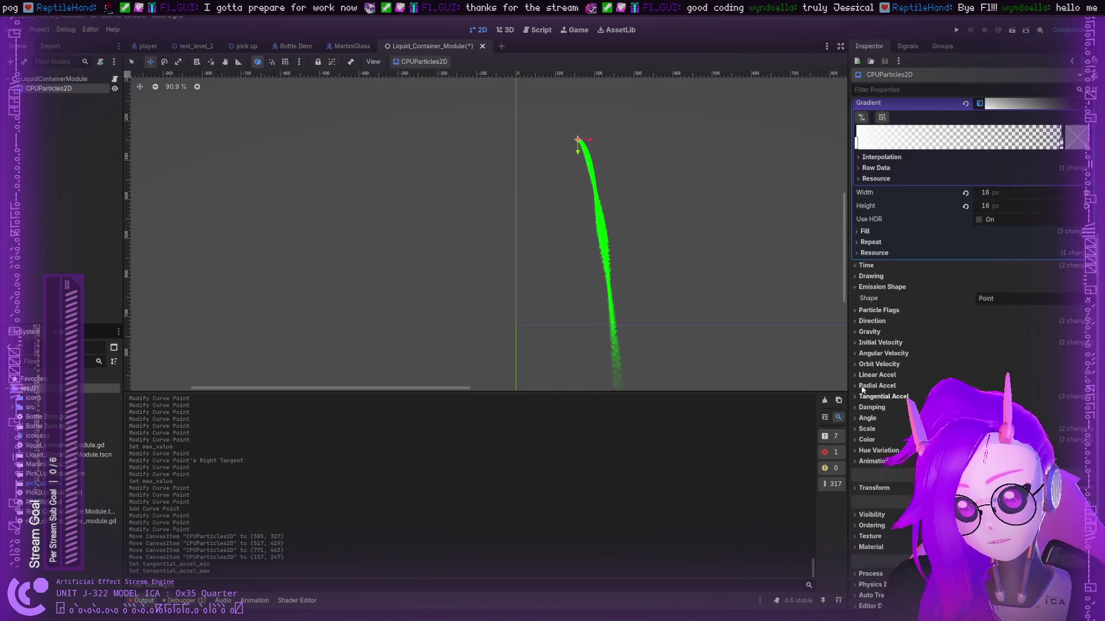
left_click(856, 286)
scroll(861, 270, "up", 2)
scroll(860, 268, "up", 1)
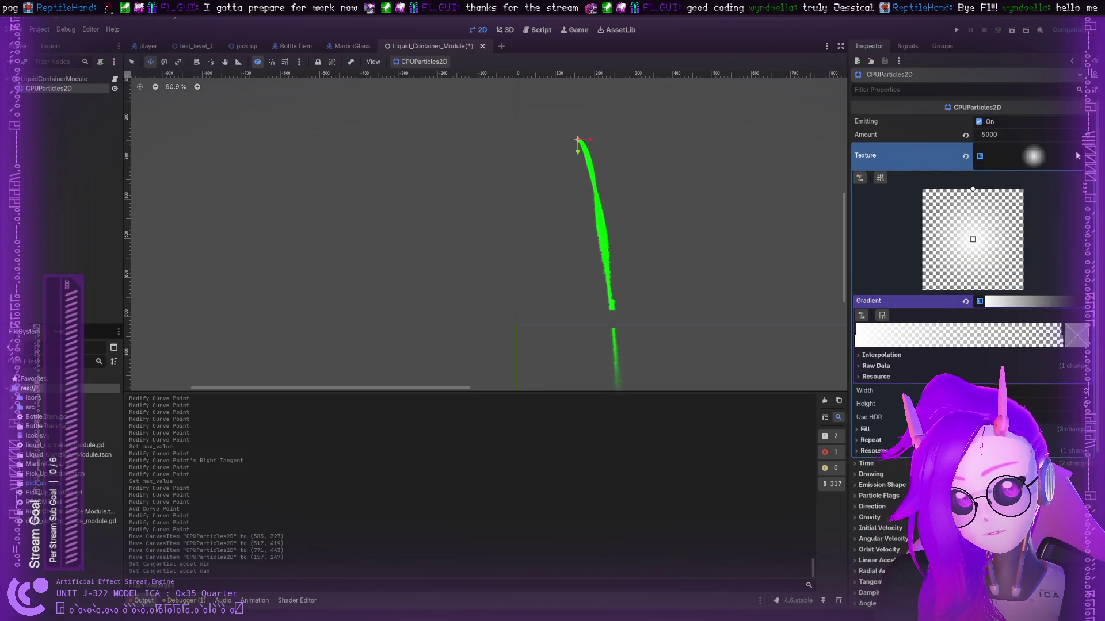
left_click(1033, 156)
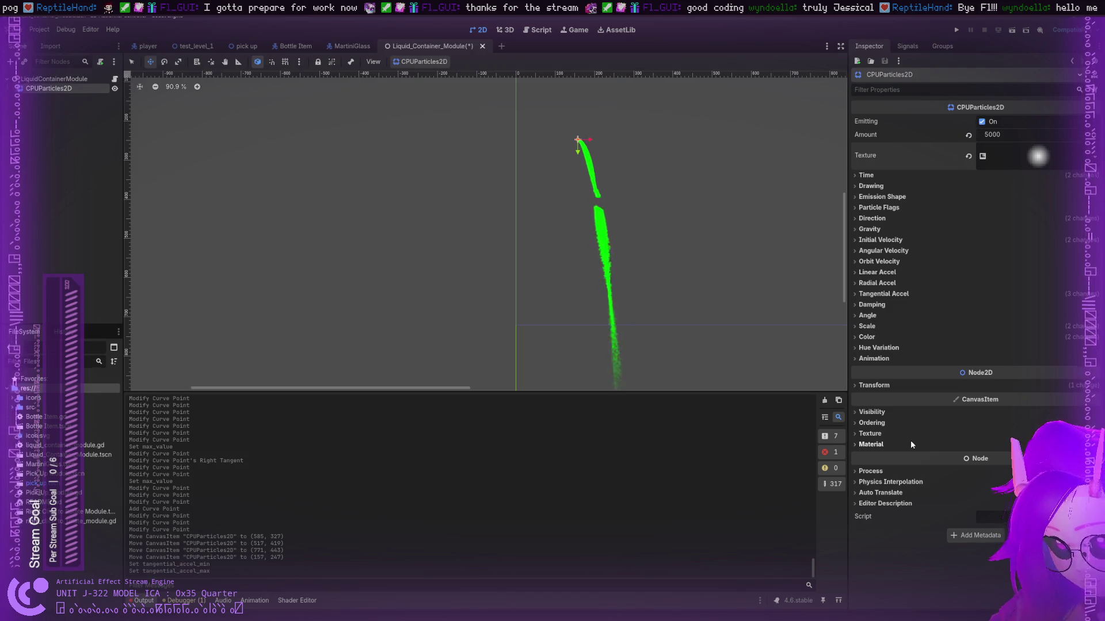
Step: Check the Process settings, nudge the emitter down-left to (95, 276), and run the game
left_click(913, 484)
left_click(889, 482)
left_click(870, 471)
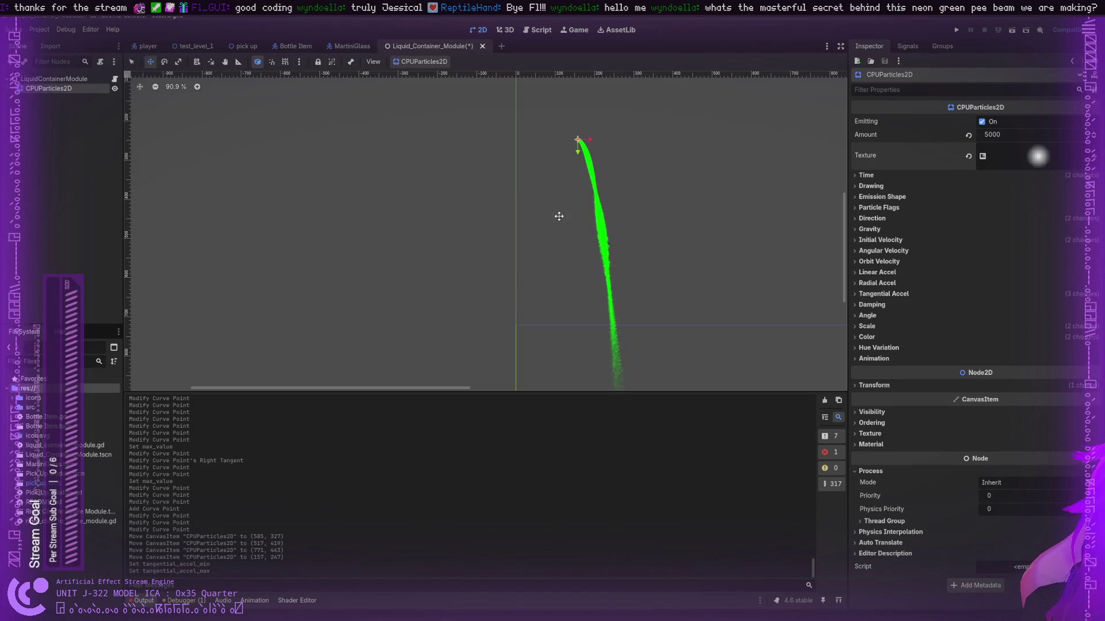
left_click_drag(570, 139, 554, 152)
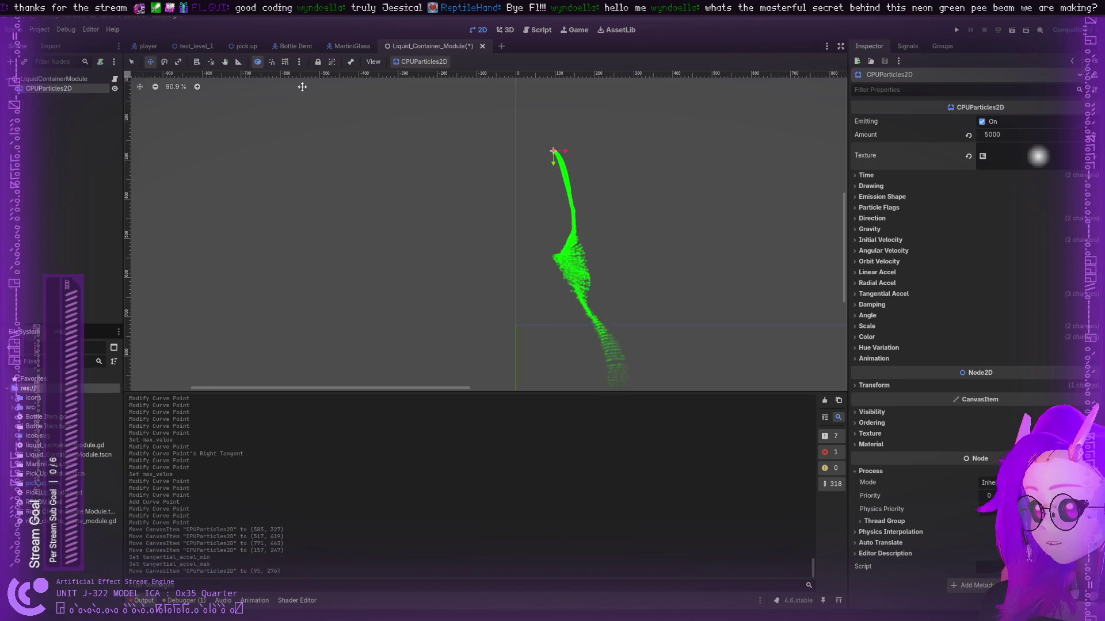
left_click(956, 29)
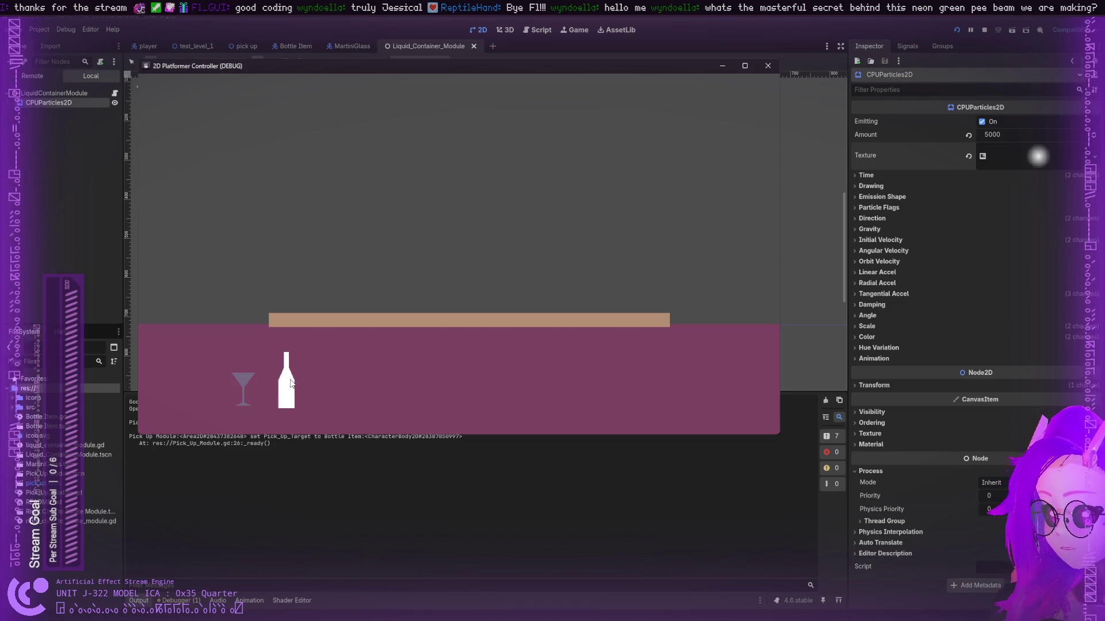
Step: Carry the bottle around the bar and up toward the glass, then stop the game
mouse_move(290, 384)
left_mouse_down()
mouse_move(416, 174)
mouse_move(429, 201)
mouse_move(491, 204)
mouse_move(544, 299)
left_mouse_up()
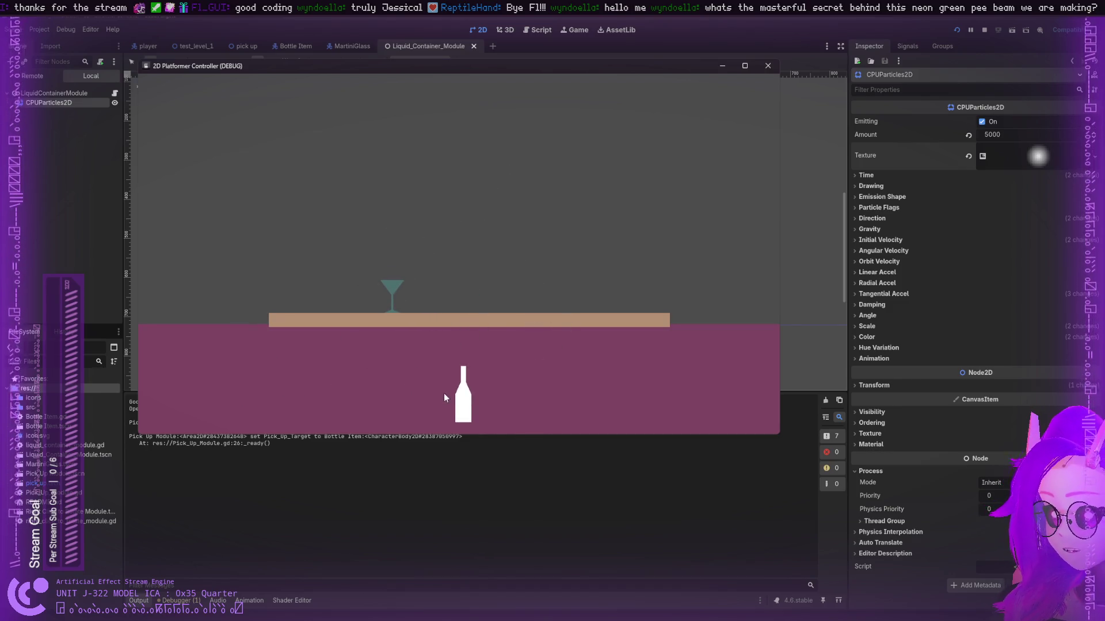
mouse_move(485, 351)
left_mouse_down()
mouse_move(244, 371)
mouse_move(496, 382)
mouse_move(653, 371)
mouse_move(447, 373)
mouse_move(489, 190)
mouse_move(493, 262)
mouse_move(468, 176)
mouse_move(298, 190)
mouse_move(199, 352)
mouse_move(222, 351)
mouse_move(164, 189)
left_mouse_up()
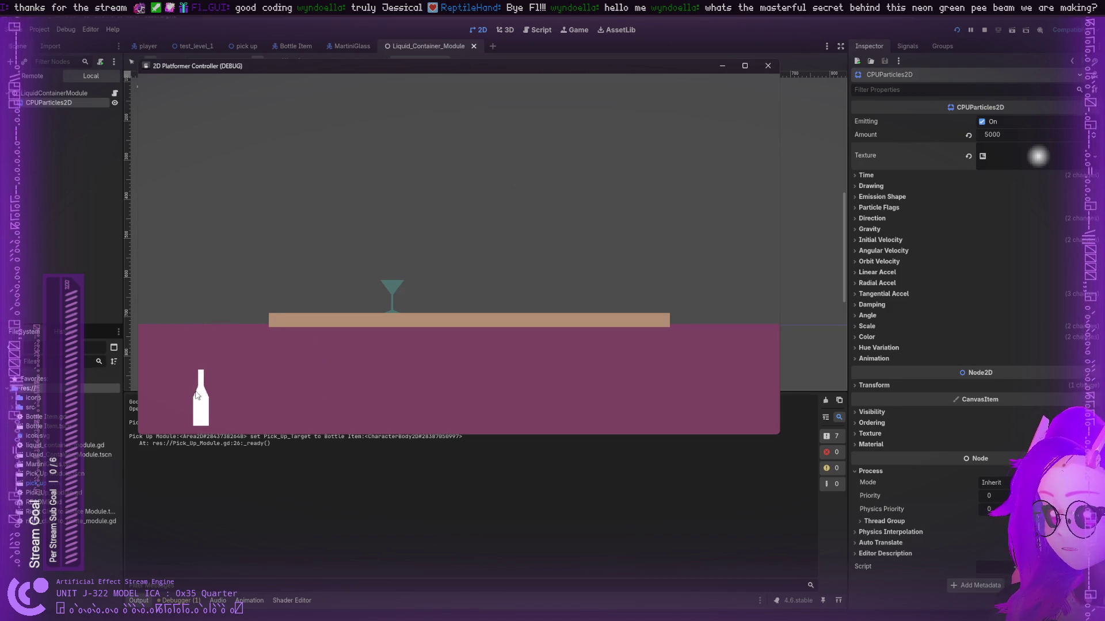
mouse_move(726, 208)
left_mouse_down()
mouse_move(585, 298)
mouse_move(547, 380)
mouse_move(587, 420)
left_mouse_up()
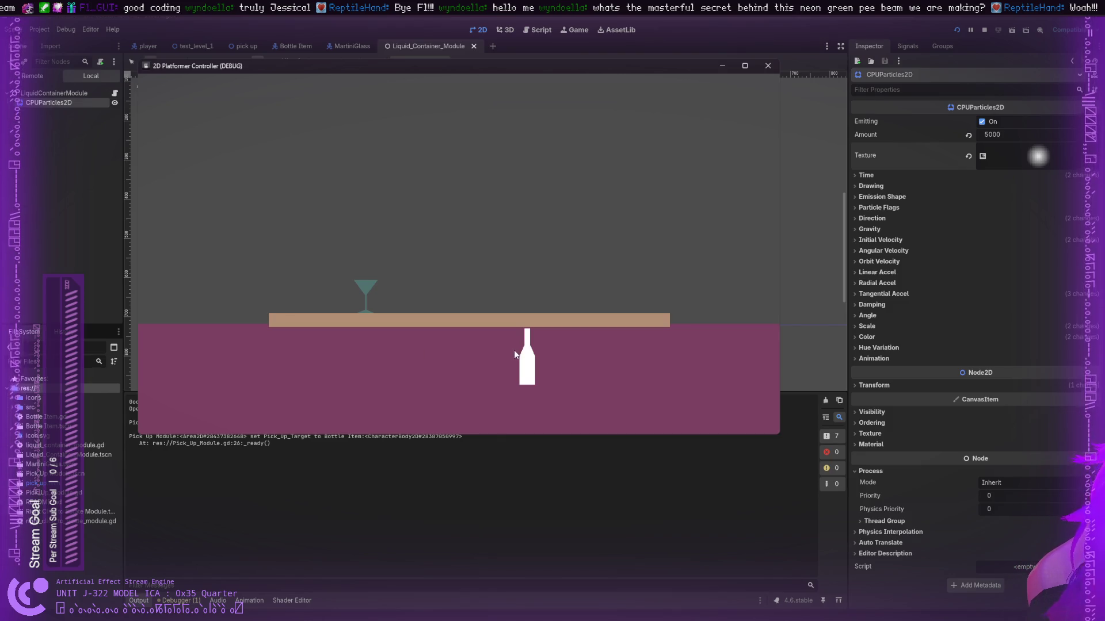
mouse_move(534, 344)
left_mouse_down()
mouse_move(409, 253)
mouse_move(382, 260)
mouse_move(404, 253)
mouse_move(388, 214)
mouse_move(387, 228)
left_mouse_up()
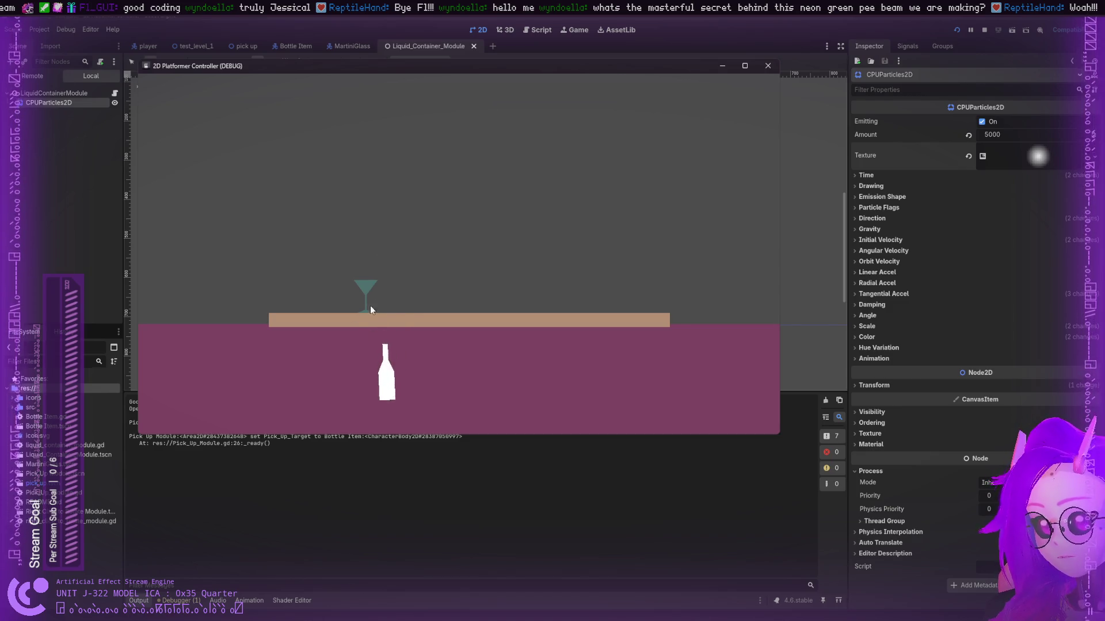
left_click(767, 66)
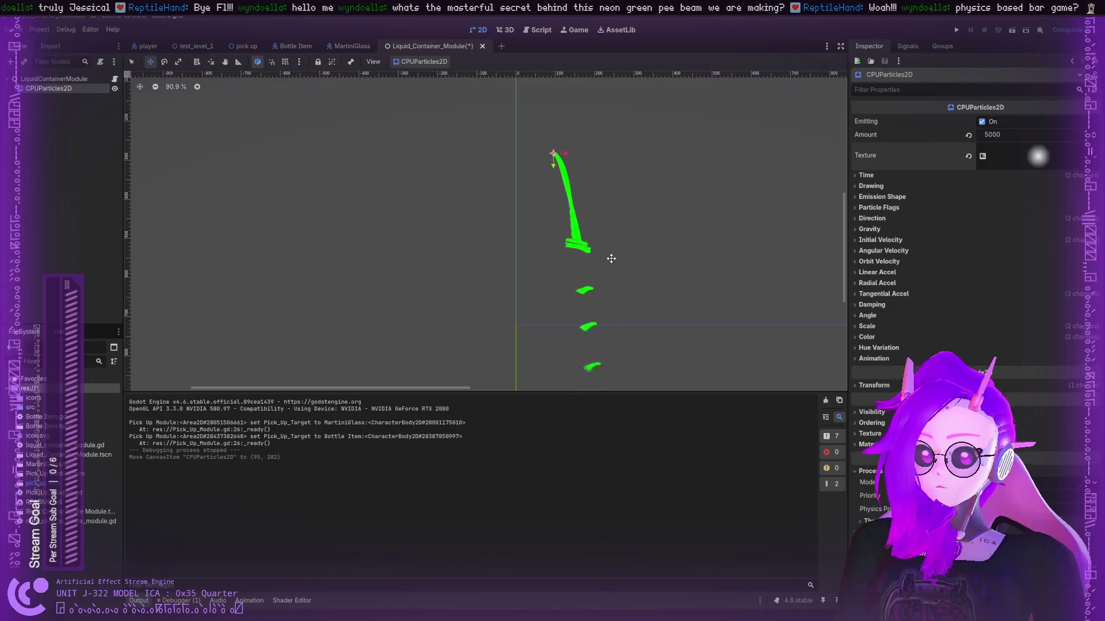
Step: Move the emitter up near the scene origin and collapse the Inspector sections
left_click_drag(581, 216, 583, 228)
scroll(582, 228, "up", 1)
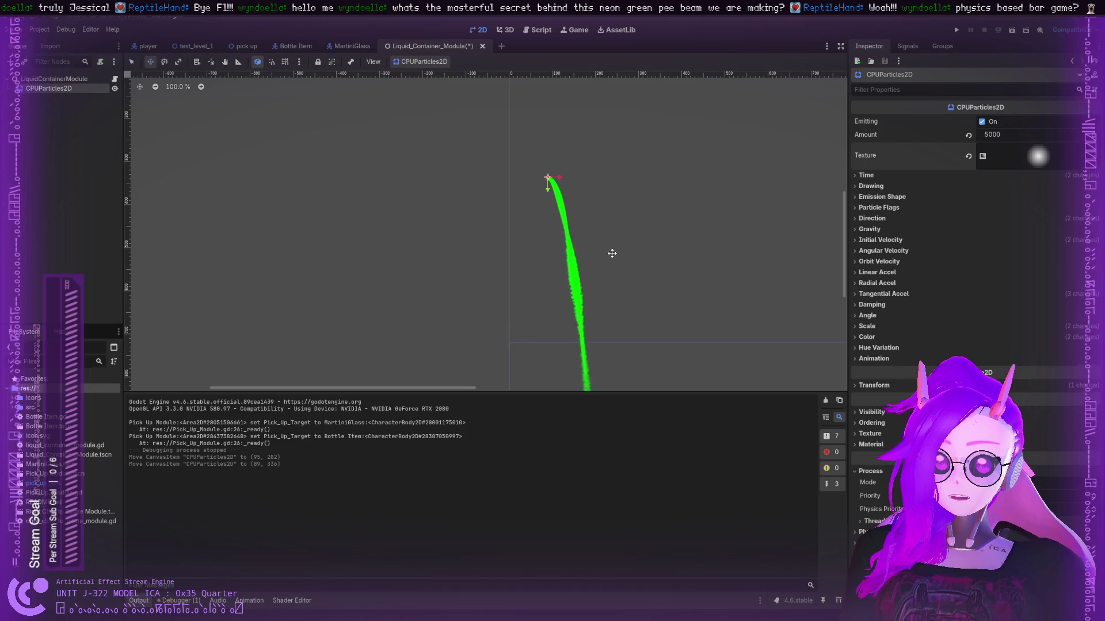
scroll(591, 218, "up", 4)
scroll(570, 276, "left", 1)
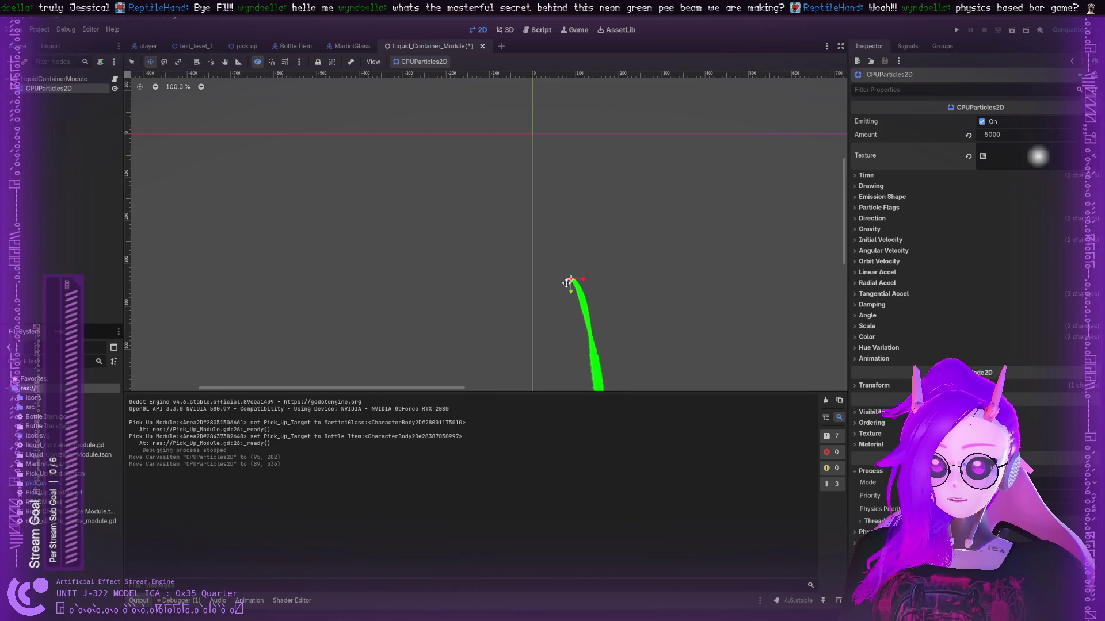
left_click_drag(527, 165, 535, 136)
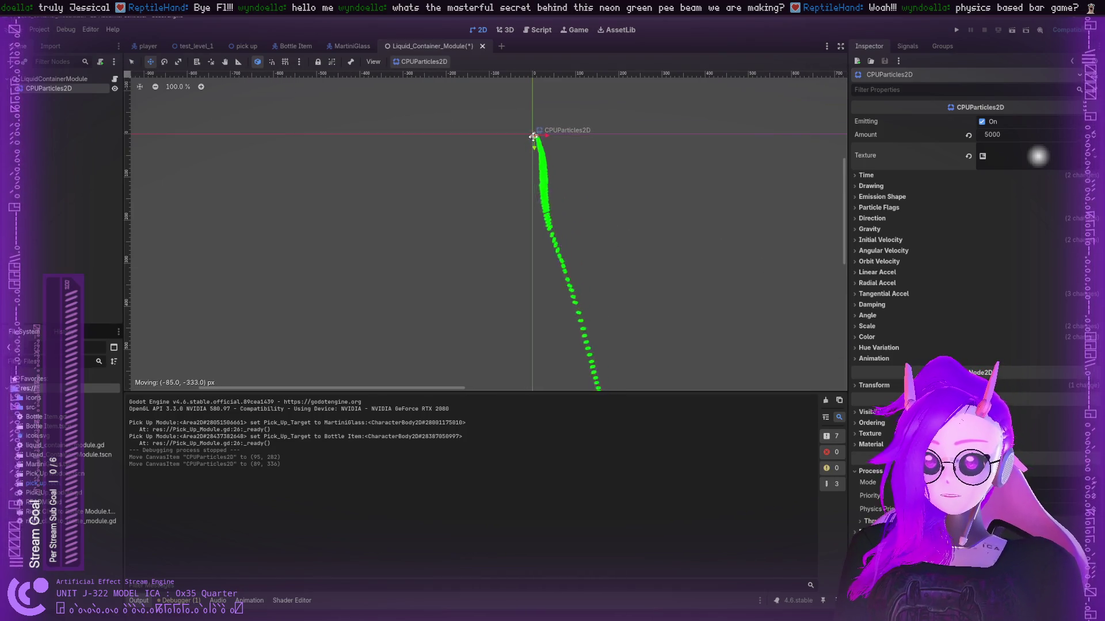
left_click(869, 229)
left_click(870, 229)
left_click(869, 208)
left_click(869, 208)
left_click(869, 198)
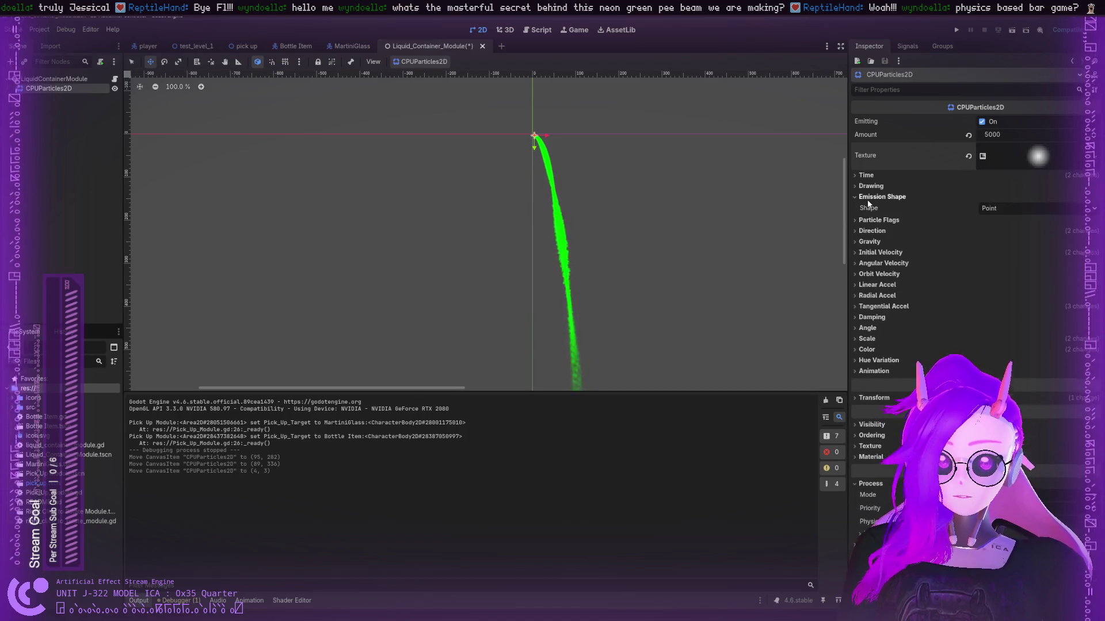
left_click(868, 200)
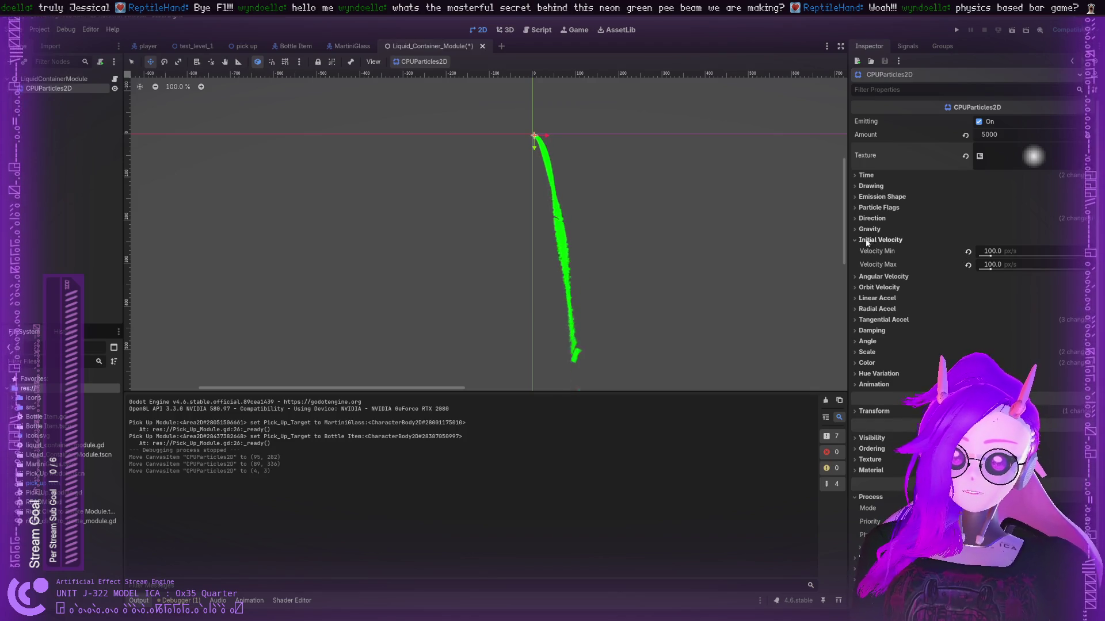
left_click(880, 240)
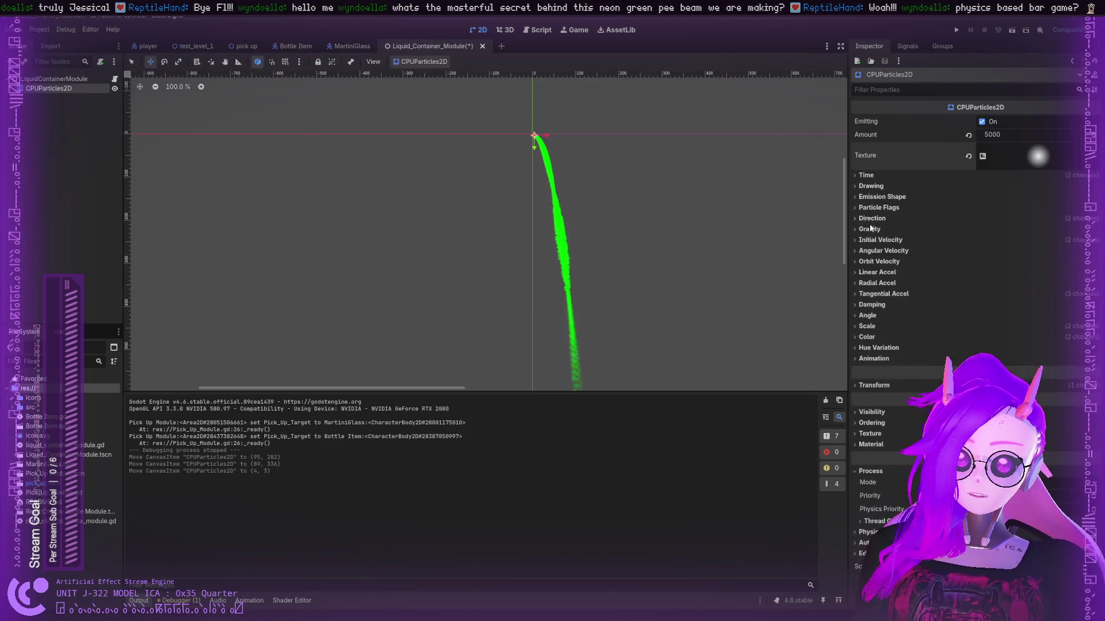
Step: Set the emission Direction x to 0 and y to 1
left_click(872, 219)
left_click(968, 237)
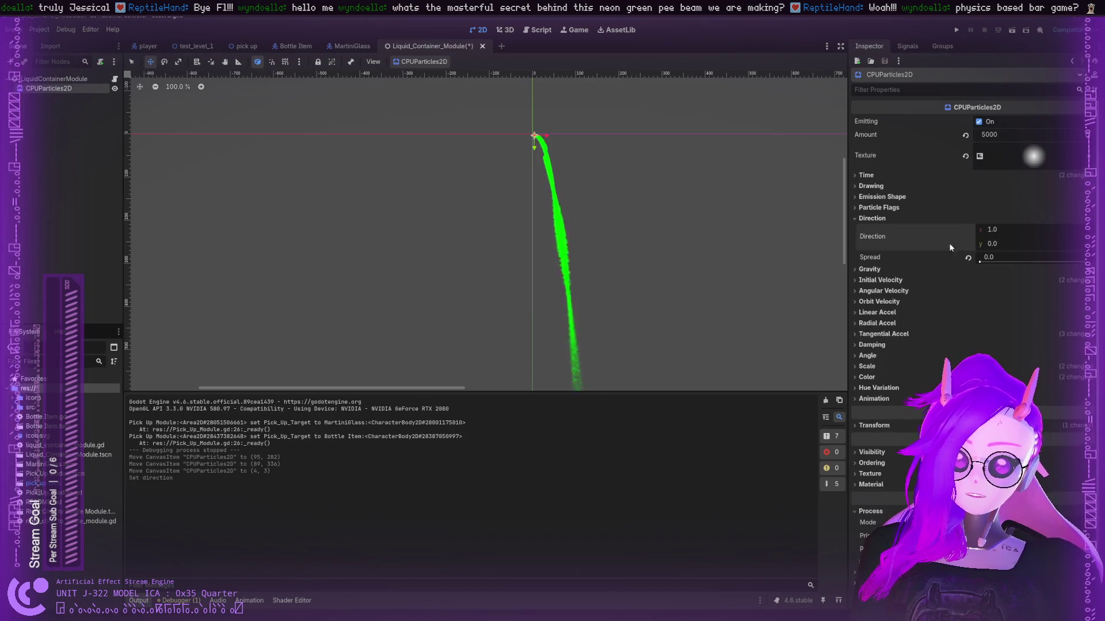
left_click(995, 230)
type("0")
key("Return")
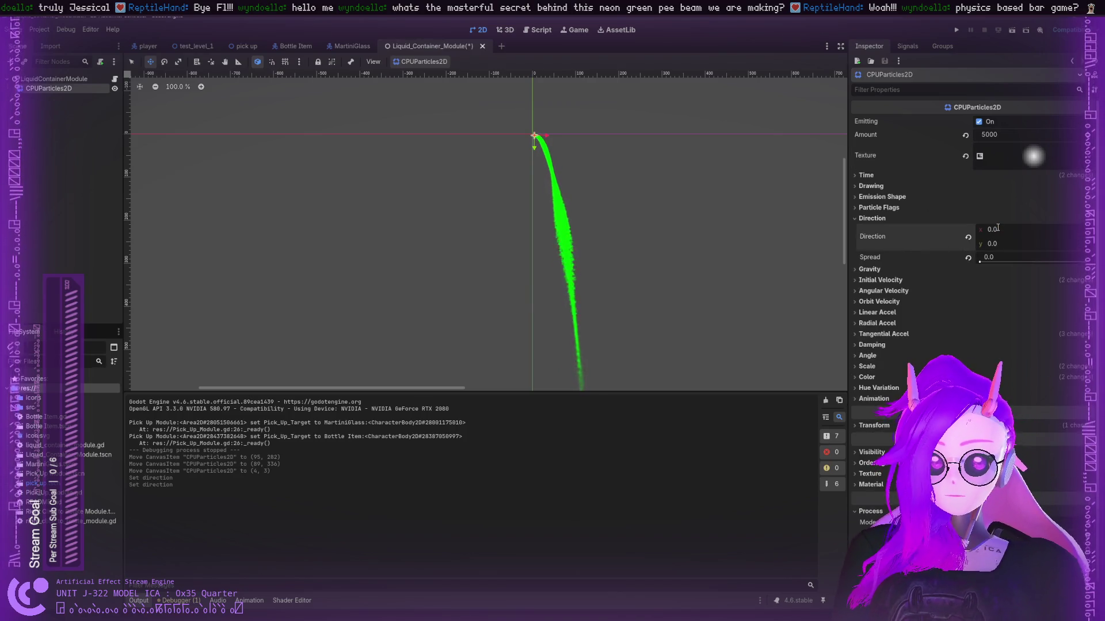
left_click(1001, 243)
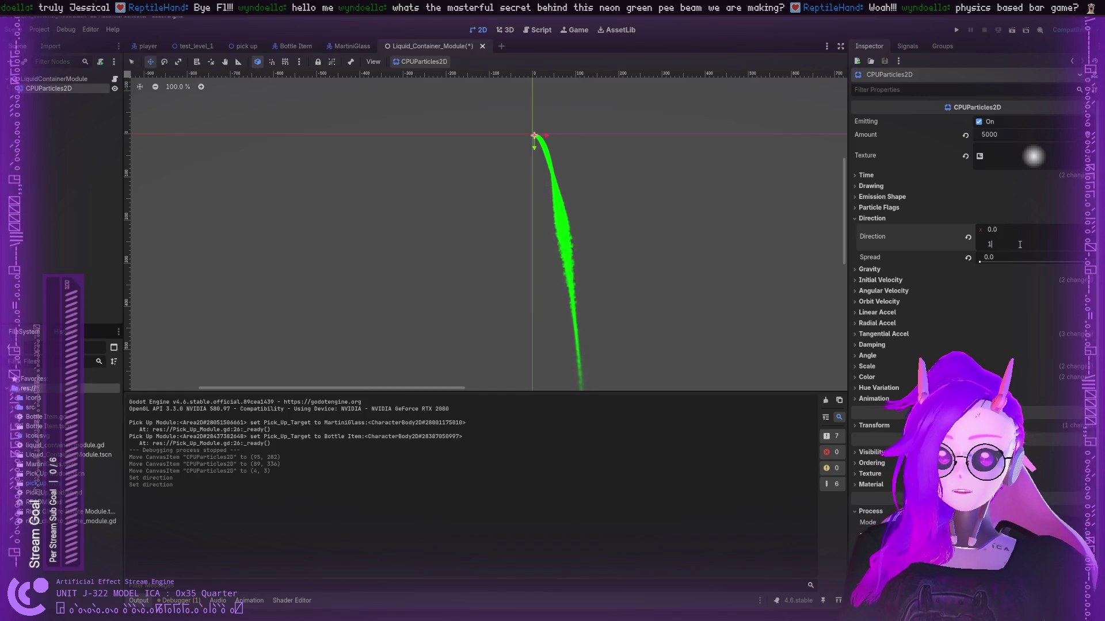
type("1")
key("Return")
scroll(623, 232, "down", 1)
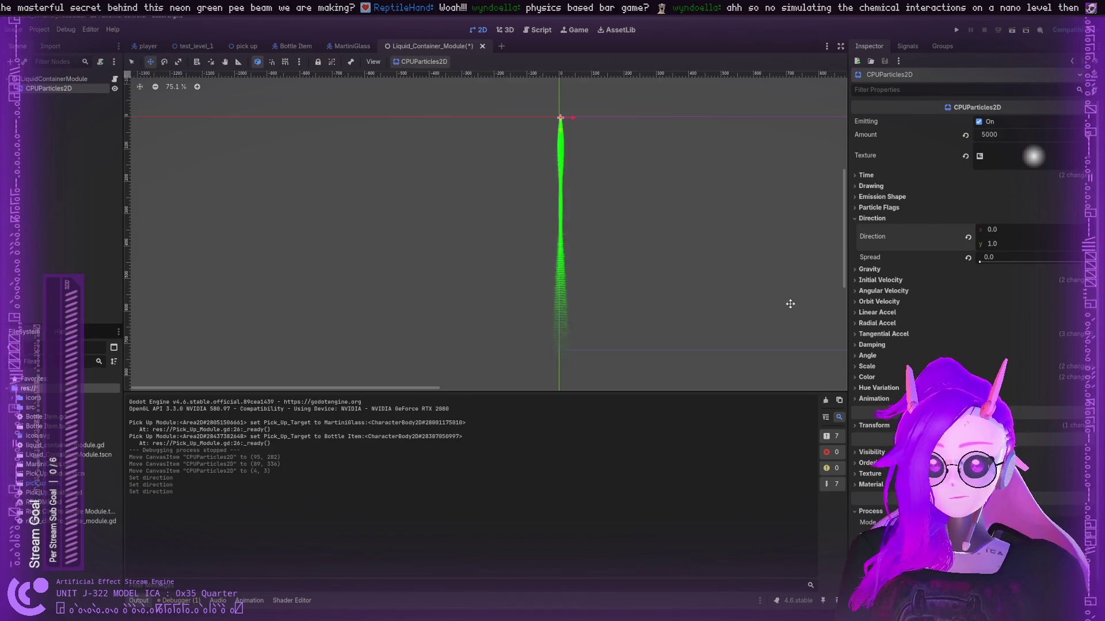
Step: Pull down the right side of the Tangential Accel curve
left_click(883, 334)
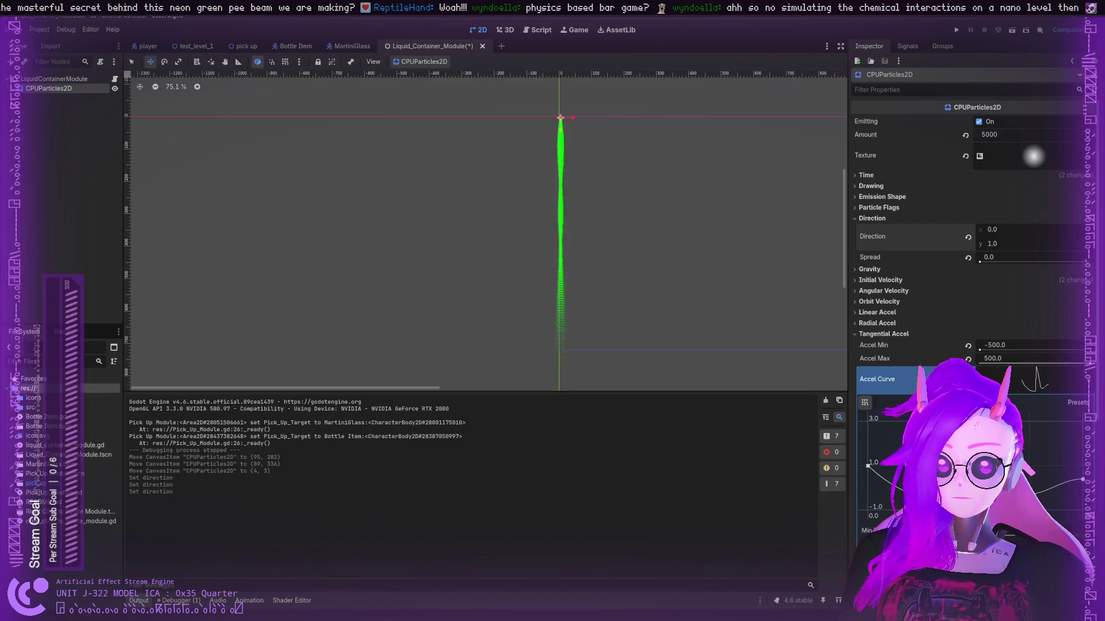
left_click(1037, 471)
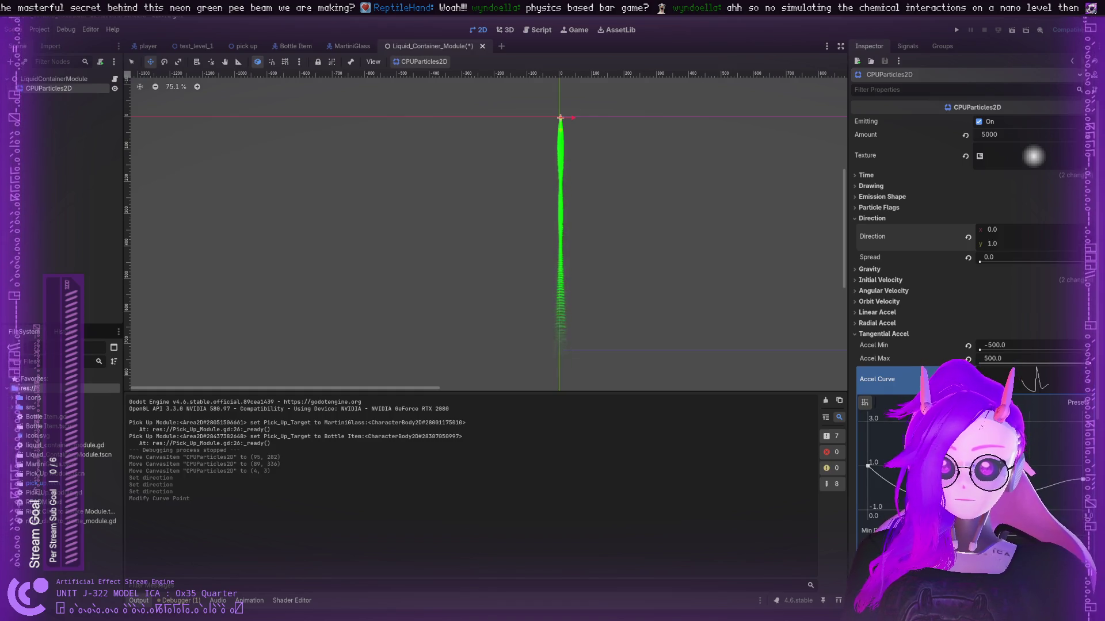
mouse_move(1082, 479)
left_mouse_down()
mouse_move(1070, 478)
mouse_move(1083, 489)
mouse_move(1082, 437)
mouse_move(1064, 401)
mouse_move(1031, 399)
mouse_move(1081, 478)
mouse_move(1076, 509)
left_mouse_up()
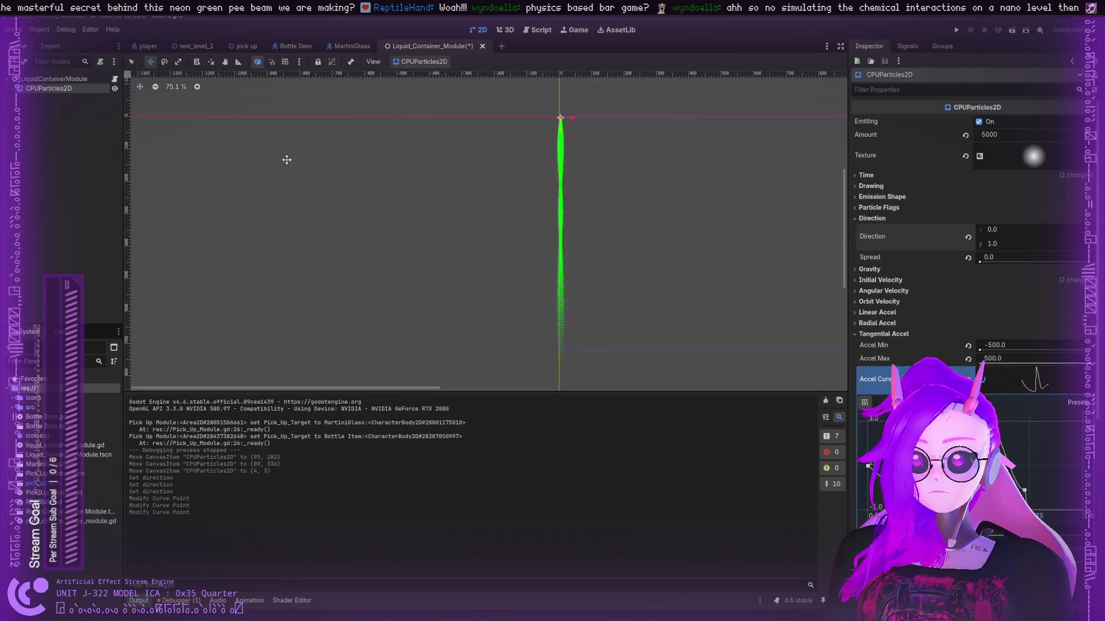
Step: Keep Direction at (0, 1) and move the emitter slightly right and down to (85, 60)
left_click(968, 236)
key("ctrl+z")
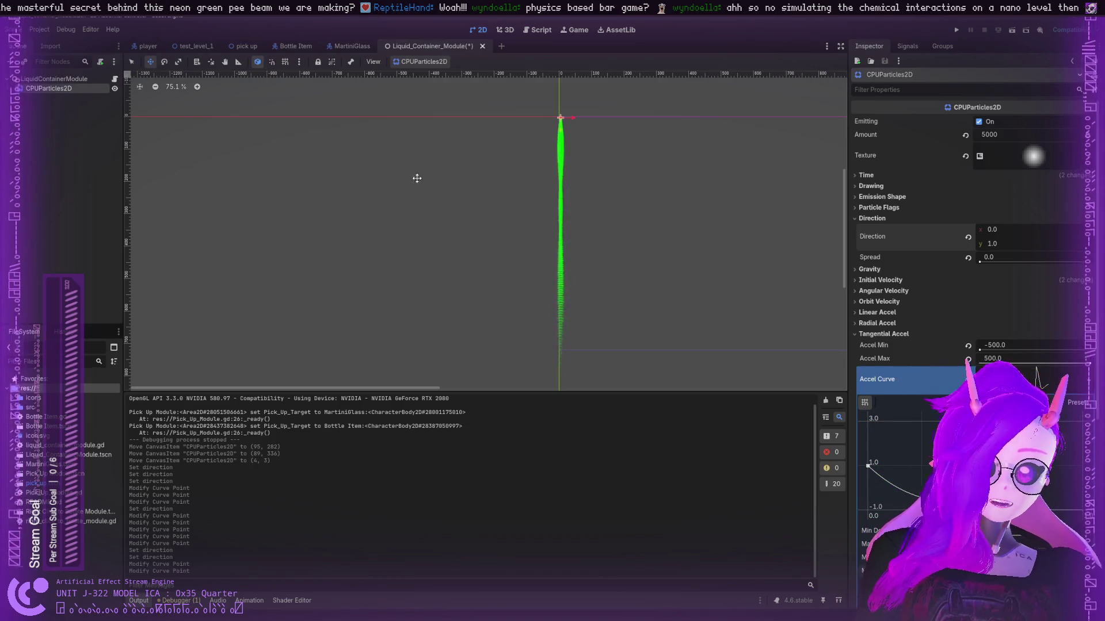
mouse_move(552, 172)
left_mouse_down()
mouse_move(540, 172)
mouse_move(578, 192)
left_mouse_up()
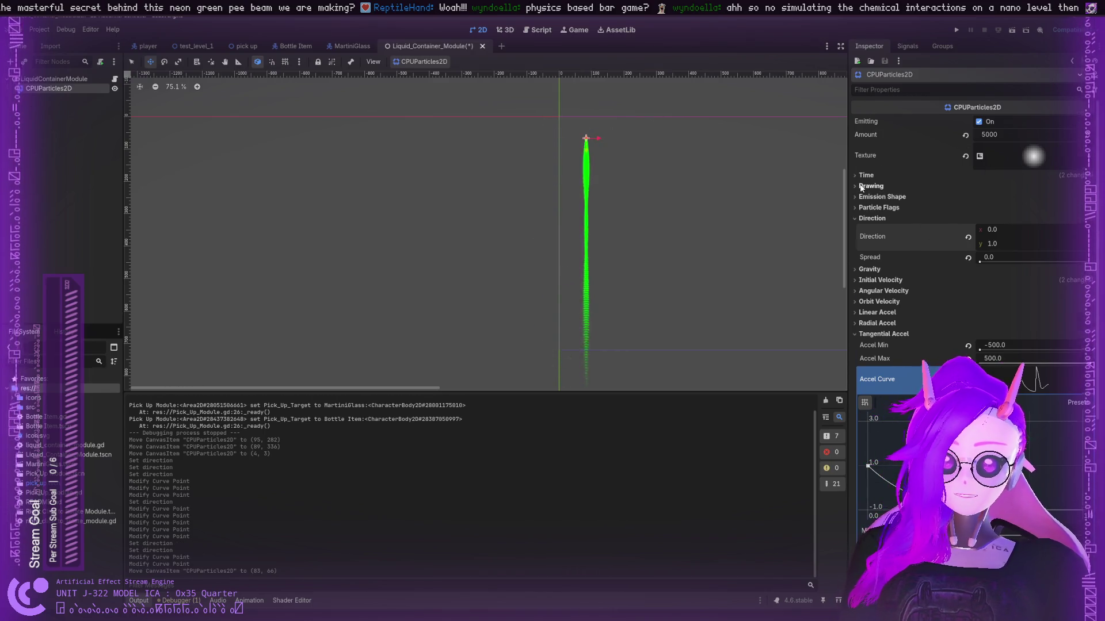
Step: Collapse the Tangential Accel, Direction and Ordering sections in the CPUParticles2D Inspector
scroll(869, 241, "down", 2)
left_click(862, 286)
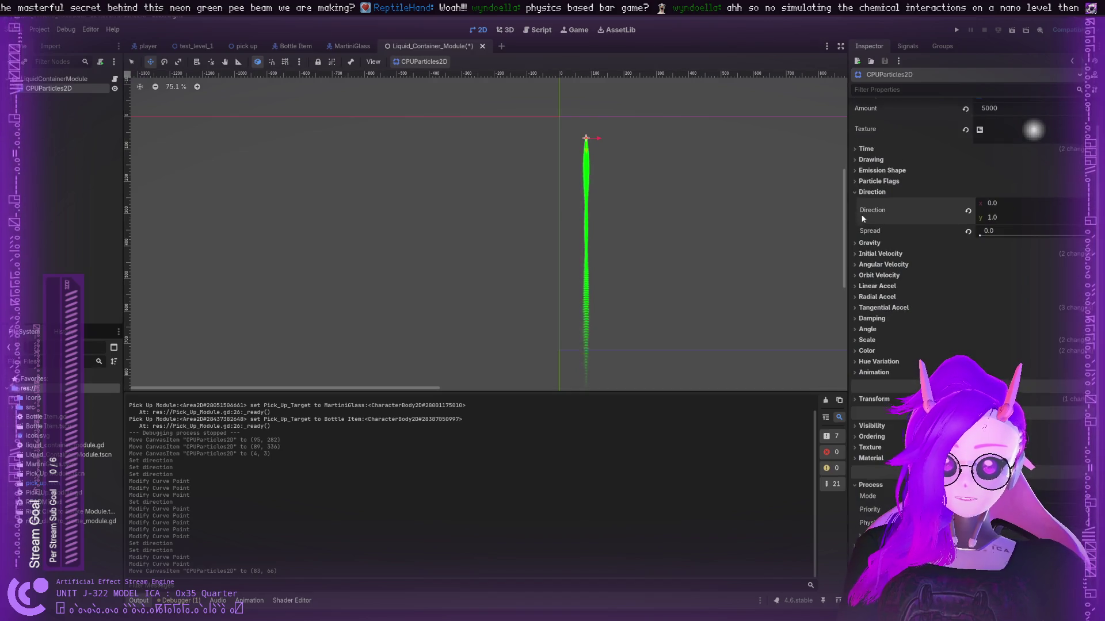
left_click(858, 193)
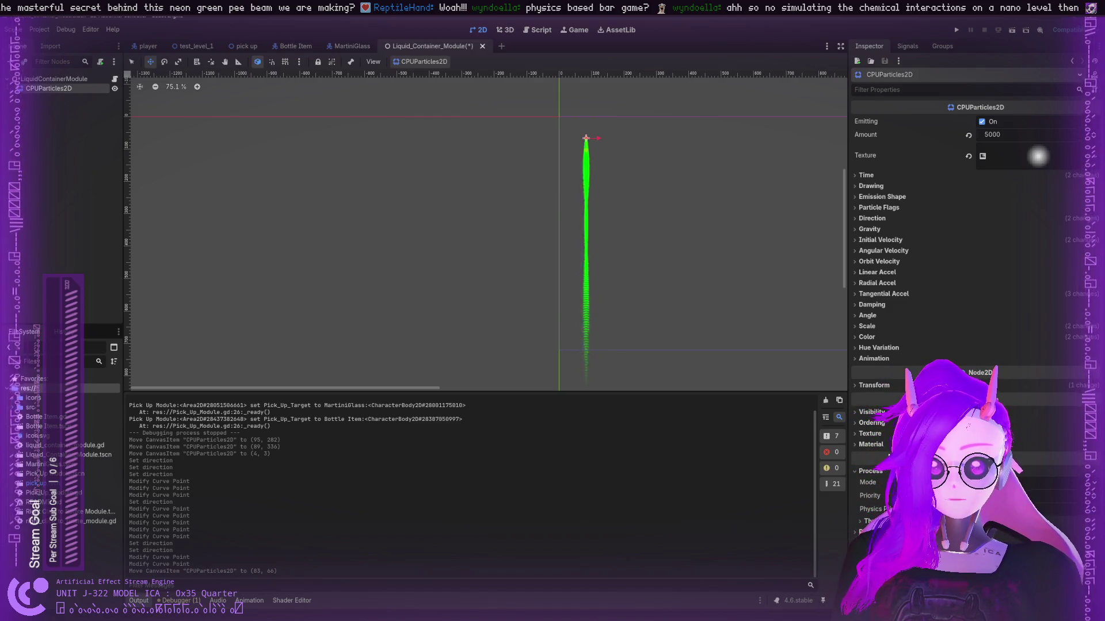
left_click(867, 423)
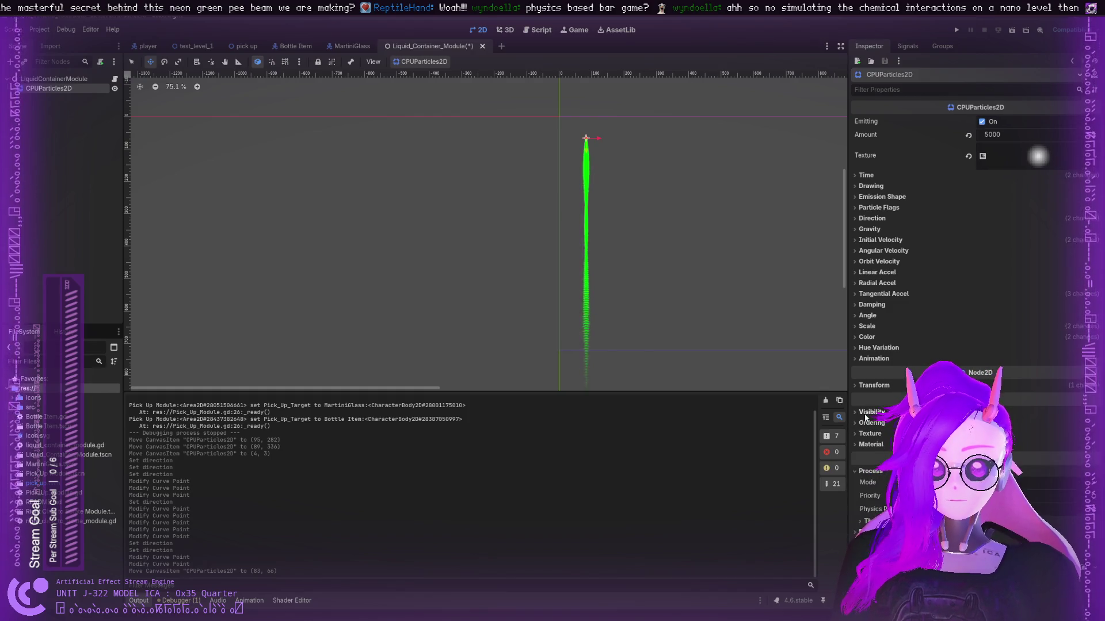
left_click(866, 423)
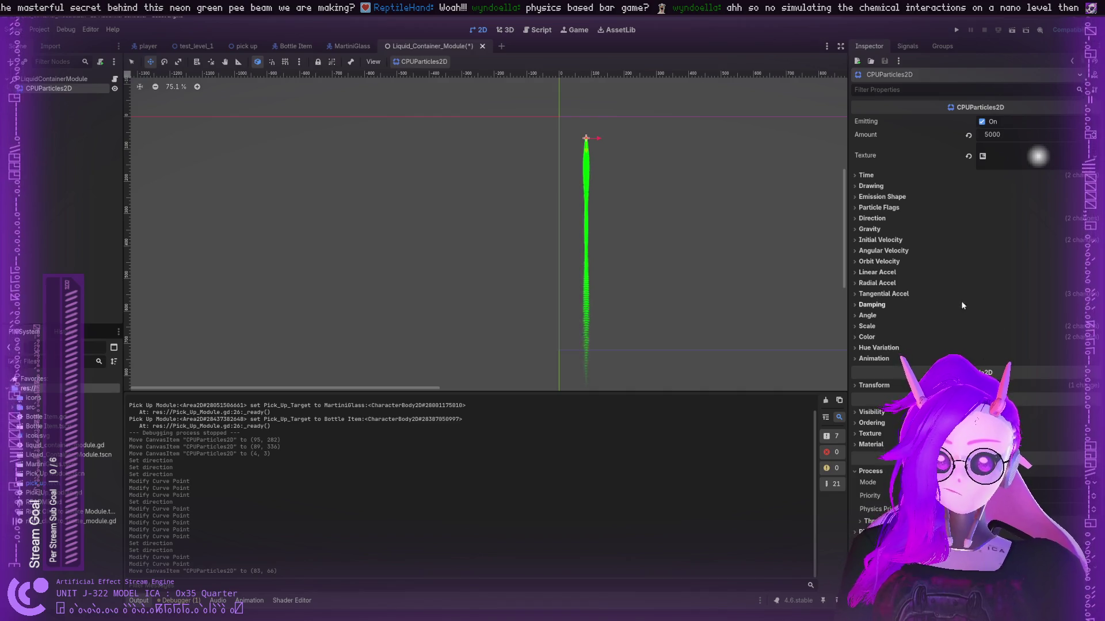
Step: Revert the emitter's Transform Position to (0, 0) and reselect the CPUParticles2D node
left_click(890, 384)
left_click(965, 404)
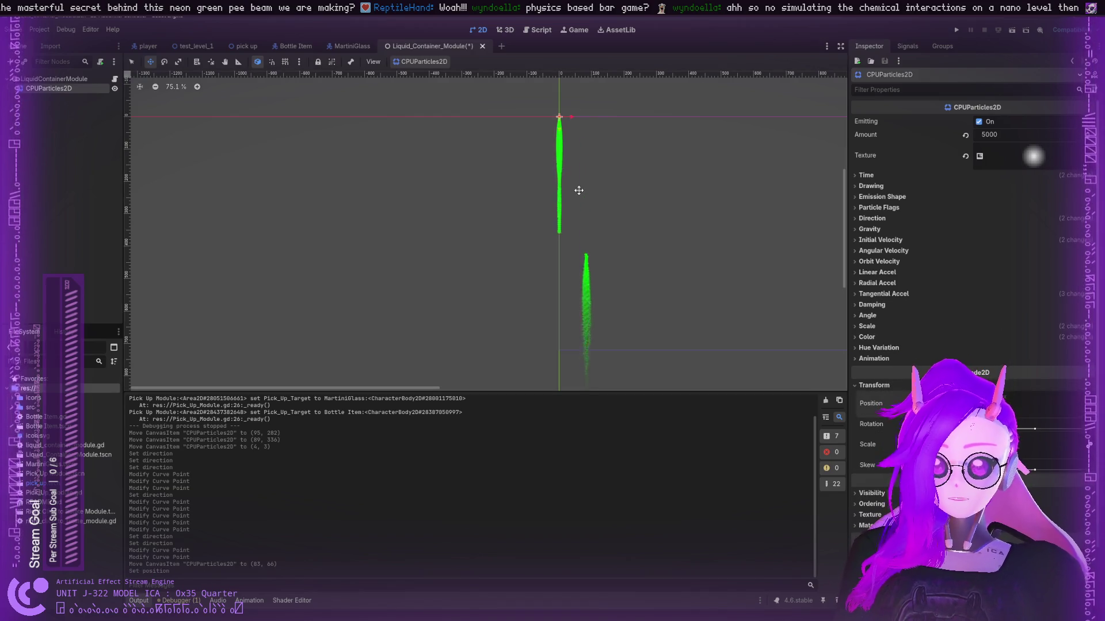
left_click(66, 81)
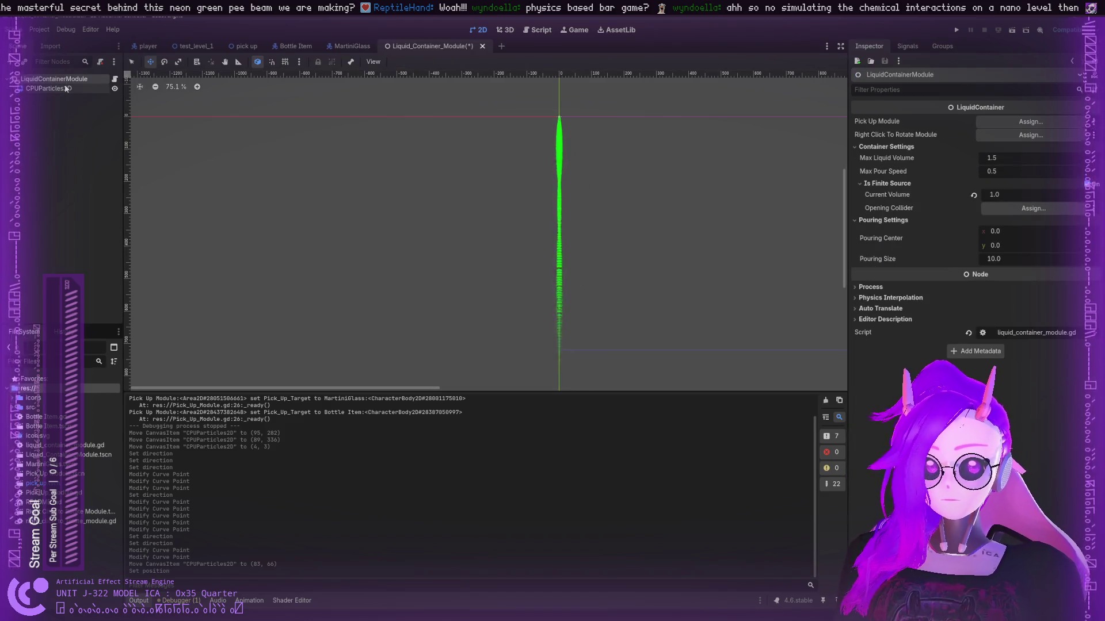
left_click(67, 88)
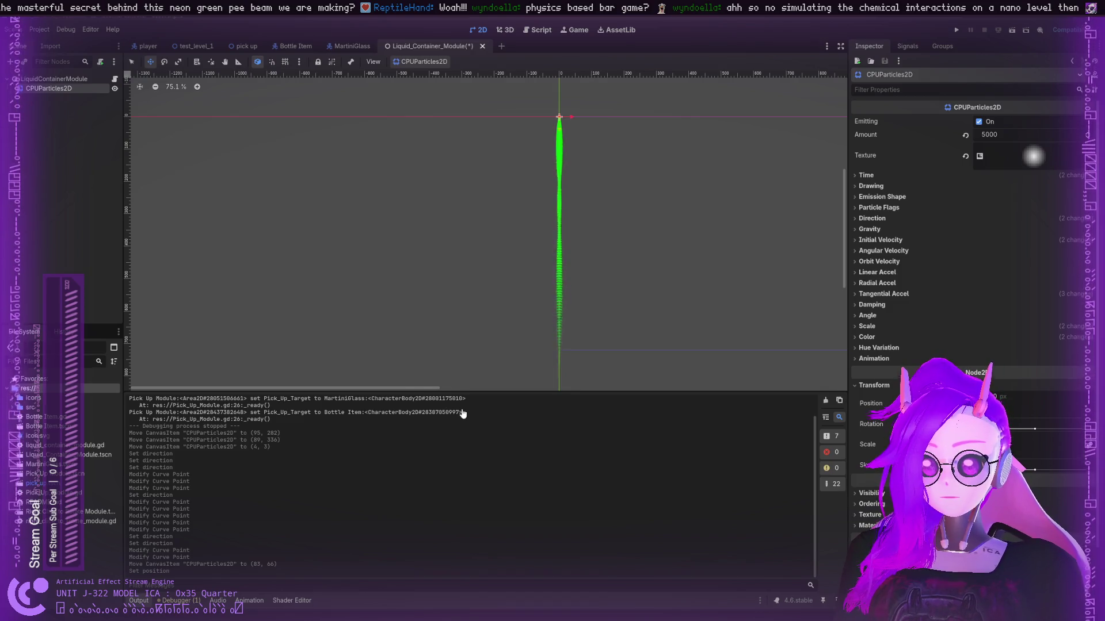
Step: Open the CPUParticles2D class reference with F1 and scroll to the emission shape, selecting SHAPE_POINT
key("F1")
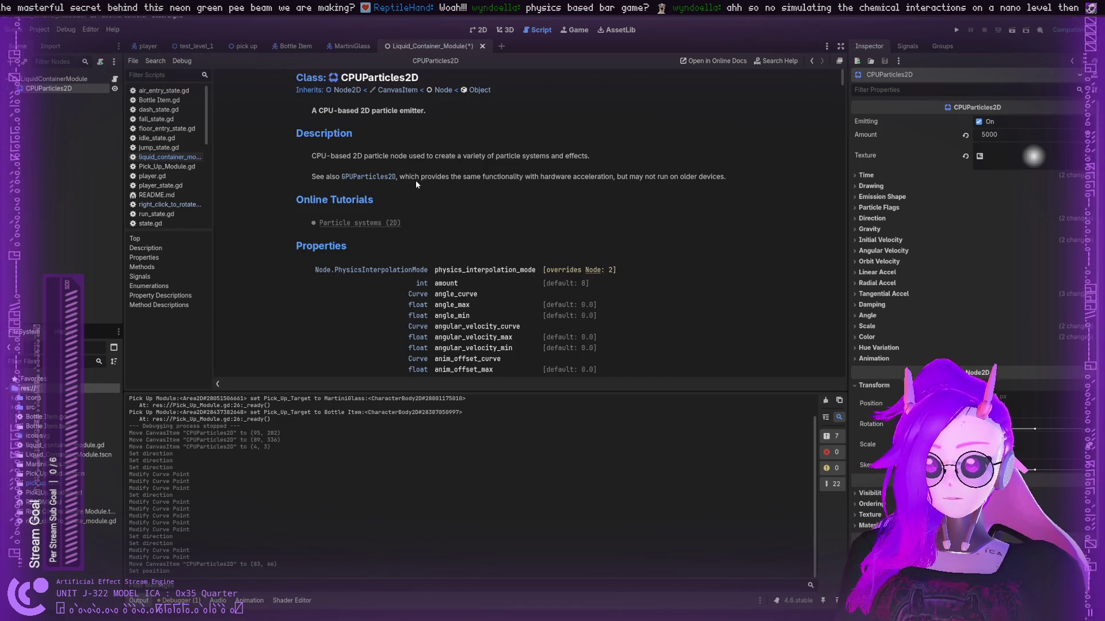
scroll(417, 187, "down", 10)
scroll(450, 221, "down", 10)
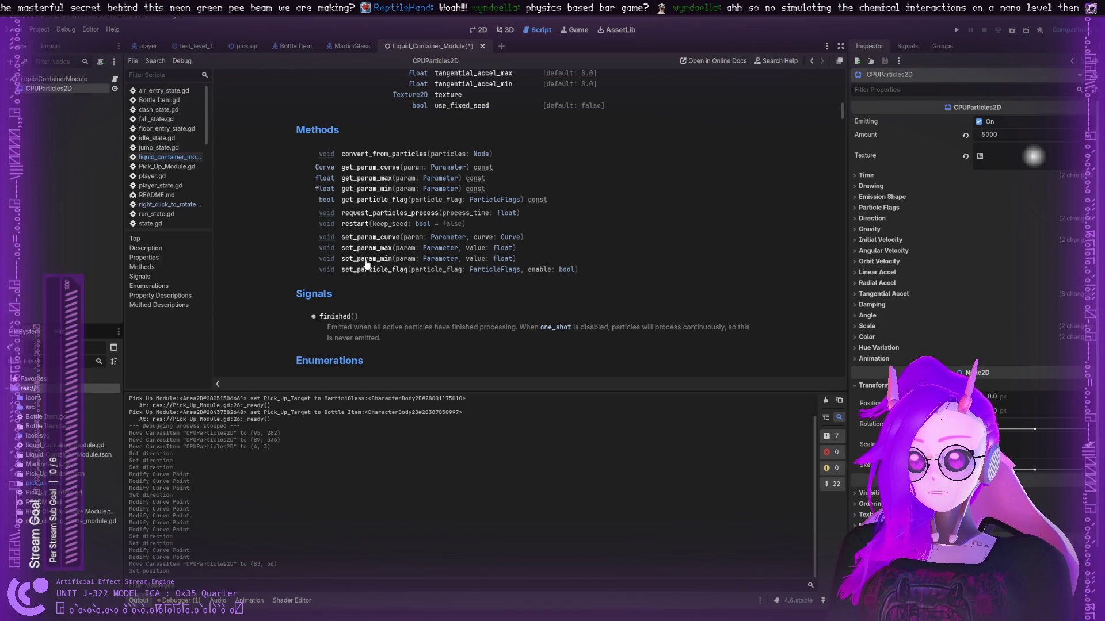
scroll(359, 274, "down", 3)
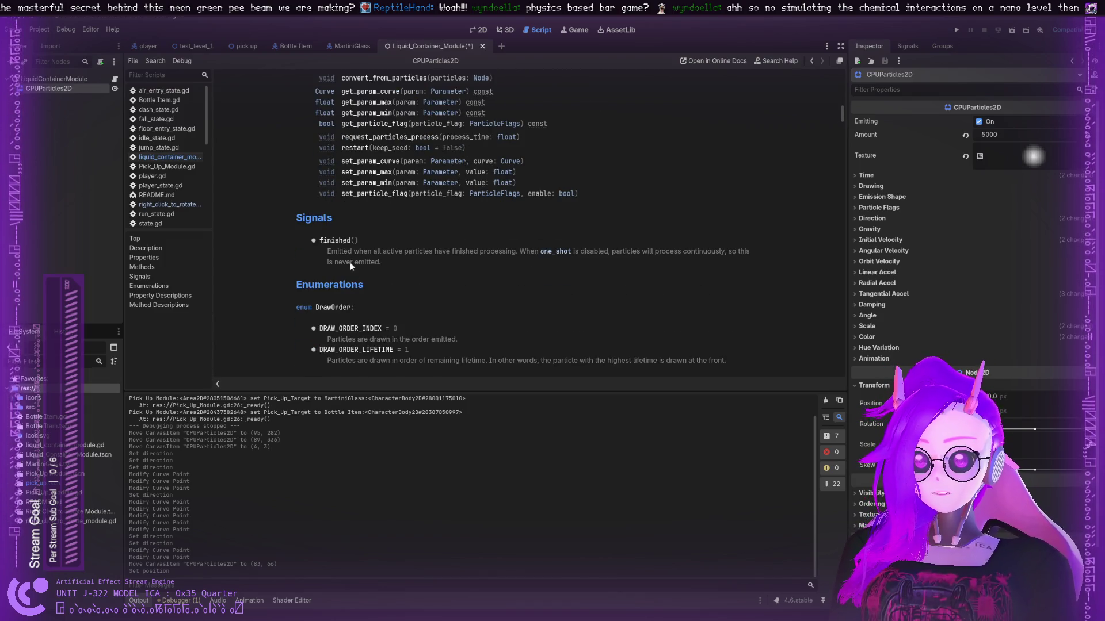
scroll(350, 265, "down", 3)
scroll(325, 245, "down", 3)
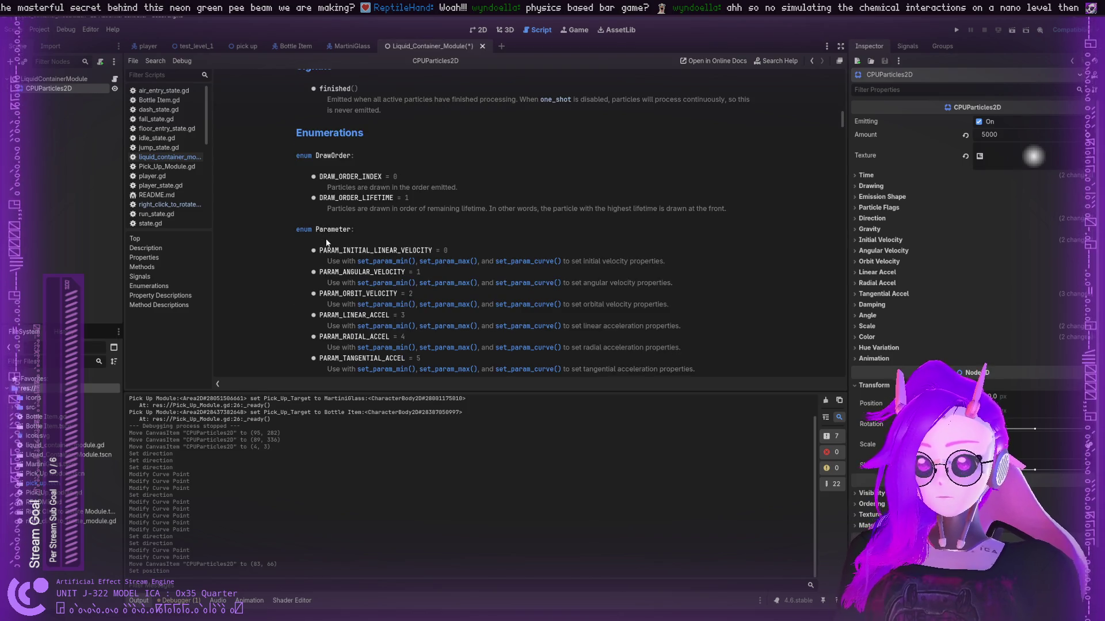
scroll(355, 243, "down", 8)
scroll(359, 243, "down", 7)
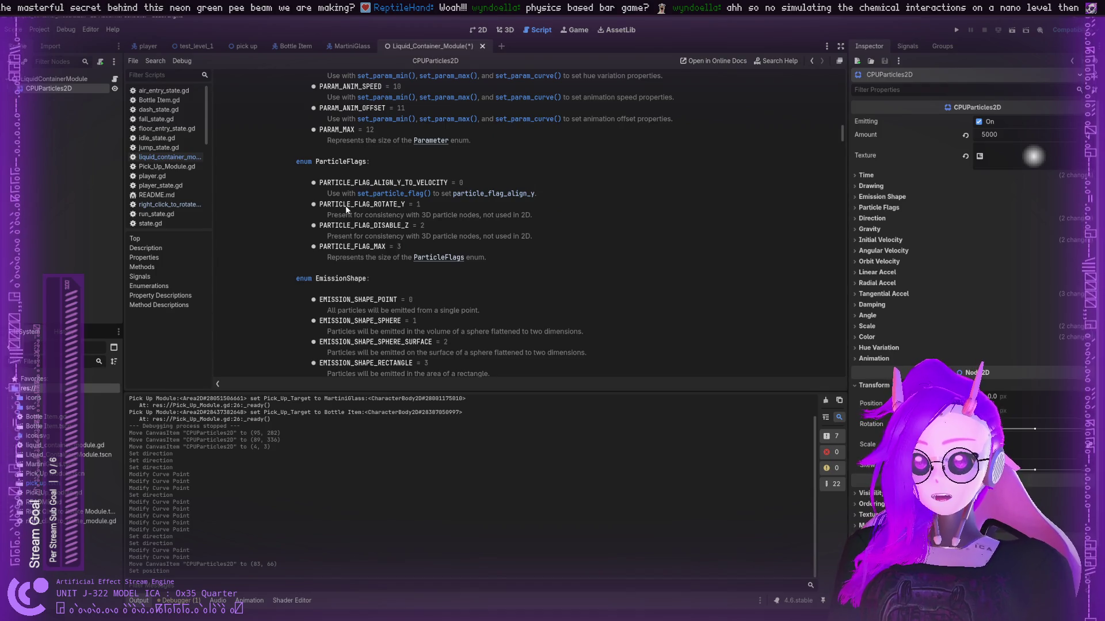
scroll(346, 209, "down", 3)
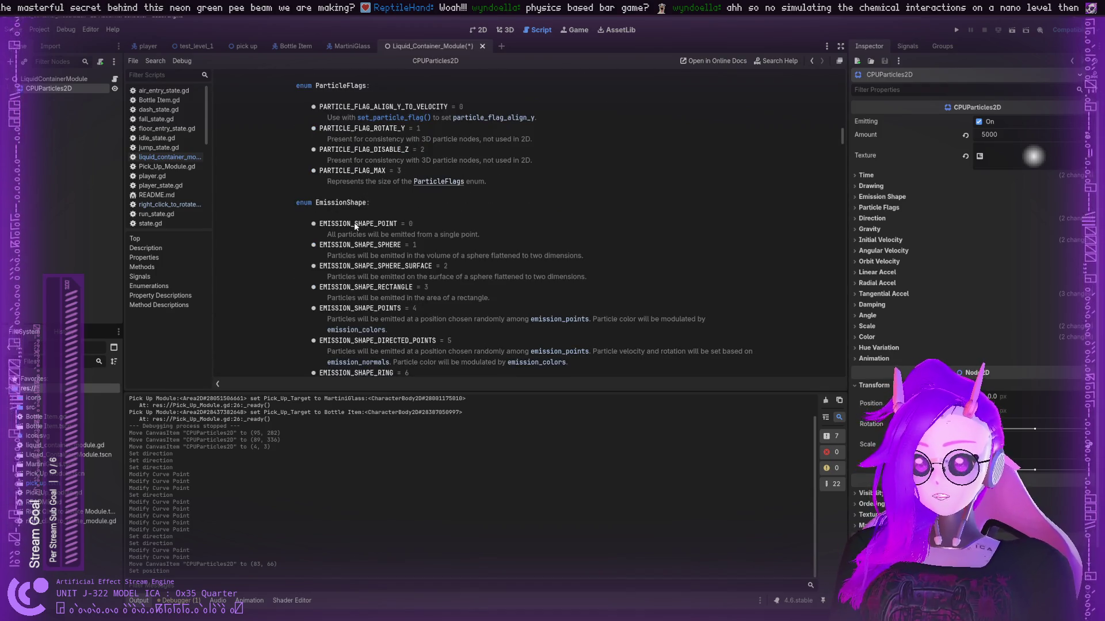
left_click_drag(355, 224, 396, 224)
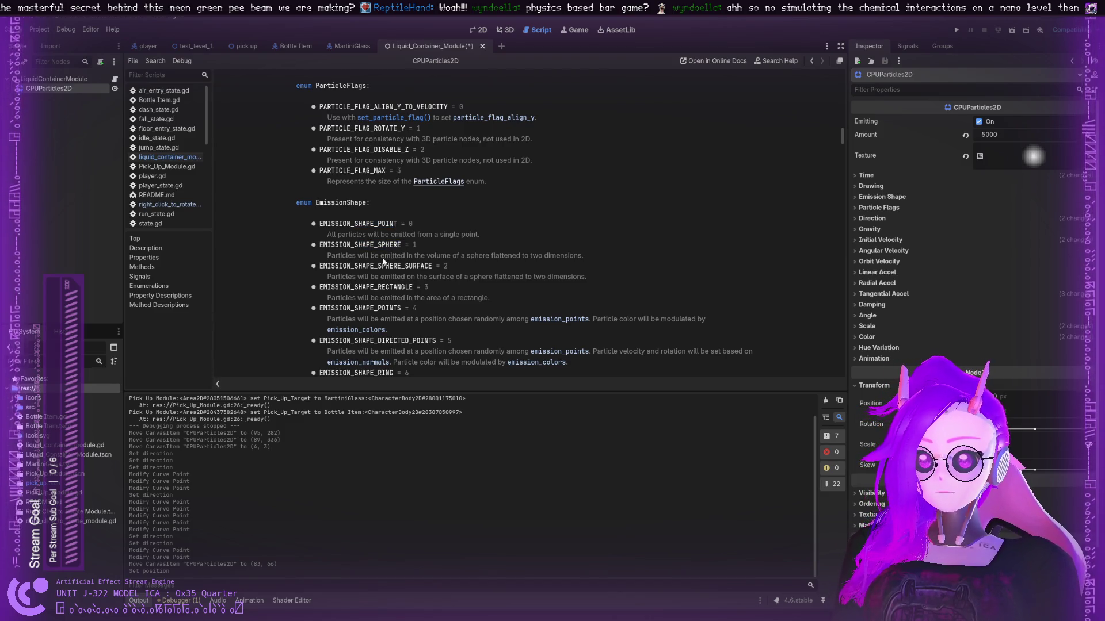
Step: Read further through the CPUParticles2D docs, then select the CPUParticles2D node to view its properties alongside
scroll(379, 261, "down", 10)
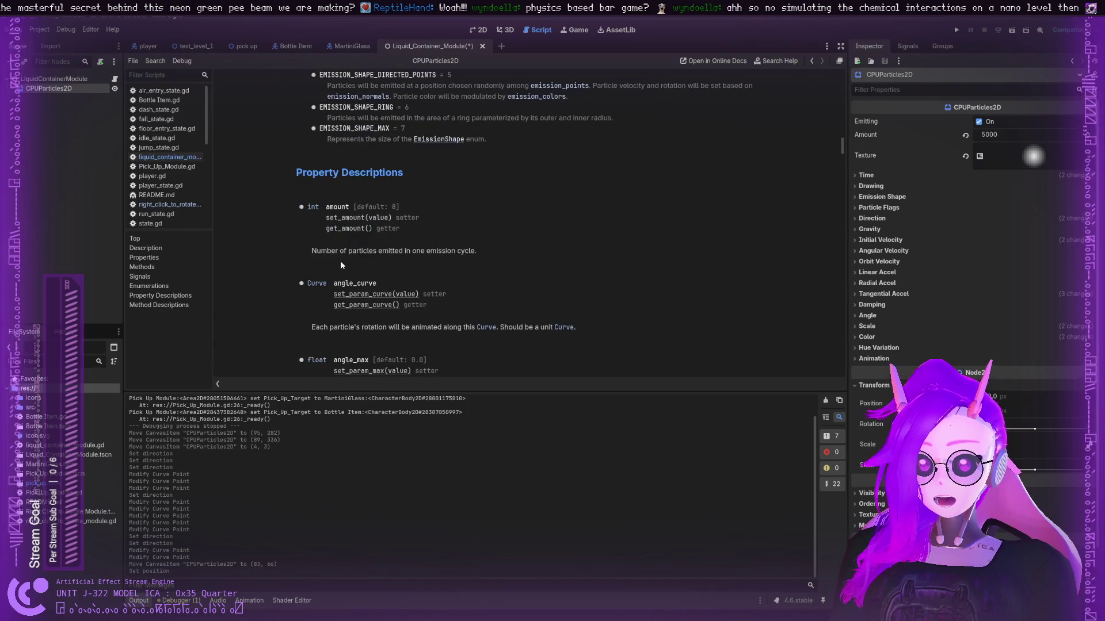
scroll(340, 262, "down", 4)
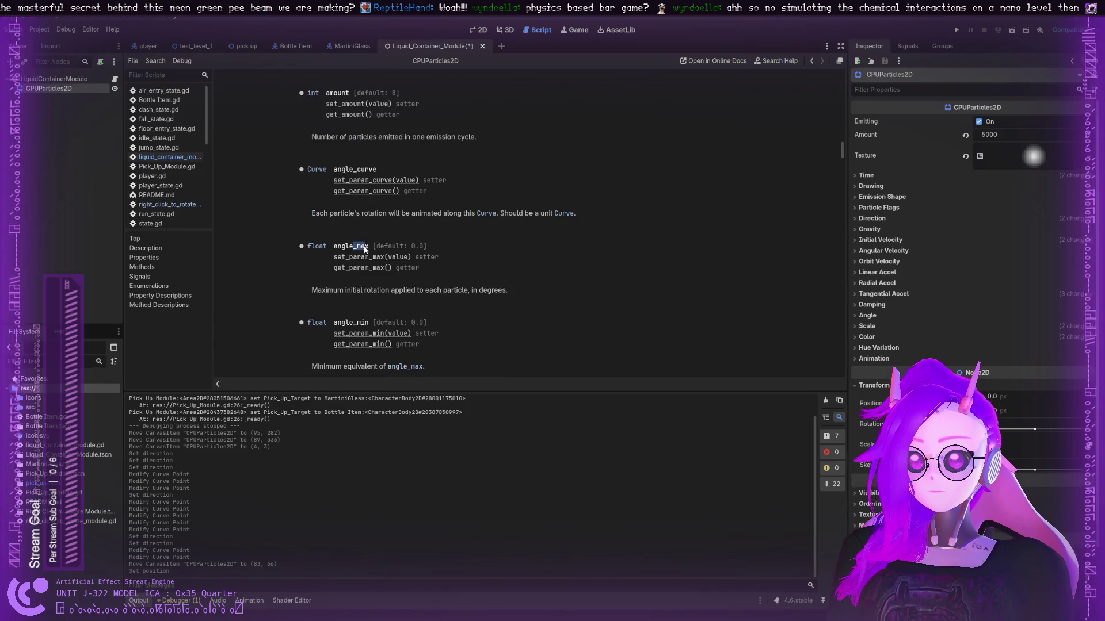
scroll(364, 249, "down", 2)
scroll(362, 287, "down", 20)
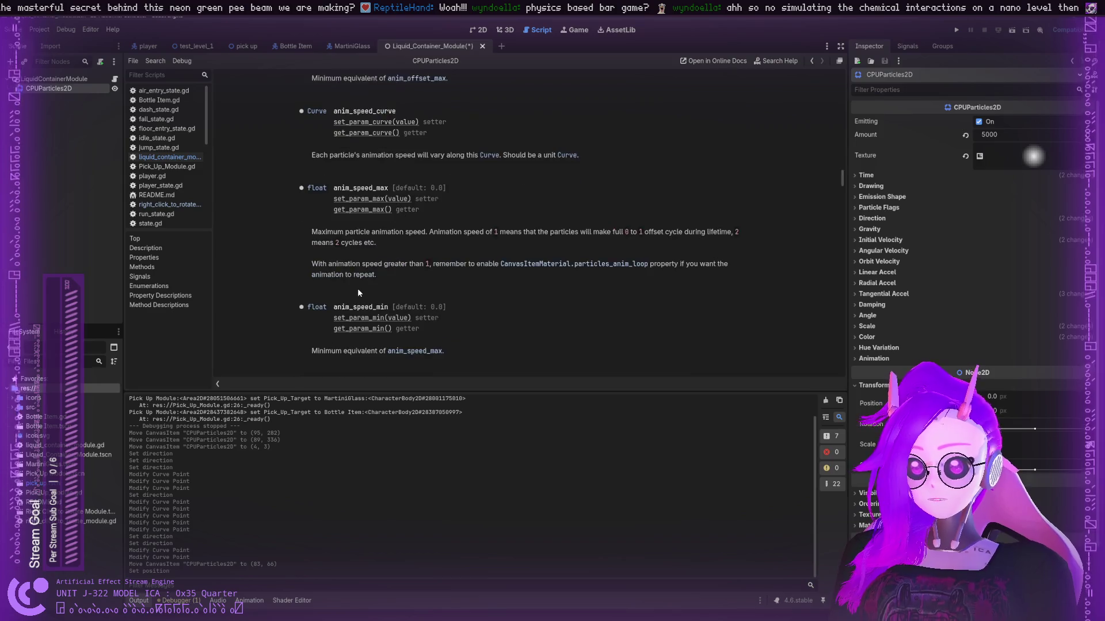
scroll(371, 267, "down", 15)
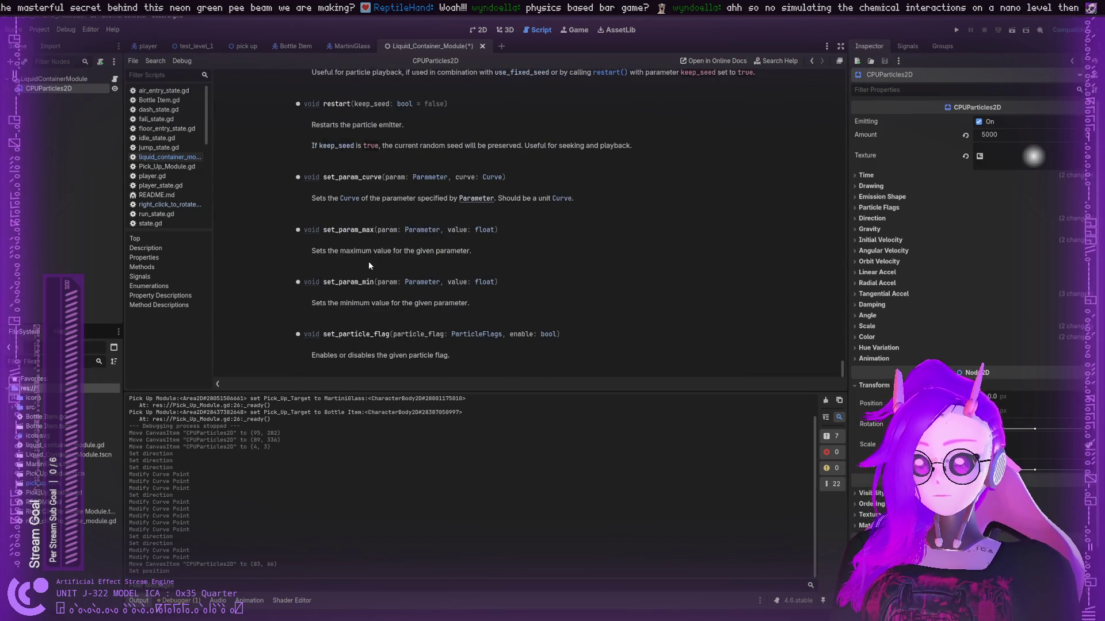
scroll(369, 254, "up", 20)
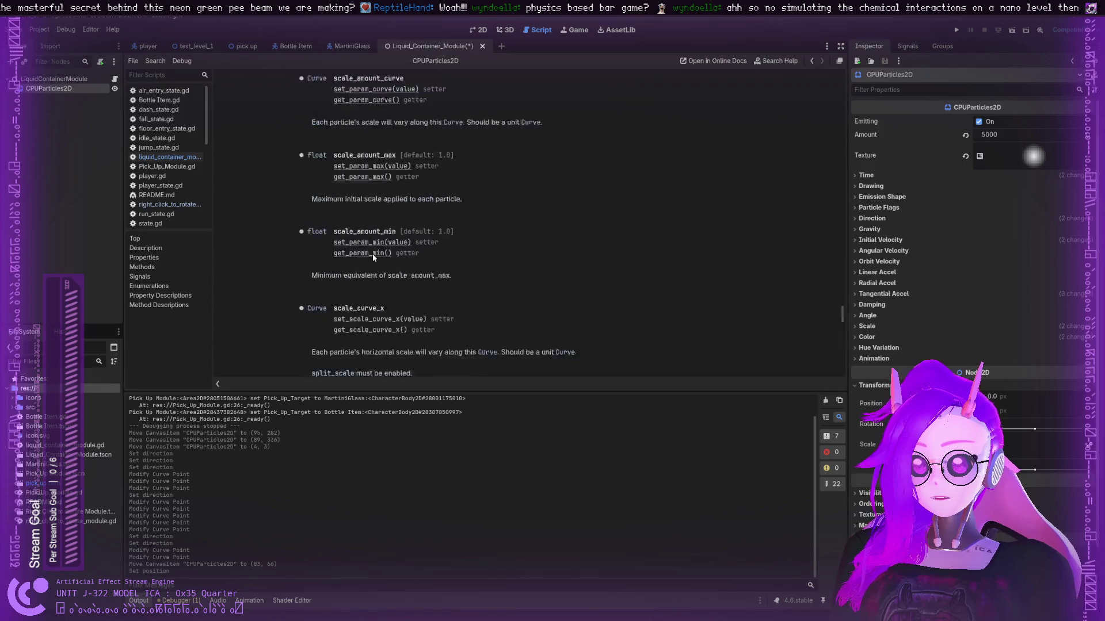
scroll(371, 255, "down", 20)
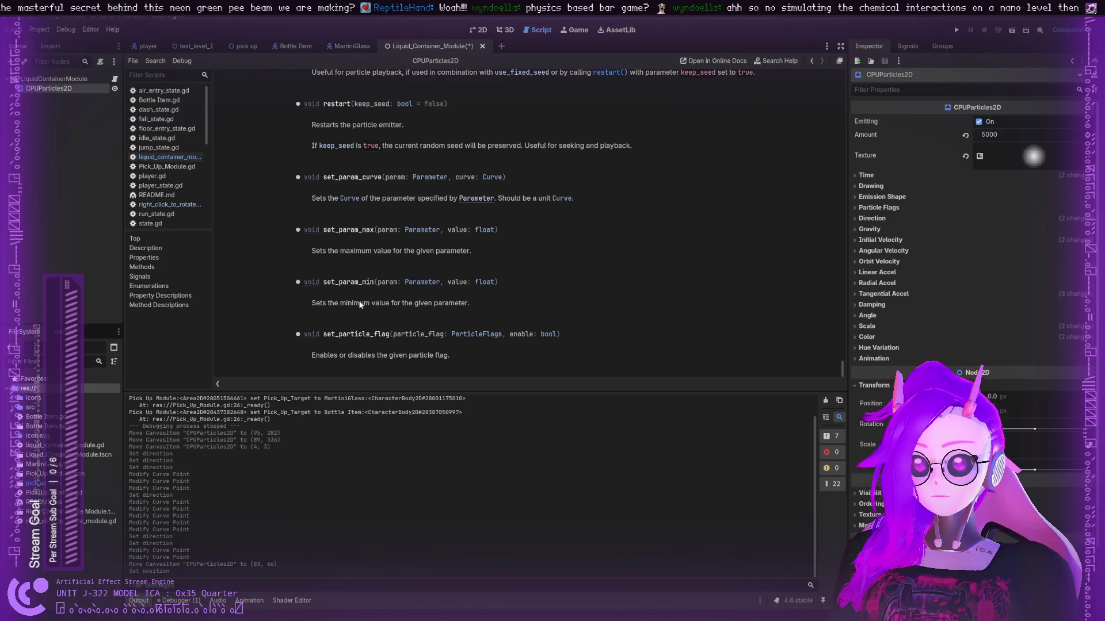
scroll(361, 305, "up", 3)
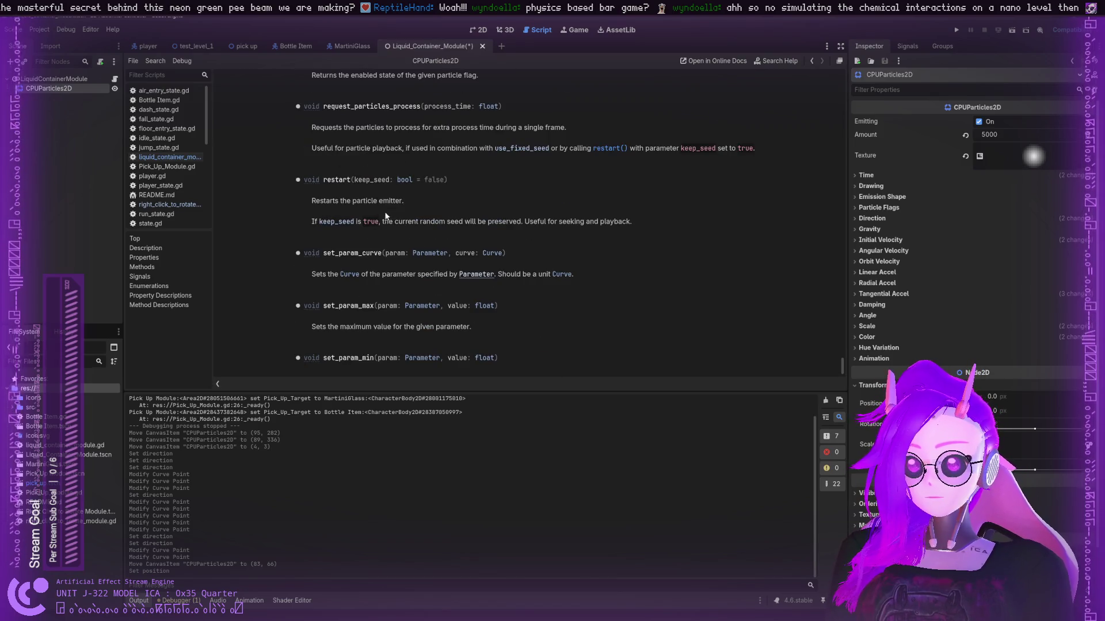
scroll(437, 196, "up", 20)
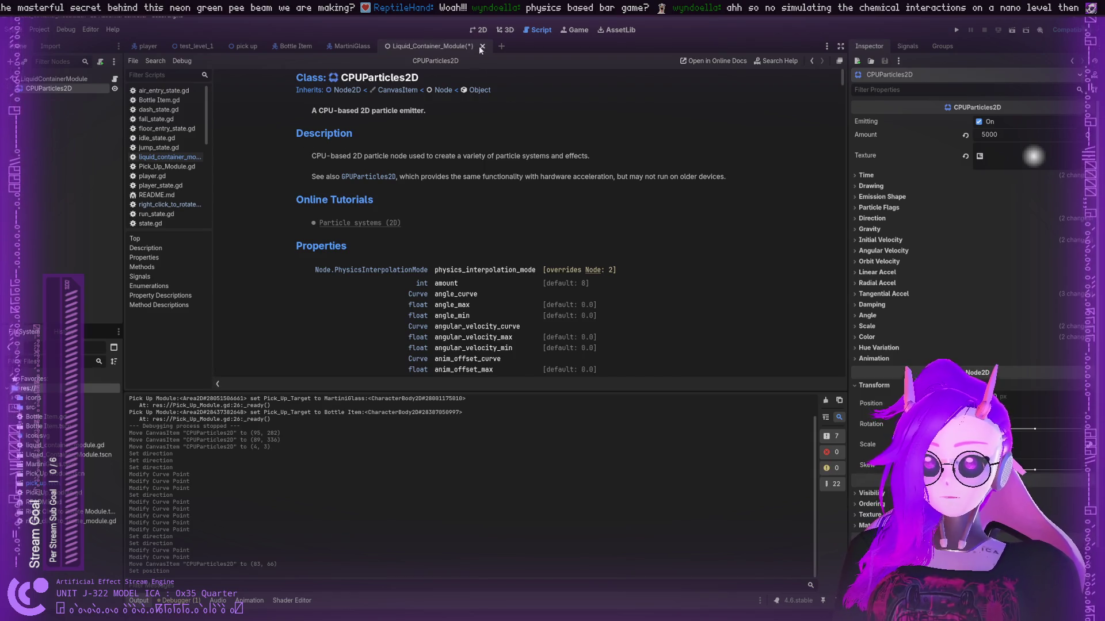
left_click(63, 90)
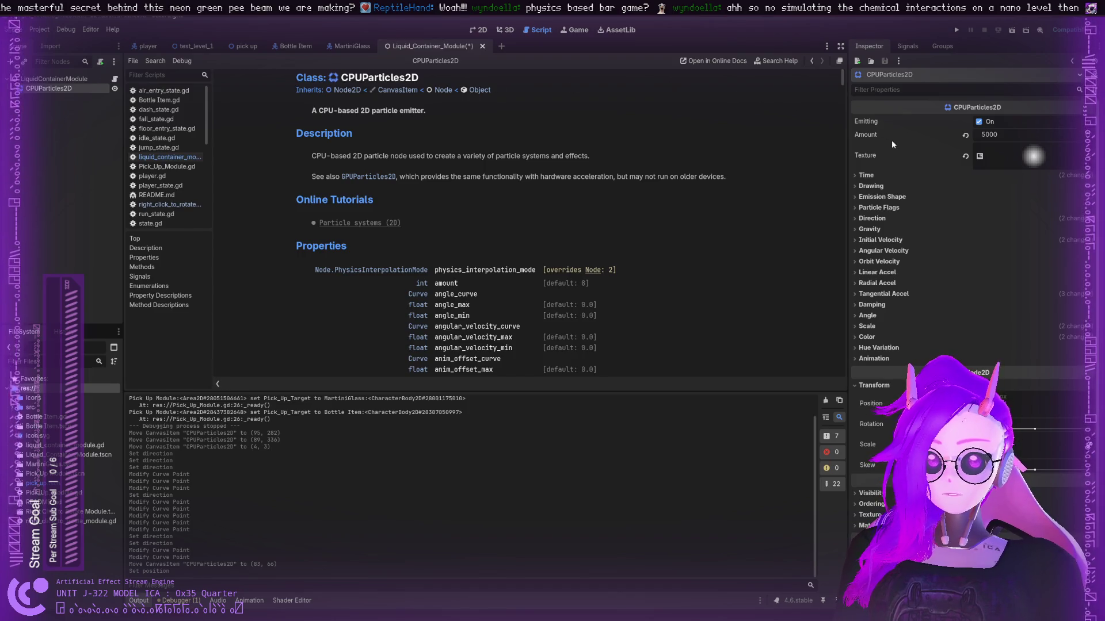
scroll(892, 144, "down", 3)
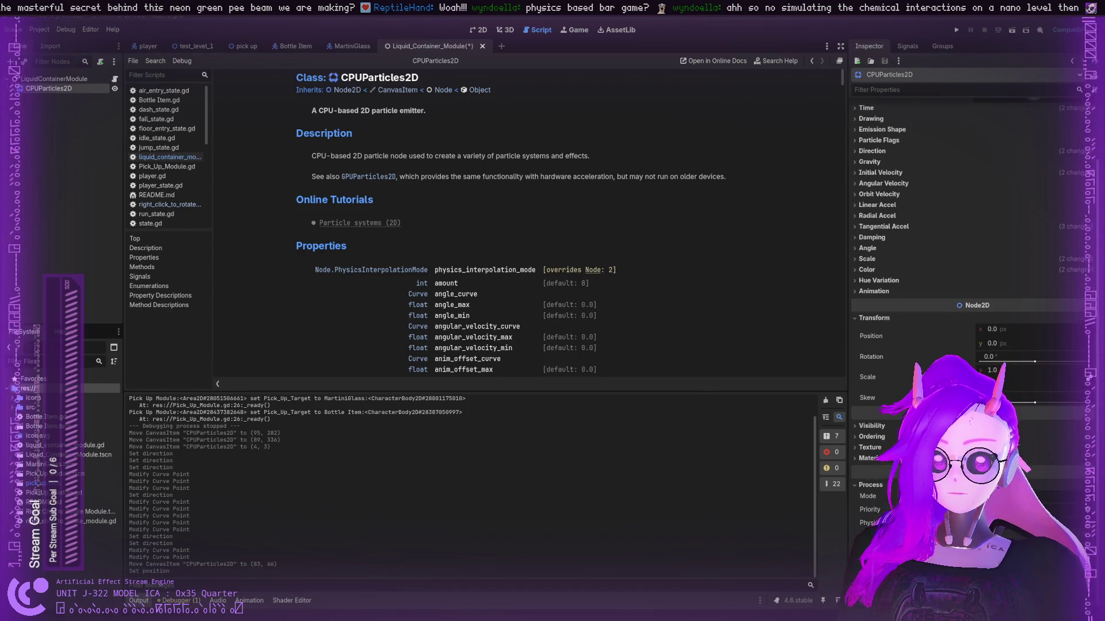
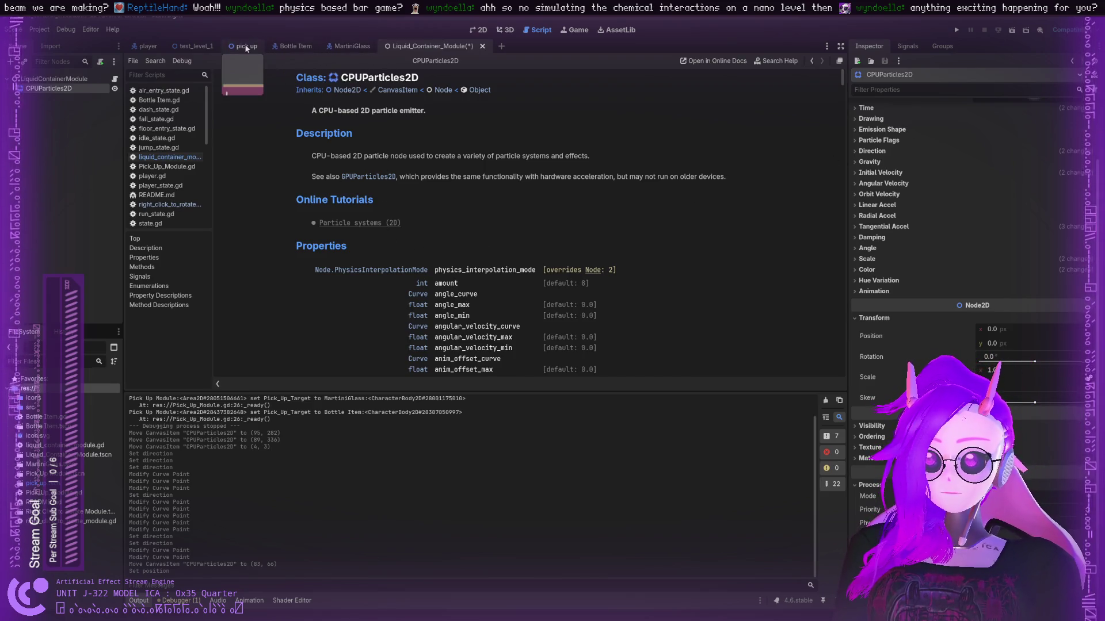
Step: Return to the 2D view, select the LiquidContainerModule root, and add a GPUParticles2D node
left_click(477, 30)
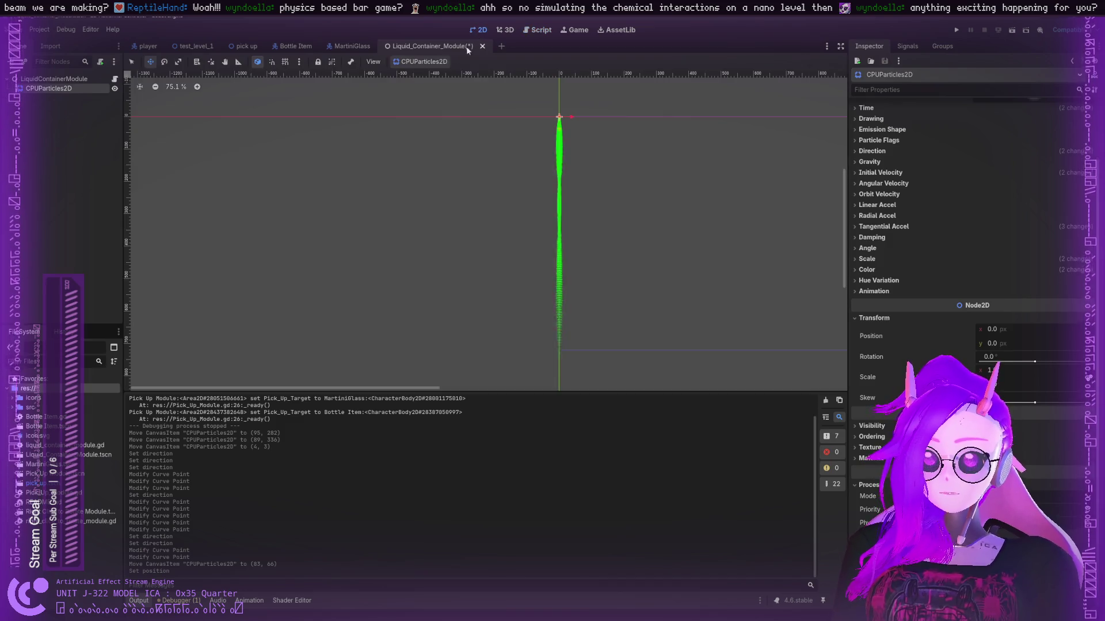
left_click(53, 79)
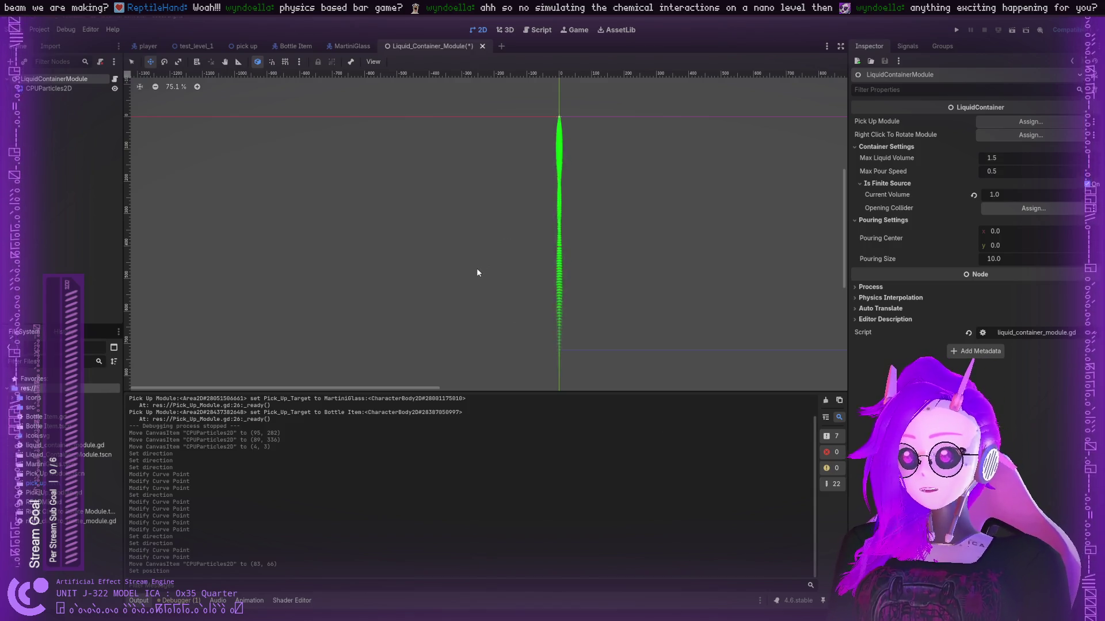
key("ctrl+a")
key("Return")
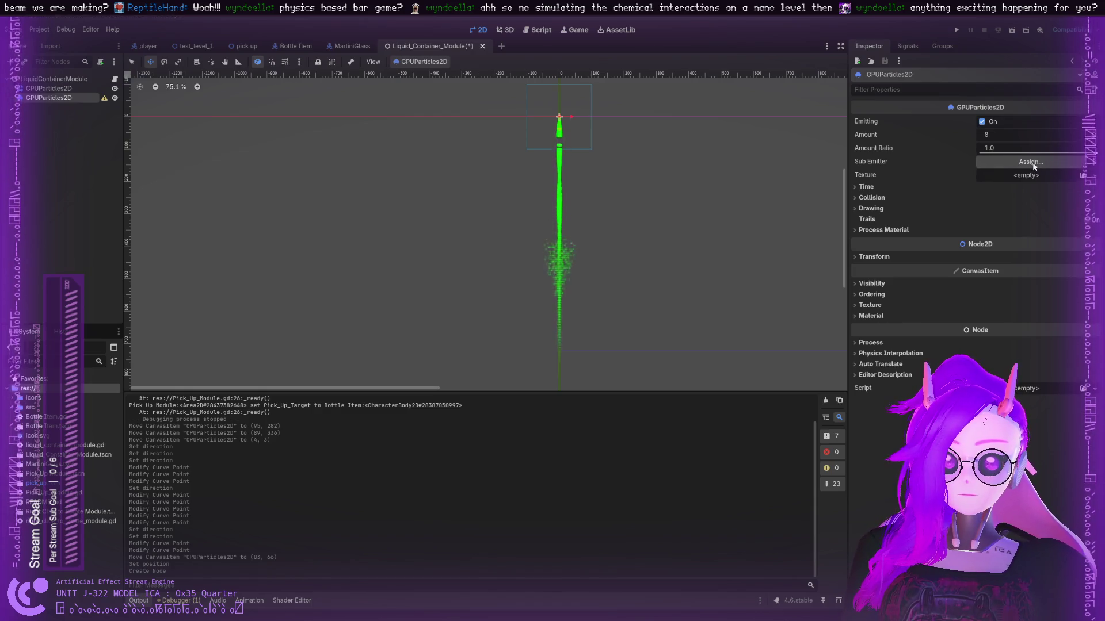
Step: Try assigning then clearing the GPUParticles2D Sub Emitter, and hide the green CPUParticles2D stream
left_click(989, 163)
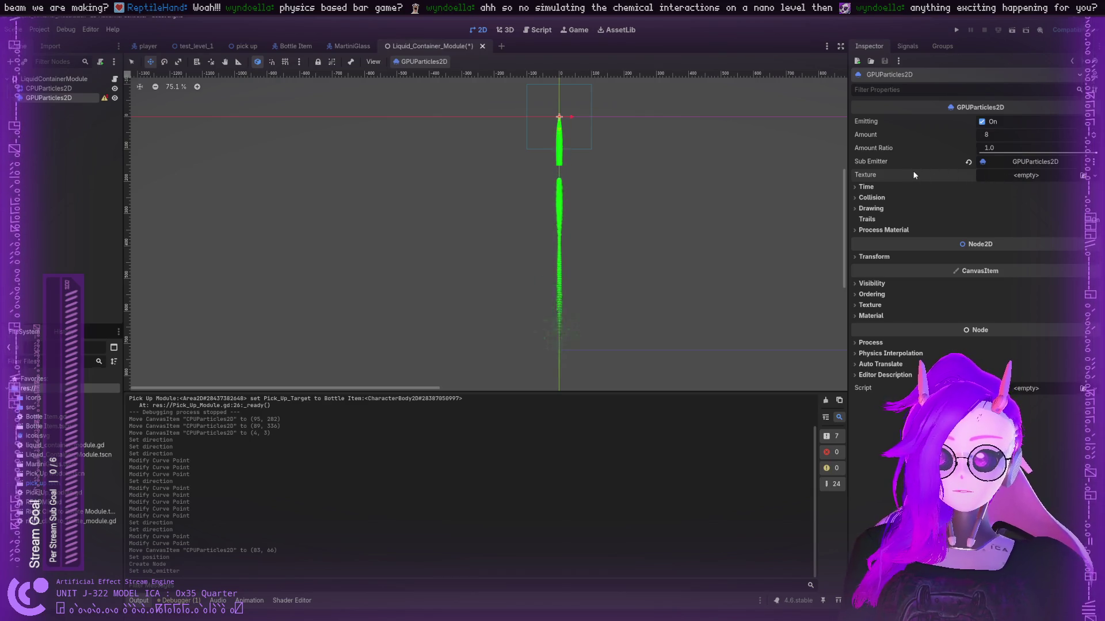
left_click(1082, 162)
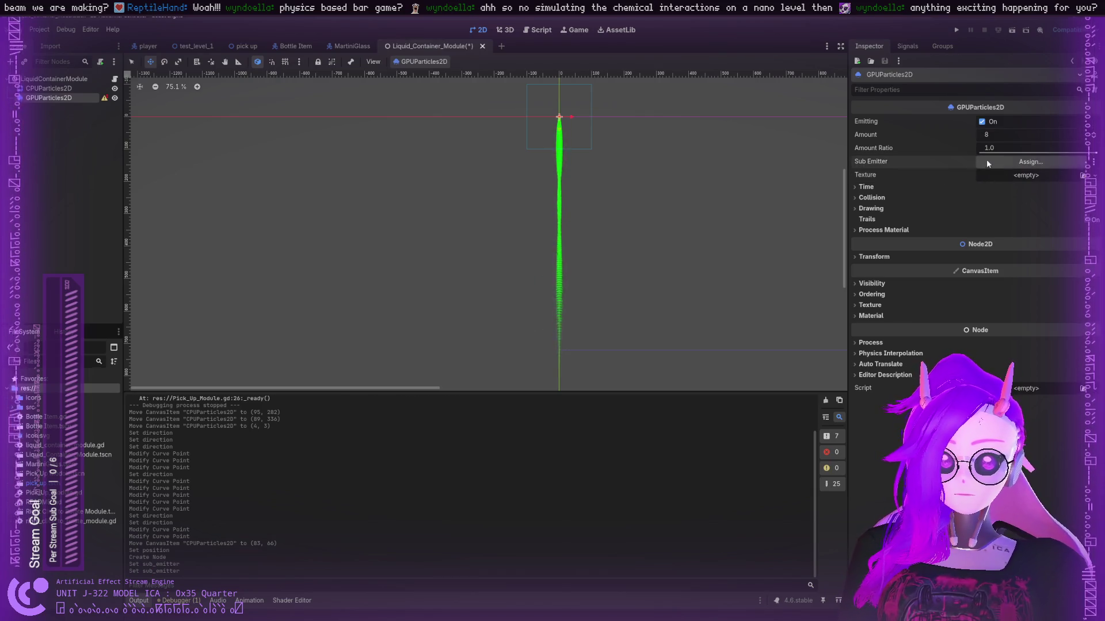
left_click(1089, 177)
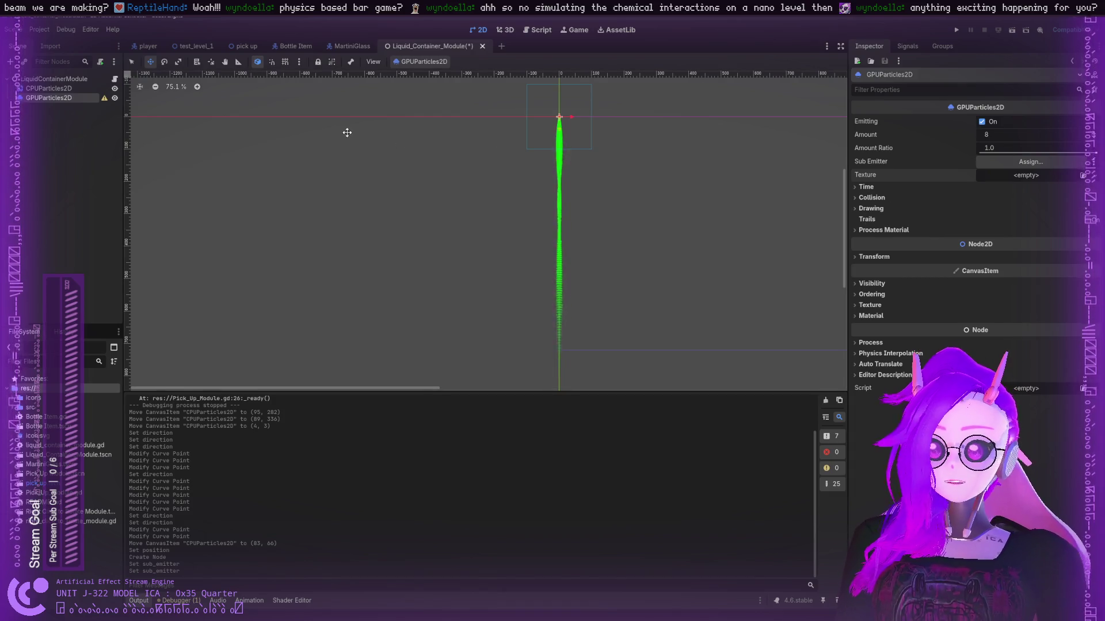
left_click(115, 88)
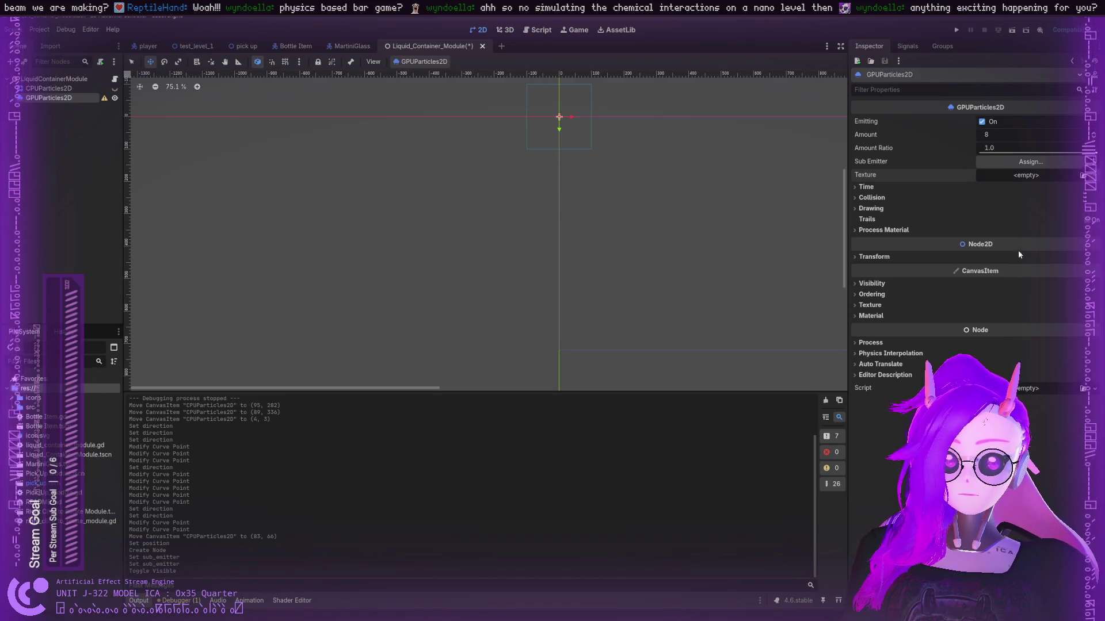
left_click(49, 88)
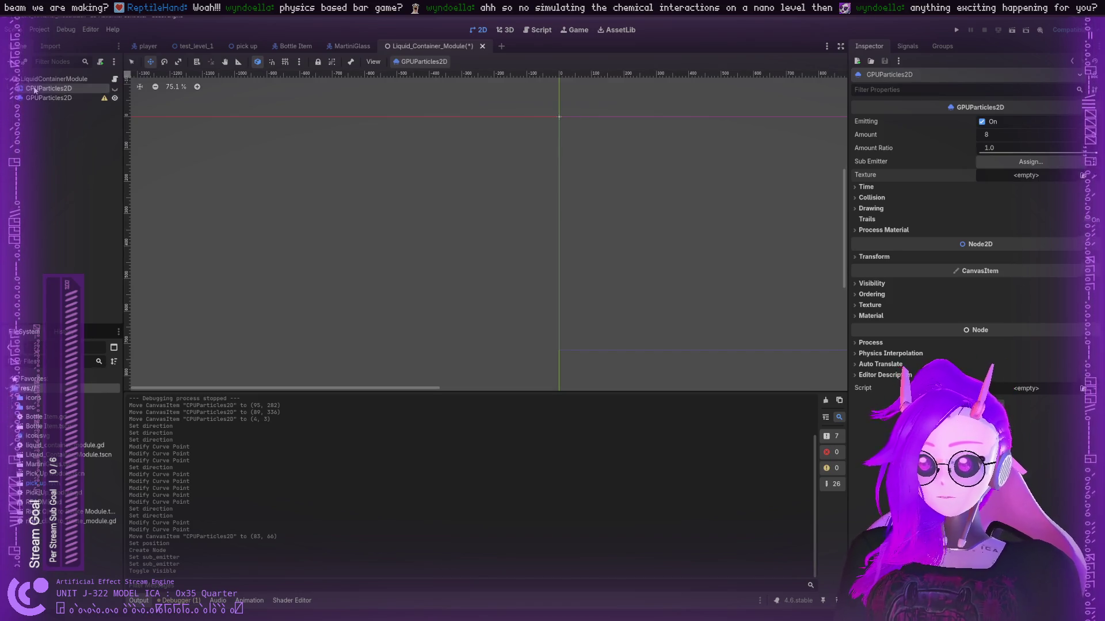
Step: Paste a soft circle texture onto GPUParticles2D and give it a new ParticleProcessMaterial
scroll(991, 214, "up", 2)
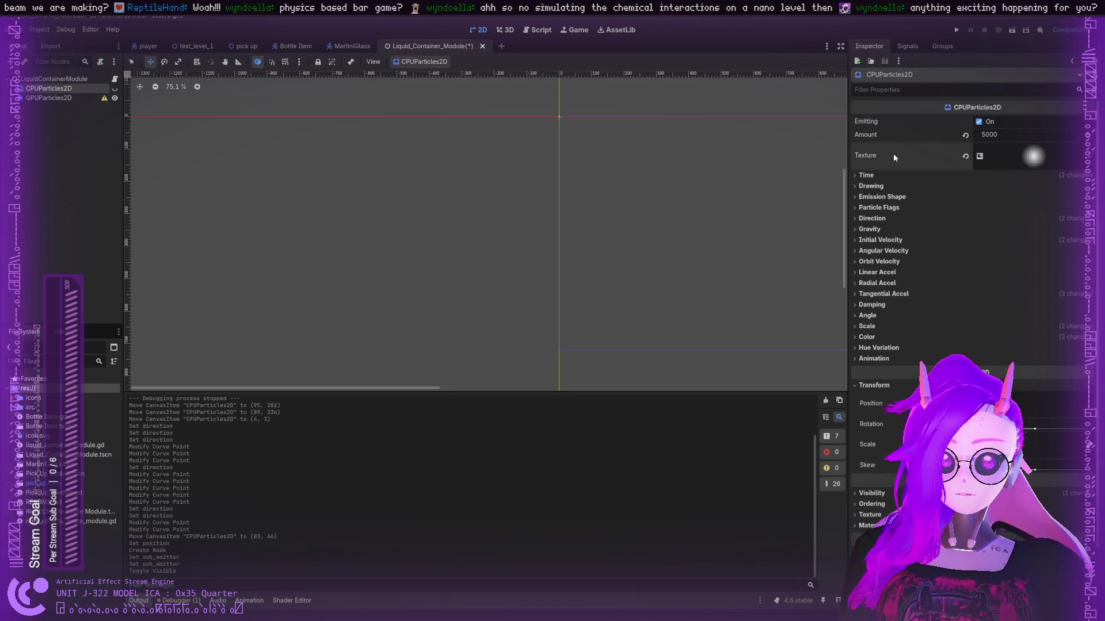
left_click(49, 98)
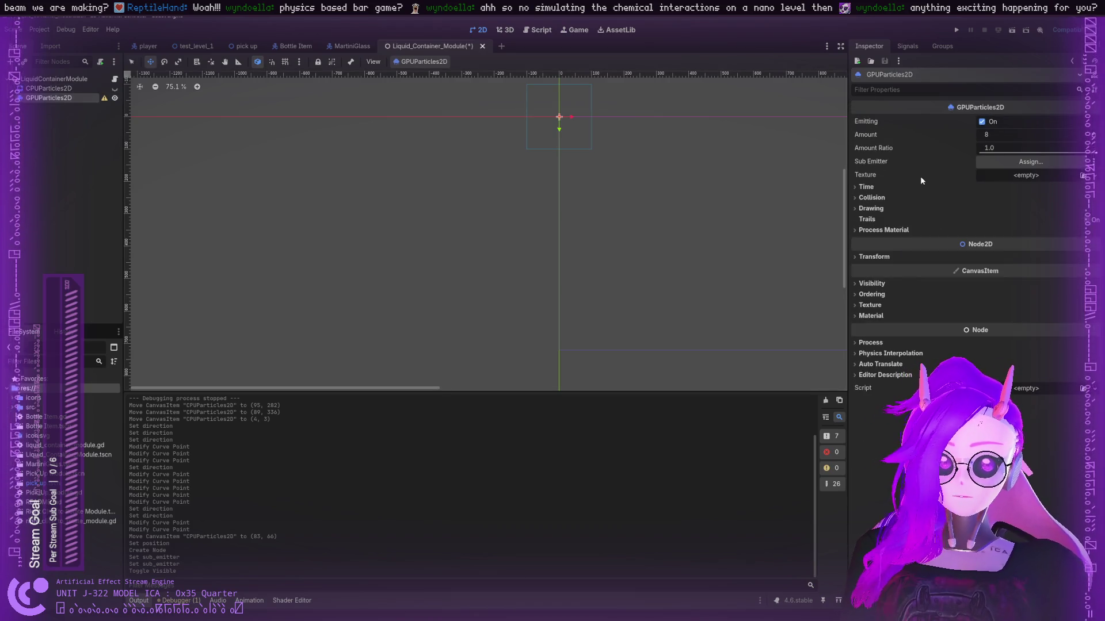
key("ctrl+v")
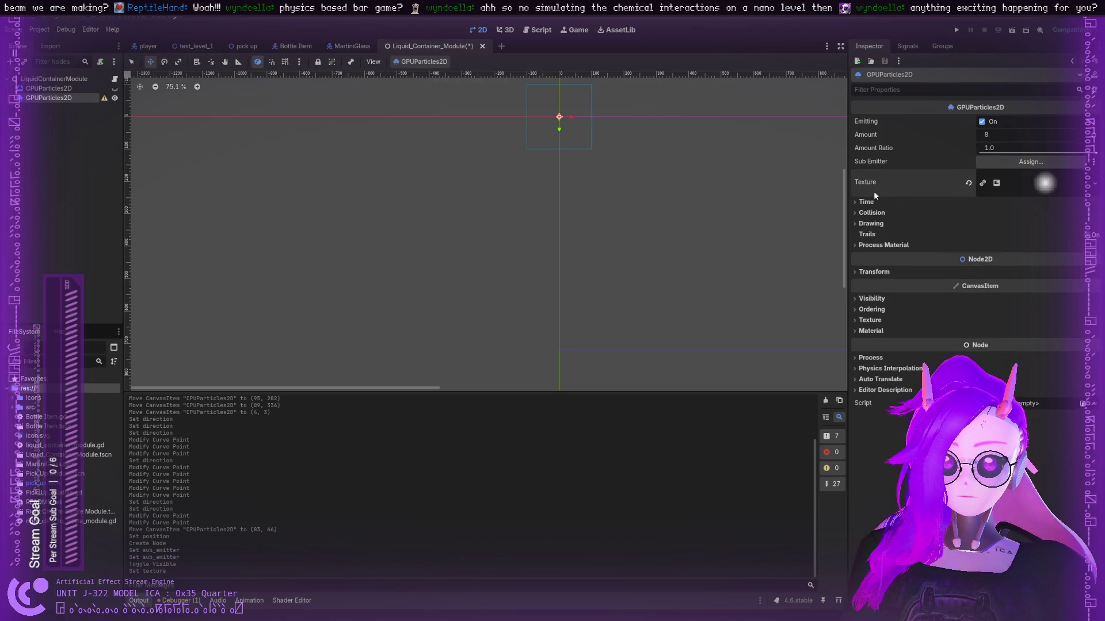
scroll(564, 127, "up", 4)
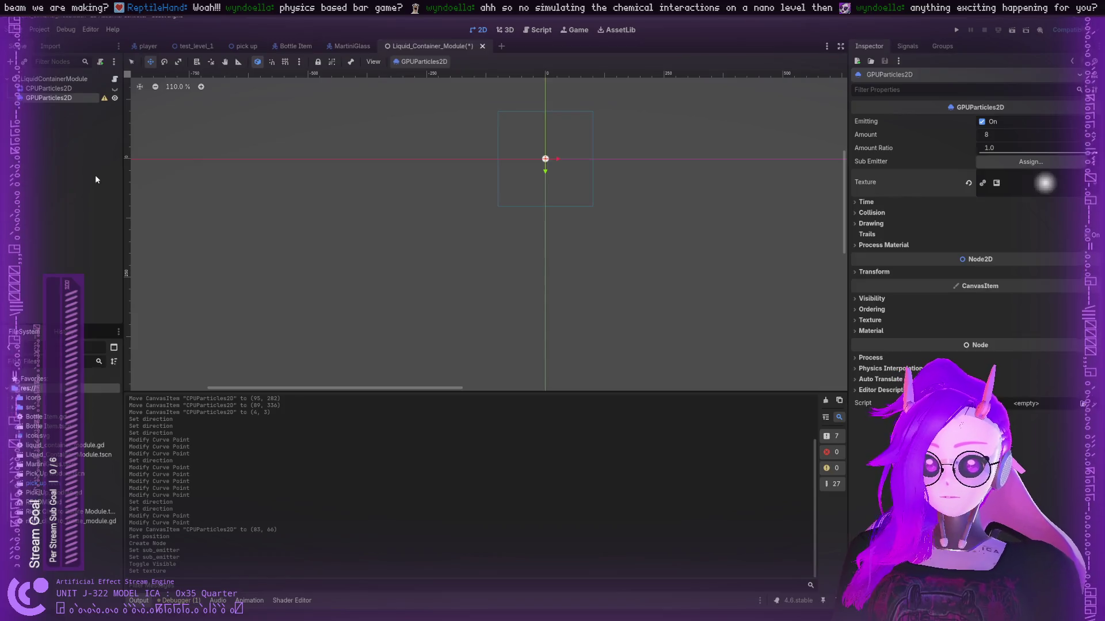
left_click(879, 247)
left_click(1061, 257)
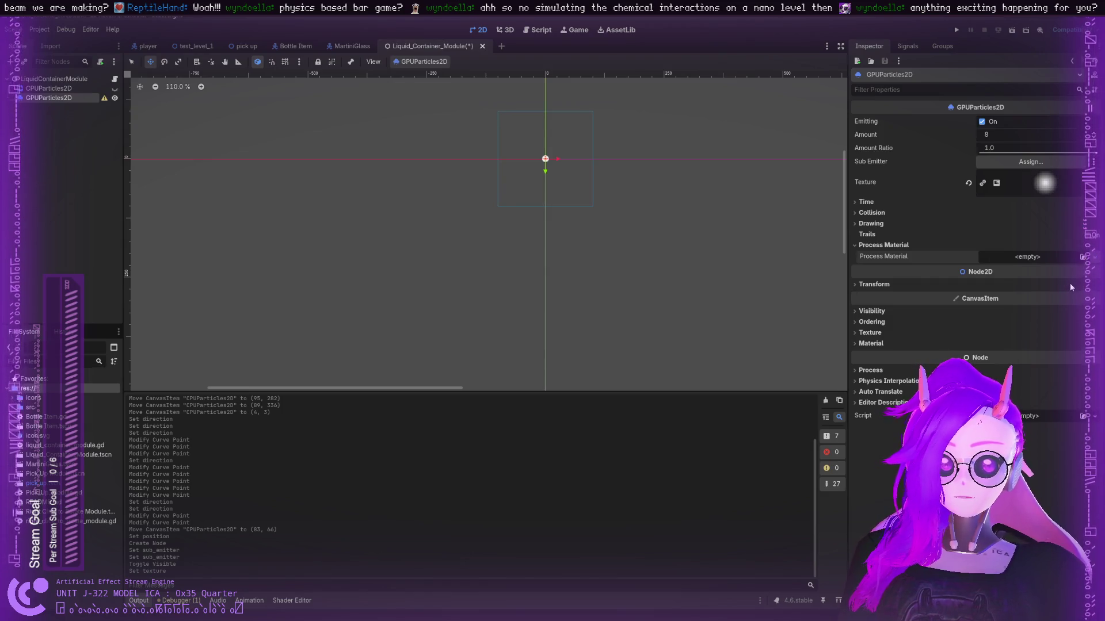
left_click(1027, 257)
left_click(1027, 267)
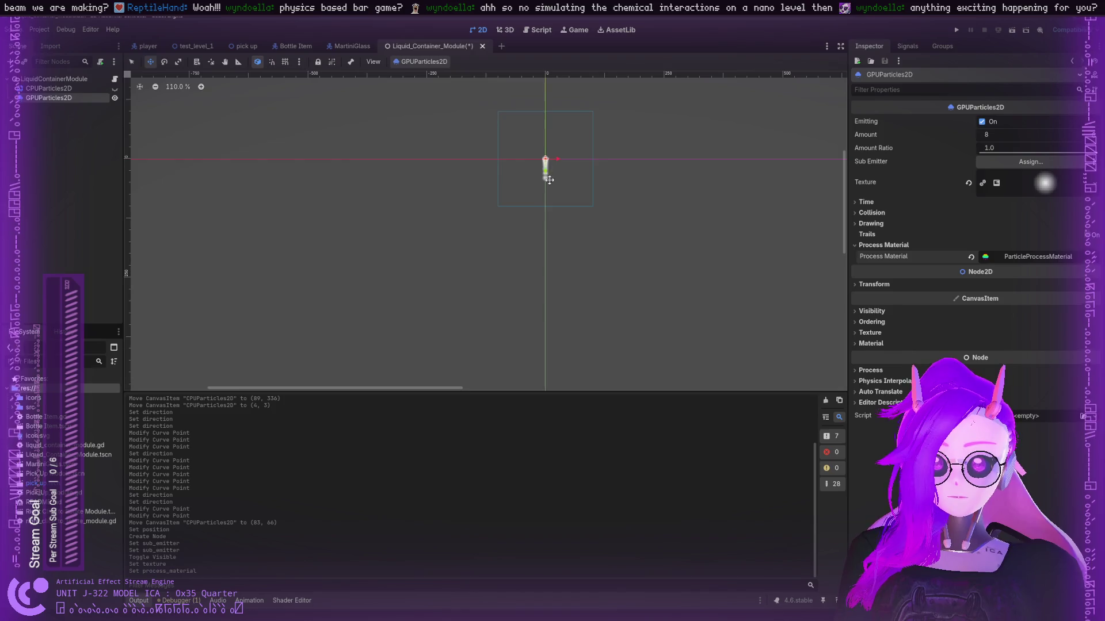
Step: Set the Collision Base Size to 0.03
scroll(584, 146, "up", 5)
scroll(584, 147, "up", 3)
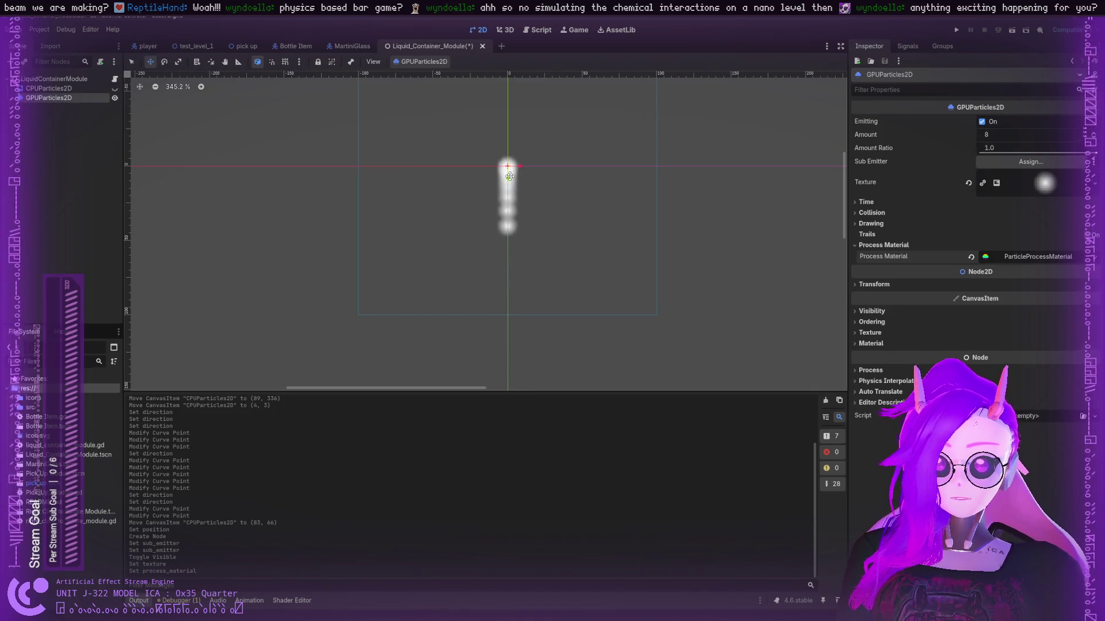
left_click(872, 213)
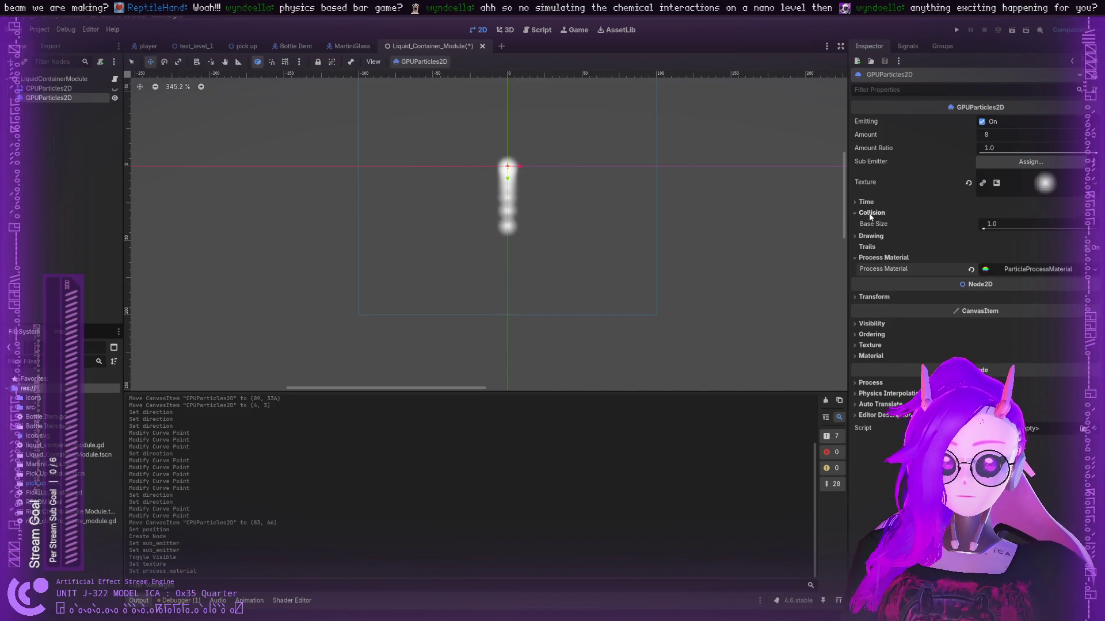
left_click(995, 224)
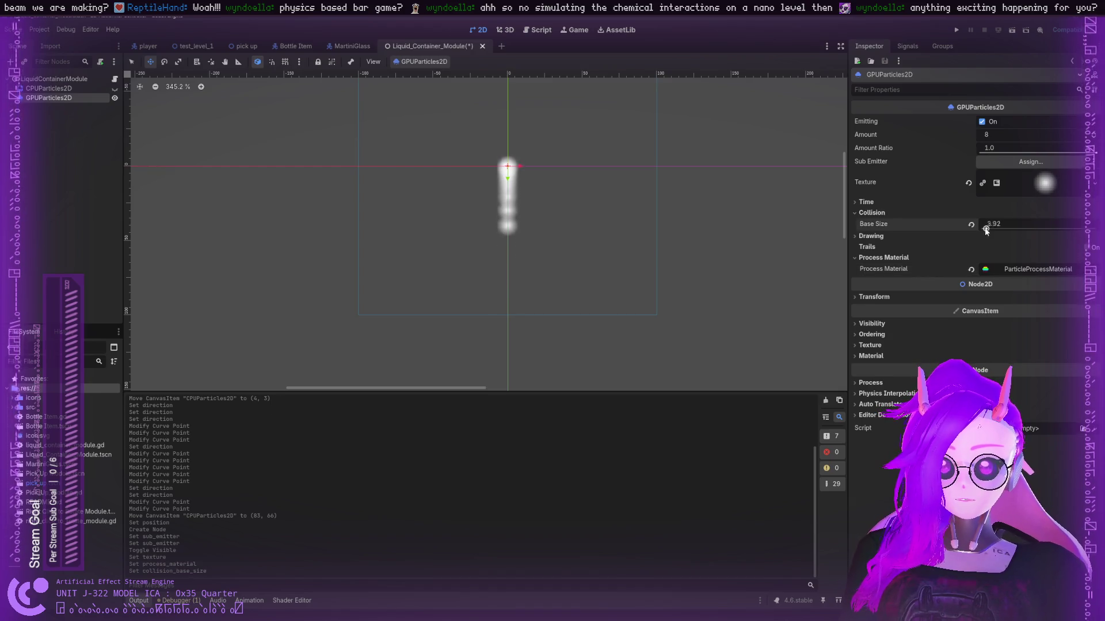
type("0.03")
key("Return")
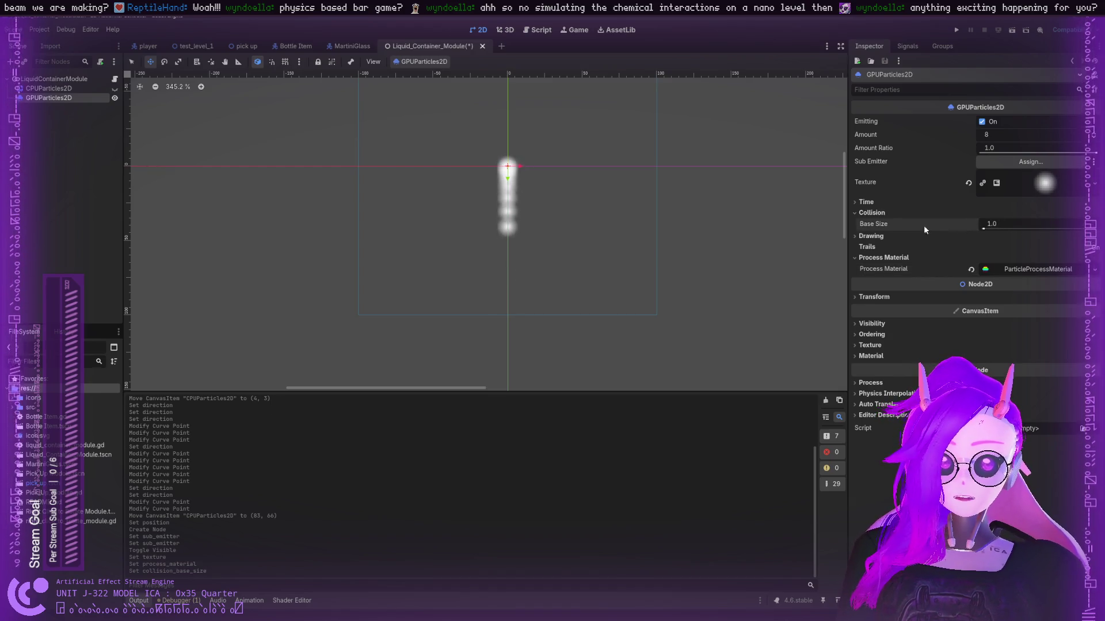
left_click(870, 213)
left_click(867, 203)
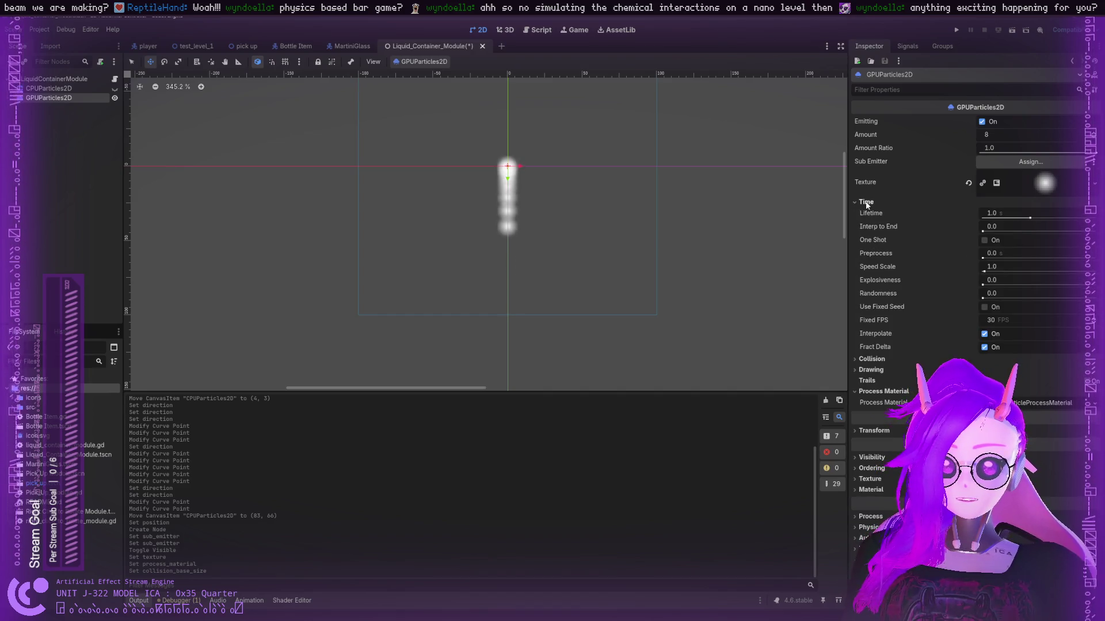
left_click(866, 202)
left_click(866, 202)
left_click(867, 202)
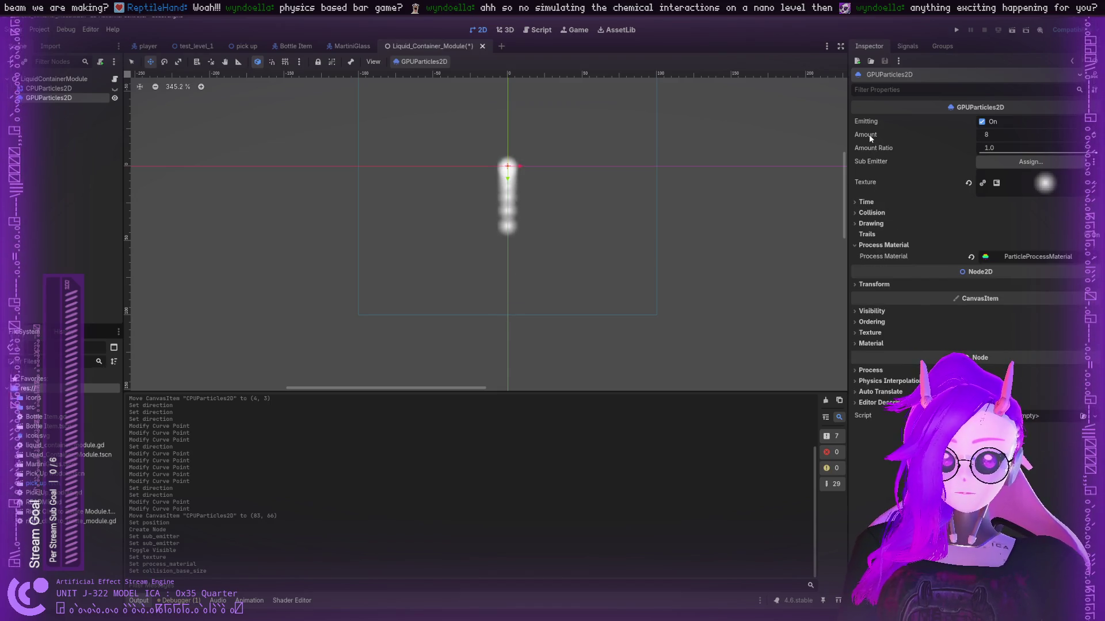
Step: Set the particle Amount to 1000
left_click(1008, 135)
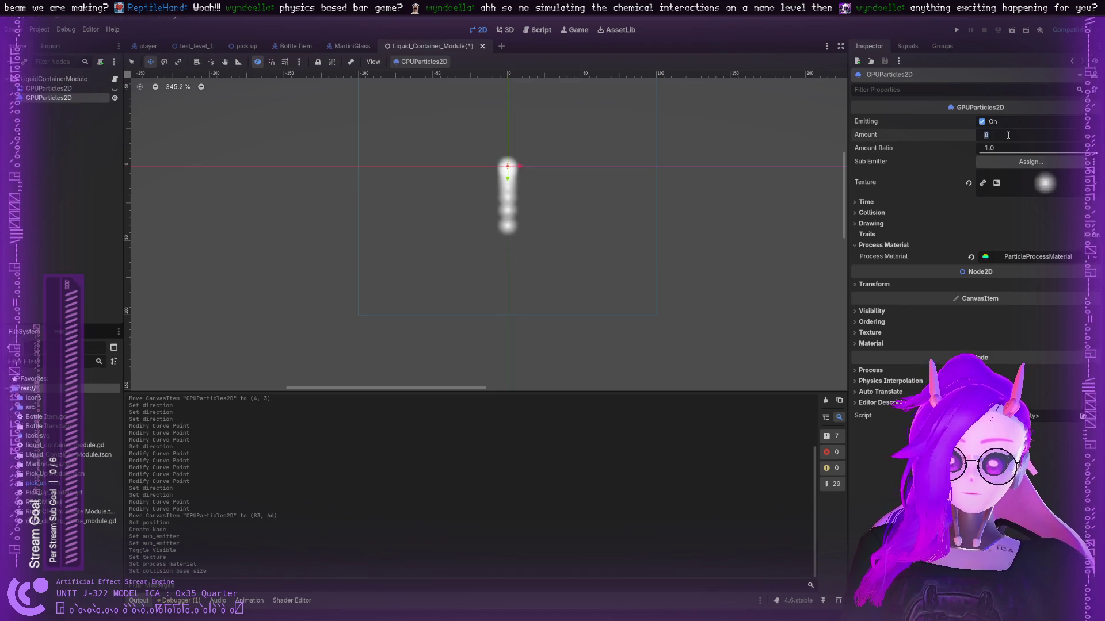
type("00")
key("Return")
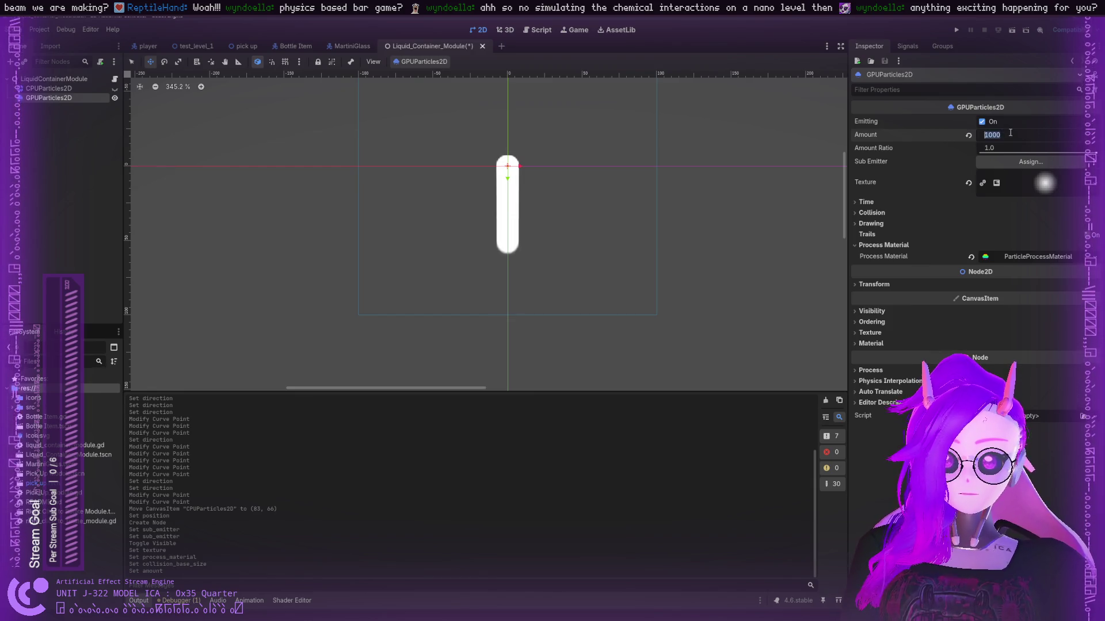
scroll(570, 176, "down", 4)
scroll(570, 176, "down", 3)
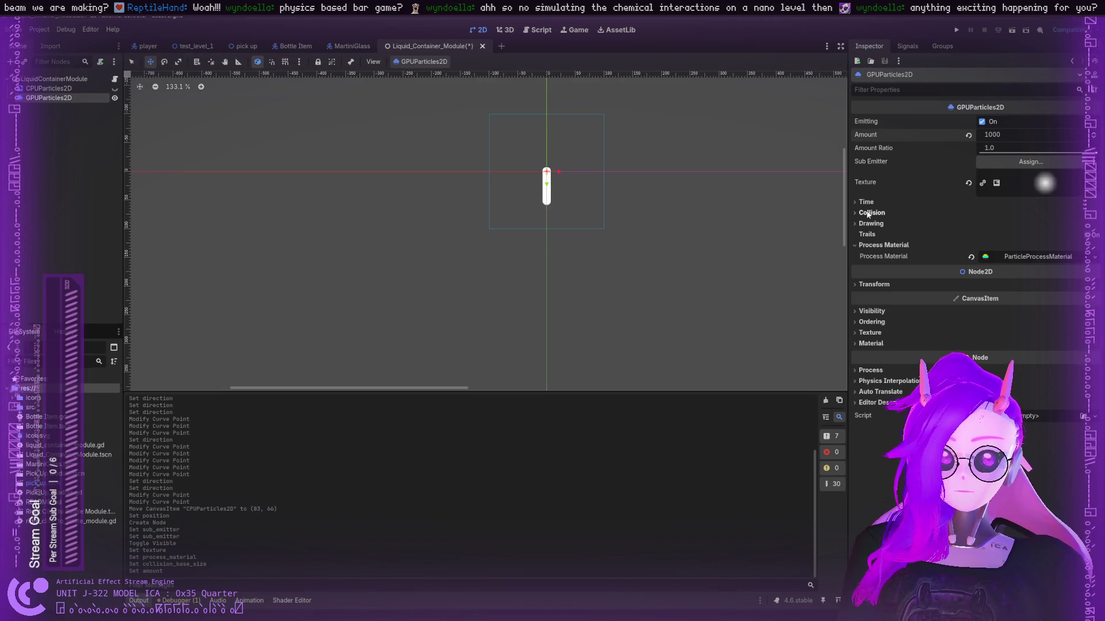
Step: Test a lower amount ratio, restore it to 1.0, enable Trails, and save the scene
left_click_drag(1083, 152, 981, 153)
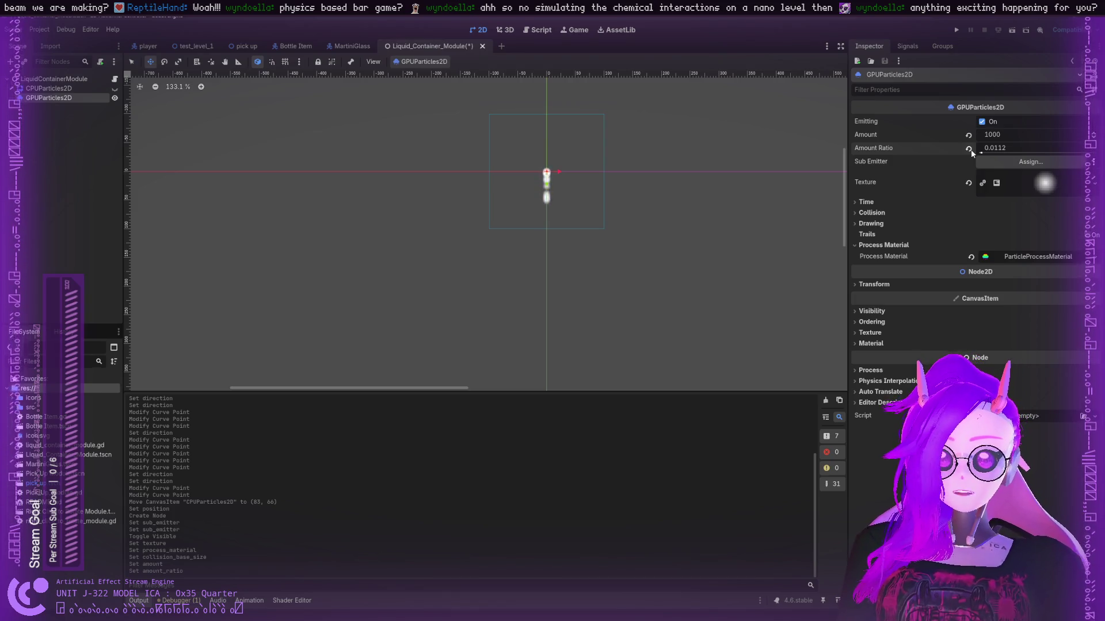
left_click(968, 149)
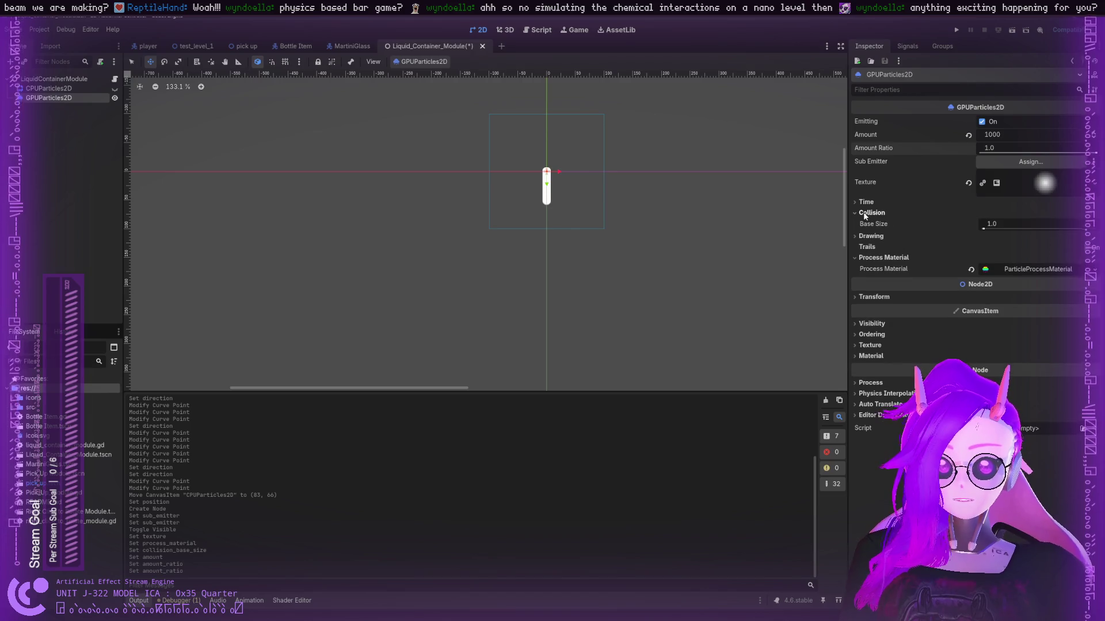
left_click(871, 224)
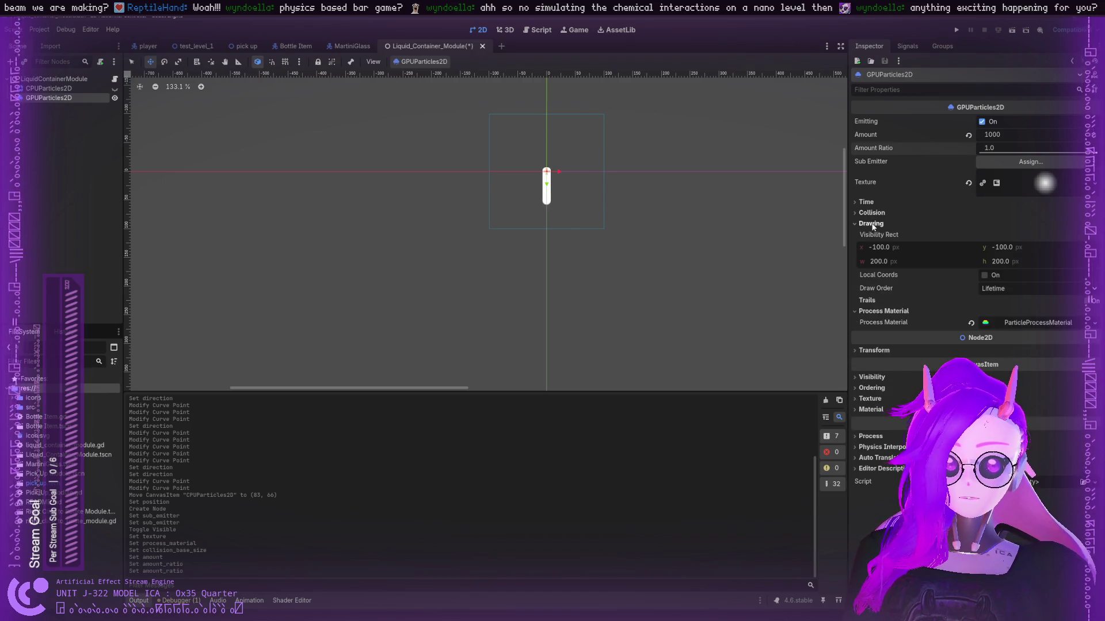
left_click(870, 224)
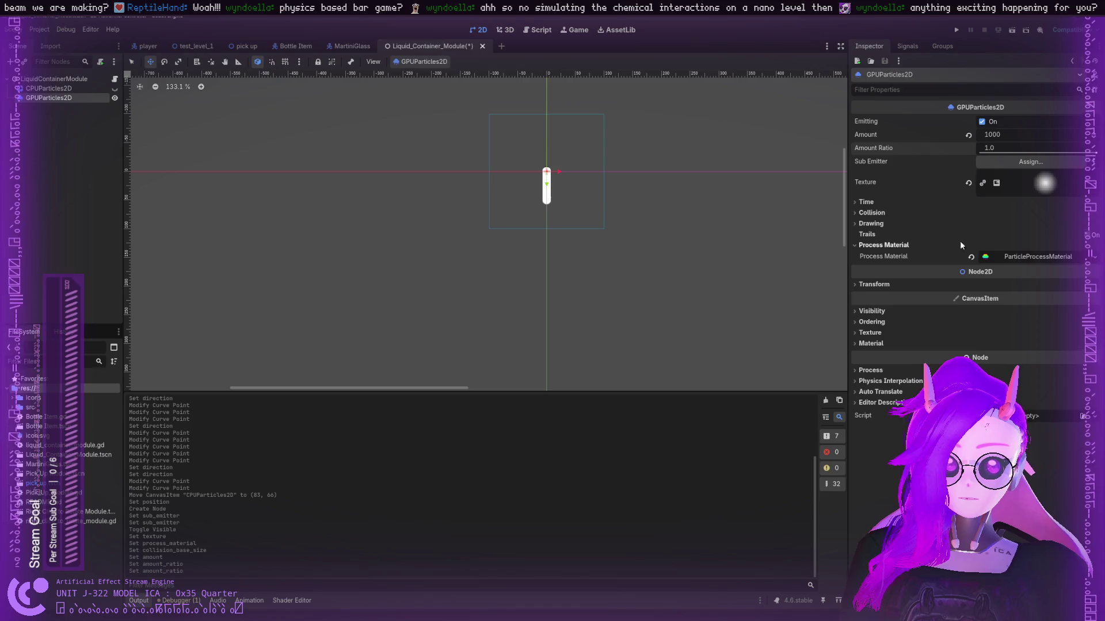
left_click(1087, 237)
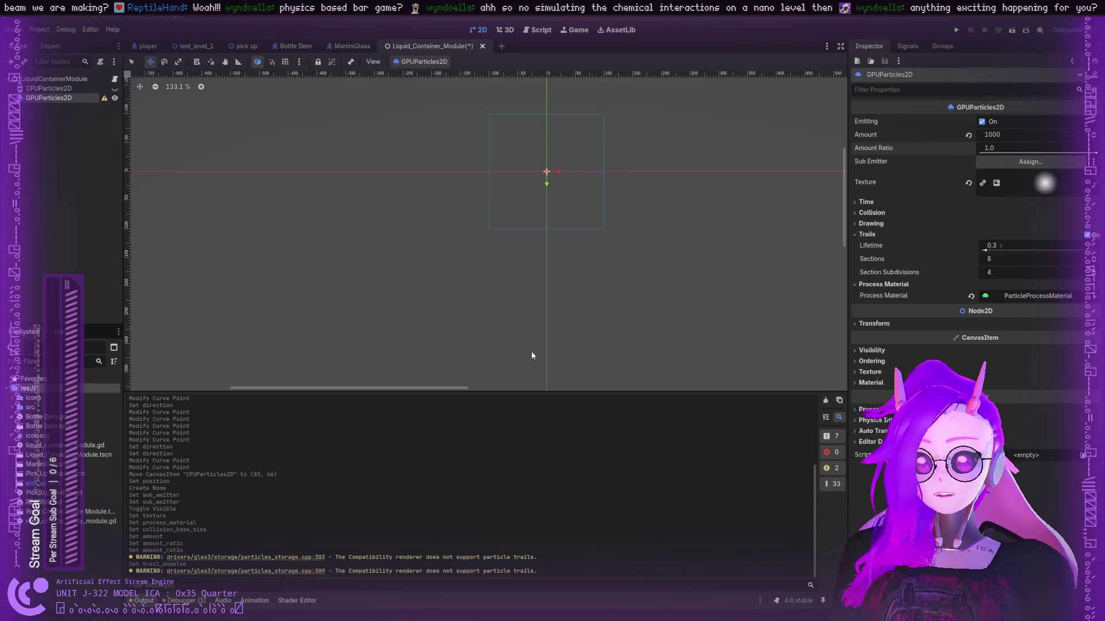
key("ctrl+s")
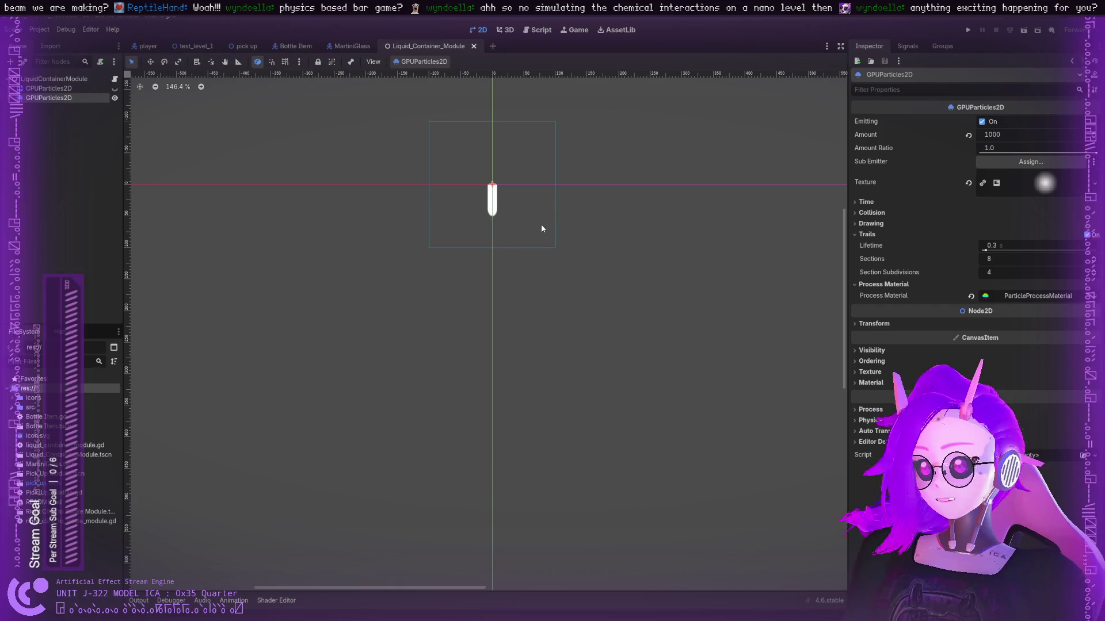
Step: Nudge the emitter up-right and set the trail lifetime to 1.1 s, adding one trail section
scroll(508, 193, "up", 2)
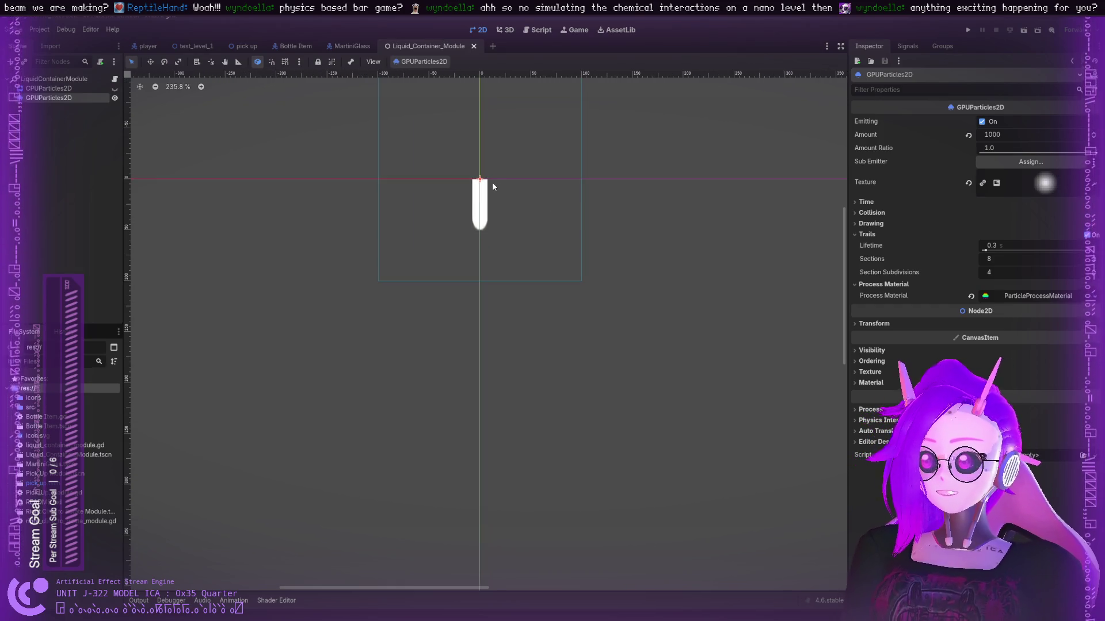
mouse_move(468, 185)
left_mouse_down()
mouse_move(495, 163)
mouse_move(426, 149)
mouse_move(425, 159)
mouse_move(486, 147)
mouse_move(483, 168)
left_mouse_up()
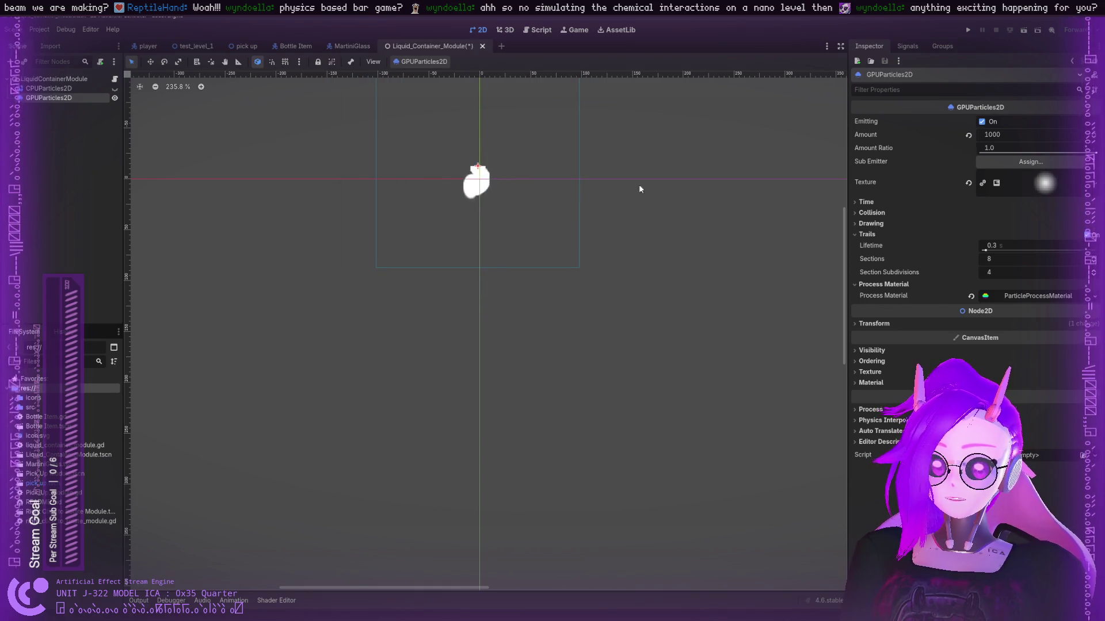
scroll(677, 225, "down", 1)
scroll(670, 222, "down", 3)
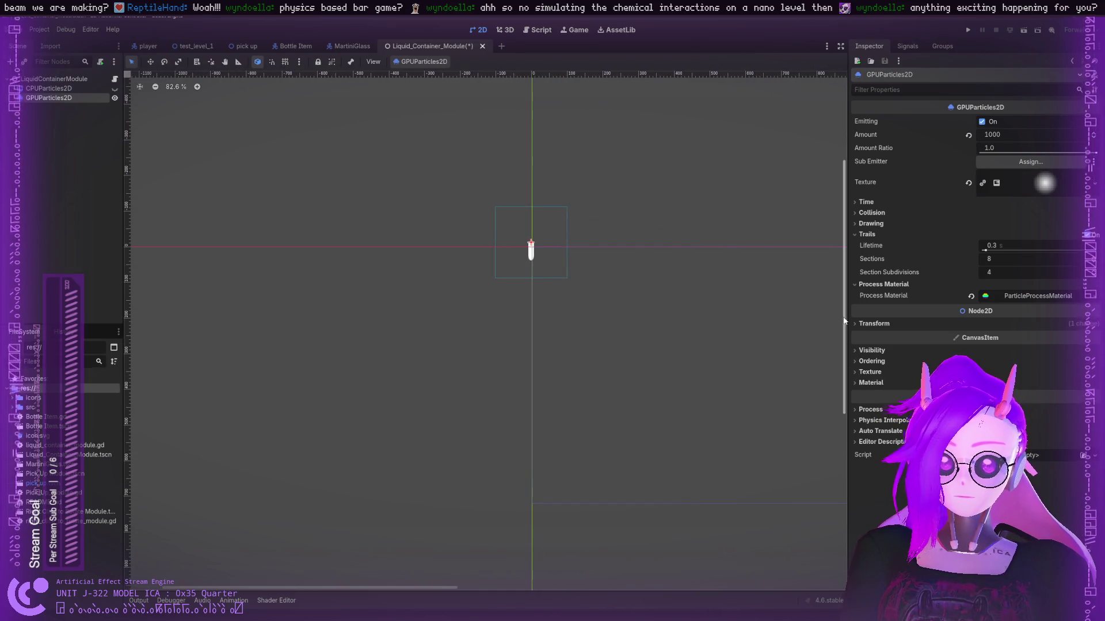
scroll(683, 228, "up", 2)
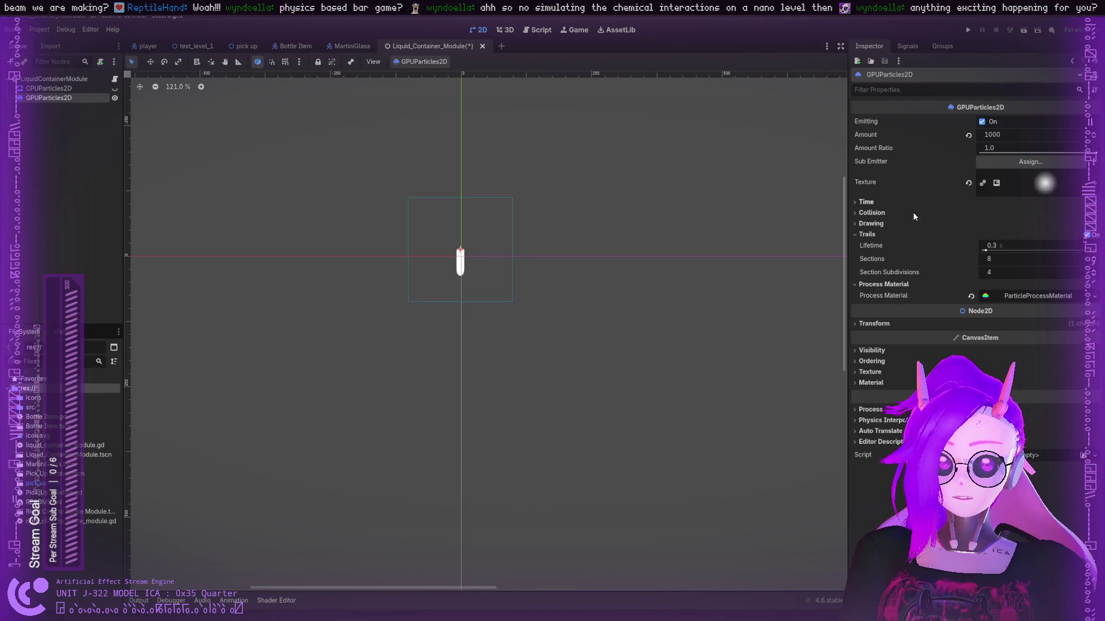
left_click(997, 251)
type("1")
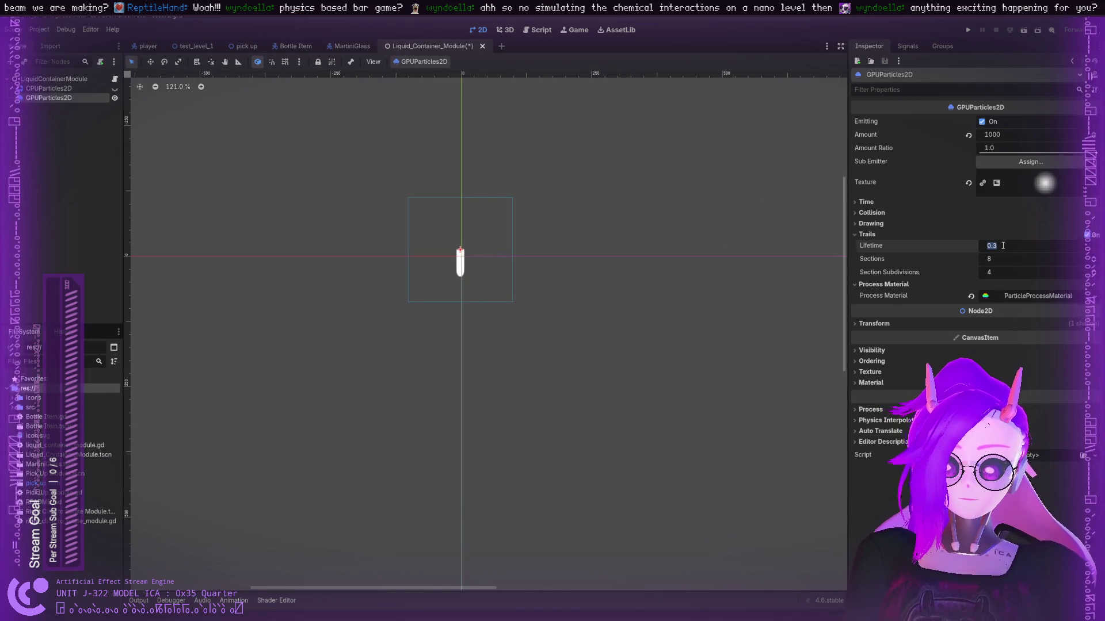
key("Return")
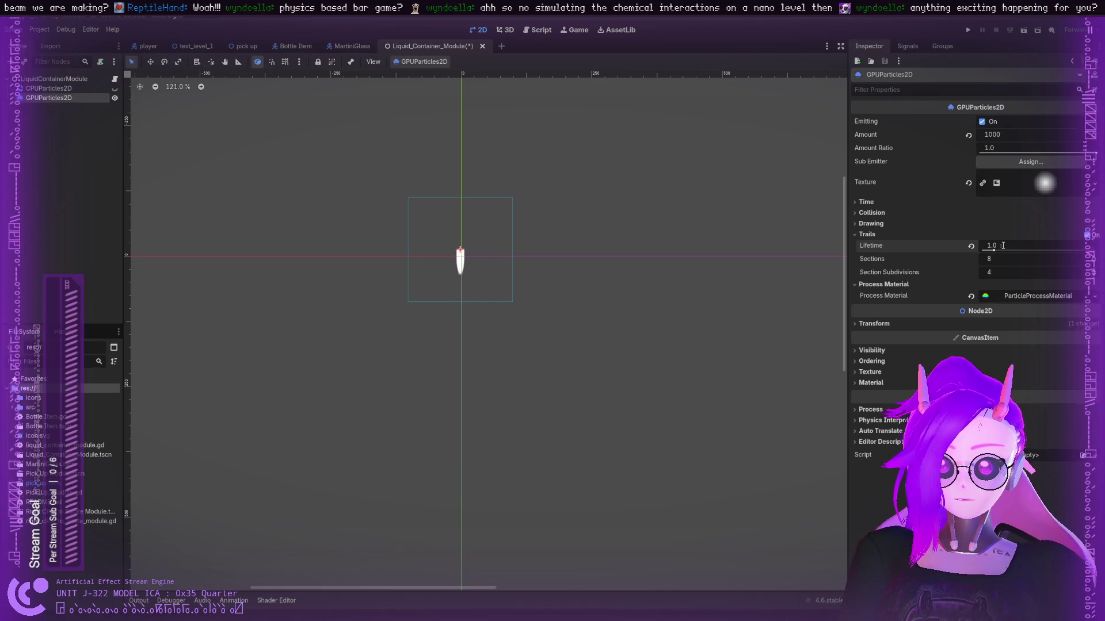
type("1.")
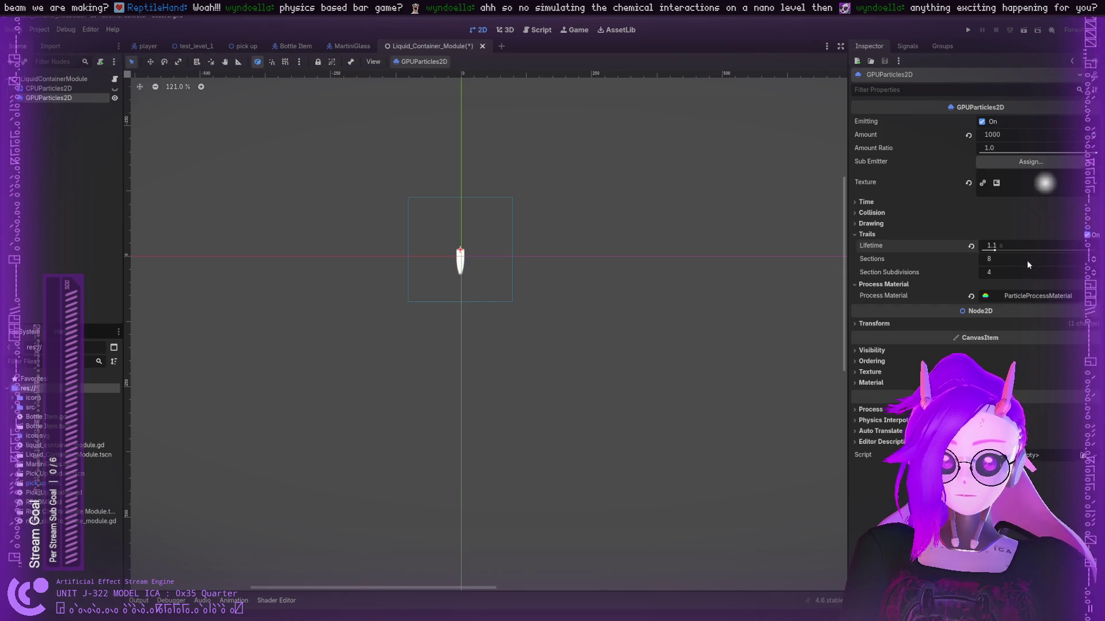
left_click(1091, 259)
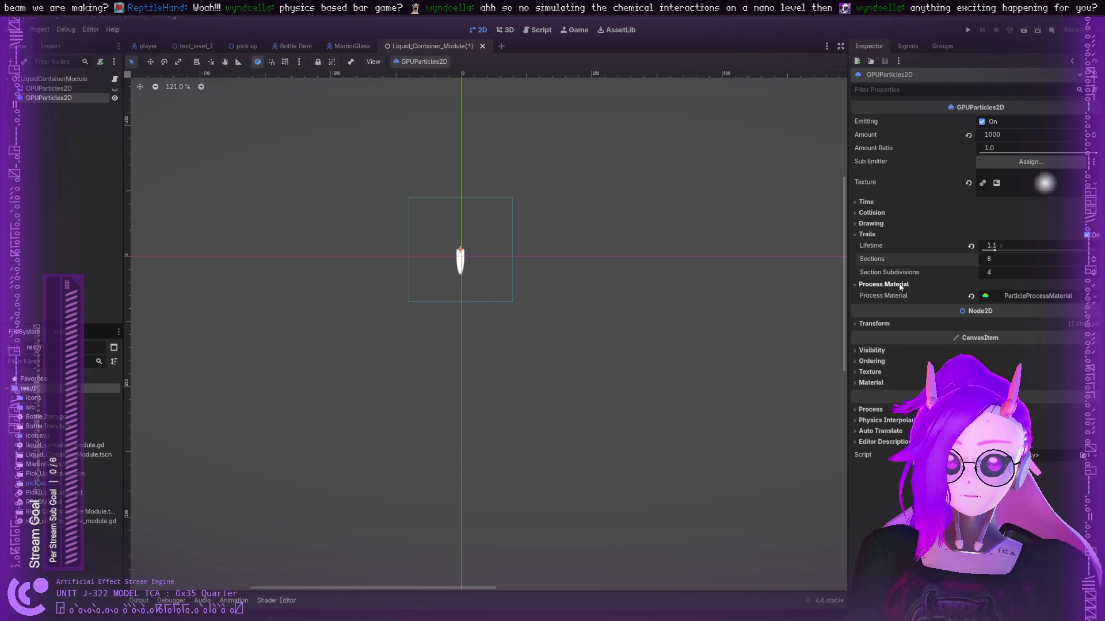
Step: Set the particle lifetime to 1.1 s and the Amount to 10
left_click(867, 202)
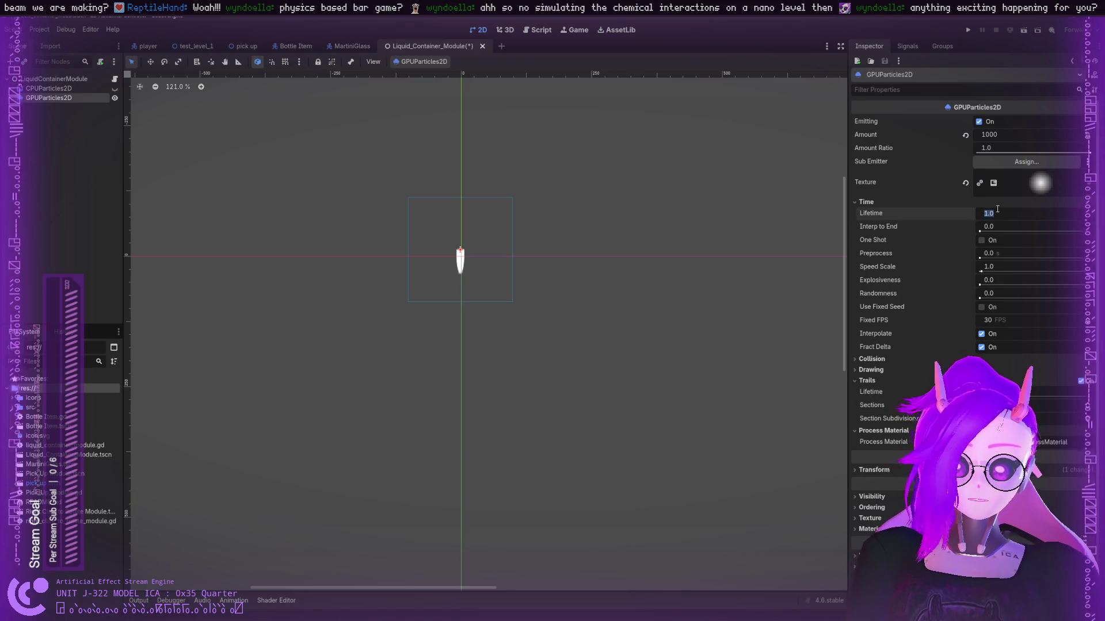
type("1.1")
key("Return")
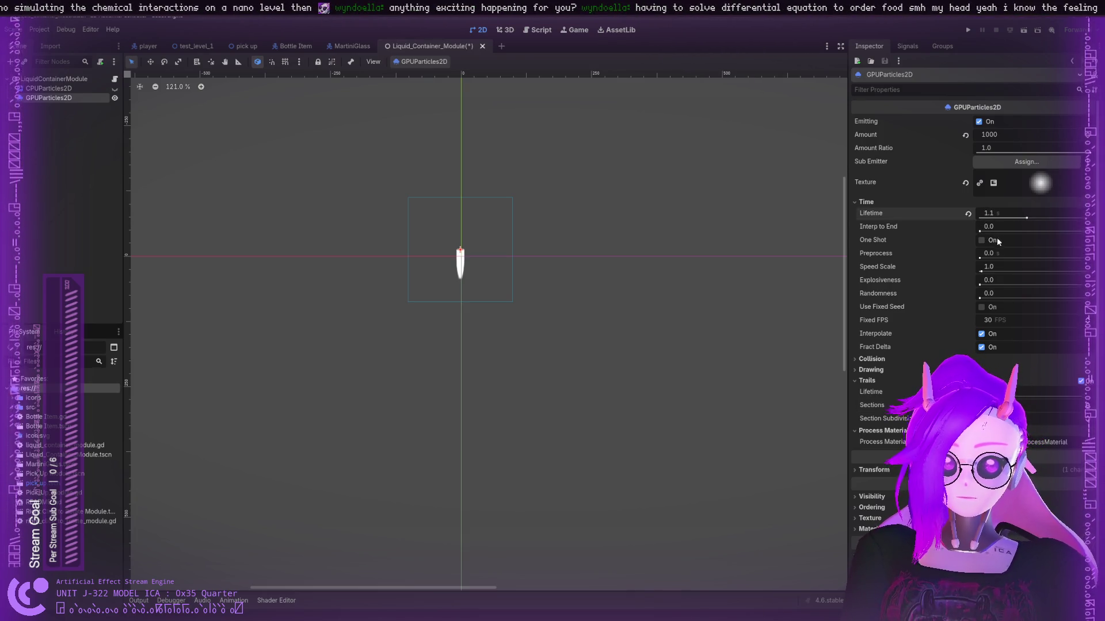
left_click(1000, 135)
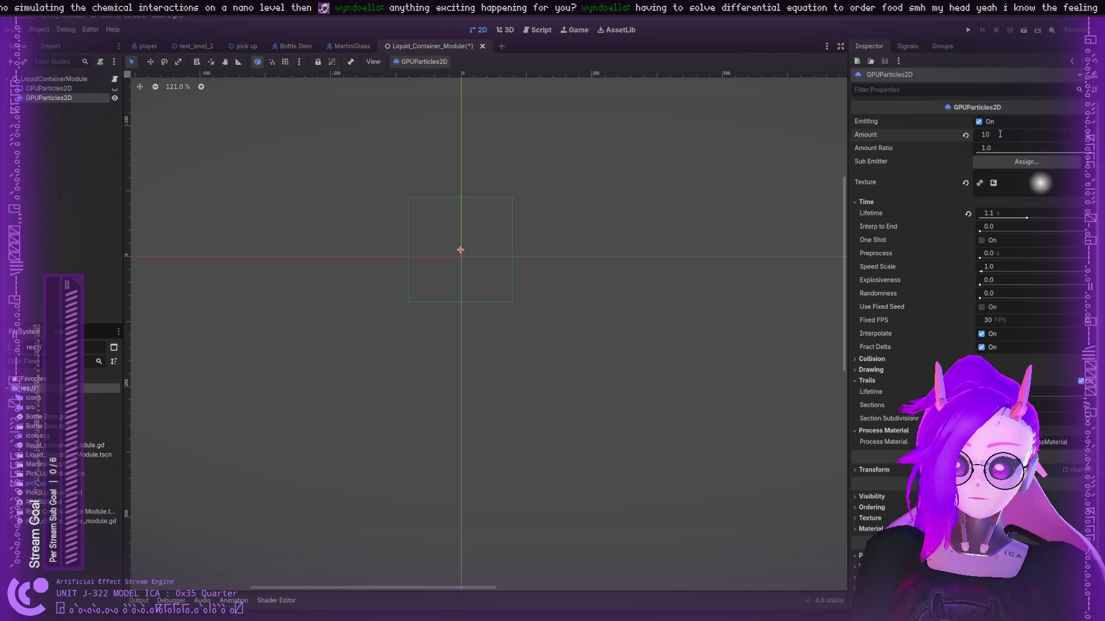
key("Return")
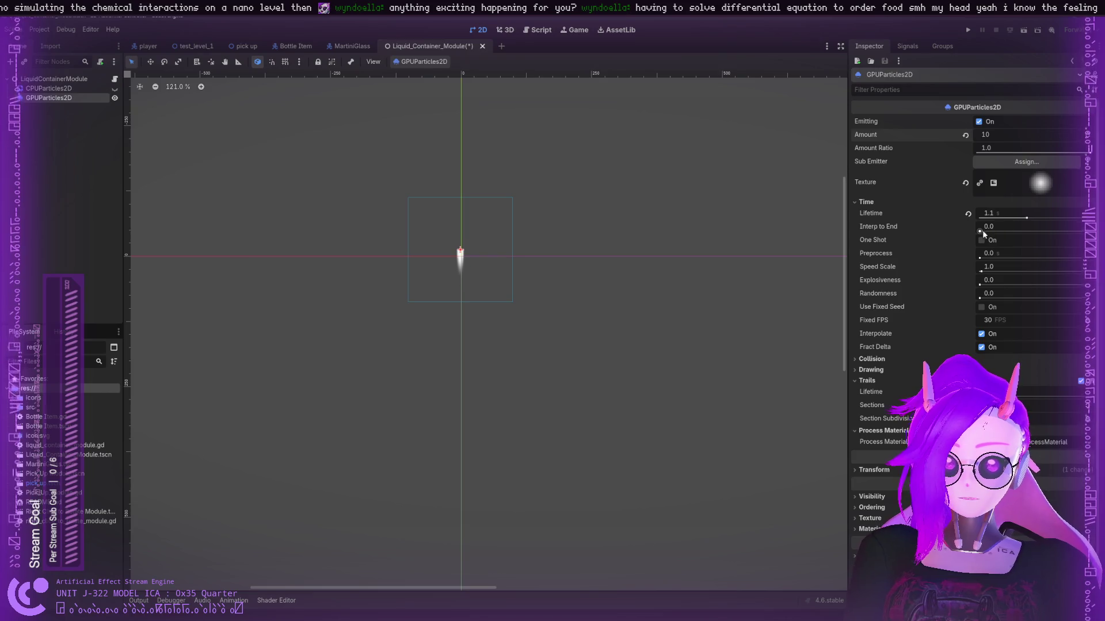
Step: Reselect the GPUParticles2D emitter and drag it around the canvas to preview its trails
left_click(513, 253)
left_click(462, 255)
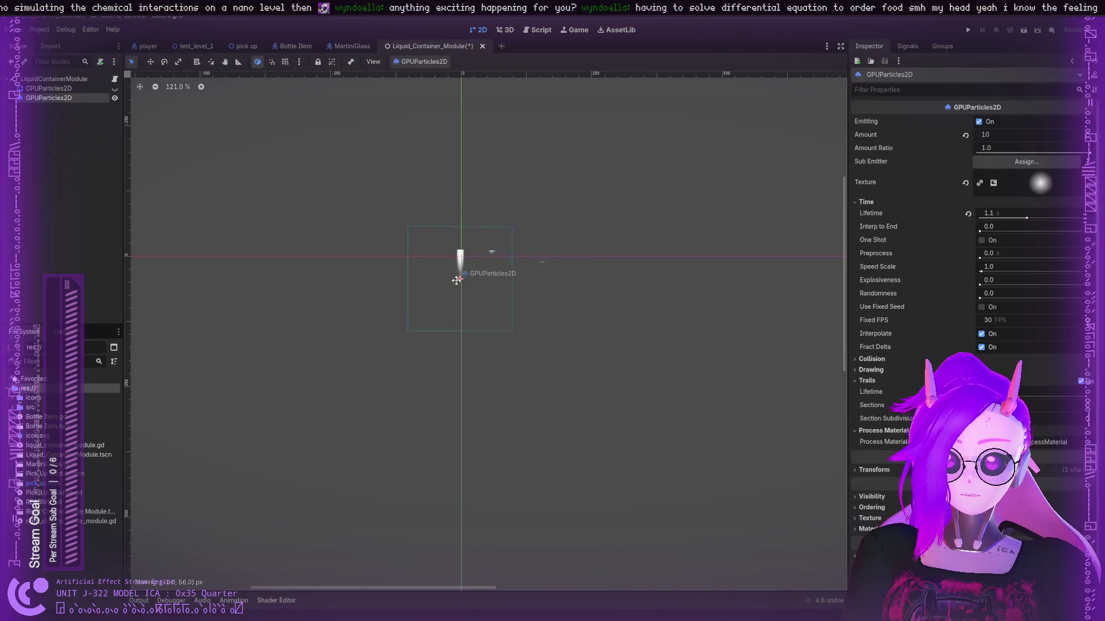
mouse_move(456, 280)
left_mouse_down()
mouse_move(512, 222)
mouse_move(520, 315)
mouse_move(481, 241)
mouse_move(532, 315)
mouse_move(572, 207)
mouse_move(481, 187)
mouse_move(483, 300)
mouse_move(489, 242)
mouse_move(475, 270)
left_mouse_up()
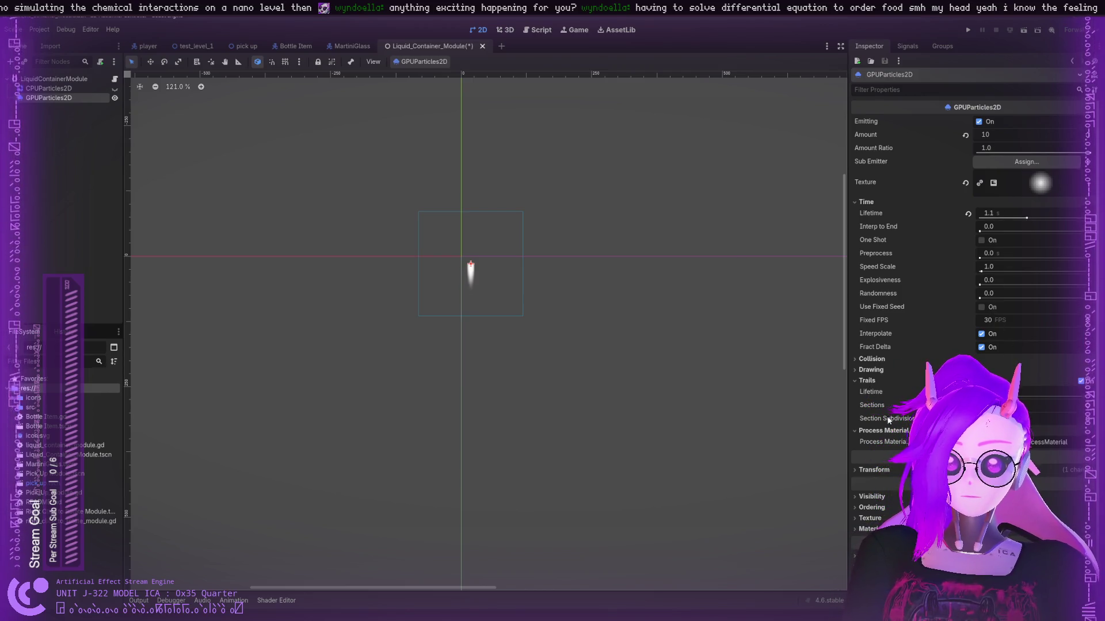
left_click(869, 360)
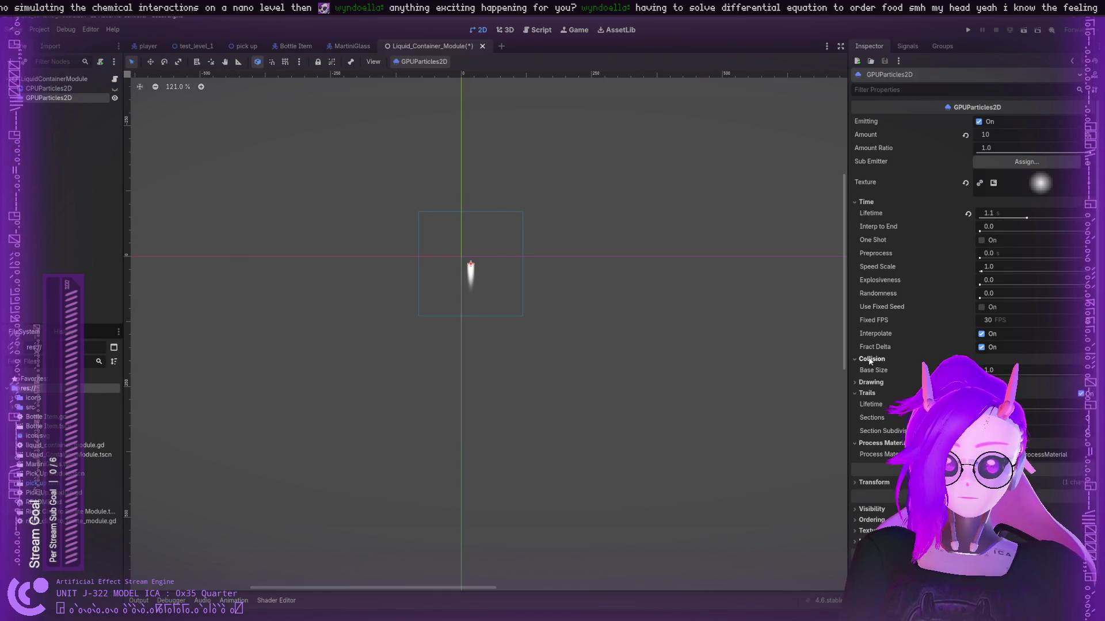
left_click(871, 359)
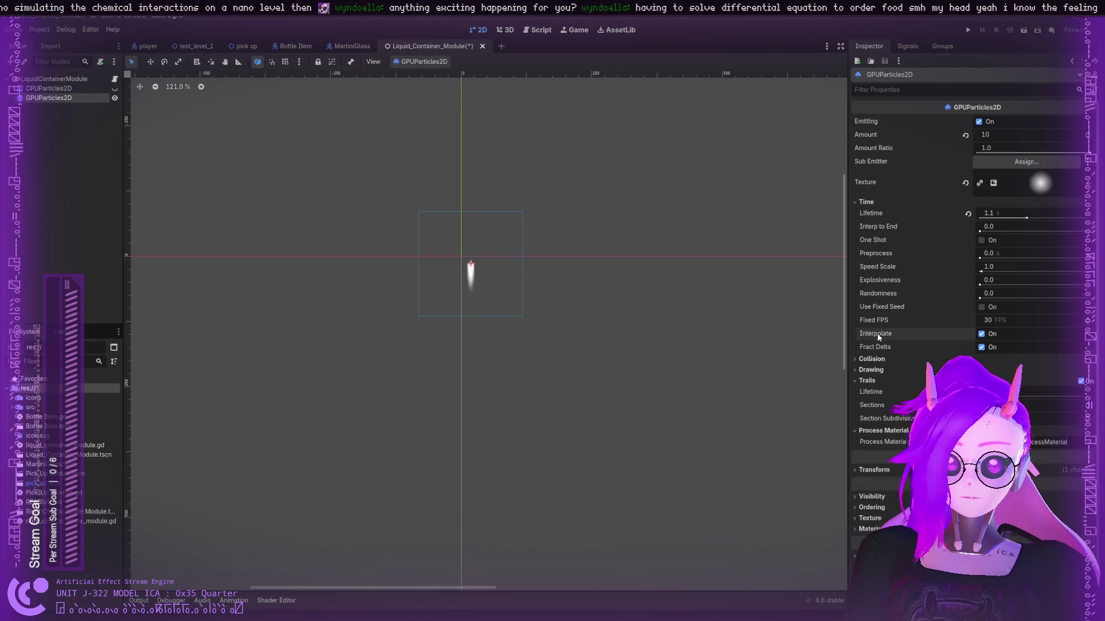
Step: Raise the Time section's Fixed FPS from 30 to 60
left_click(1053, 321)
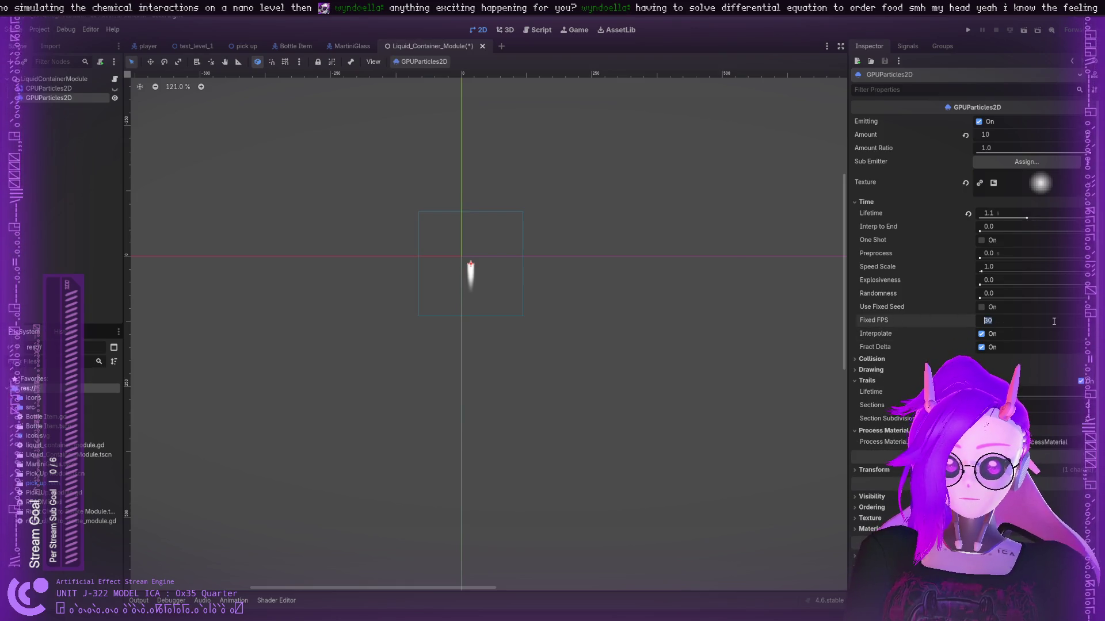
left_click(1087, 320)
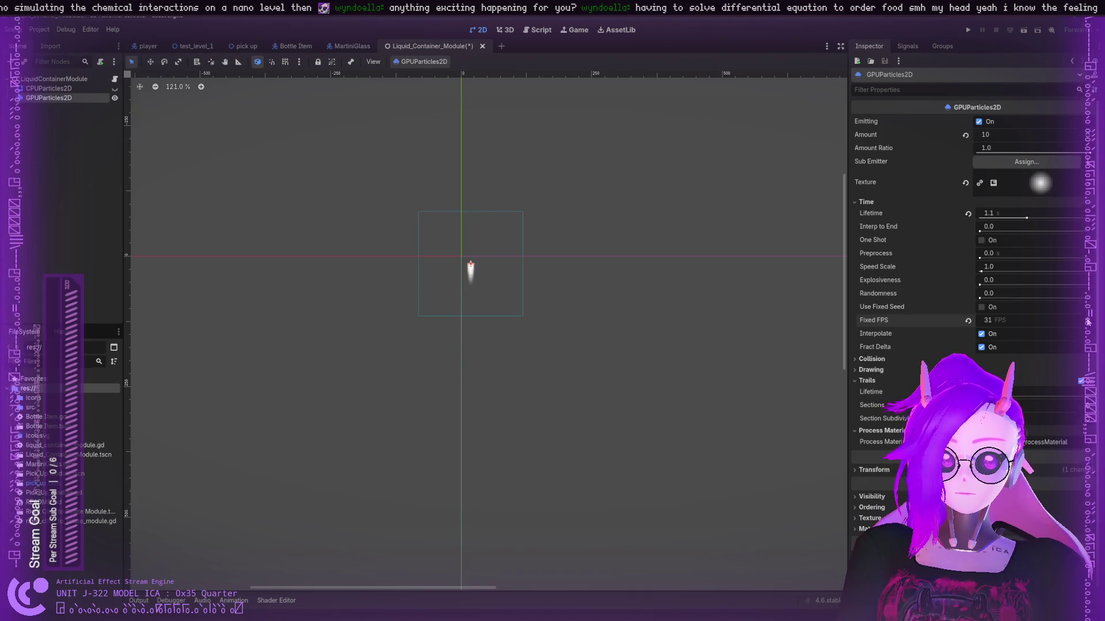
left_click(1087, 320)
left_click(989, 319)
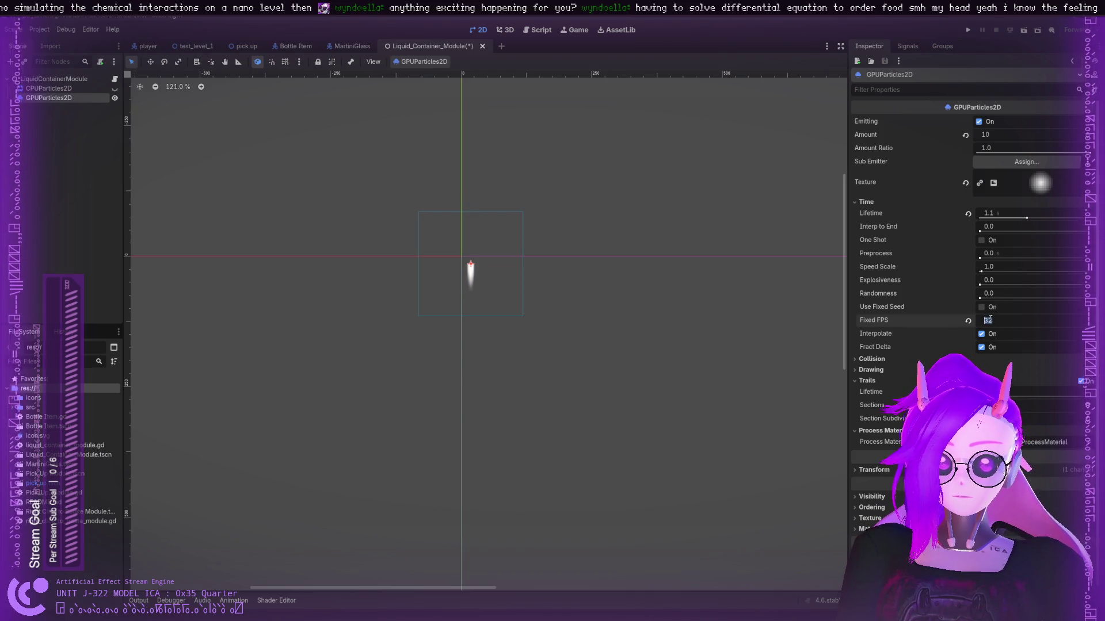
type("60")
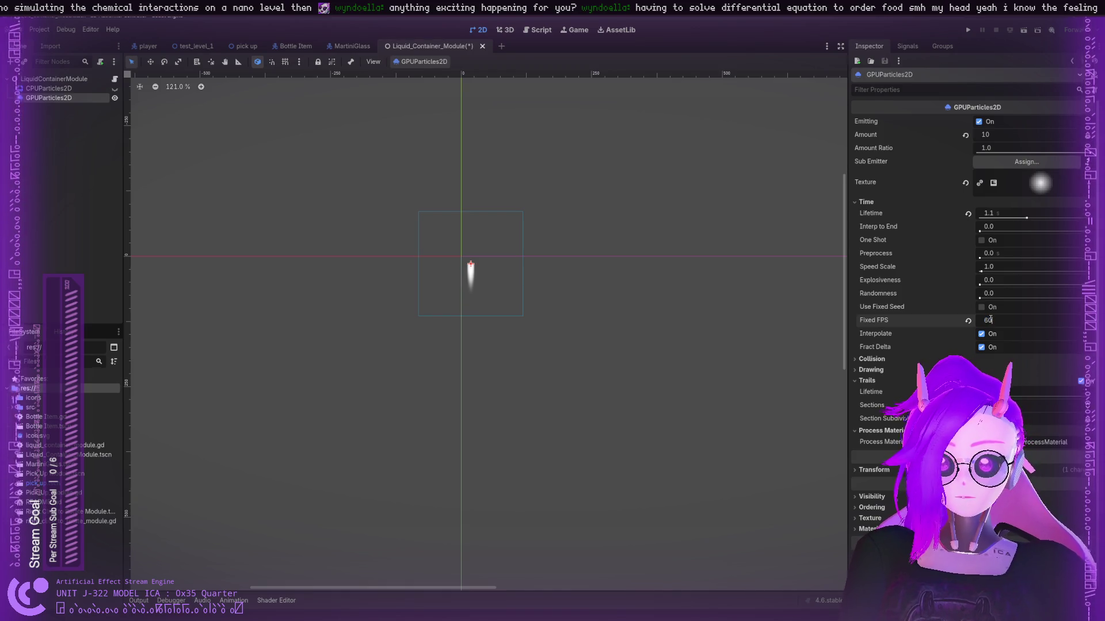
key("Return")
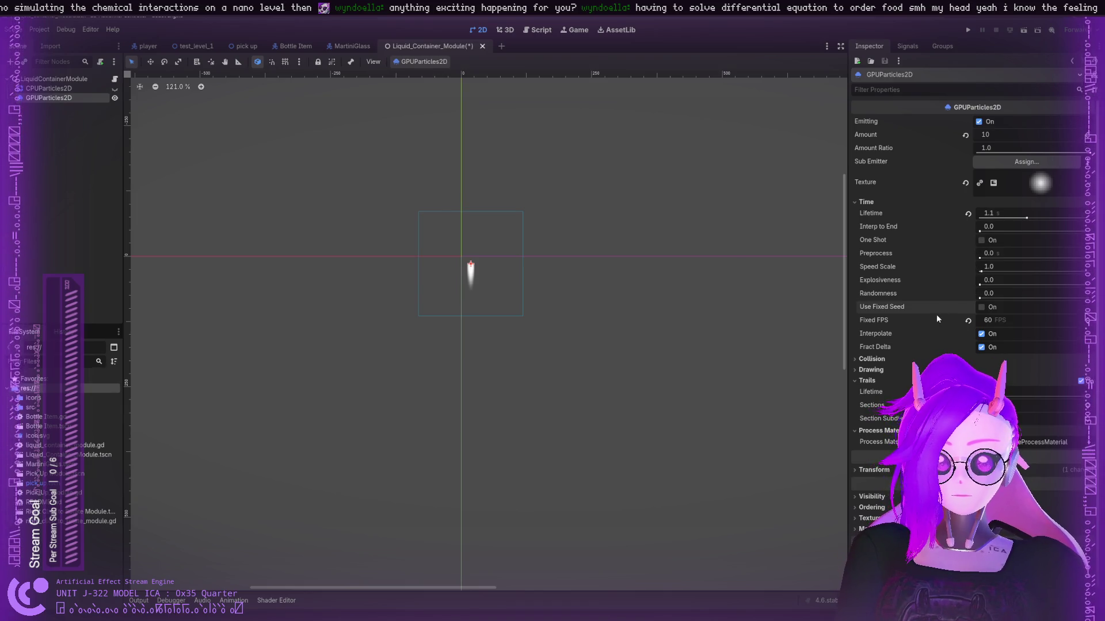
left_click(863, 371)
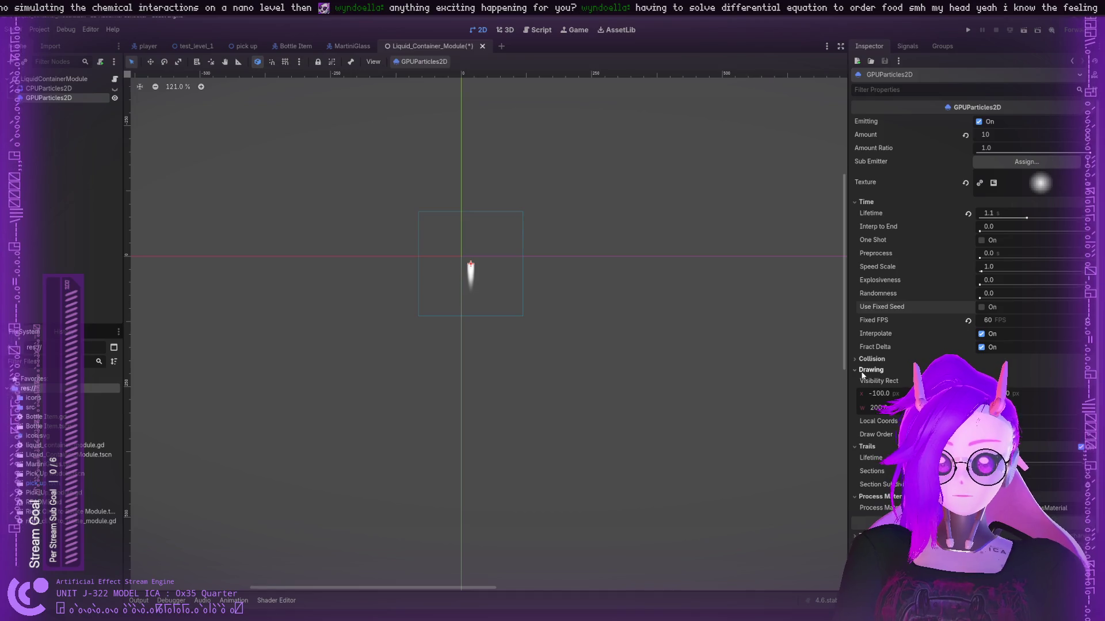
left_click(863, 371)
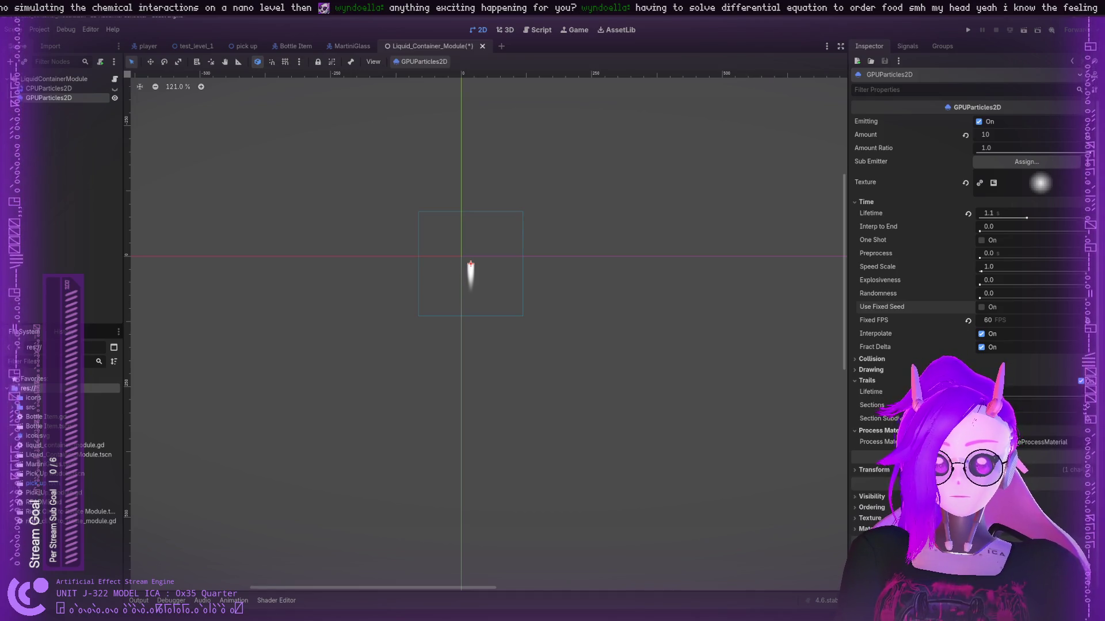
scroll(967, 287, "down", 4)
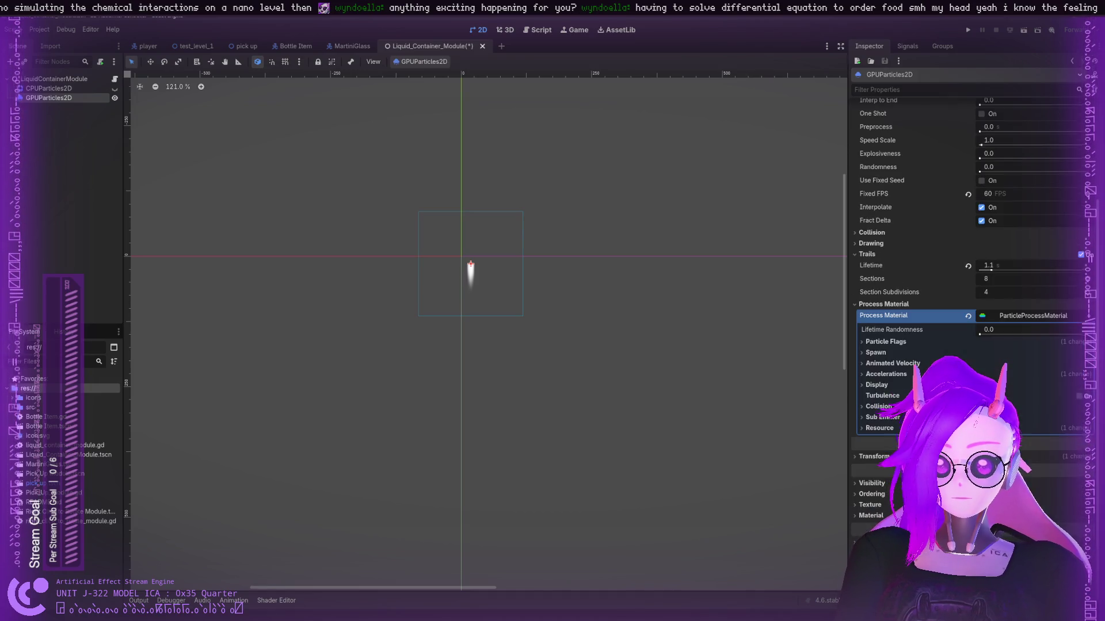
left_click(880, 342)
left_click(879, 342)
left_click(877, 352)
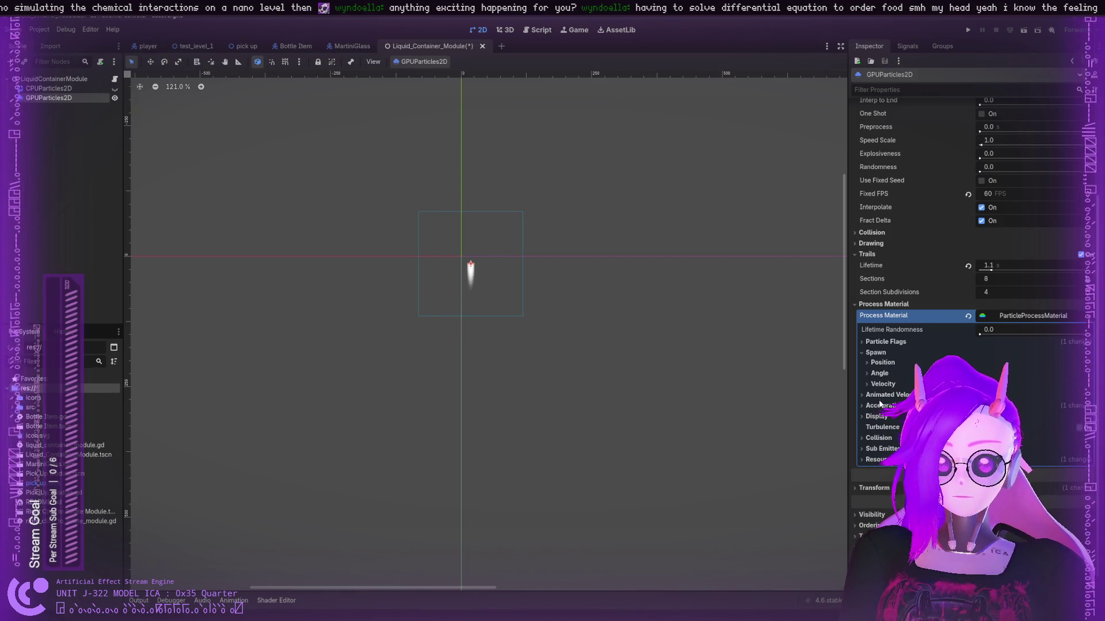
left_click(875, 353)
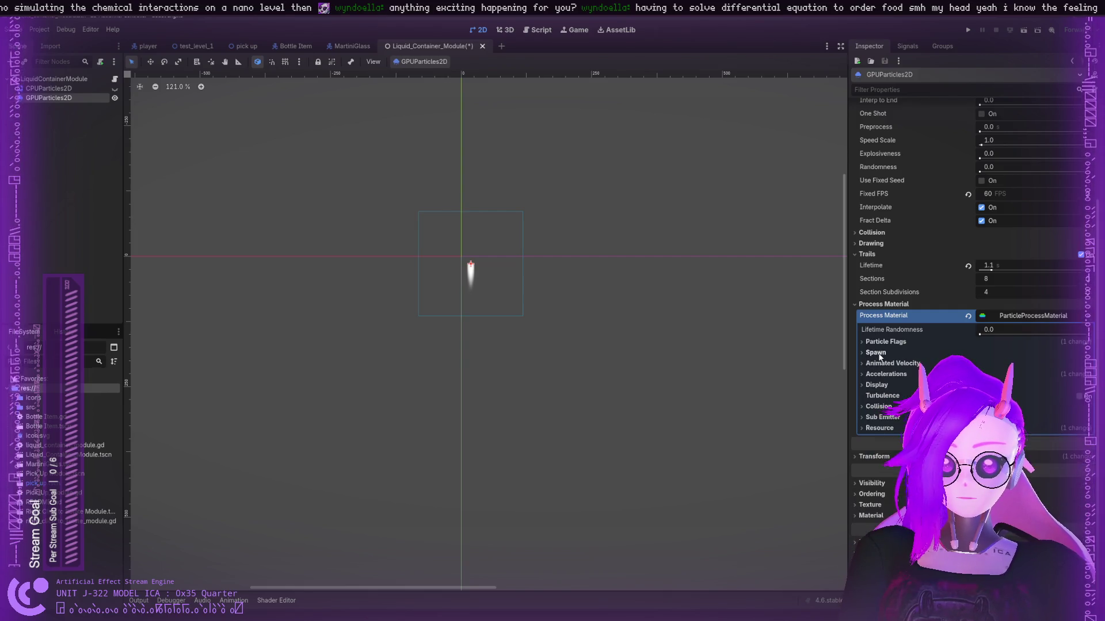
left_click(885, 342)
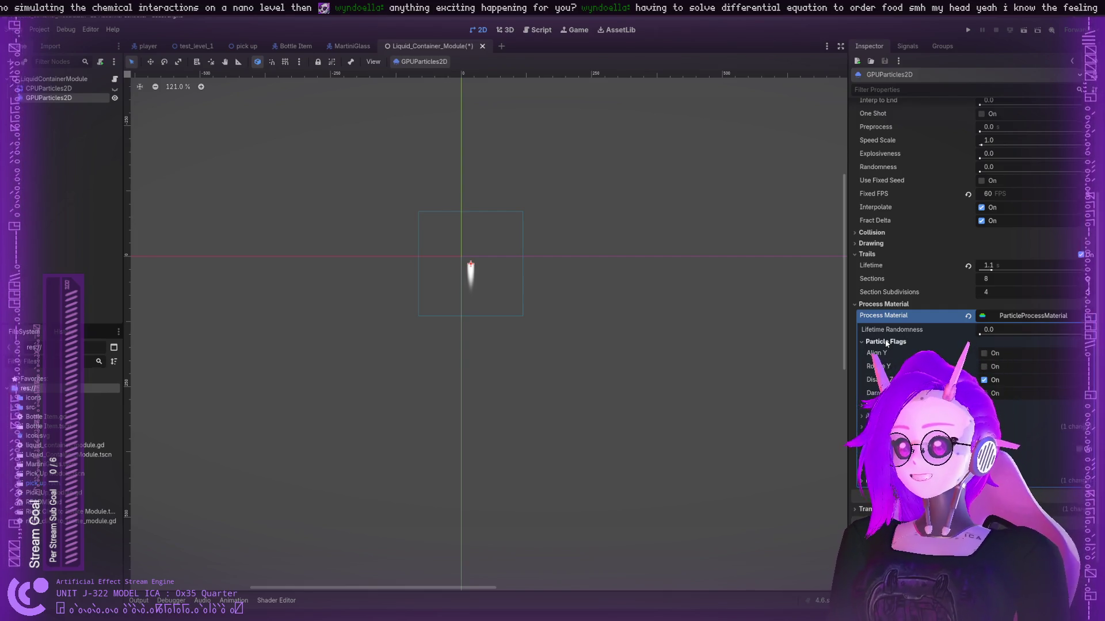
left_click(885, 342)
left_click(875, 353)
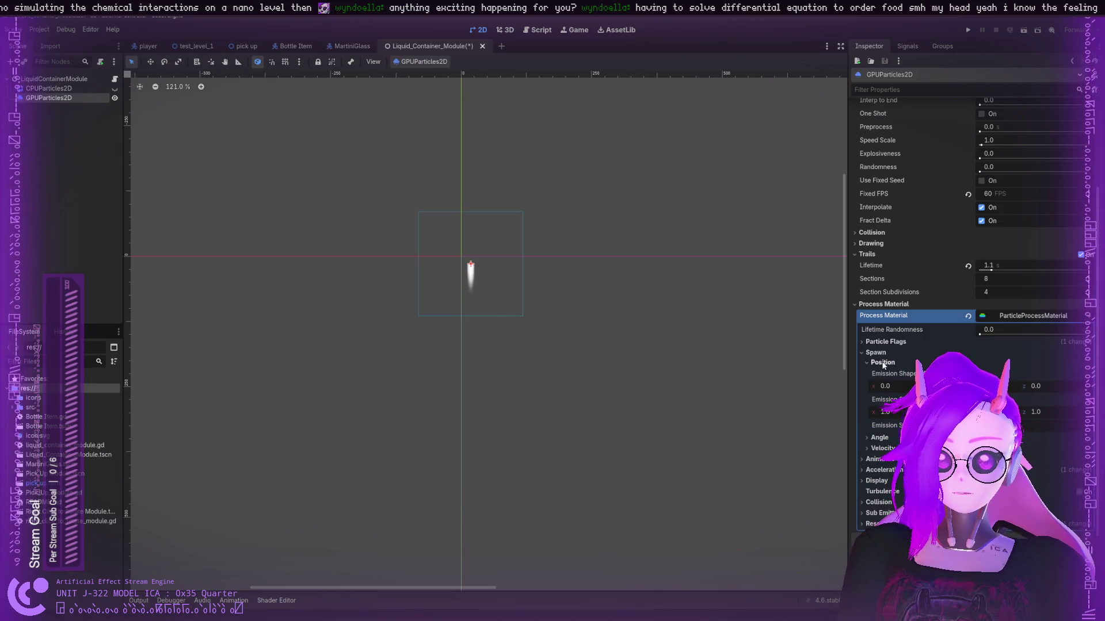
scroll(470, 264, "up", 8)
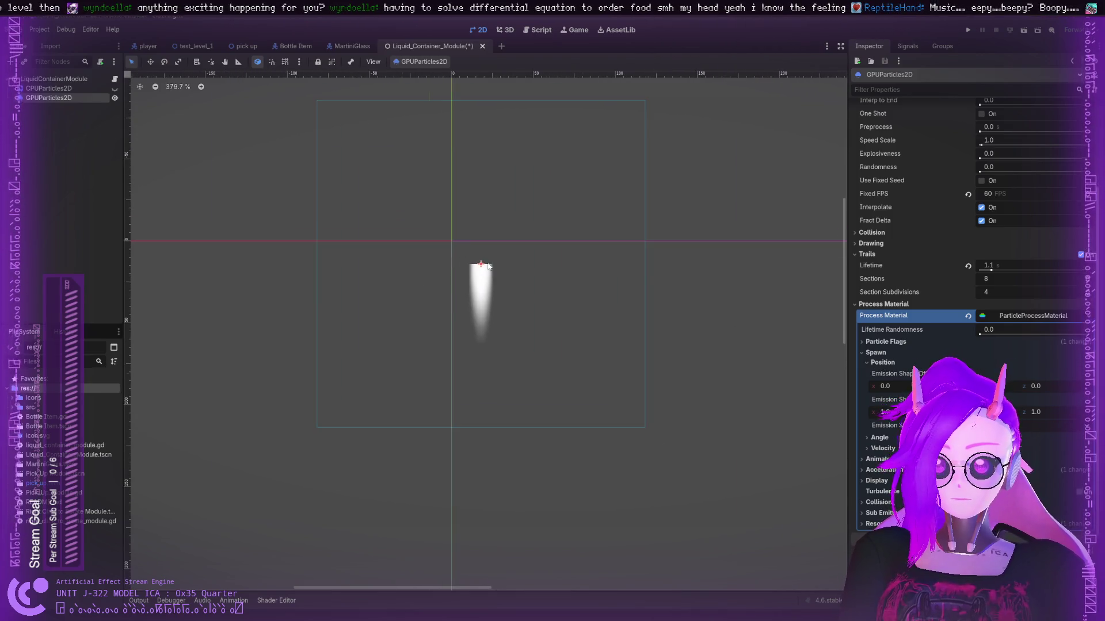
scroll(863, 391, "down", 2)
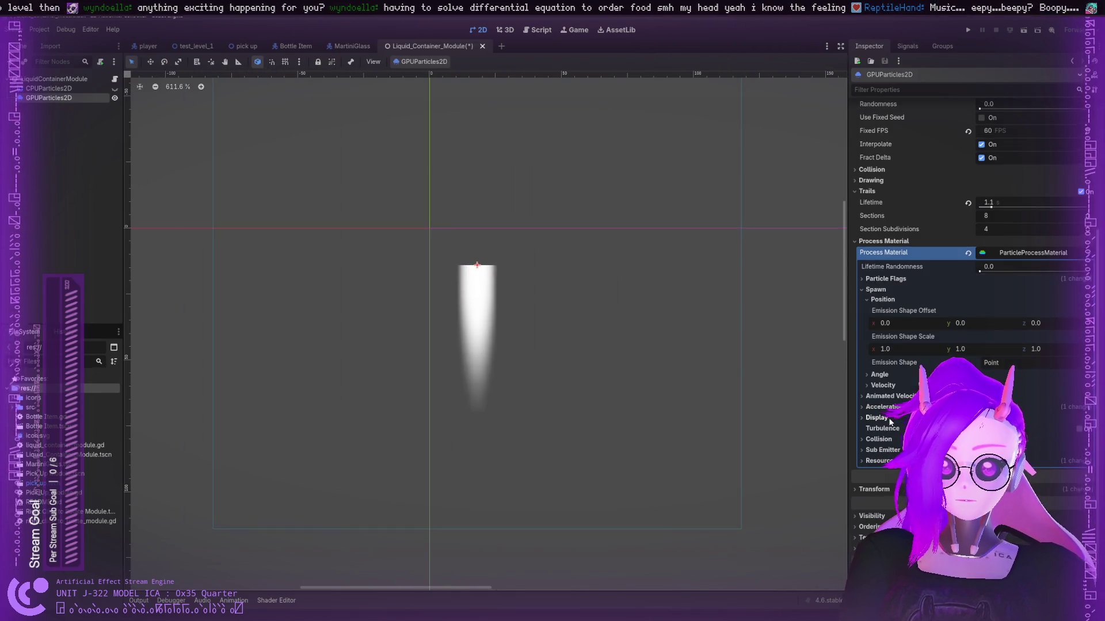
left_click(879, 375)
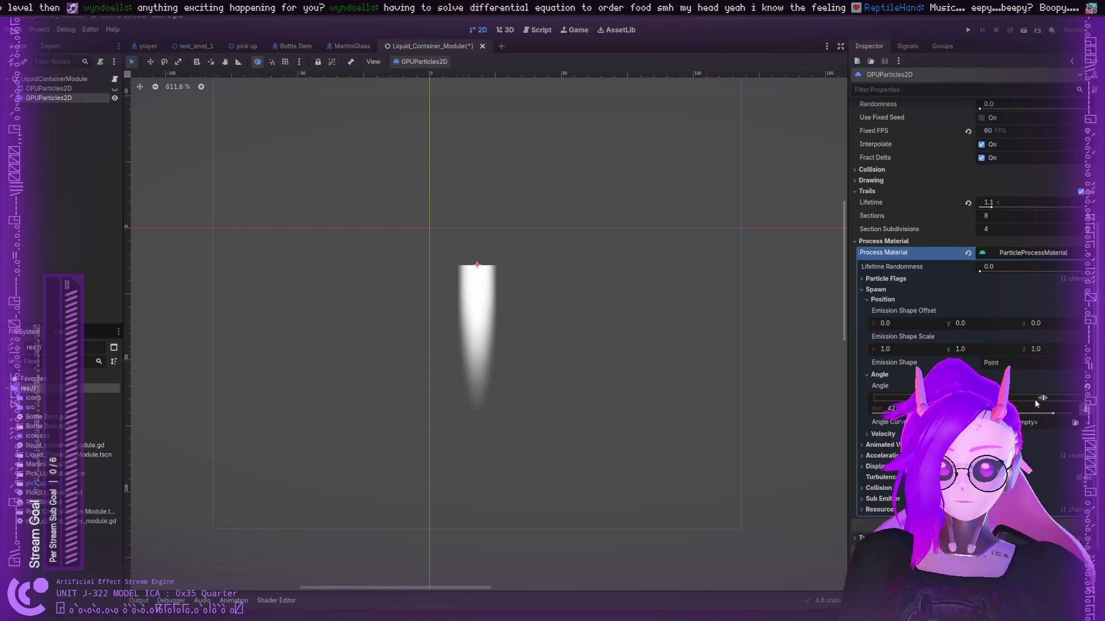
left_click_drag(897, 398, 851, 388)
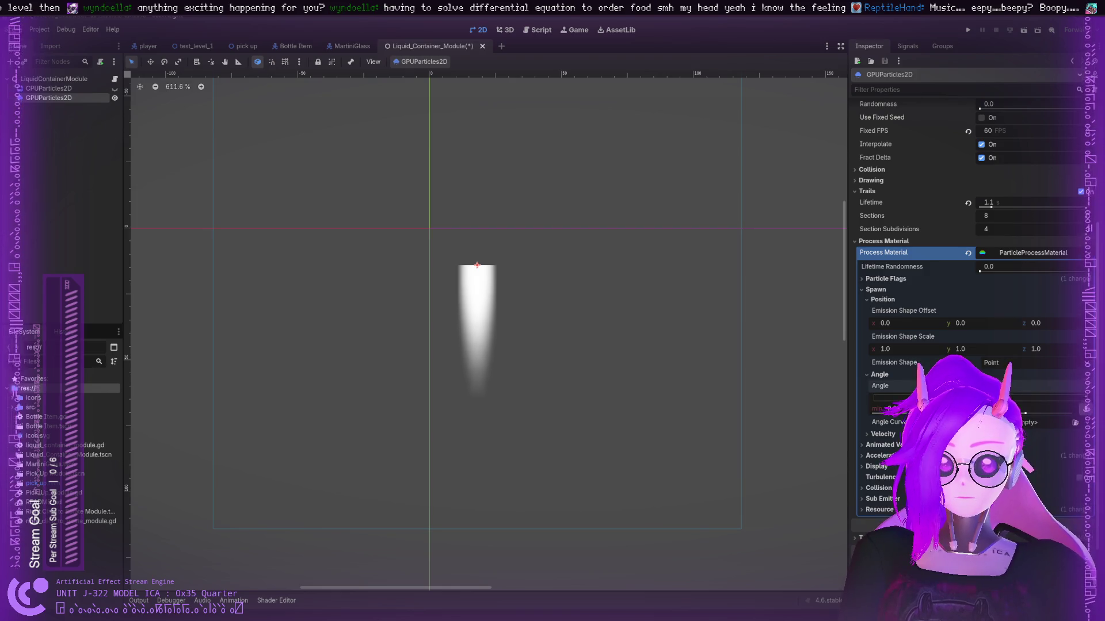
key("ctrl+z")
left_click(880, 375)
left_click(886, 386)
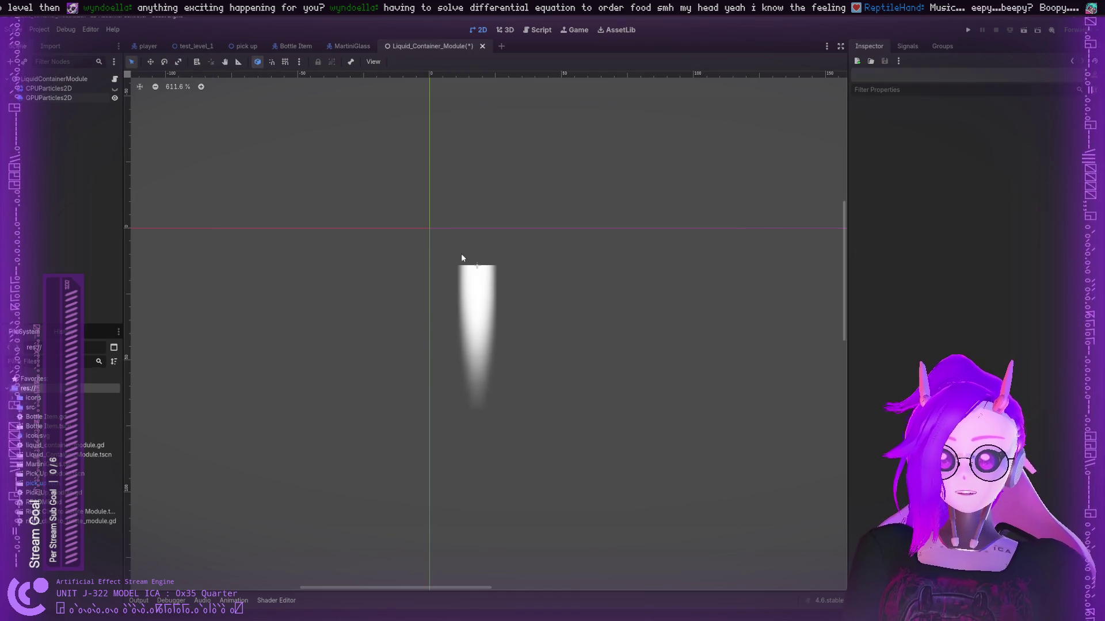
Step: Drag the emitter up and left, and reduce the particle Amount to 1
mouse_move(482, 268)
left_mouse_down()
mouse_move(621, 265)
mouse_move(582, 229)
mouse_move(415, 216)
mouse_move(368, 144)
mouse_move(449, 296)
mouse_move(506, 227)
mouse_move(562, 187)
mouse_move(441, 350)
mouse_move(434, 153)
mouse_move(525, 217)
mouse_move(306, 128)
mouse_move(312, 306)
mouse_move(357, 118)
mouse_move(420, 298)
mouse_move(419, 217)
mouse_move(511, 259)
mouse_move(494, 247)
mouse_move(530, 234)
mouse_move(382, 217)
mouse_move(426, 200)
left_mouse_up()
scroll(1002, 151, "up", 5)
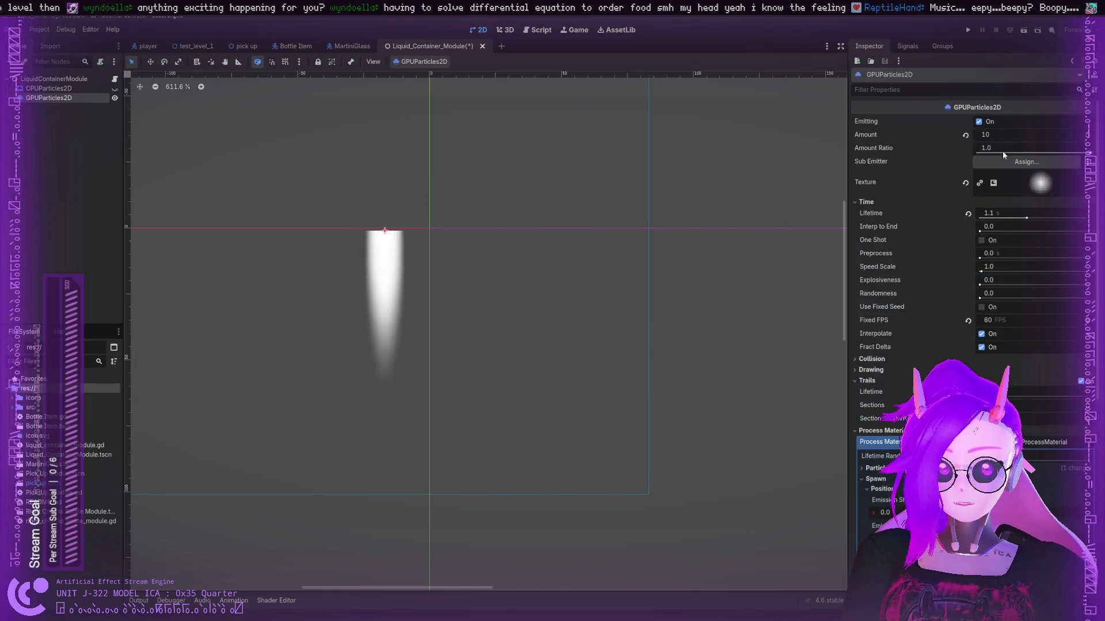
left_click(1082, 138)
left_click(1082, 139)
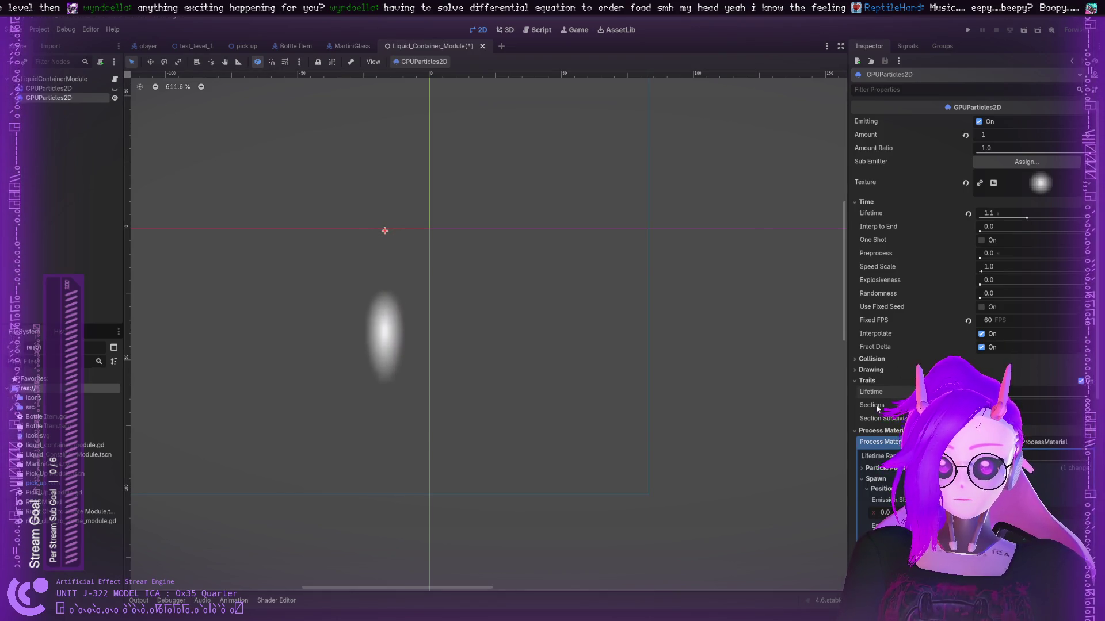
scroll(967, 287, "down", 2)
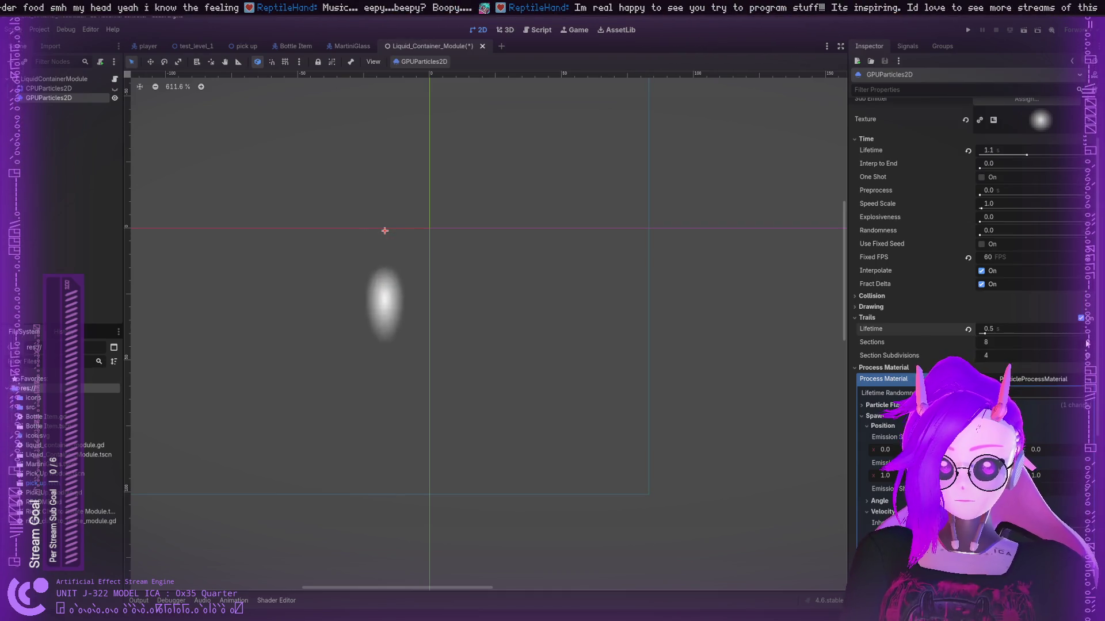
Step: Swing the emitter back and forth across the viewport to test the inherited-velocity trail
left_click(398, 232)
mouse_move(382, 253)
left_mouse_down()
mouse_move(570, 303)
mouse_move(291, 227)
mouse_move(545, 261)
mouse_move(476, 230)
mouse_move(308, 246)
mouse_move(696, 267)
mouse_move(444, 234)
mouse_move(375, 207)
mouse_move(434, 226)
left_mouse_up()
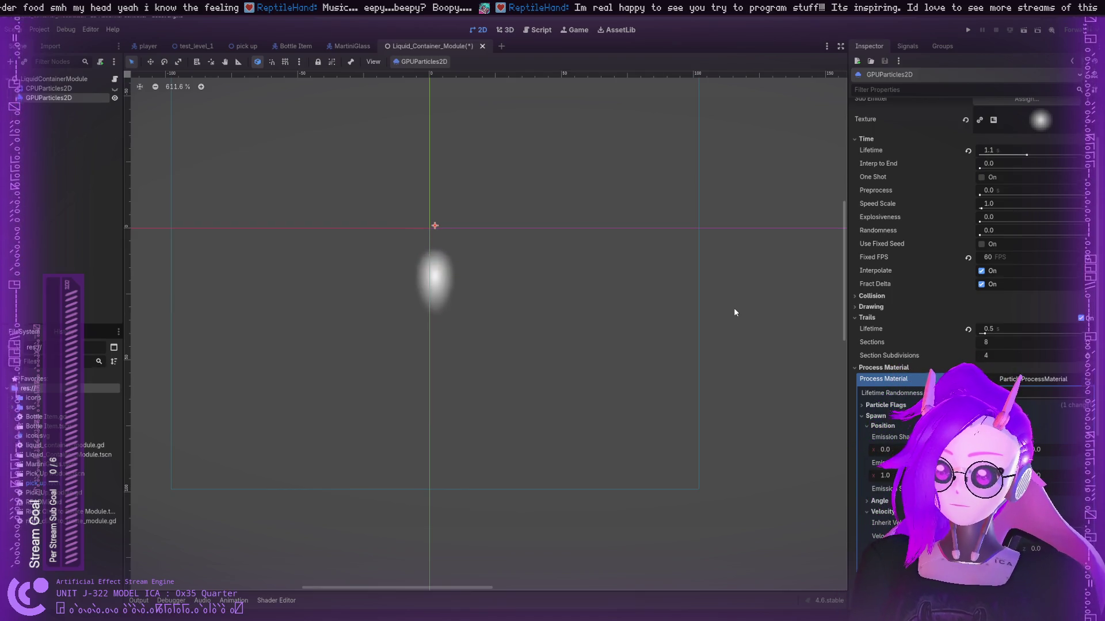
scroll(967, 288, "down", 5)
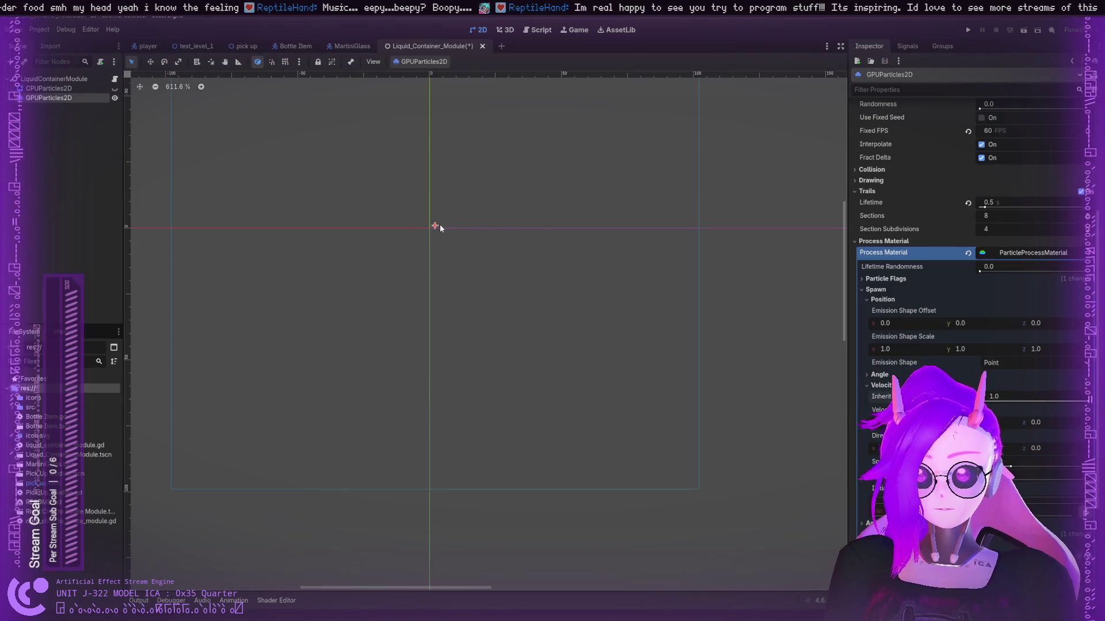
mouse_move(585, 268)
left_mouse_down()
mouse_move(581, 187)
mouse_move(172, 246)
mouse_move(639, 214)
mouse_move(535, 252)
mouse_move(267, 268)
mouse_move(636, 264)
mouse_move(443, 239)
left_mouse_up()
left_click_drag(606, 235, 401, 234)
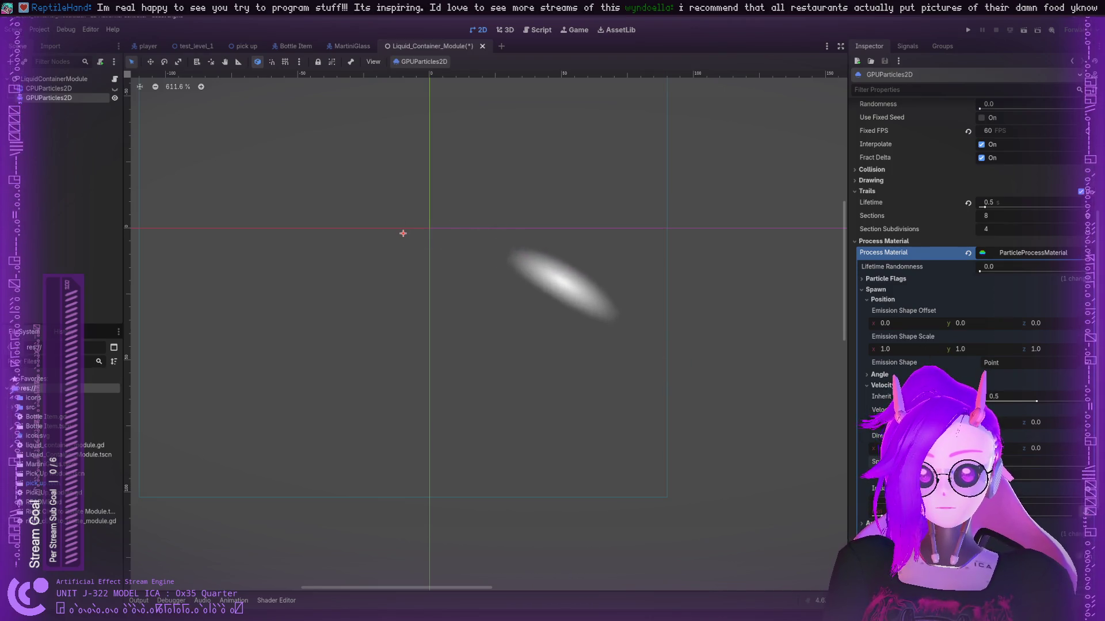
Step: Drag the spawn Angle max to 43.5 and collapse the Angle, Position and Velocity subsections
scroll(920, 292, "up", 3)
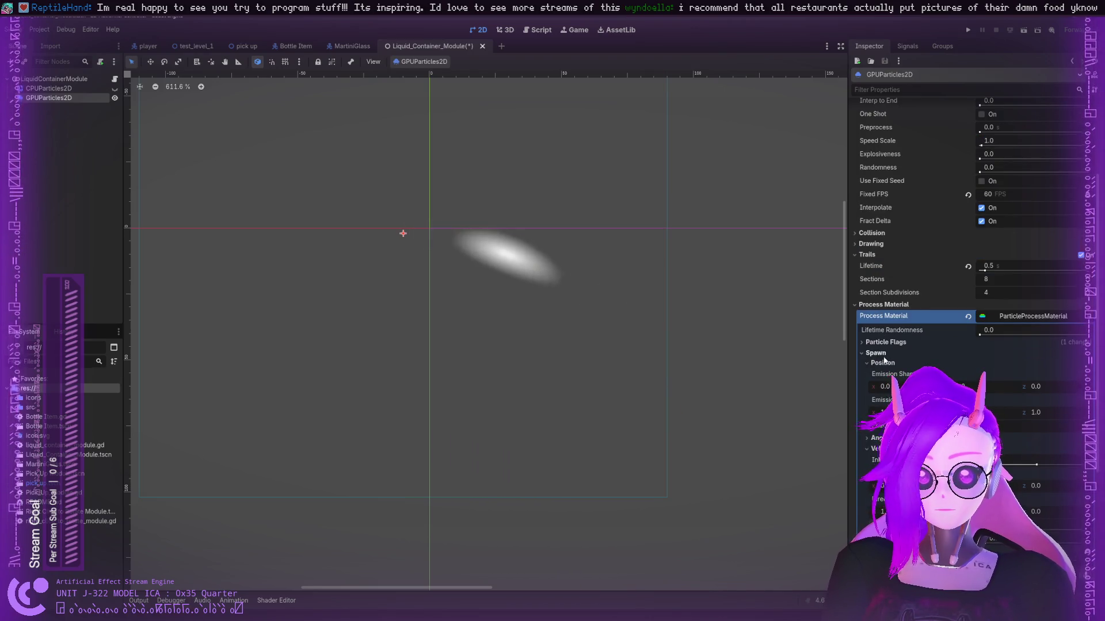
scroll(884, 360, "down", 3)
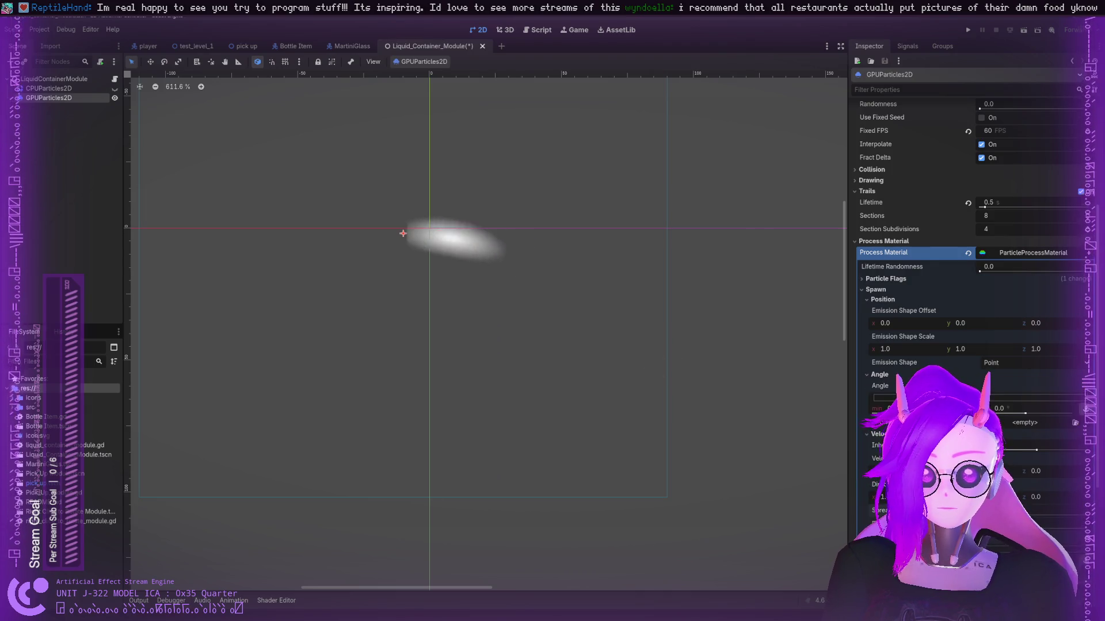
mouse_move(1001, 408)
left_mouse_down()
mouse_move(1013, 408)
mouse_move(992, 398)
mouse_move(1019, 403)
mouse_move(789, 387)
mouse_move(1064, 406)
left_mouse_up()
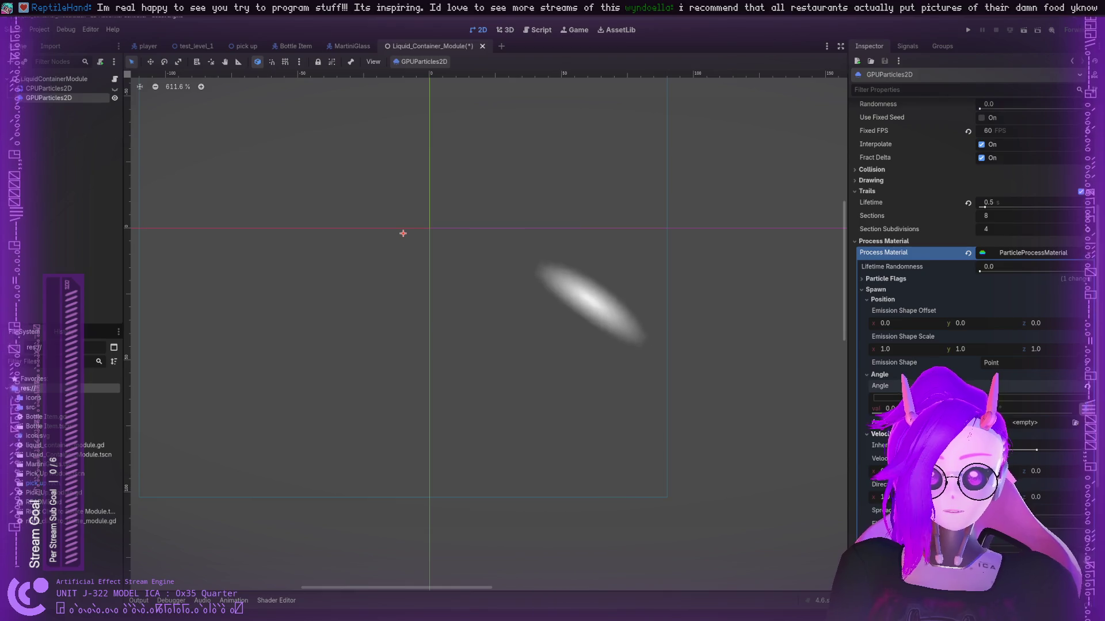
left_click(879, 374)
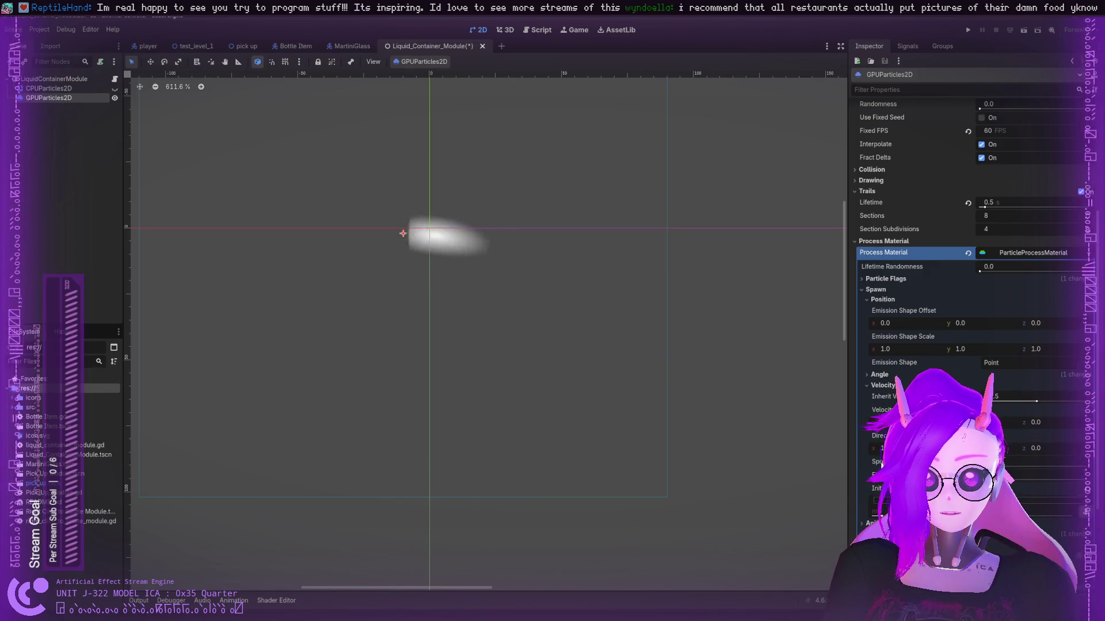
scroll(967, 288, "down", 3)
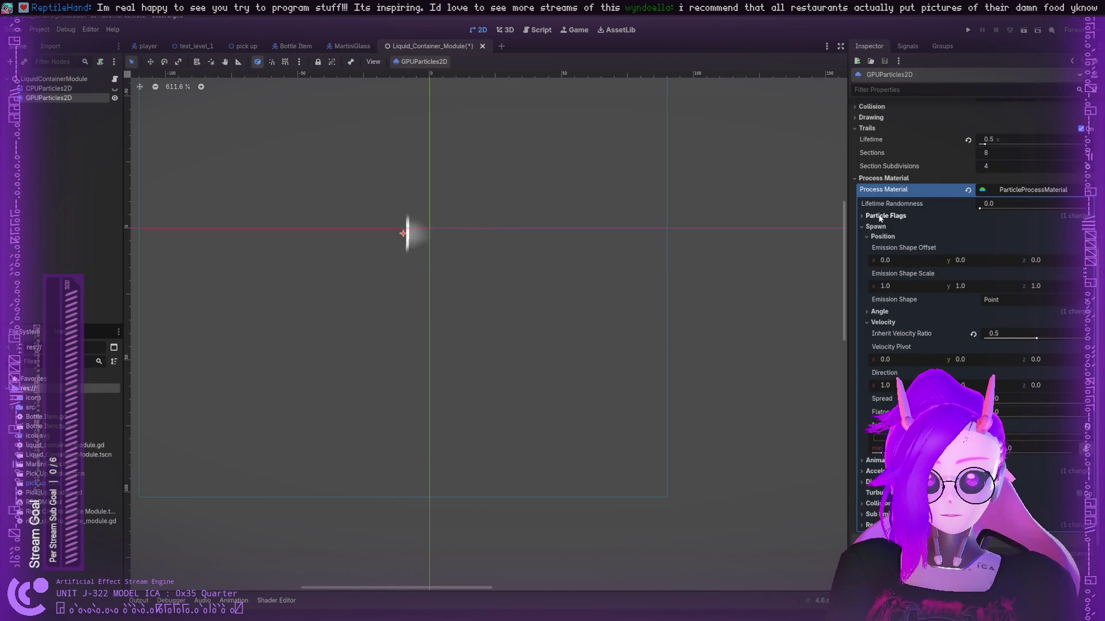
left_click(872, 239)
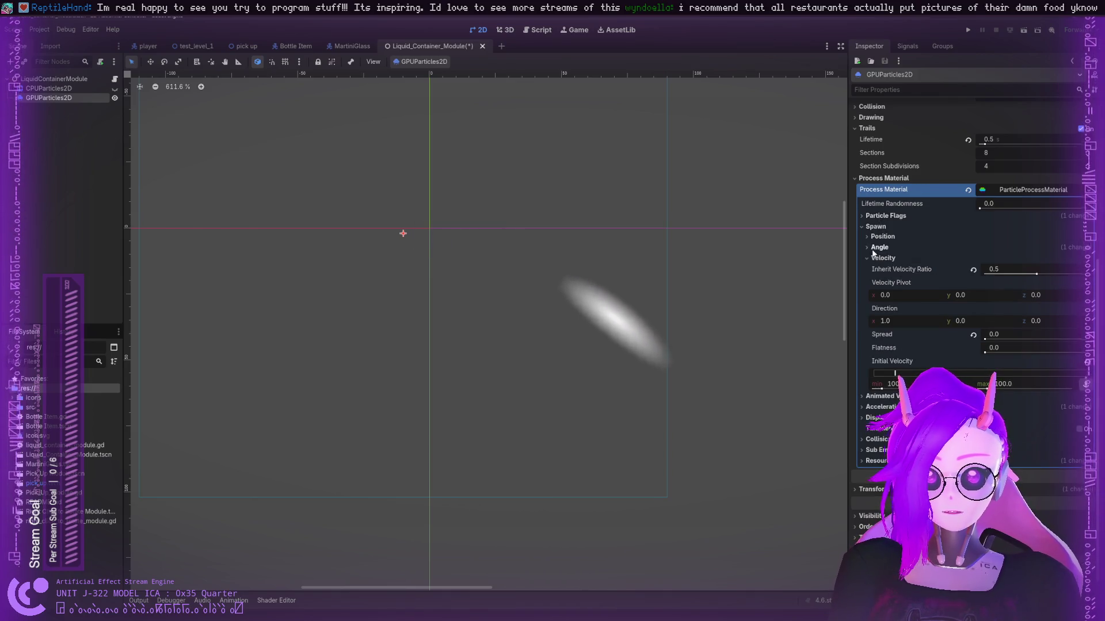
left_click(872, 257)
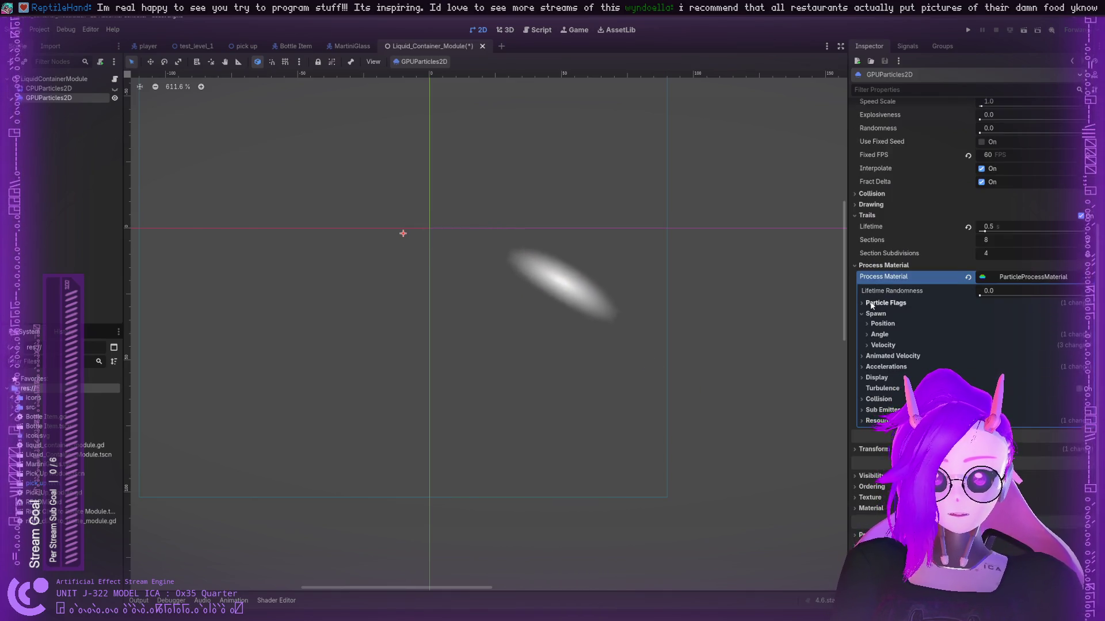
scroll(900, 240, "up", 5)
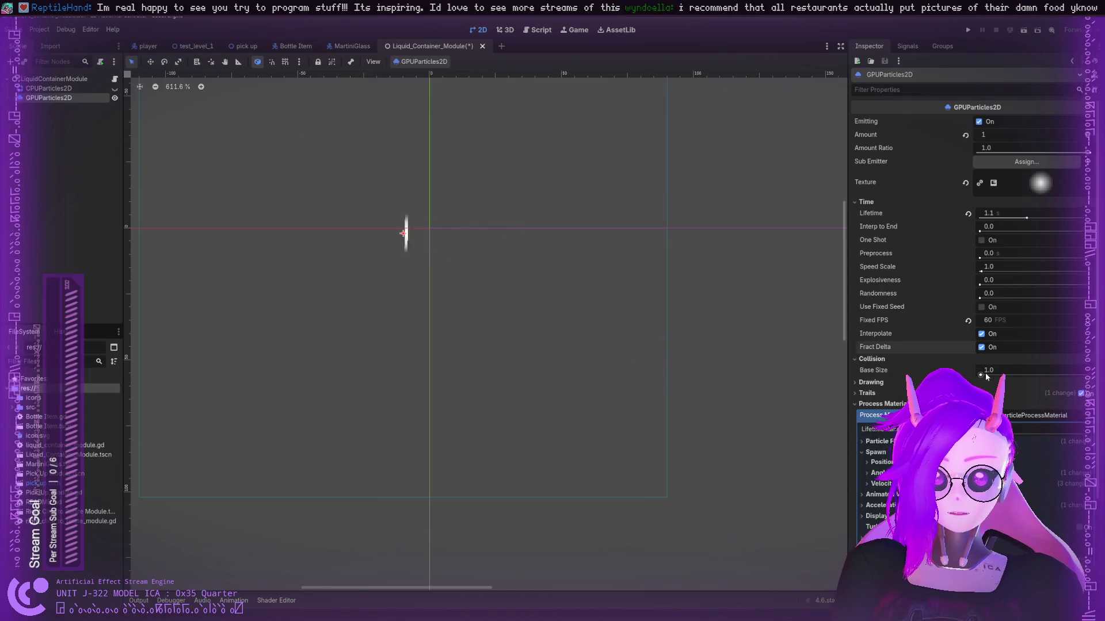
Step: Try collision base sizes 12 and 37, reset to 1.0, then reselect GPUParticles2D
left_click(985, 374)
type("12")
key("Return")
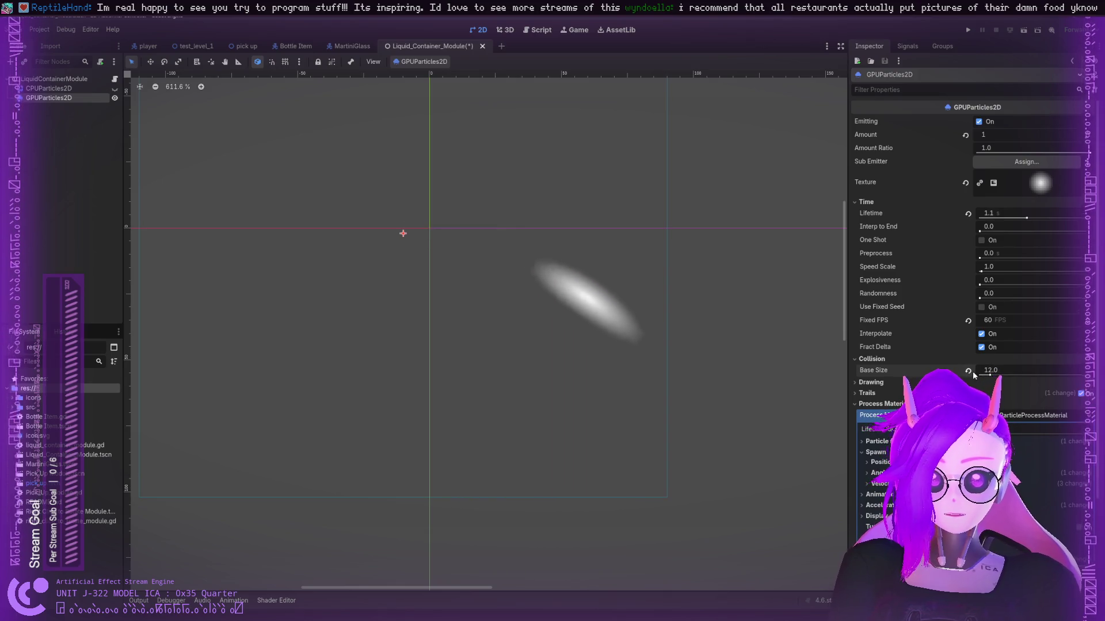
left_click(969, 372)
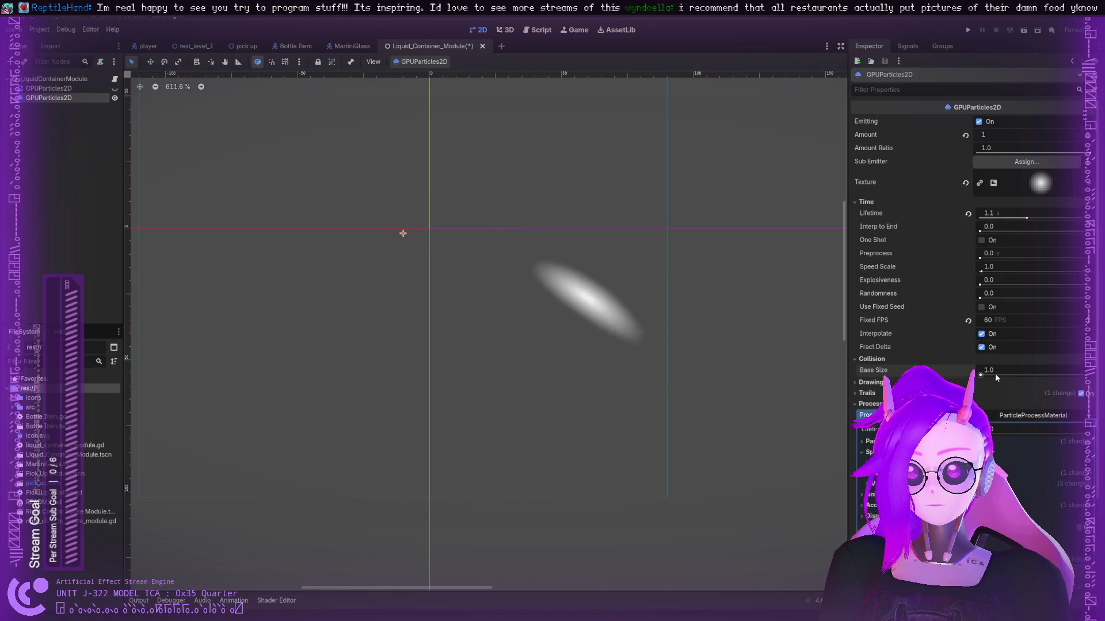
left_click_drag(1001, 375, 1012, 377)
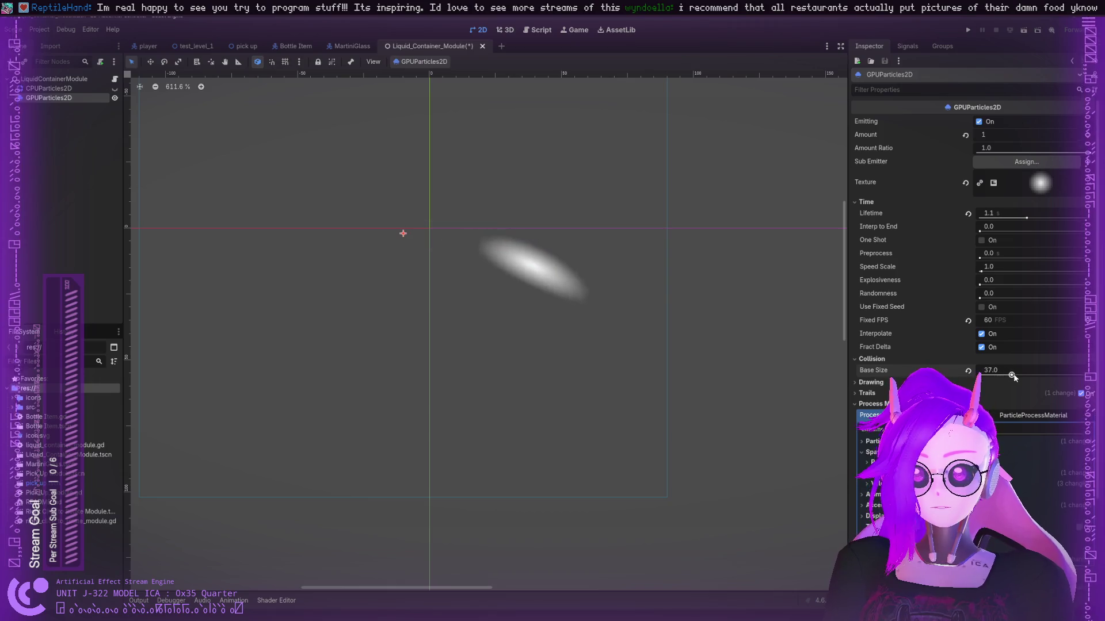
left_click(968, 371)
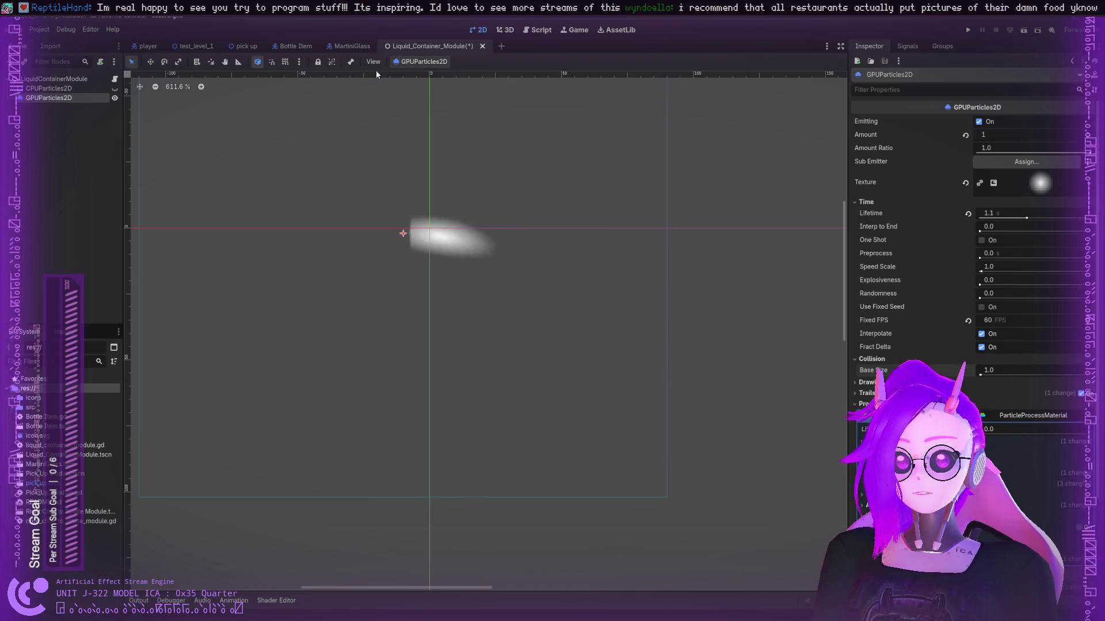
key("Up")
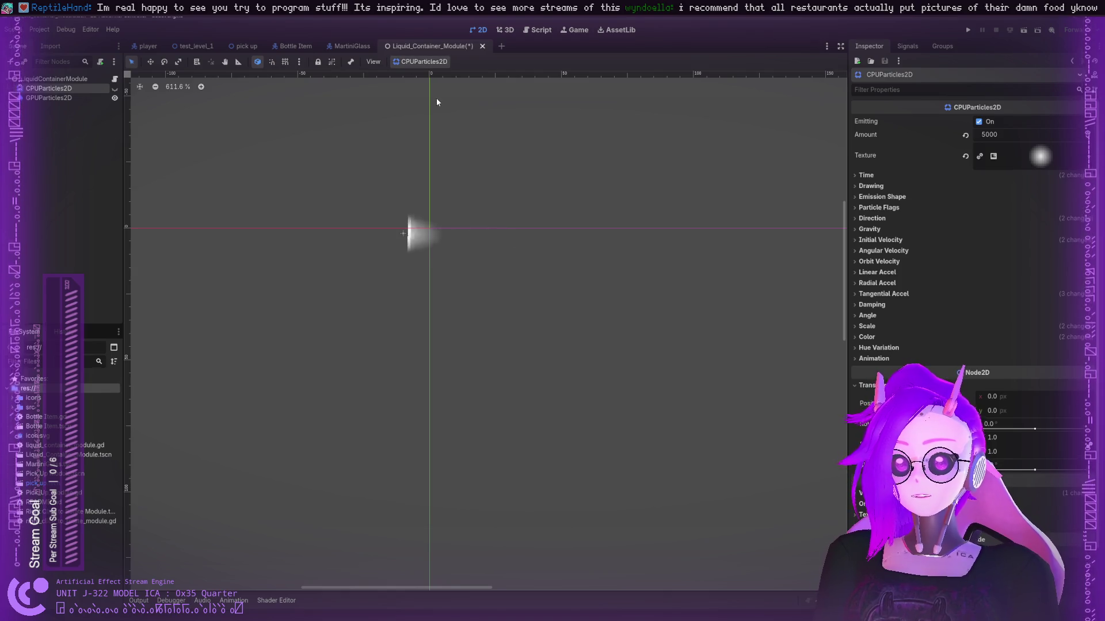
left_click(86, 98)
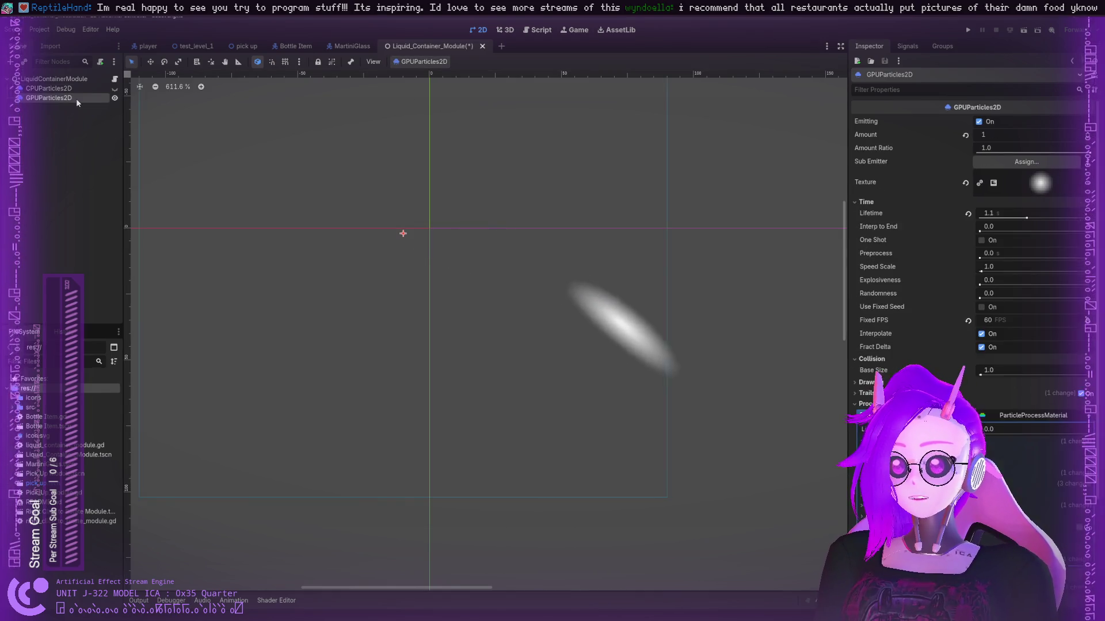
Step: Hide the GPUParticles2D emitter and show the green CPUParticles2D stream on the canvas
left_click(114, 97)
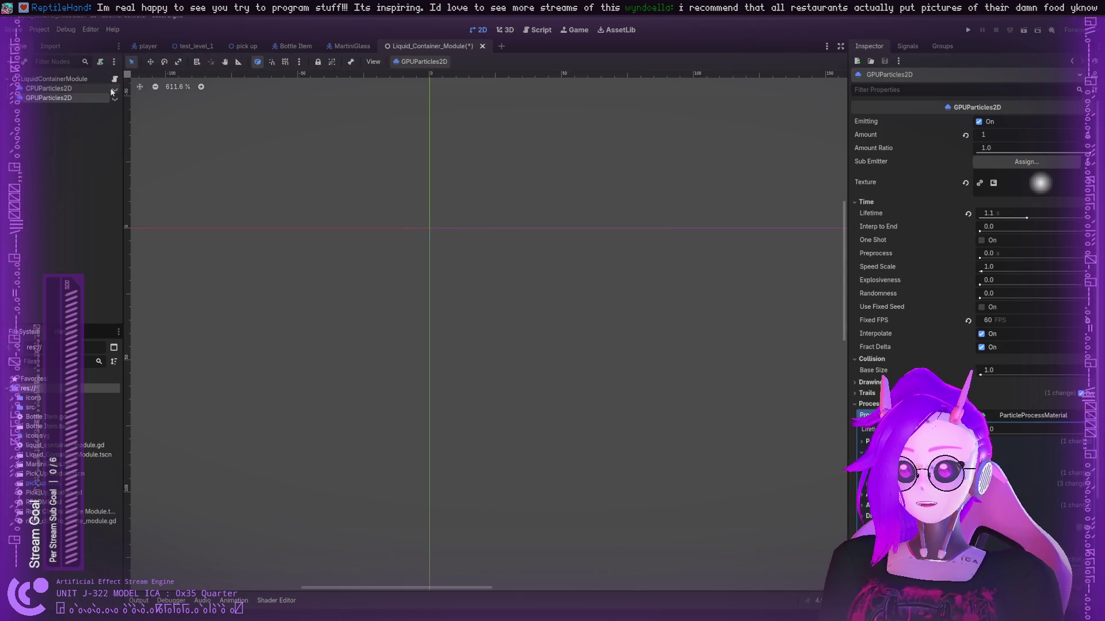
left_click(113, 90)
scroll(507, 267, "down", 5)
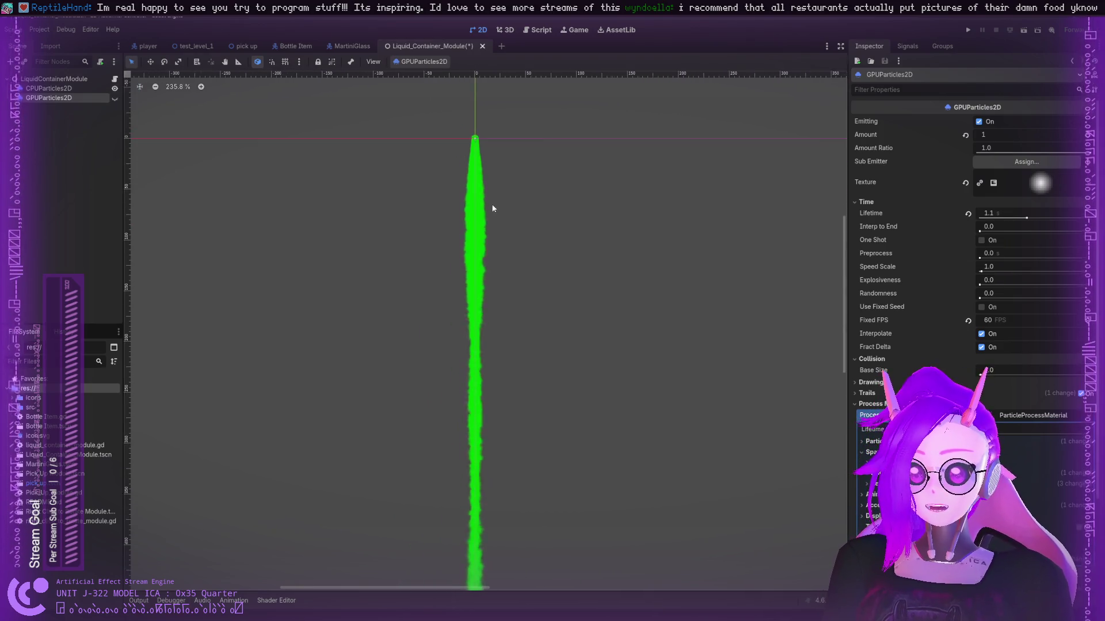
scroll(489, 241, "down", 4)
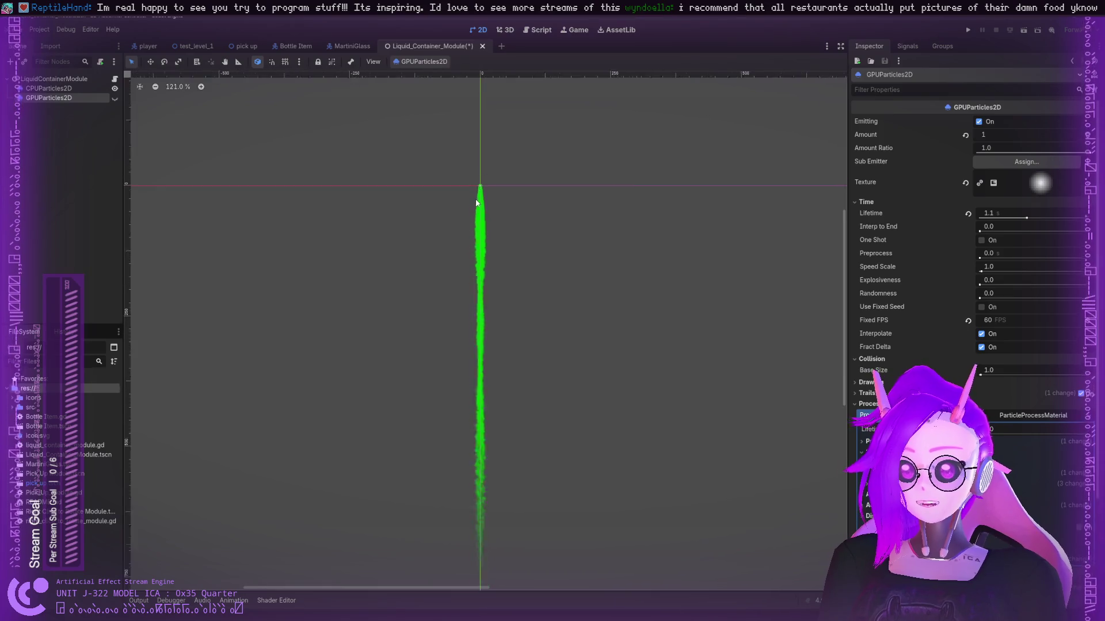
scroll(477, 202, "up", 2)
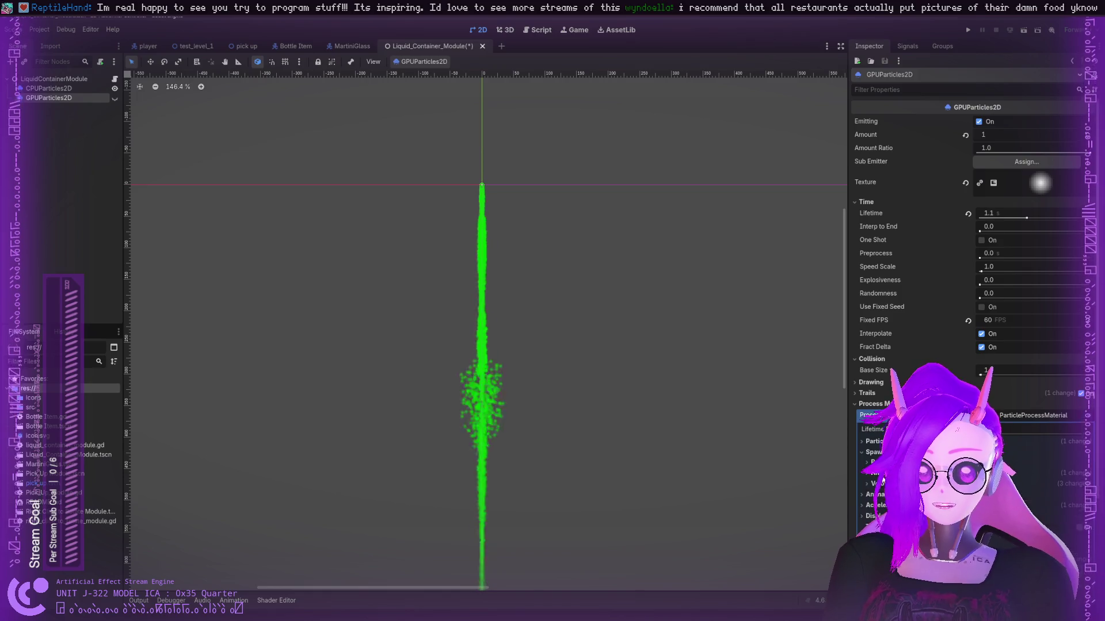
Step: Review the spawn velocity settings, then select the CPUParticles2D emitter in the Scene dock
left_click(880, 484)
scroll(871, 403, "down", 4)
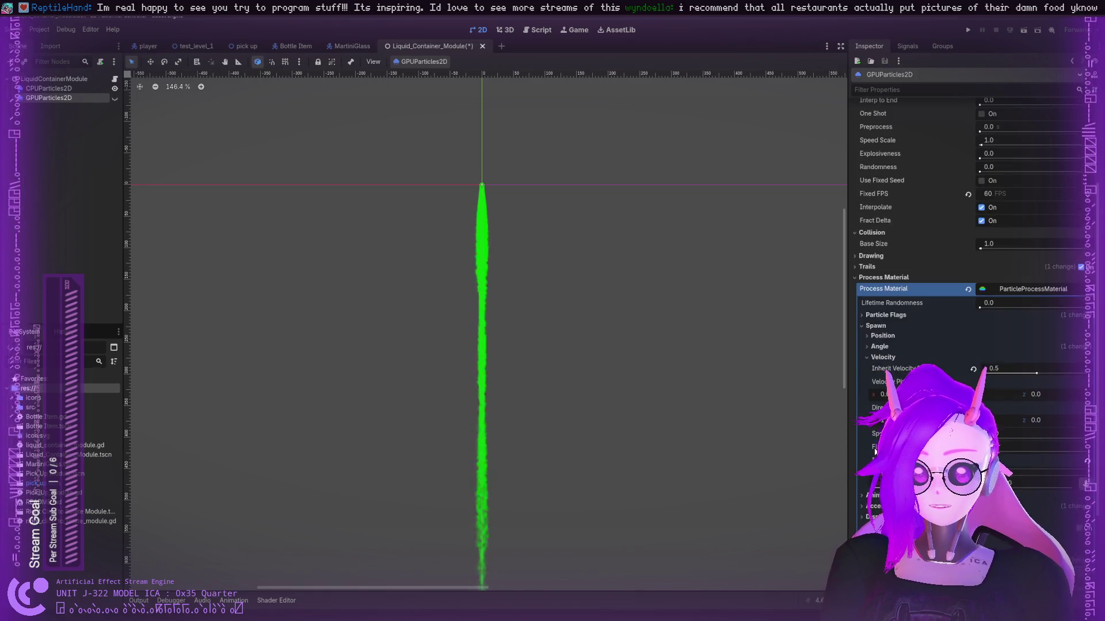
left_click(867, 358)
scroll(869, 360, "up", 4)
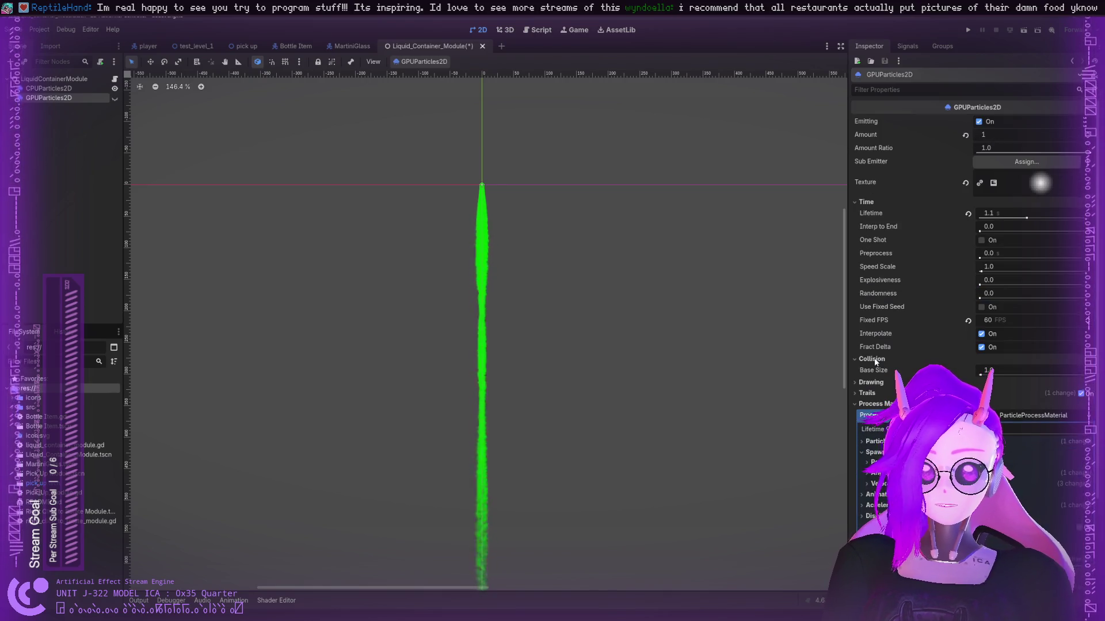
scroll(879, 366, "down", 4)
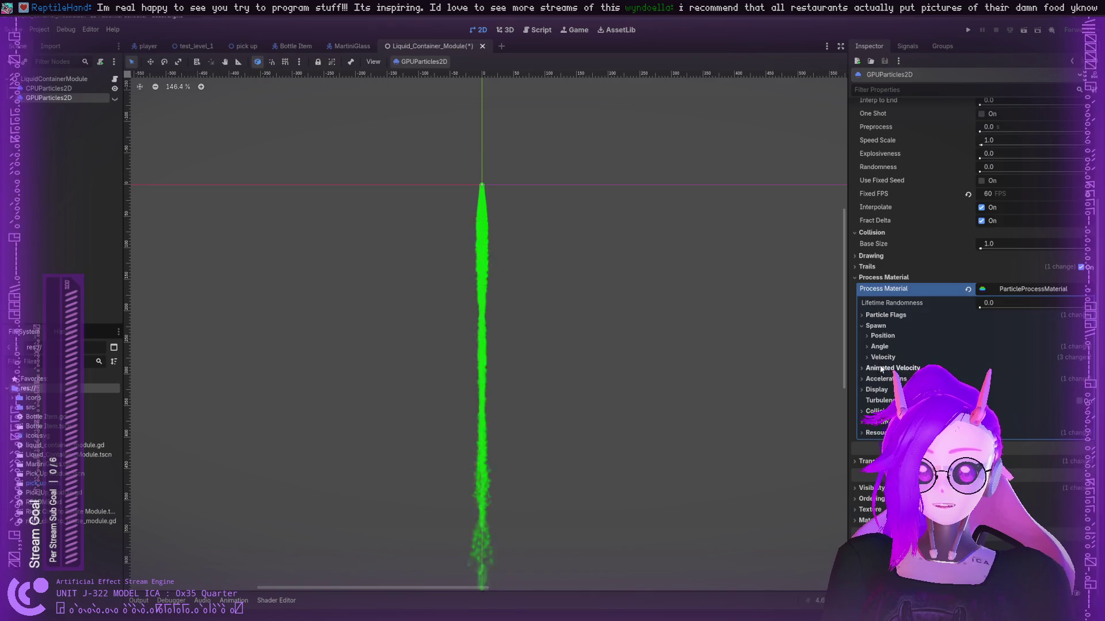
scroll(880, 369, "up", 4)
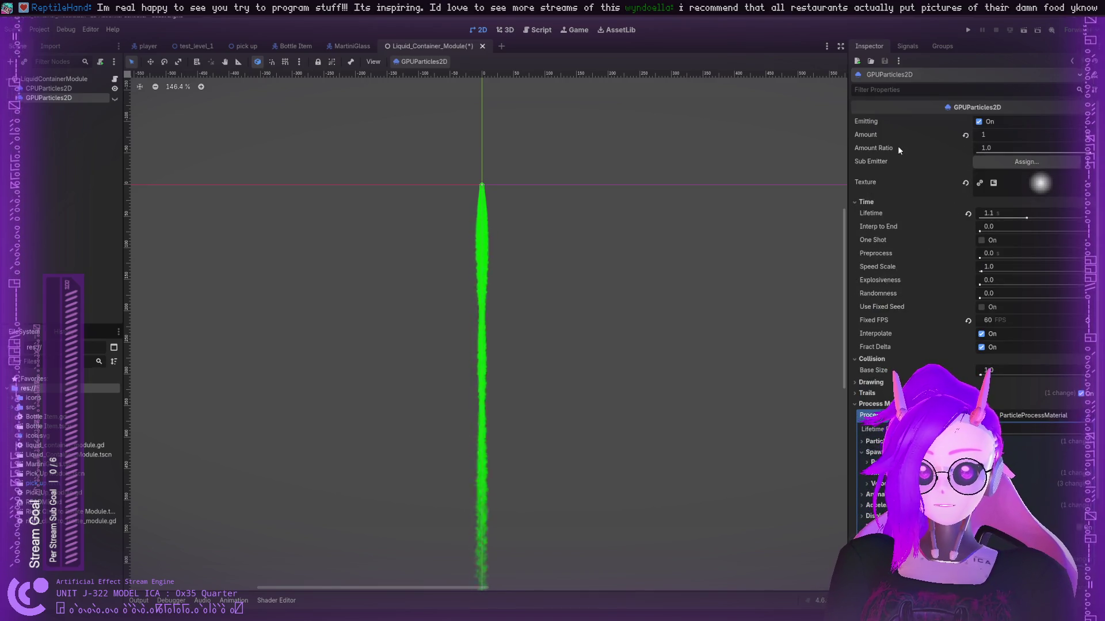
left_click(79, 89)
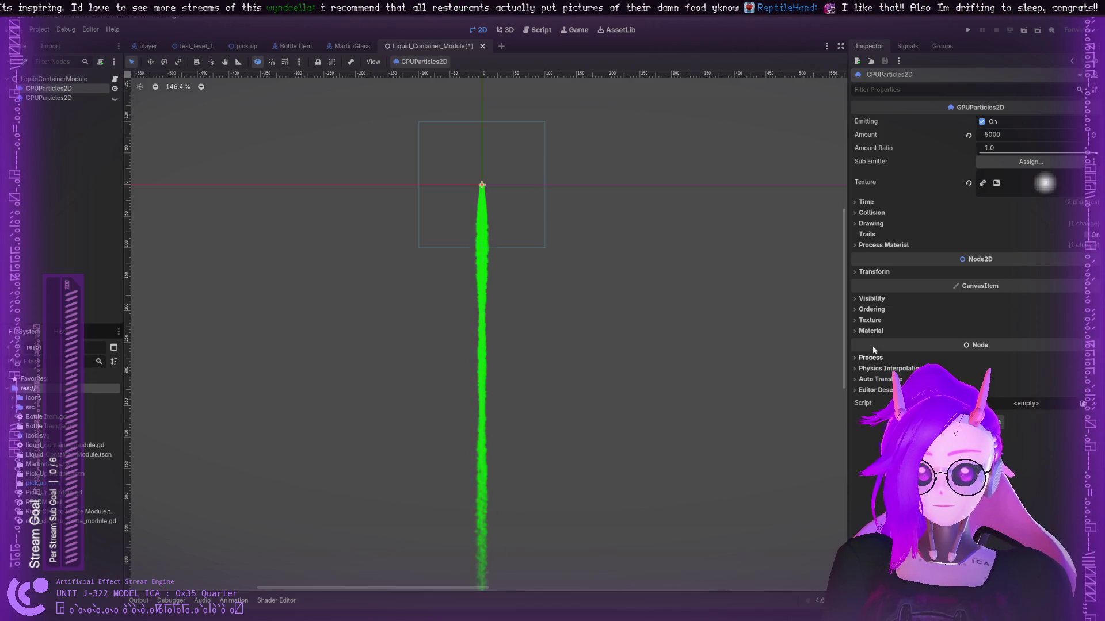
Step: Expand the Process Material and open the ParticleProcessMaterial's own properties
left_click(874, 245)
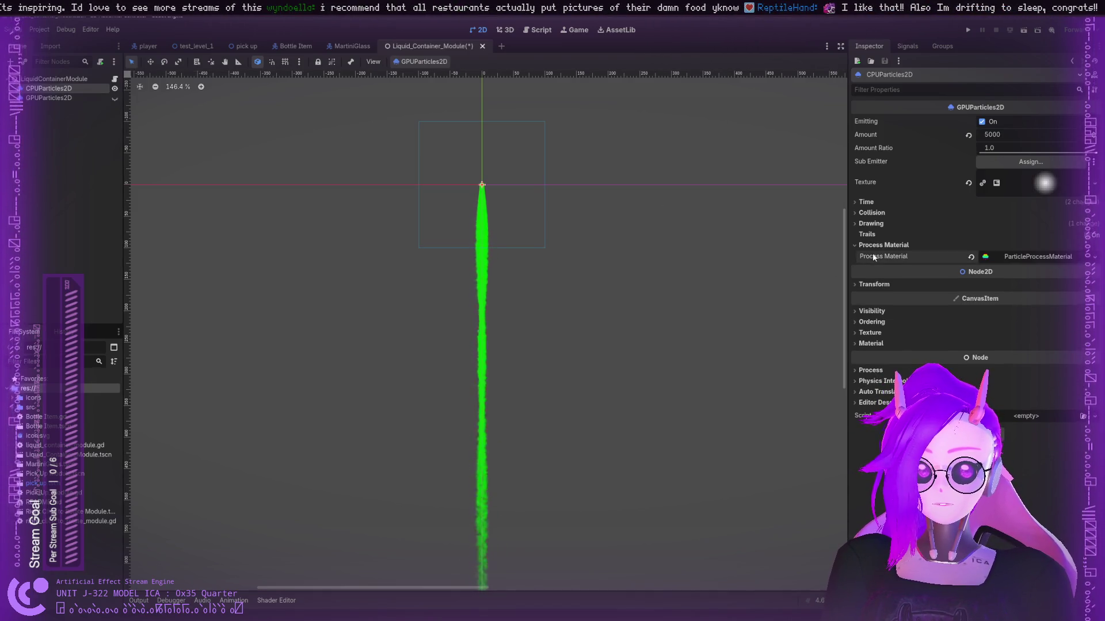
left_click(886, 246)
left_click(909, 245)
left_click(934, 245)
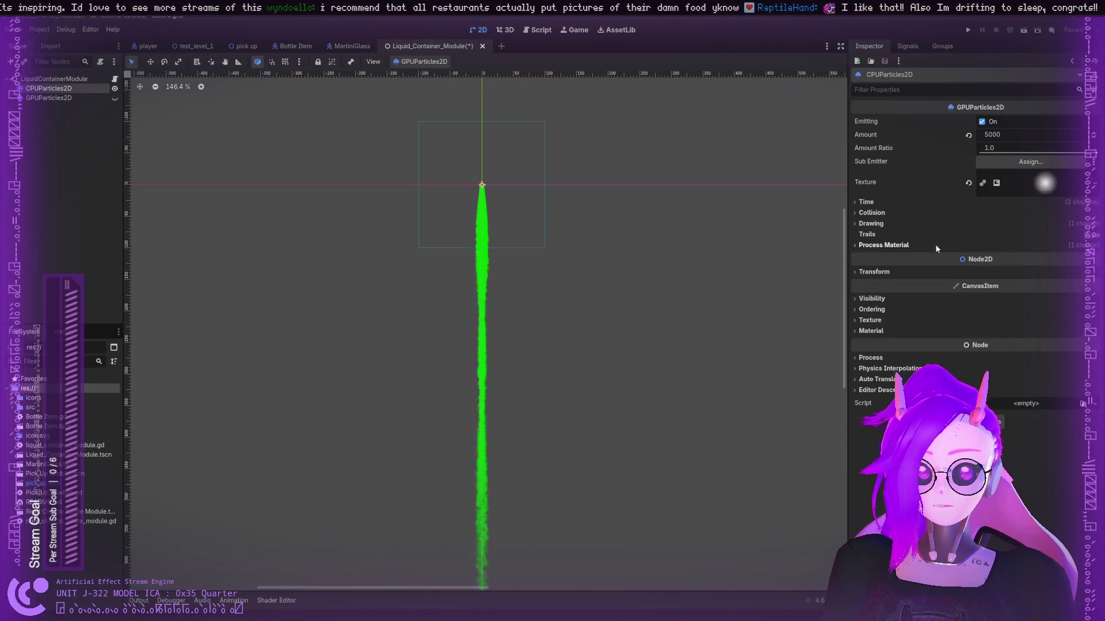
left_click(936, 245)
left_click(1049, 257)
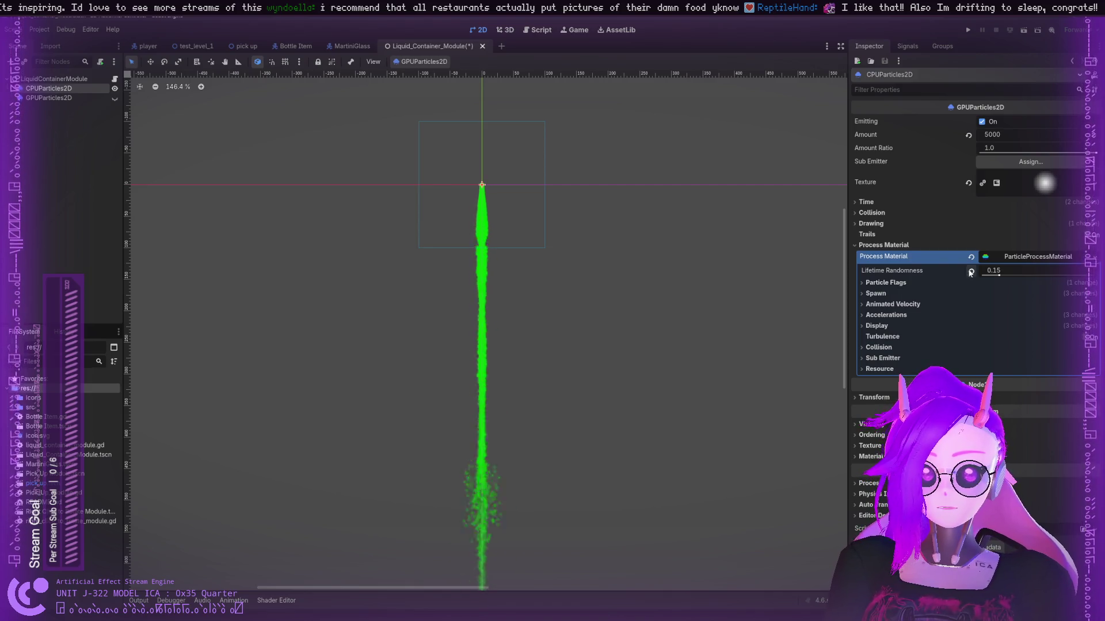
Step: Review the Particle Flags and Spawn sections of the process material, leaving both collapsed
left_click(865, 283)
left_click(865, 283)
left_click(865, 283)
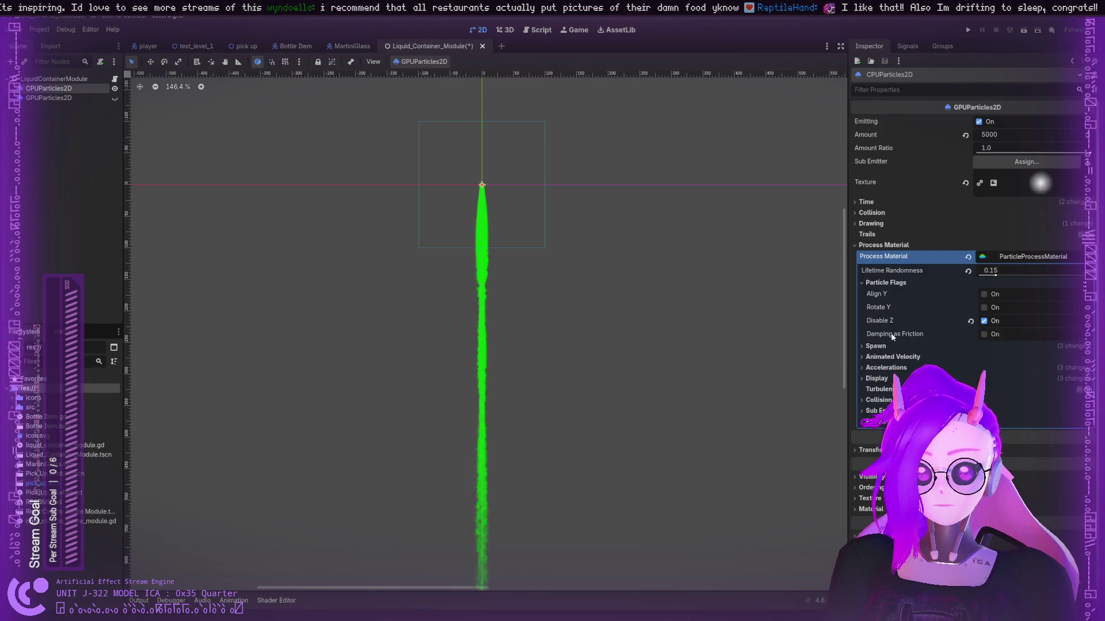
left_click(866, 283)
left_click(875, 294)
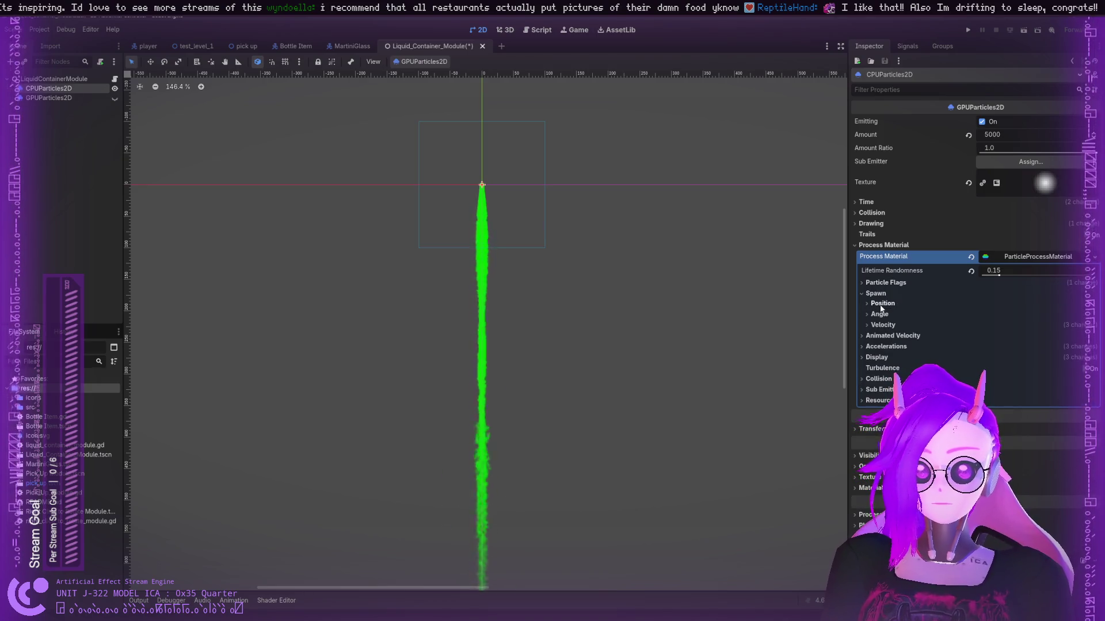
left_click(876, 294)
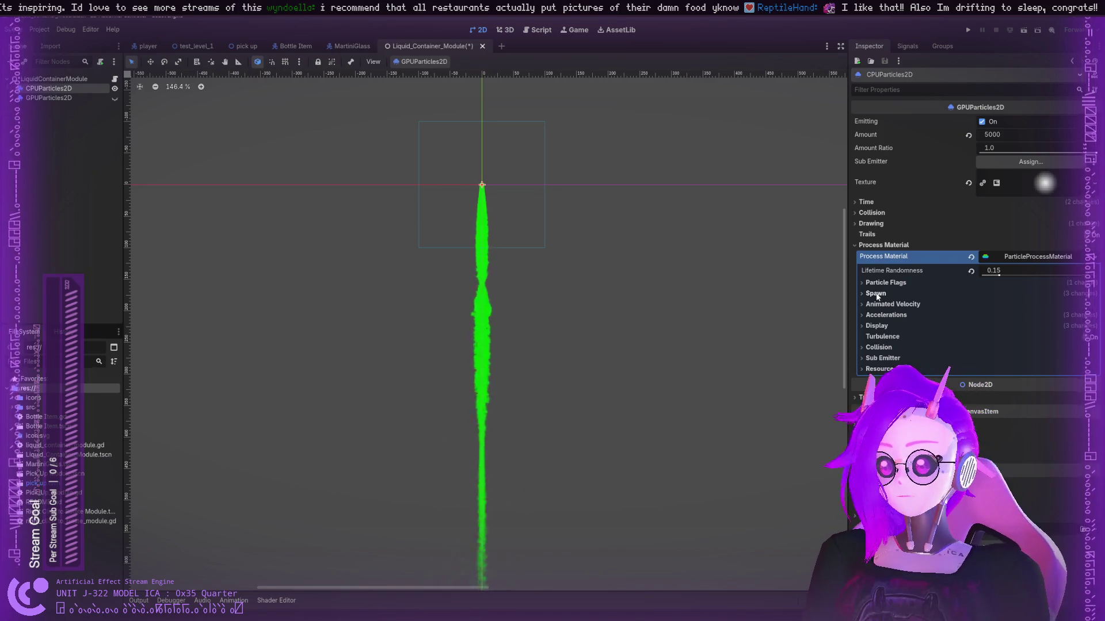
left_click(878, 294)
left_click(878, 295)
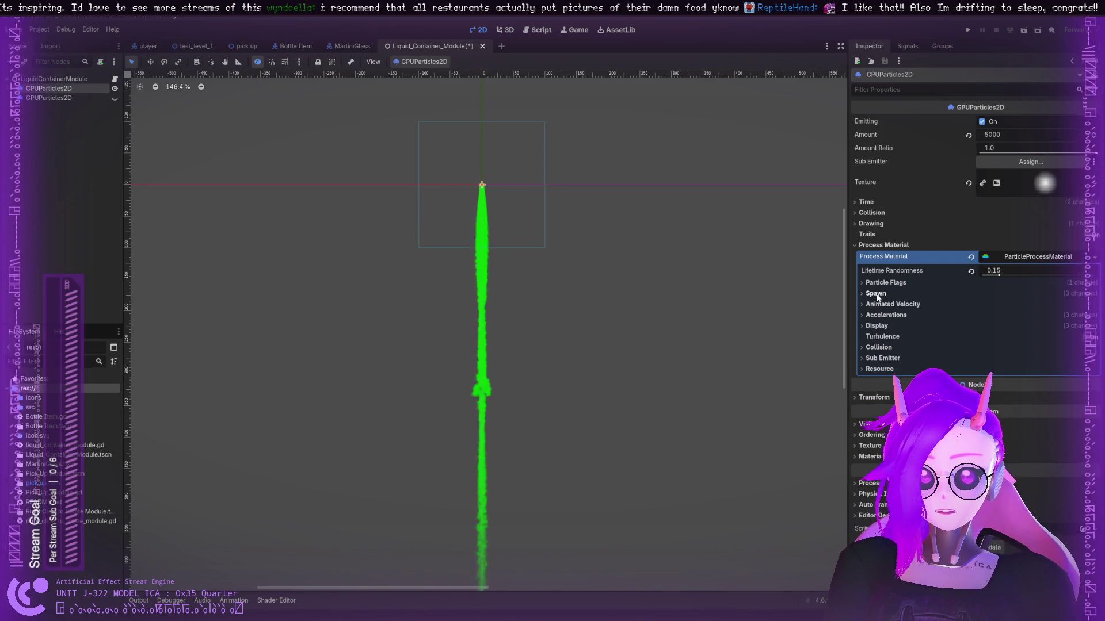
Step: Leave Animated Velocity expanded after briefly checking the Angular Velocity and Collision settings
left_click(879, 305)
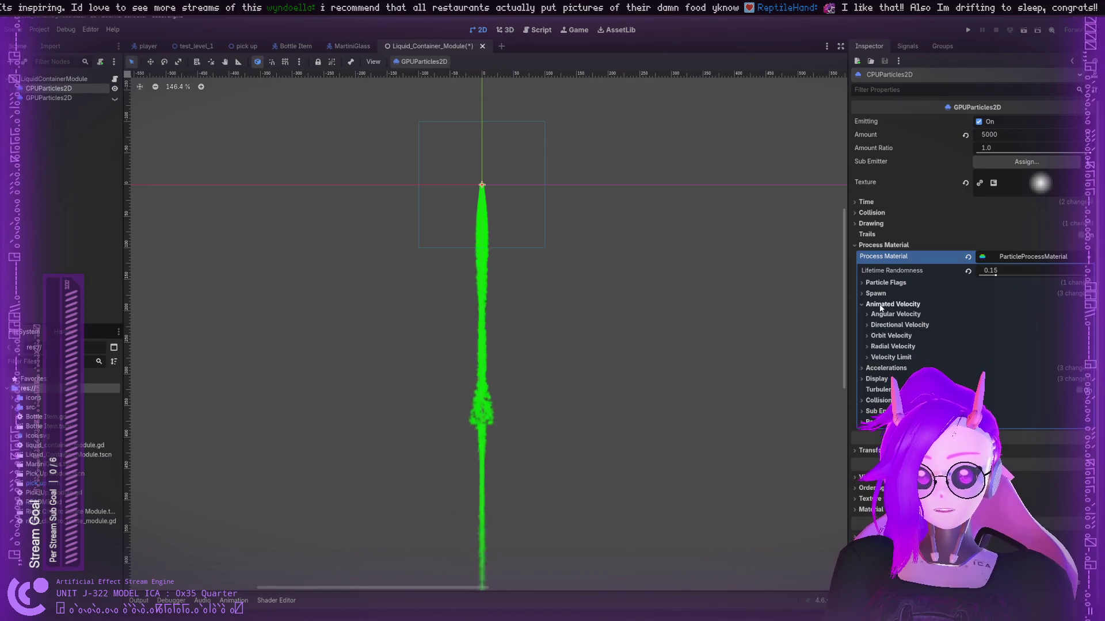
left_click(882, 315)
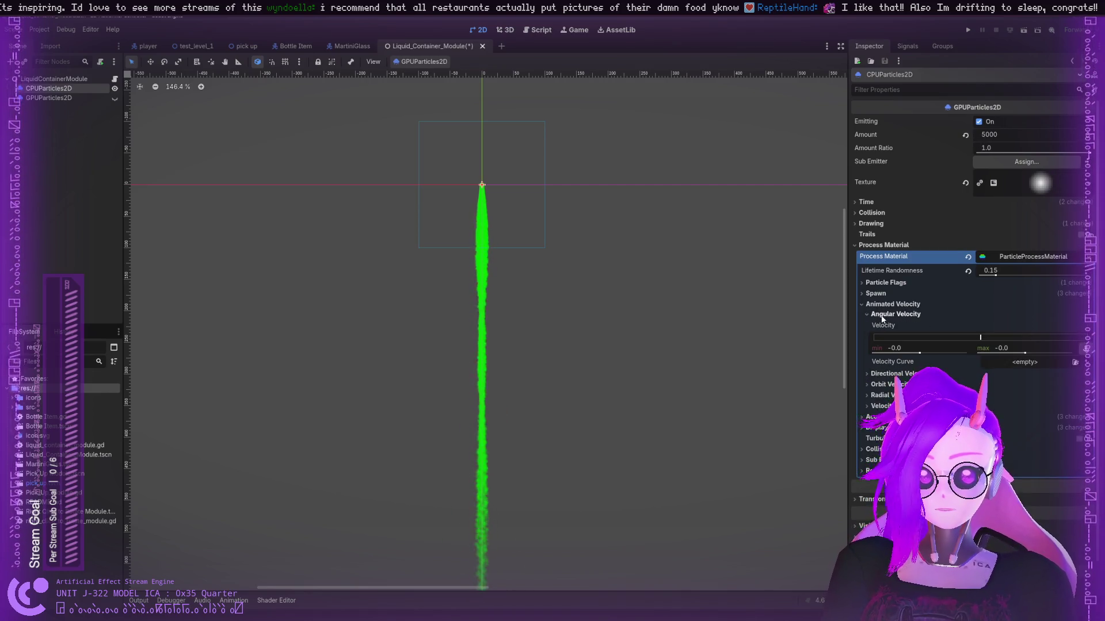
left_click(882, 316)
left_click(869, 213)
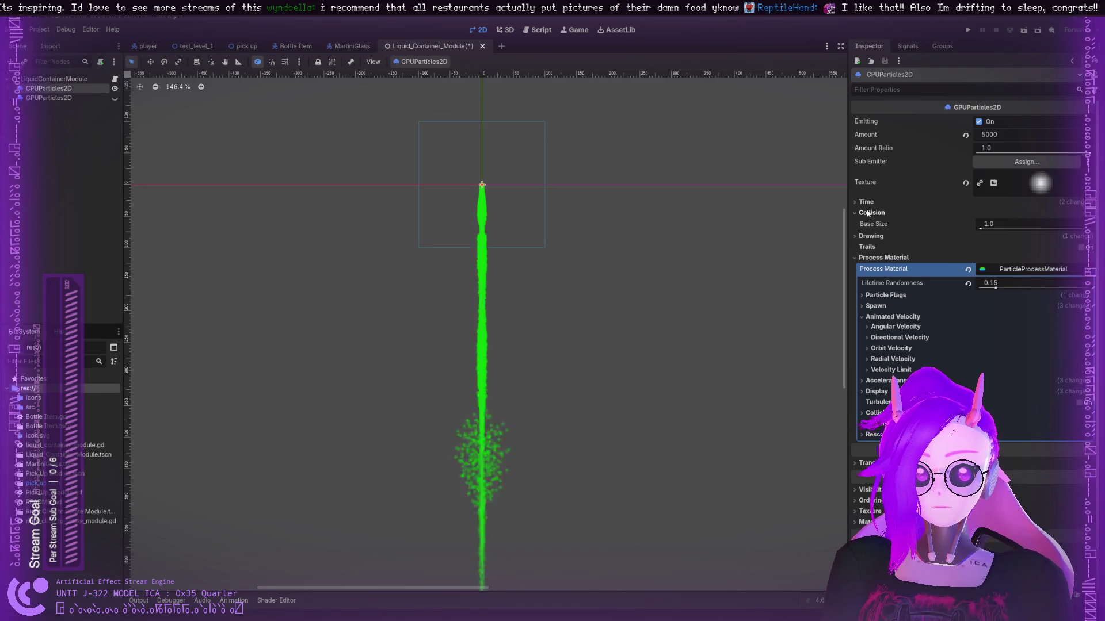
left_click(868, 213)
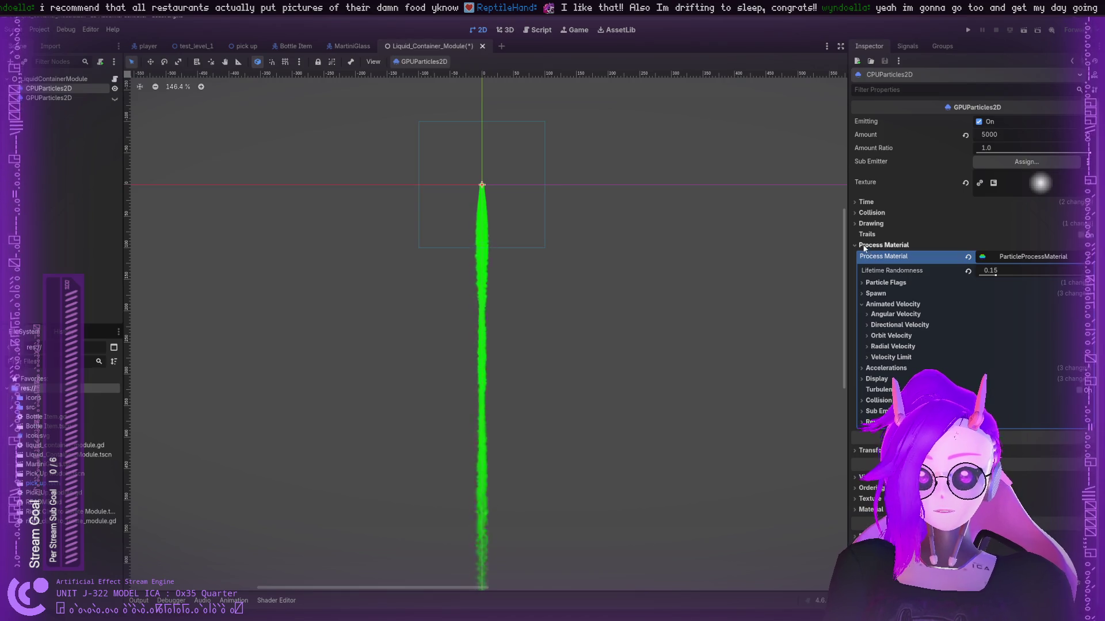
Step: Turn on trails for the pour stream, try a ~0.34 lifetime, and reposition the emitter
left_click(1081, 236)
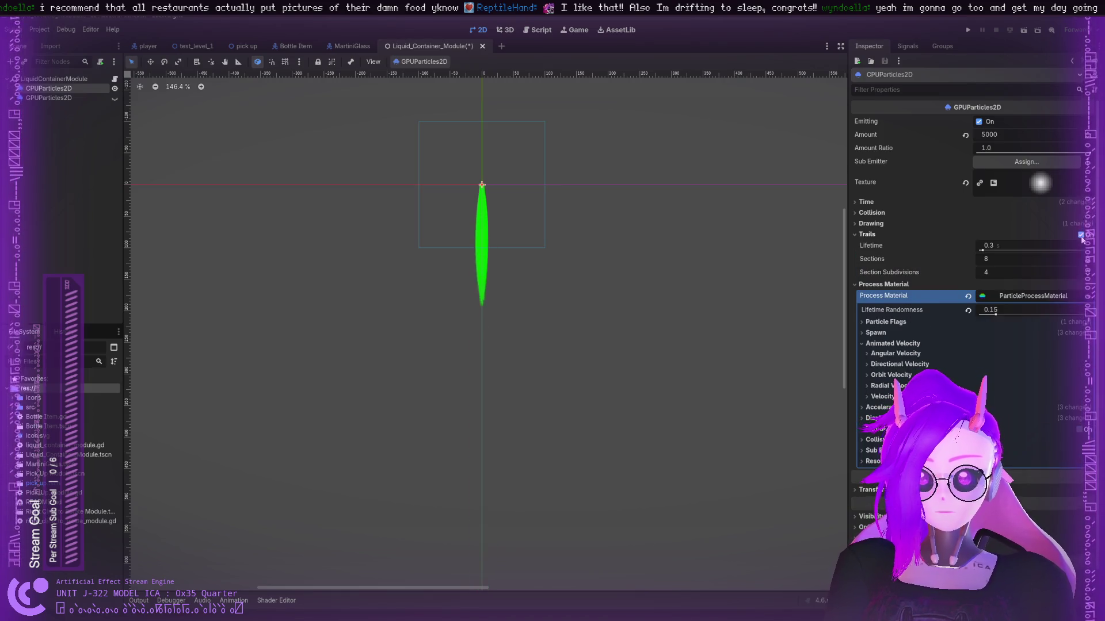
scroll(522, 166, "down", 3)
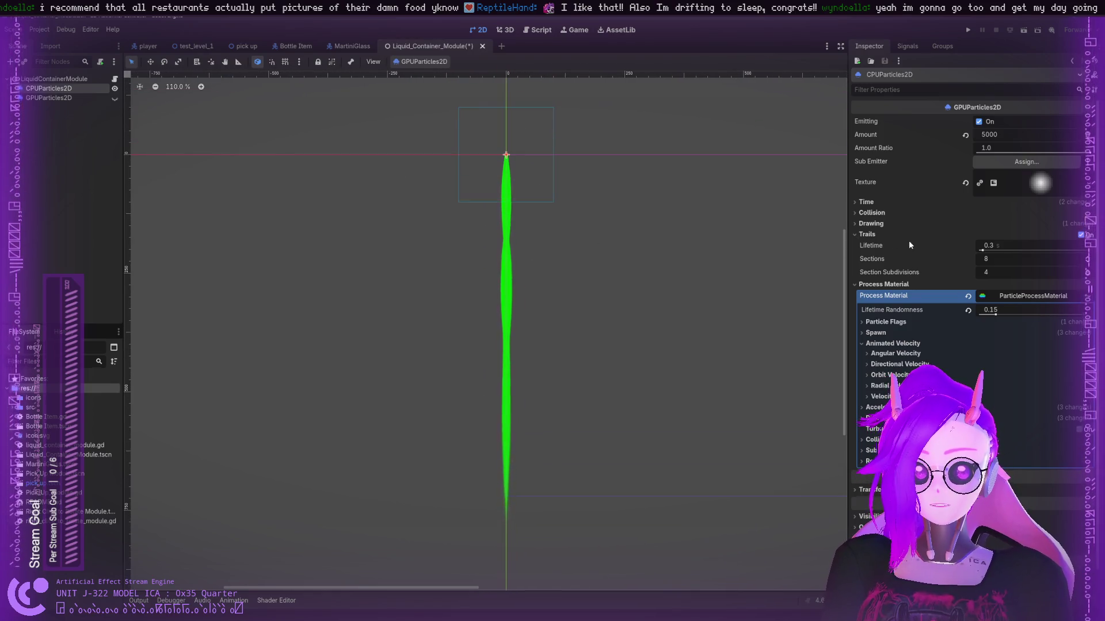
left_click_drag(982, 250, 984, 250)
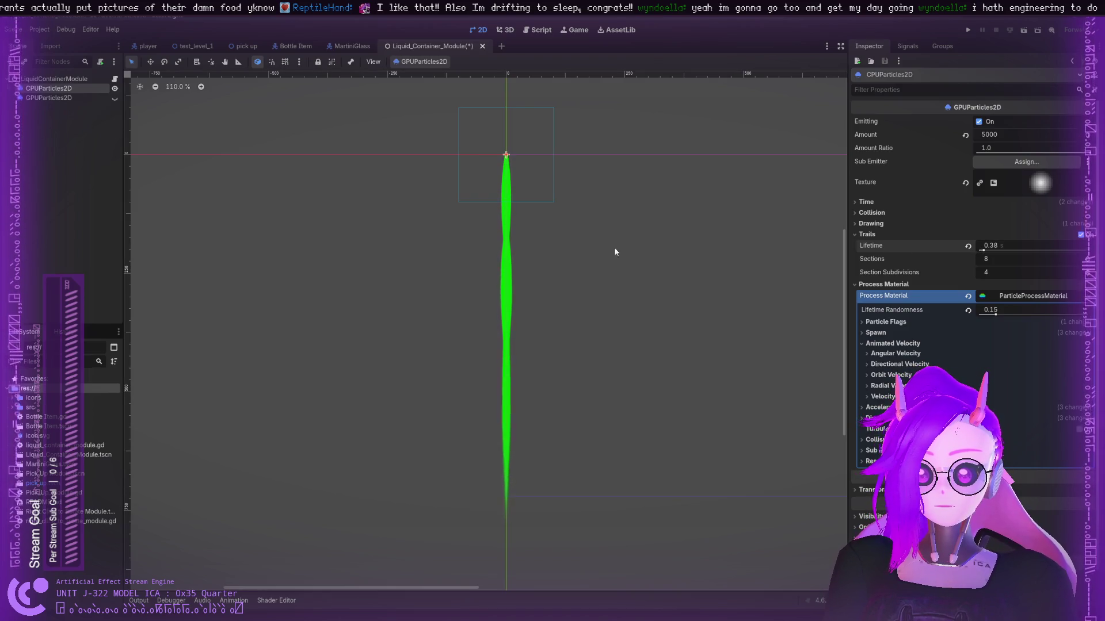
scroll(577, 256, "up", 1)
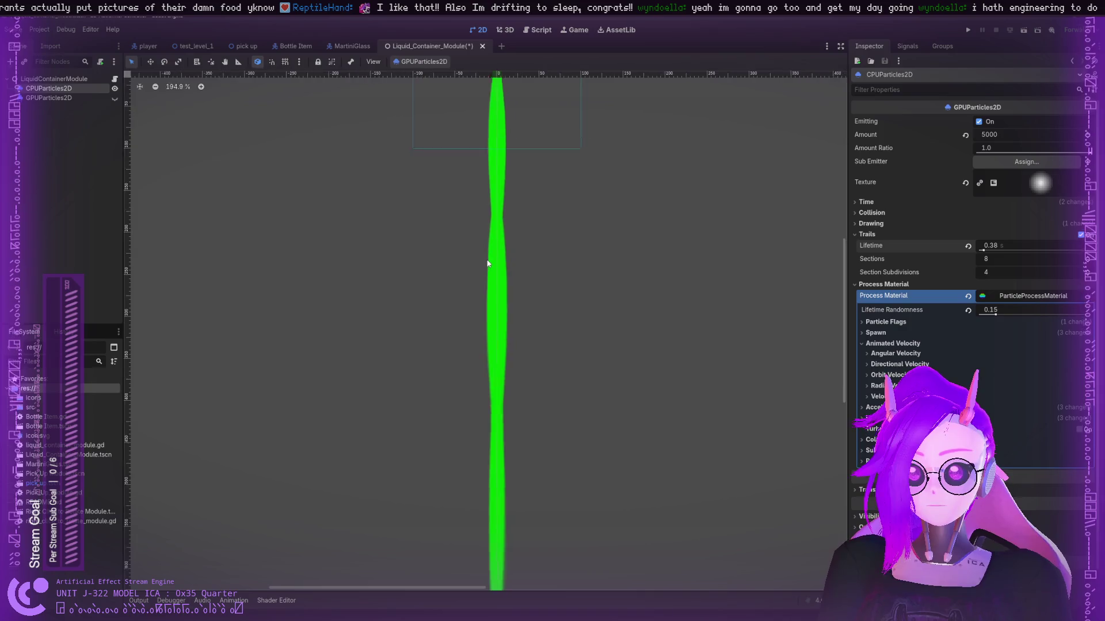
mouse_move(498, 122)
left_mouse_down()
mouse_move(607, 127)
mouse_move(364, 148)
mouse_move(654, 146)
mouse_move(414, 140)
mouse_move(506, 128)
mouse_move(495, 132)
left_mouse_up()
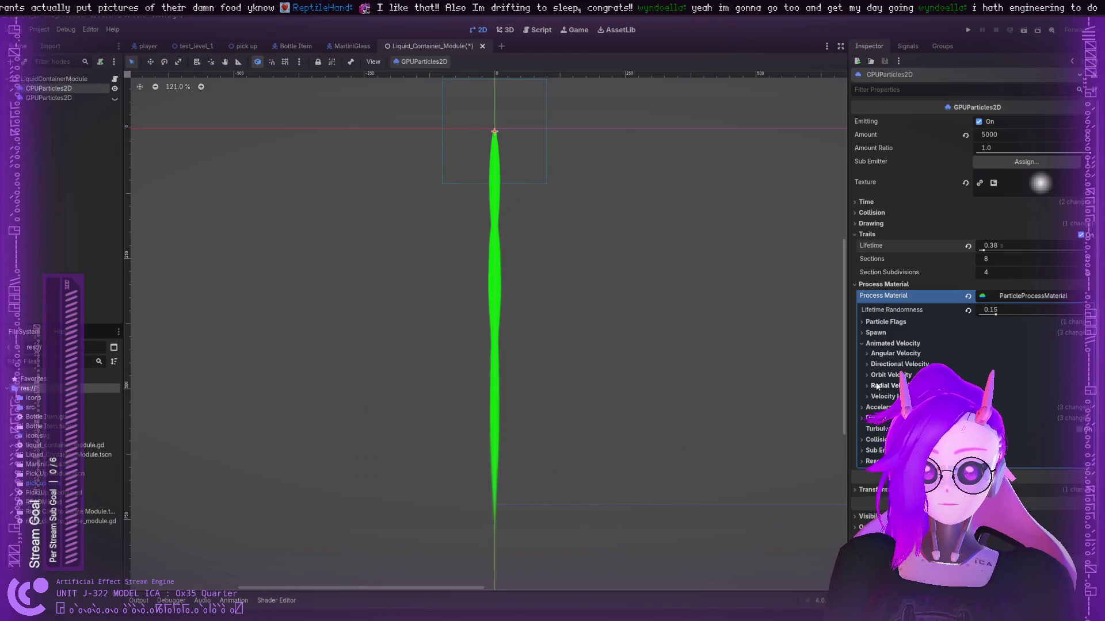
Step: Set trail Lifetime to 0.3 s, Sections to 2 and Section Subdivisions to 2
type("0.3")
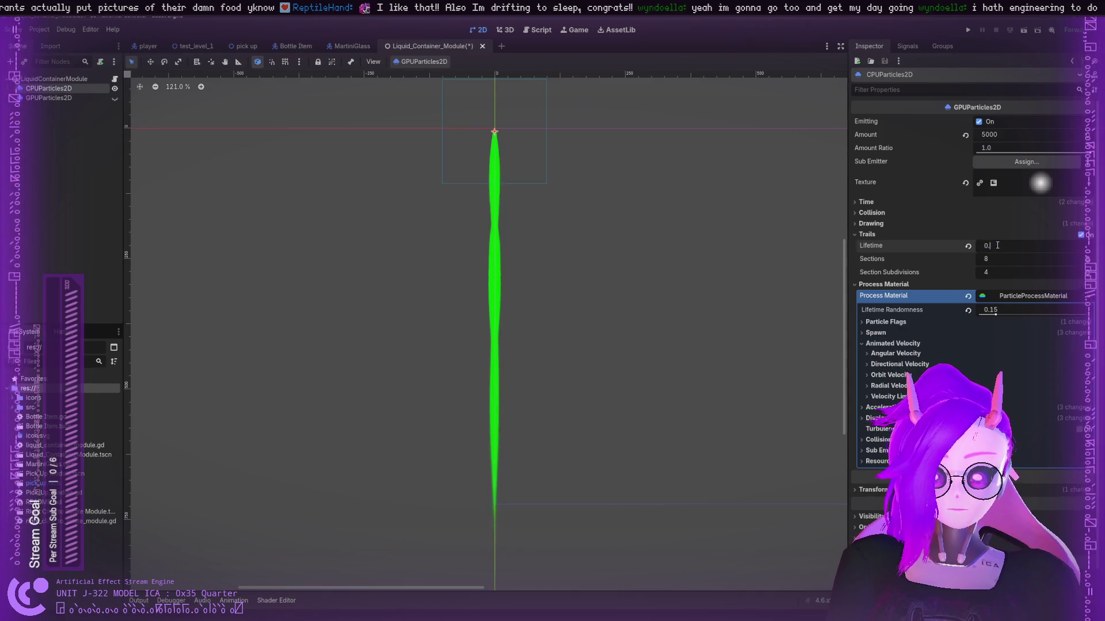
key("Return")
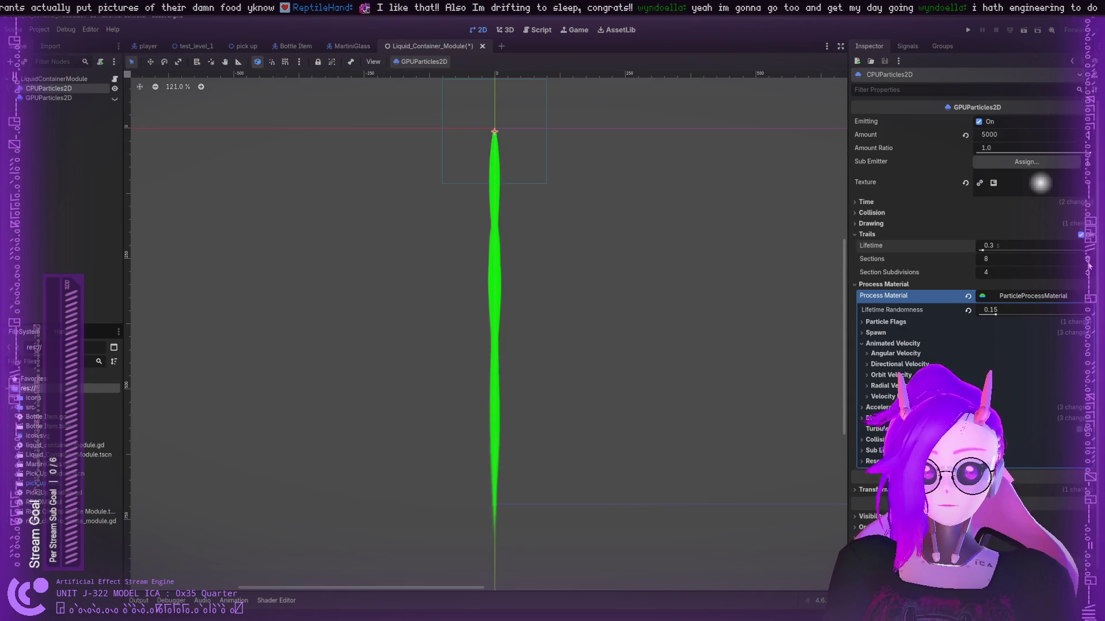
left_click(1088, 264)
left_click(1088, 263)
left_click(1088, 263)
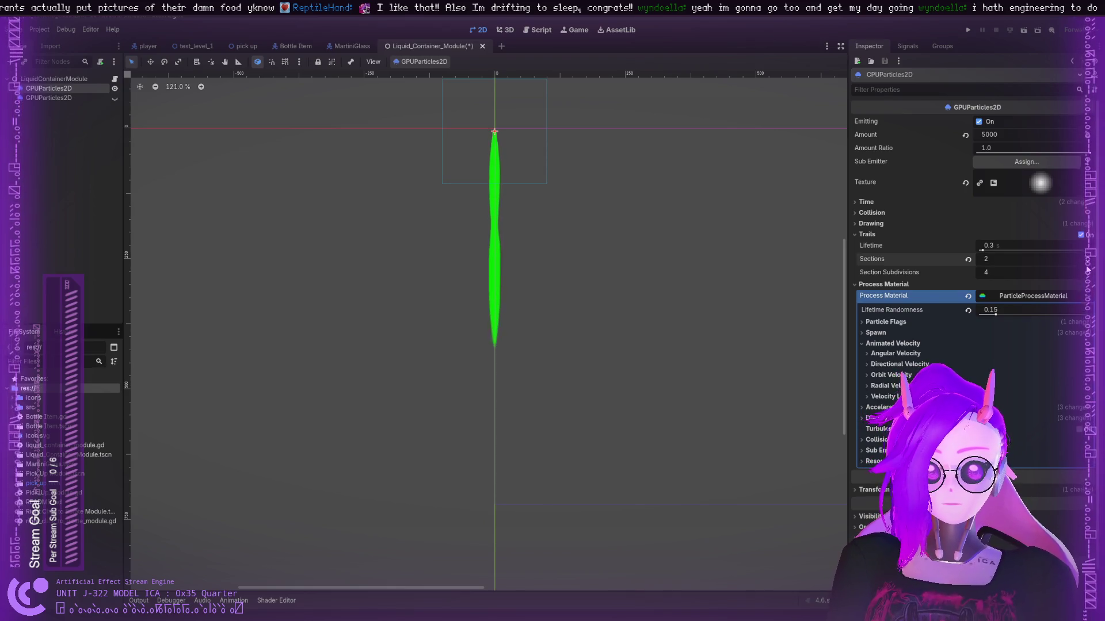
left_click(1088, 276)
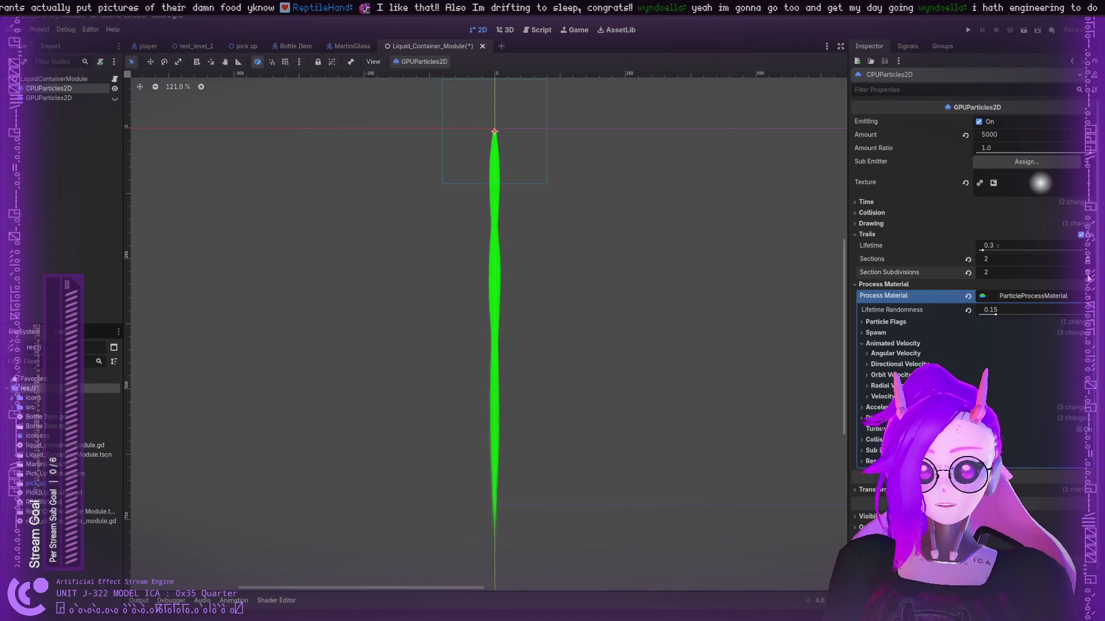
left_click(1088, 277)
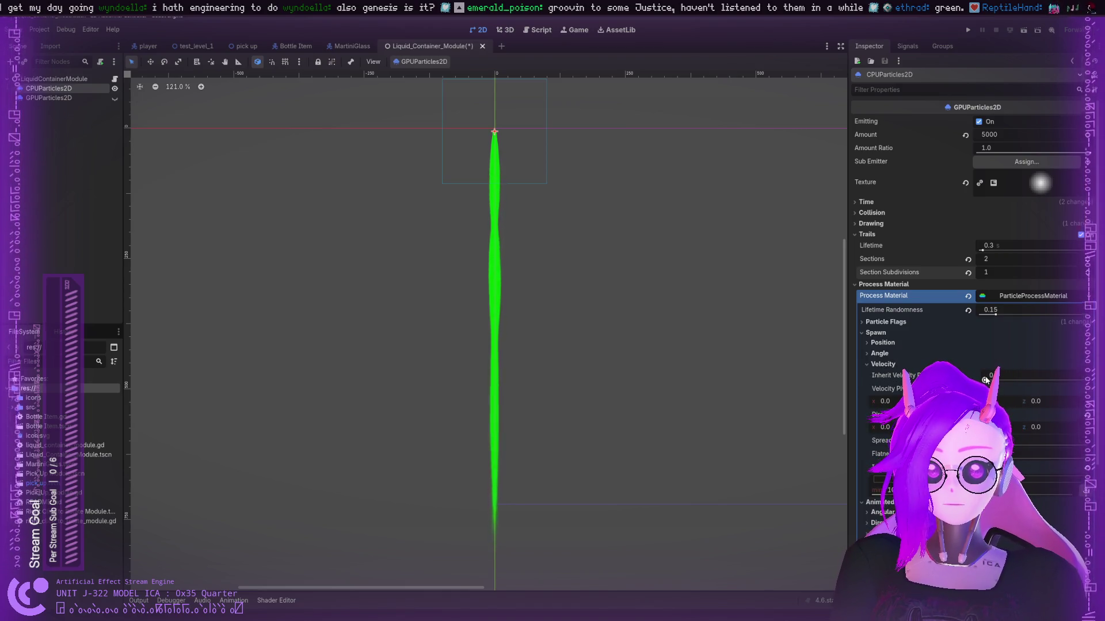
Step: Set Inherit Velocity Ratio to about 0.17, move the emitter lower-left, and deselect it
left_click_drag(985, 380, 1001, 380)
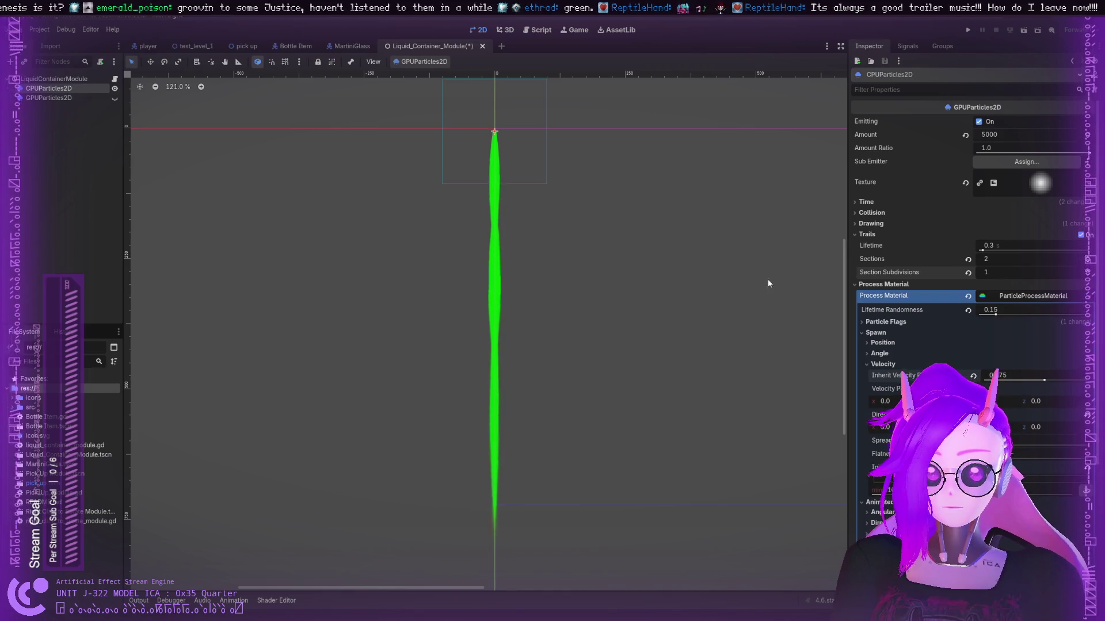
mouse_move(494, 132)
left_mouse_down()
mouse_move(692, 173)
mouse_move(365, 247)
mouse_move(696, 249)
mouse_move(512, 237)
mouse_move(575, 254)
mouse_move(518, 239)
mouse_move(557, 229)
mouse_move(520, 240)
mouse_move(506, 220)
mouse_move(510, 301)
mouse_move(508, 215)
mouse_move(535, 266)
mouse_move(491, 200)
mouse_move(506, 291)
mouse_move(488, 303)
mouse_move(569, 238)
mouse_move(440, 326)
mouse_move(493, 239)
mouse_move(501, 269)
mouse_move(525, 227)
mouse_move(501, 192)
mouse_move(557, 207)
mouse_move(549, 239)
mouse_move(503, 288)
mouse_move(445, 204)
mouse_move(503, 291)
mouse_move(437, 226)
left_mouse_up()
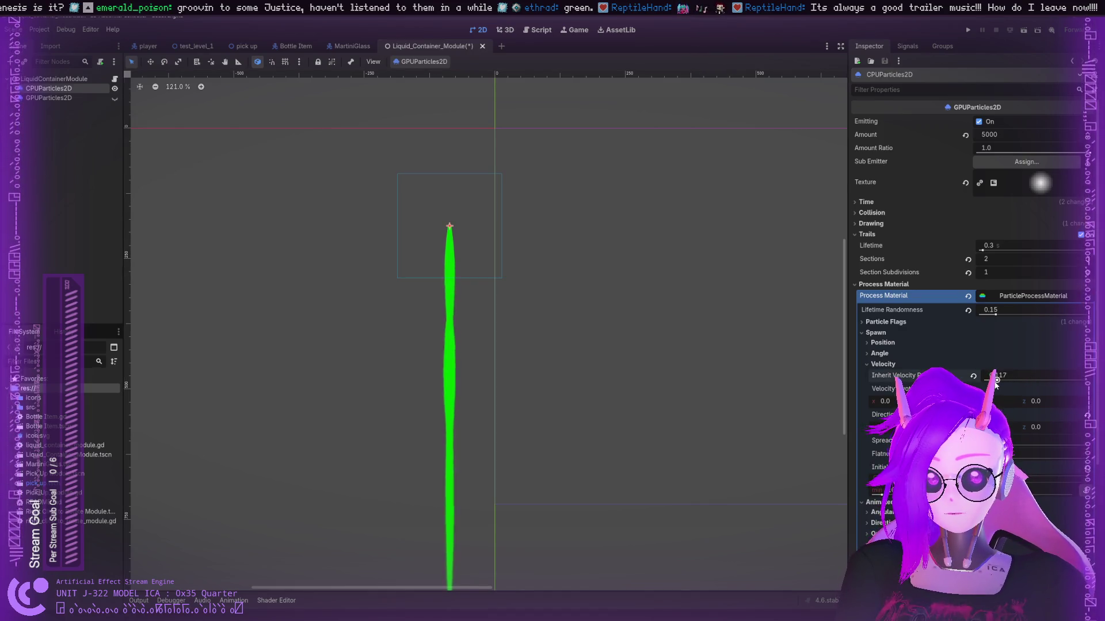
left_click(524, 250)
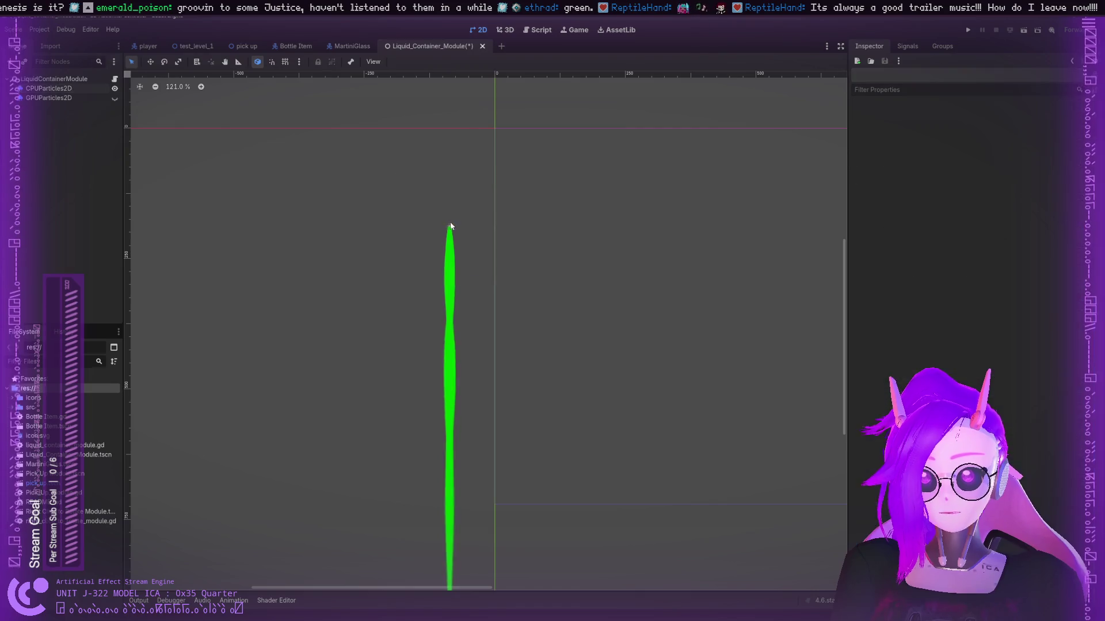
Step: Set the particle Amount to 10000 and swing the emitter around to watch the trails
mouse_move(459, 232)
left_mouse_down()
mouse_move(626, 233)
mouse_move(414, 218)
mouse_move(681, 250)
mouse_move(360, 257)
mouse_move(636, 262)
mouse_move(382, 281)
mouse_move(579, 291)
mouse_move(461, 284)
mouse_move(395, 299)
mouse_move(537, 295)
mouse_move(369, 287)
mouse_move(525, 260)
mouse_move(439, 222)
mouse_move(576, 217)
mouse_move(477, 248)
mouse_move(701, 199)
mouse_move(424, 253)
mouse_move(656, 205)
mouse_move(424, 217)
mouse_move(667, 226)
mouse_move(779, 250)
mouse_move(547, 249)
mouse_move(404, 295)
mouse_move(692, 311)
mouse_move(547, 303)
mouse_move(500, 325)
mouse_move(617, 339)
left_mouse_up()
mouse_move(425, 342)
left_mouse_down()
mouse_move(644, 337)
mouse_move(461, 322)
mouse_move(659, 306)
mouse_move(611, 287)
mouse_move(454, 273)
mouse_move(374, 282)
mouse_move(702, 240)
mouse_move(555, 248)
left_mouse_up()
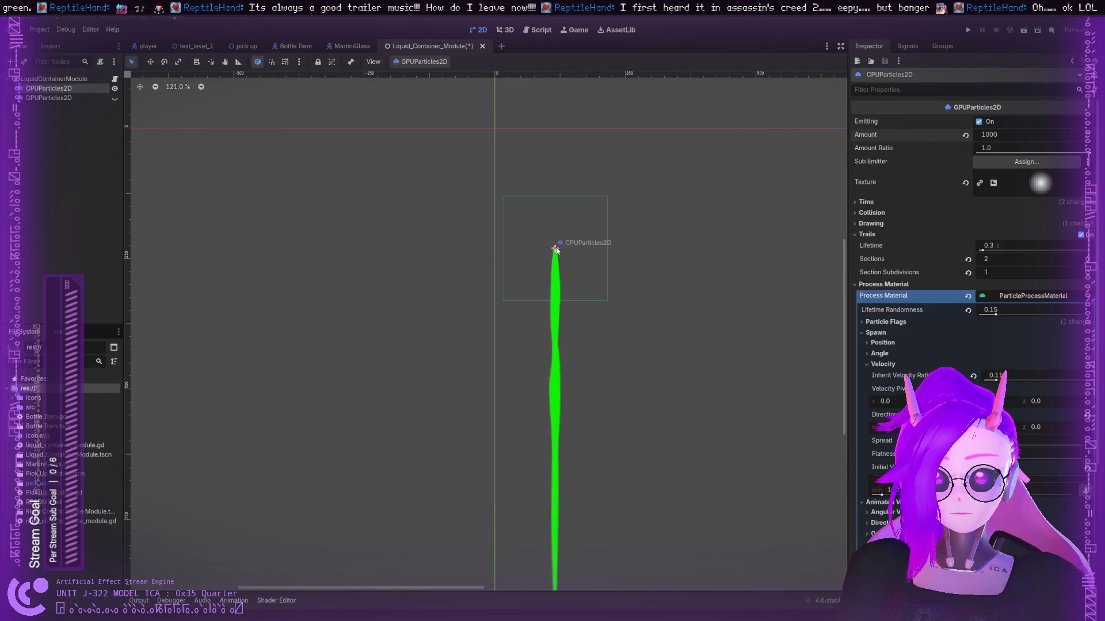
mouse_move(555, 250)
left_mouse_down()
mouse_move(762, 248)
mouse_move(494, 239)
mouse_move(698, 234)
mouse_move(485, 265)
mouse_move(703, 266)
mouse_move(574, 263)
left_mouse_up()
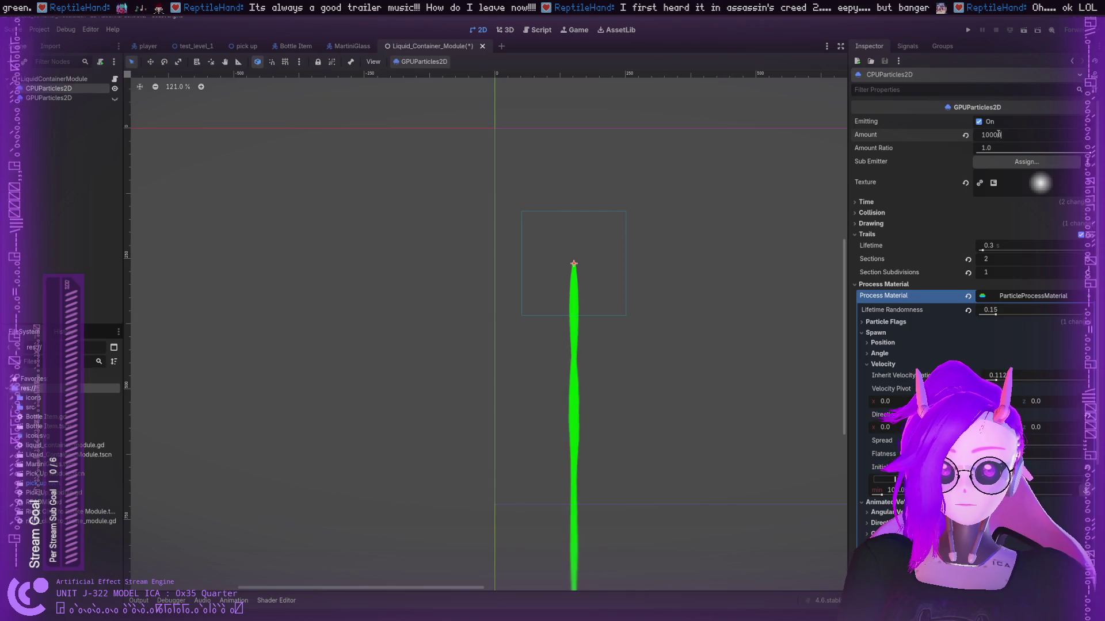
key("Return")
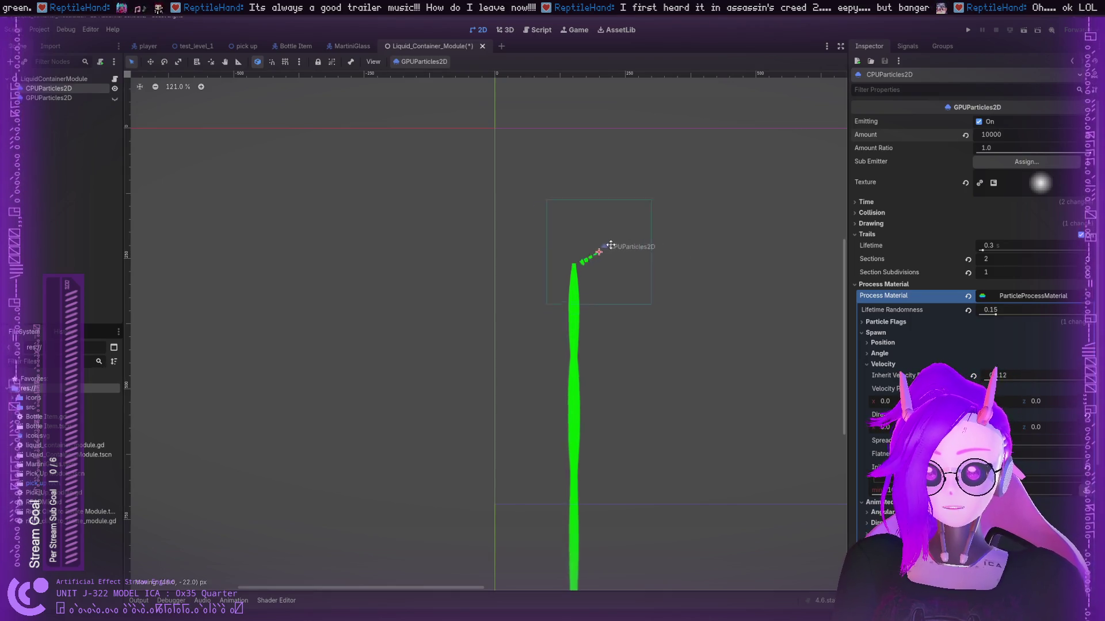
mouse_move(611, 245)
left_mouse_down()
mouse_move(650, 229)
mouse_move(411, 235)
mouse_move(691, 217)
mouse_move(531, 220)
left_mouse_up()
scroll(558, 268, "down", 5)
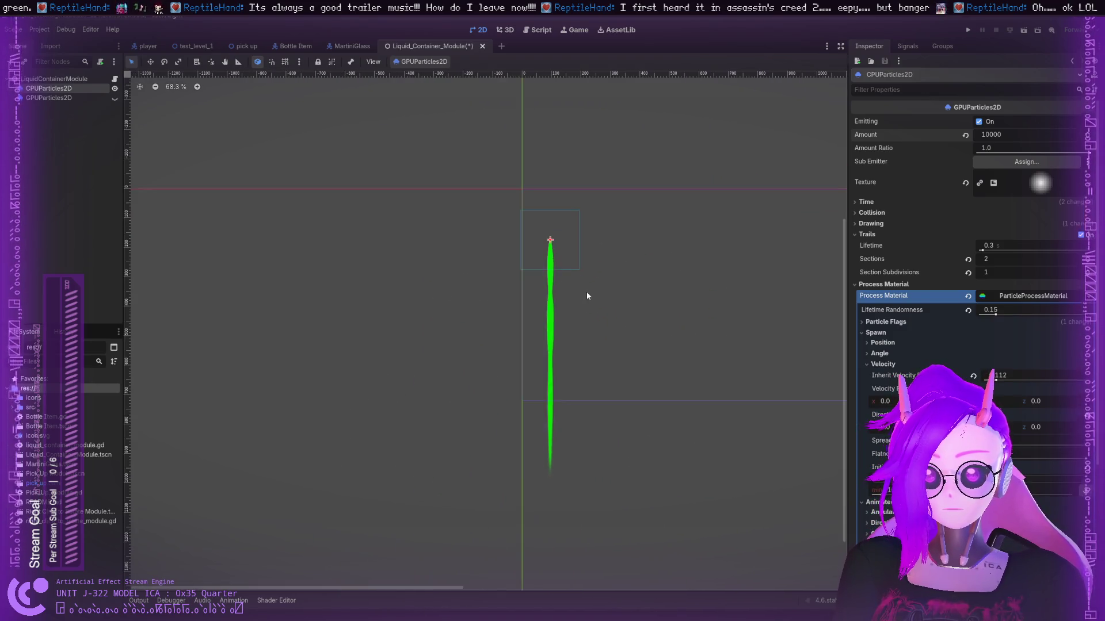
scroll(576, 290, "up", 5)
mouse_move(542, 212)
left_mouse_down()
mouse_move(806, 238)
mouse_move(548, 214)
left_mouse_up()
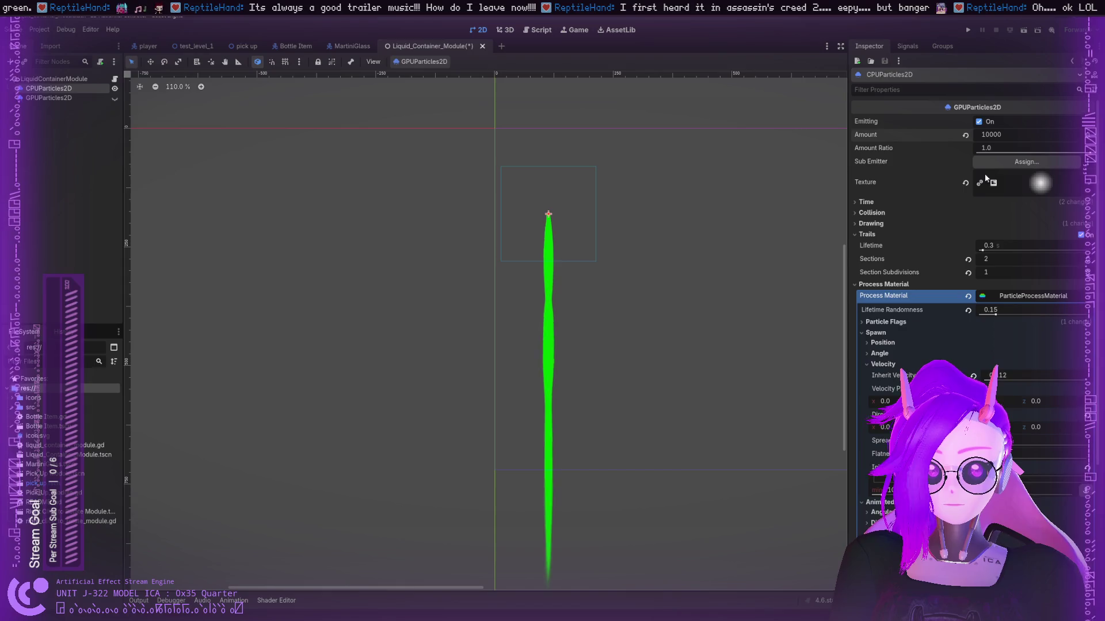
Step: Drop particle Lifetime from 1.2 to 0.89 s and sweep the emitter toward the upper right
left_click(870, 201)
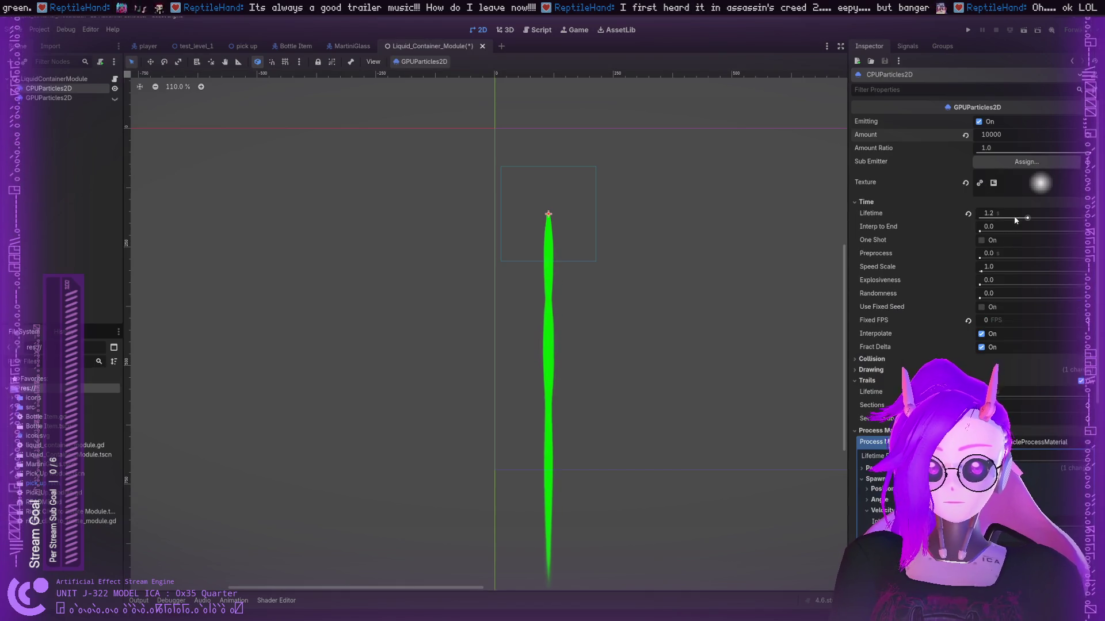
left_click_drag(1028, 219, 1023, 220)
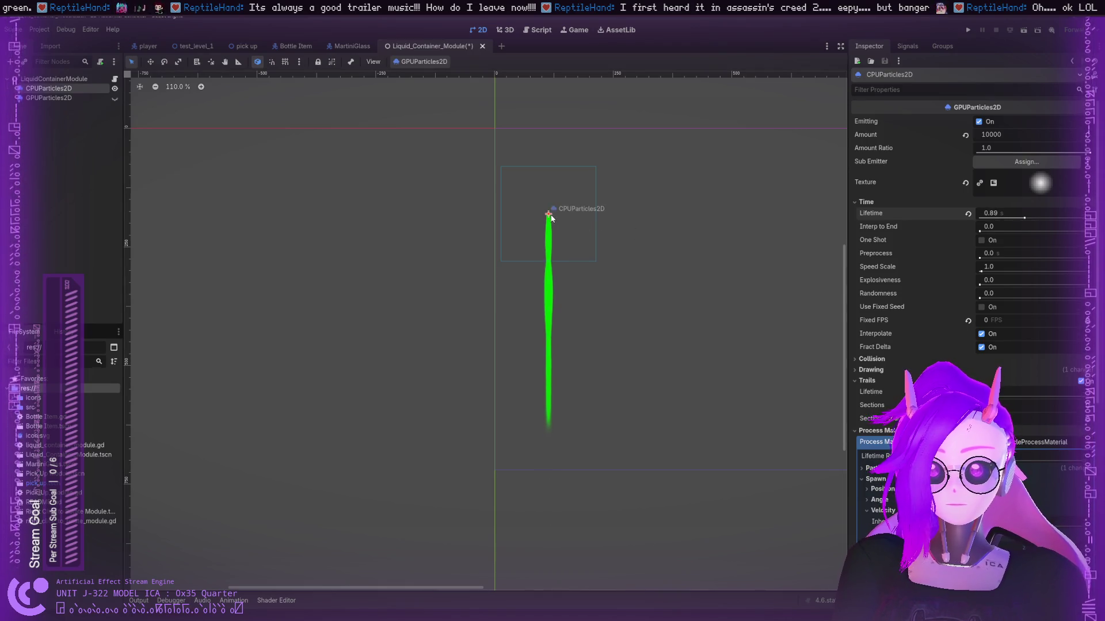
mouse_move(550, 218)
left_mouse_down()
mouse_move(728, 184)
mouse_move(574, 229)
mouse_move(765, 244)
mouse_move(547, 227)
mouse_move(638, 213)
mouse_move(586, 217)
mouse_move(654, 241)
mouse_move(562, 254)
mouse_move(670, 247)
mouse_move(559, 266)
mouse_move(715, 254)
mouse_move(604, 233)
mouse_move(678, 233)
mouse_move(566, 226)
mouse_move(629, 209)
mouse_move(573, 238)
mouse_move(732, 246)
mouse_move(665, 243)
left_mouse_up()
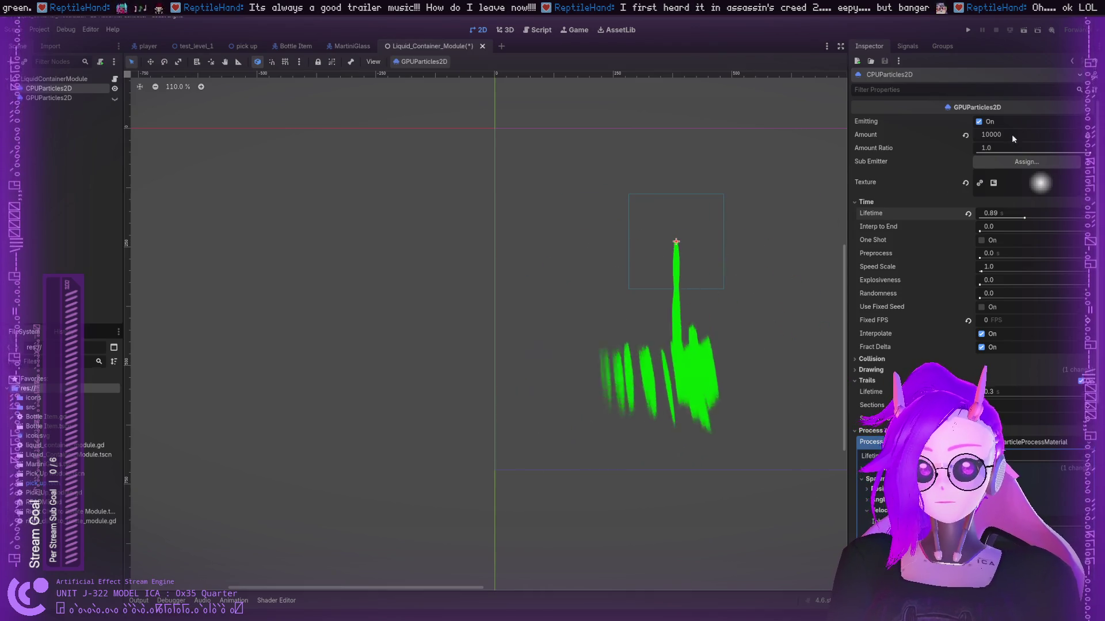
Step: Set Amount to 100000, test the stream, and try a faster Speed Scale before reverting to 1.0
left_click(1011, 136)
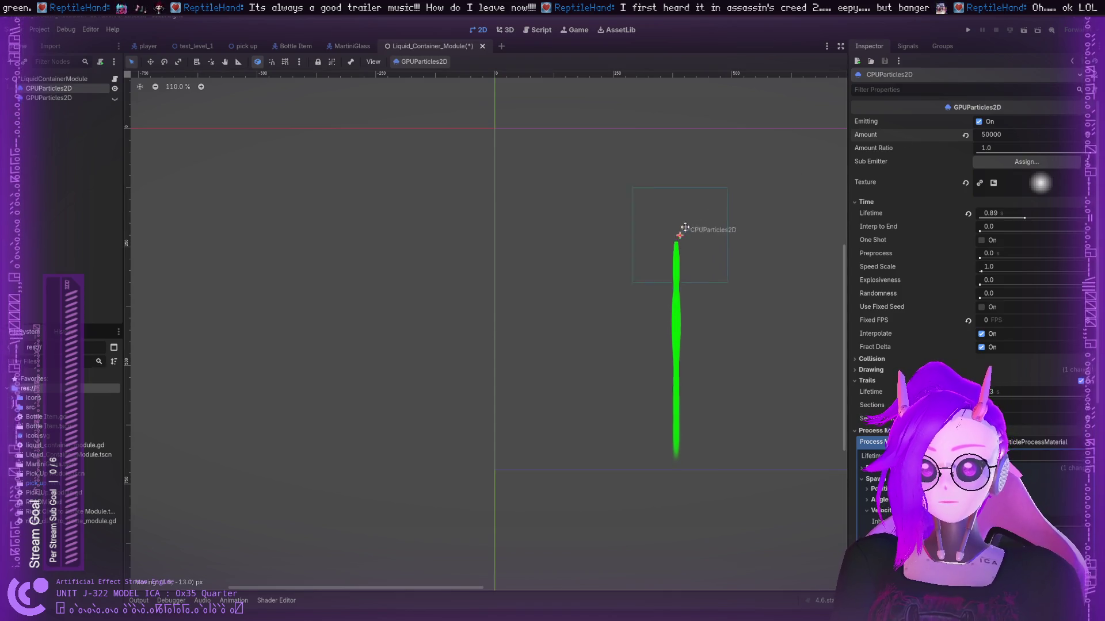
mouse_move(550, 186)
left_mouse_down()
mouse_move(805, 216)
mouse_move(681, 189)
mouse_move(646, 222)
mouse_move(609, 214)
mouse_move(493, 247)
mouse_move(661, 246)
mouse_move(719, 282)
mouse_move(666, 254)
mouse_move(530, 353)
mouse_move(562, 217)
mouse_move(565, 258)
mouse_move(720, 254)
mouse_move(627, 179)
mouse_move(610, 302)
mouse_move(728, 223)
mouse_move(538, 271)
mouse_move(575, 256)
mouse_move(506, 239)
mouse_move(484, 282)
mouse_move(592, 231)
left_mouse_up()
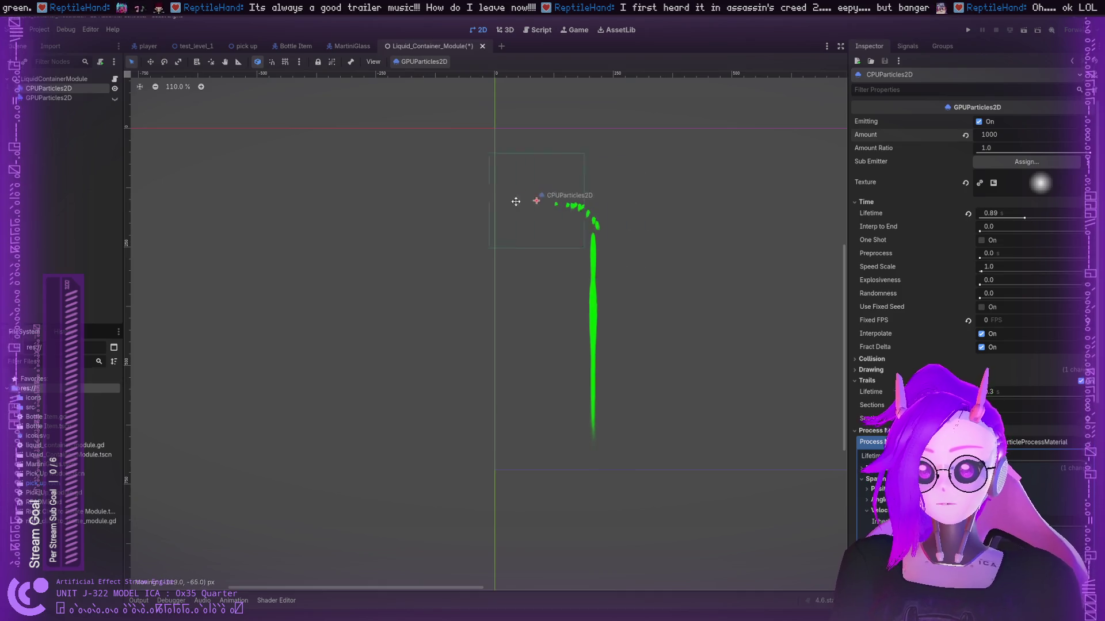
mouse_move(516, 201)
left_mouse_down()
mouse_move(690, 219)
mouse_move(655, 224)
mouse_move(646, 242)
mouse_move(560, 253)
left_mouse_up()
left_click(1018, 134)
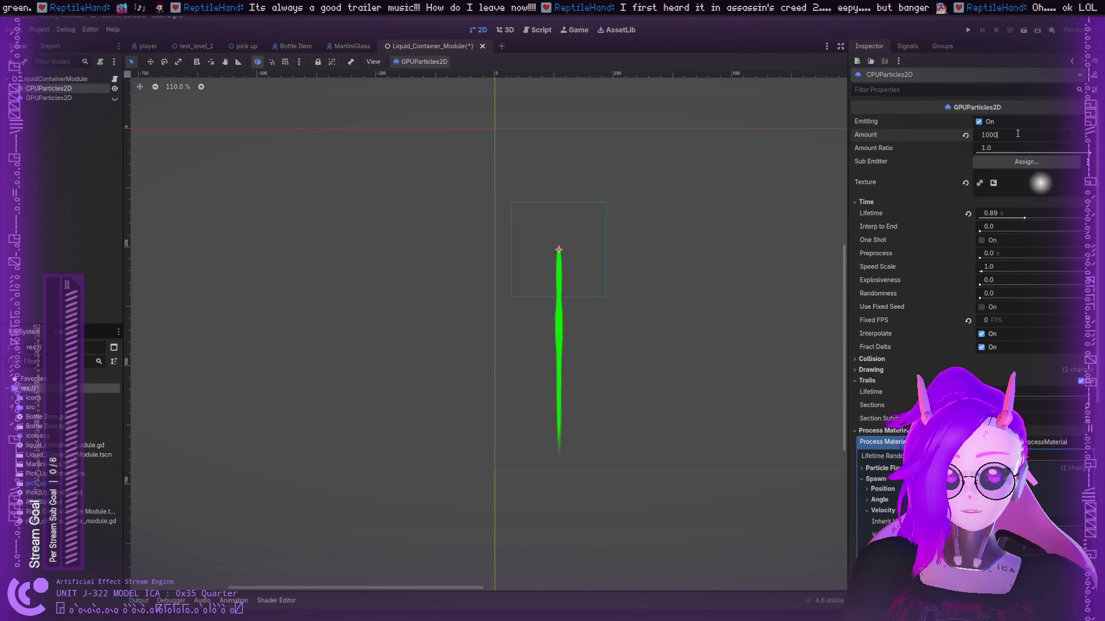
key("Return")
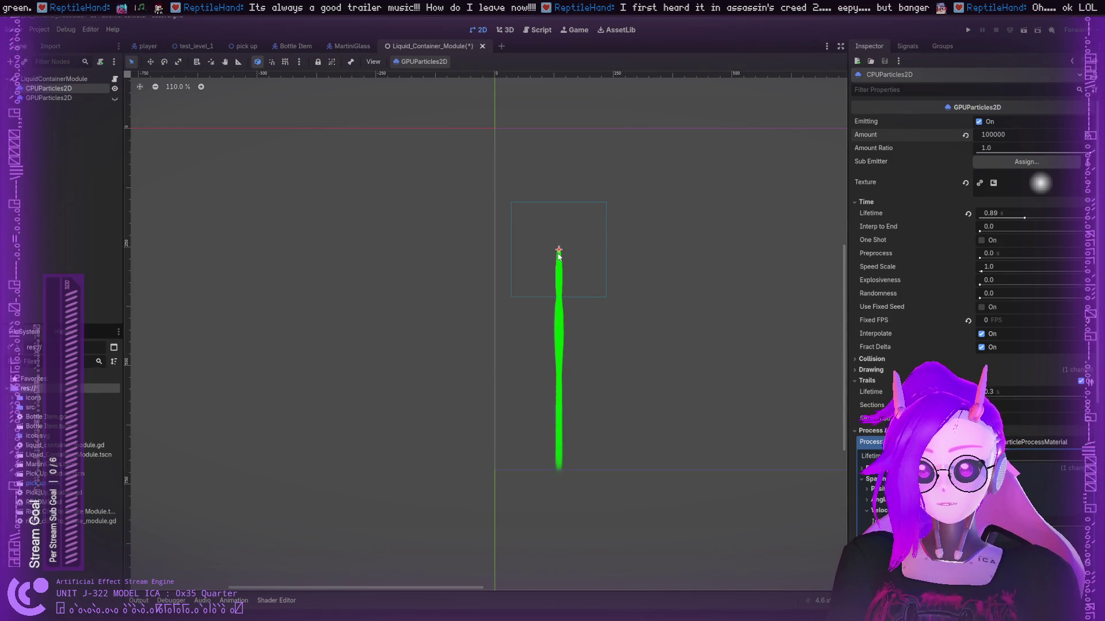
mouse_move(559, 256)
left_mouse_down()
mouse_move(768, 233)
mouse_move(460, 221)
mouse_move(740, 252)
mouse_move(618, 236)
mouse_move(633, 243)
mouse_move(622, 249)
left_mouse_up()
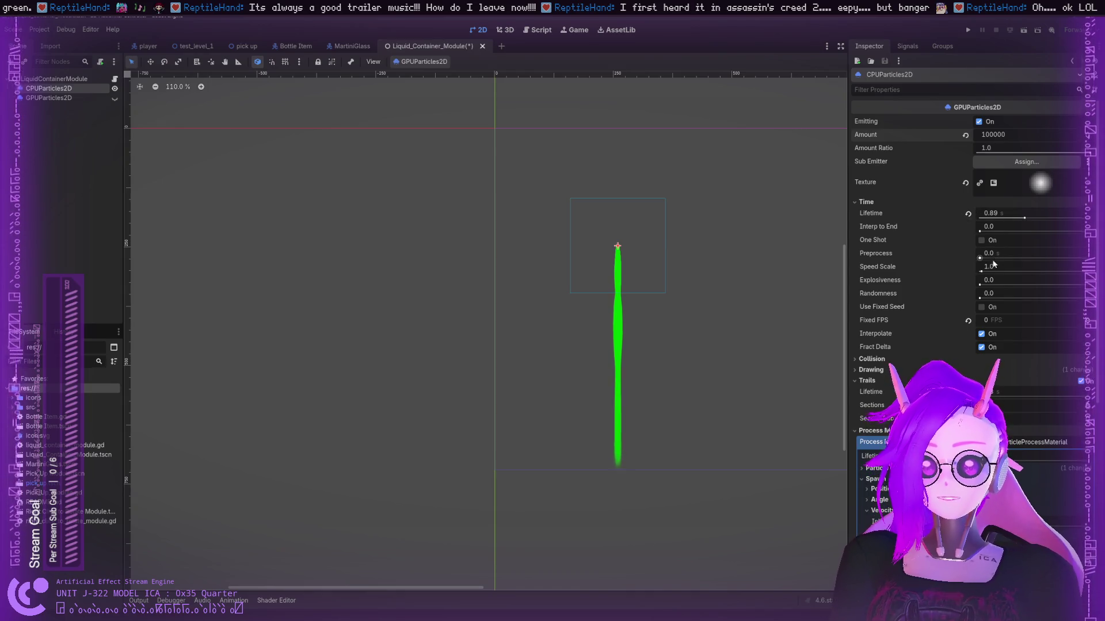
left_click_drag(984, 270, 1018, 271)
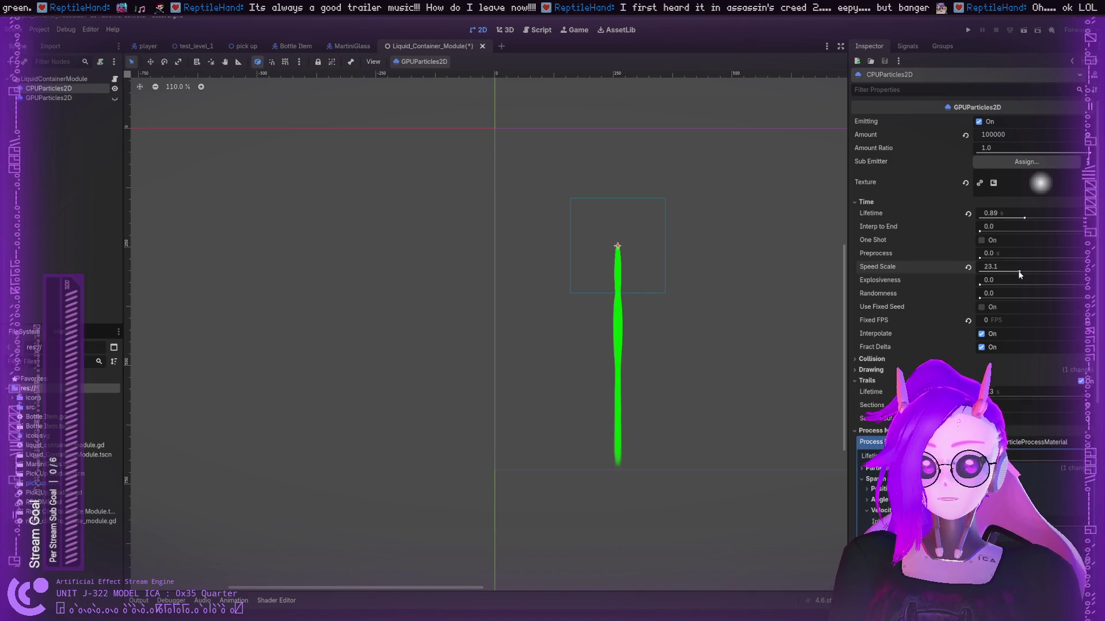
left_click(968, 267)
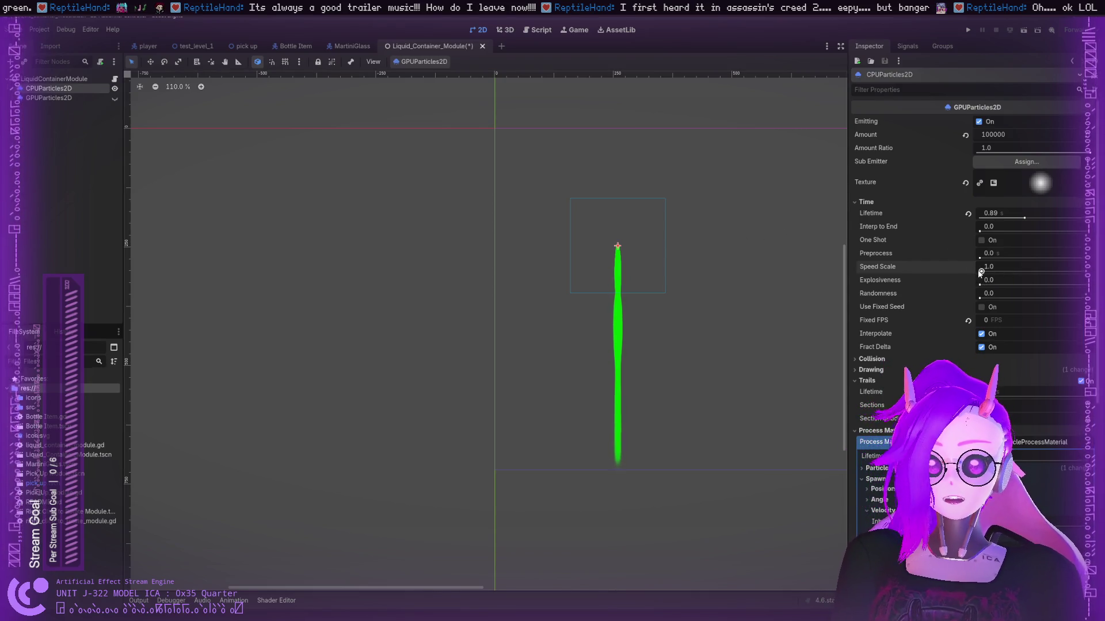
Step: Toggle emission off and back on, then loop the emitter around to test the trails
left_click(980, 122)
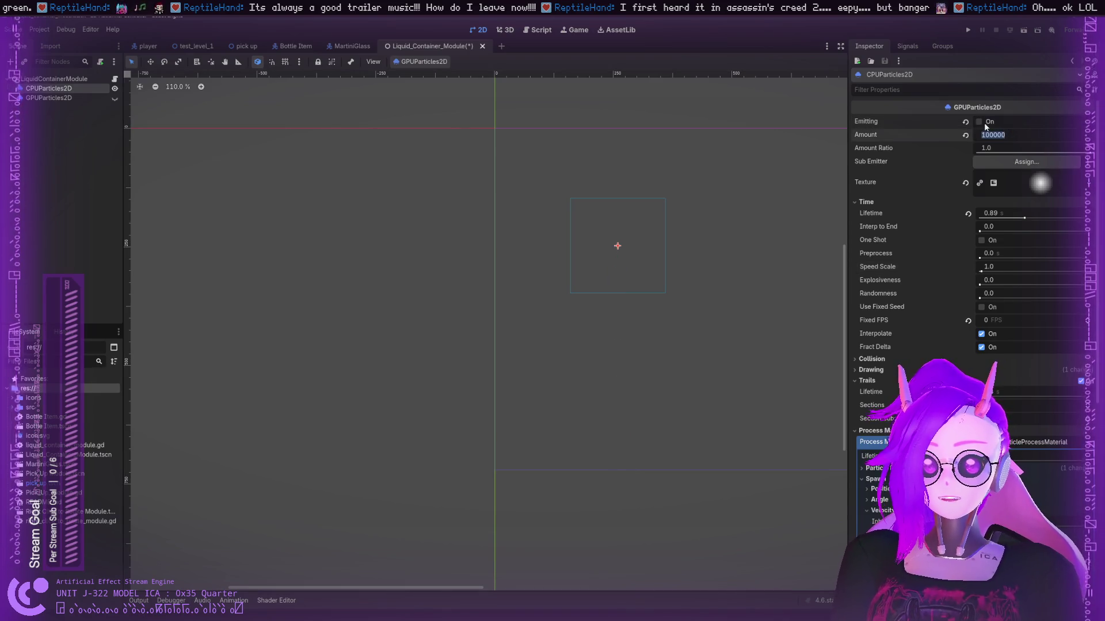
type("10")
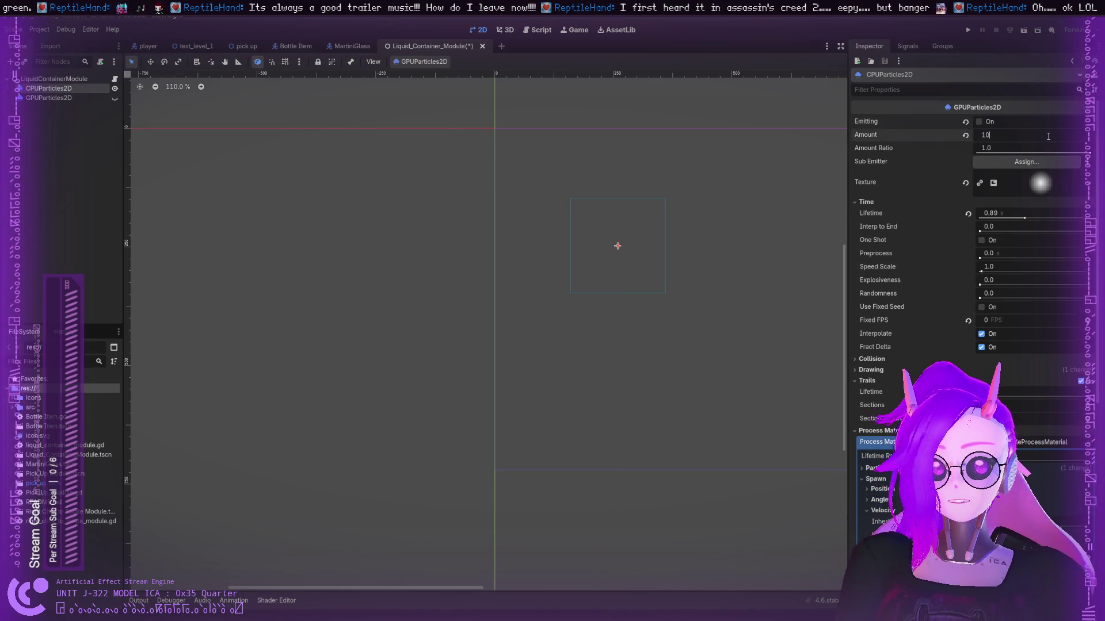
type("00")
left_click(979, 122)
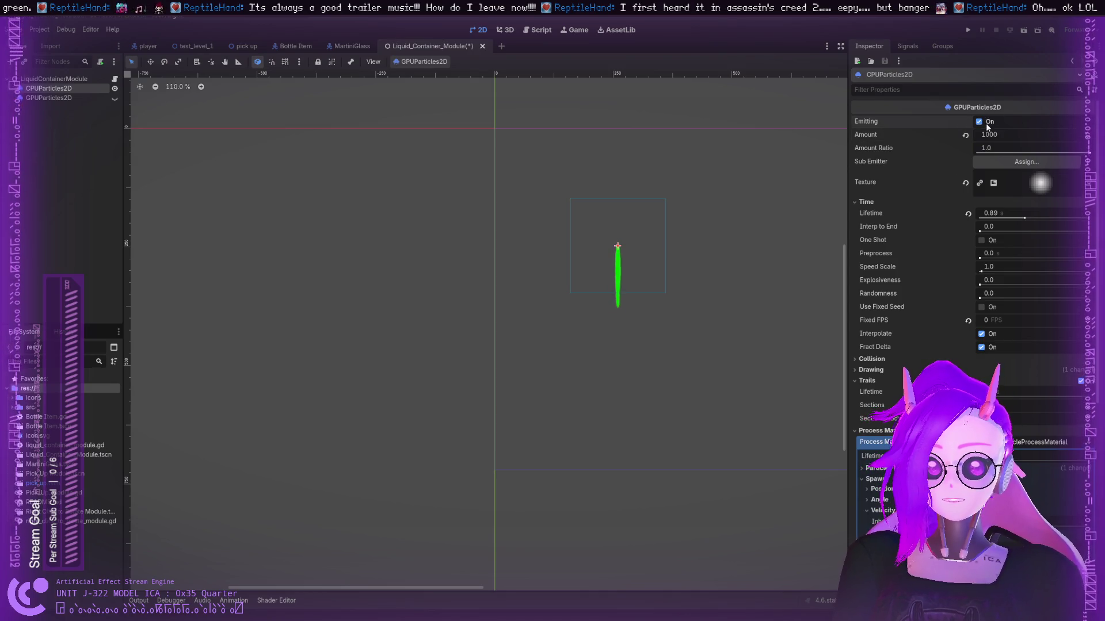
mouse_move(629, 248)
left_mouse_down()
mouse_move(813, 192)
mouse_move(596, 323)
mouse_move(646, 161)
mouse_move(553, 204)
mouse_move(599, 353)
mouse_move(570, 266)
mouse_move(582, 270)
mouse_move(500, 277)
mouse_move(632, 261)
mouse_move(513, 281)
mouse_move(629, 276)
mouse_move(619, 279)
left_mouse_up()
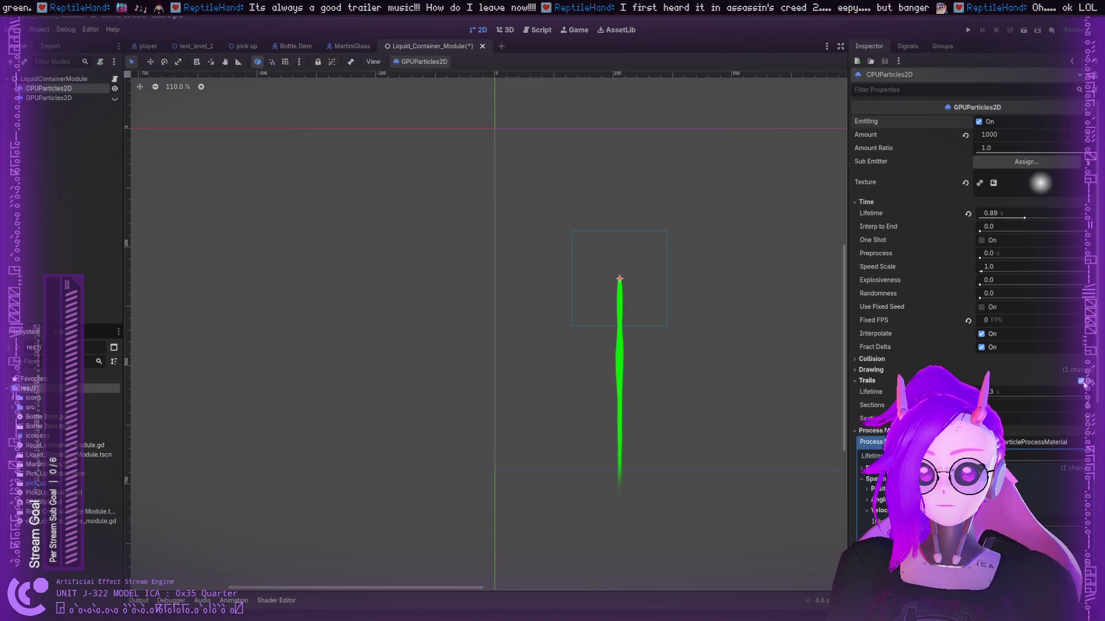
mouse_move(620, 282)
left_mouse_down()
mouse_move(598, 204)
mouse_move(702, 234)
mouse_move(562, 217)
mouse_move(527, 241)
mouse_move(659, 238)
left_mouse_up()
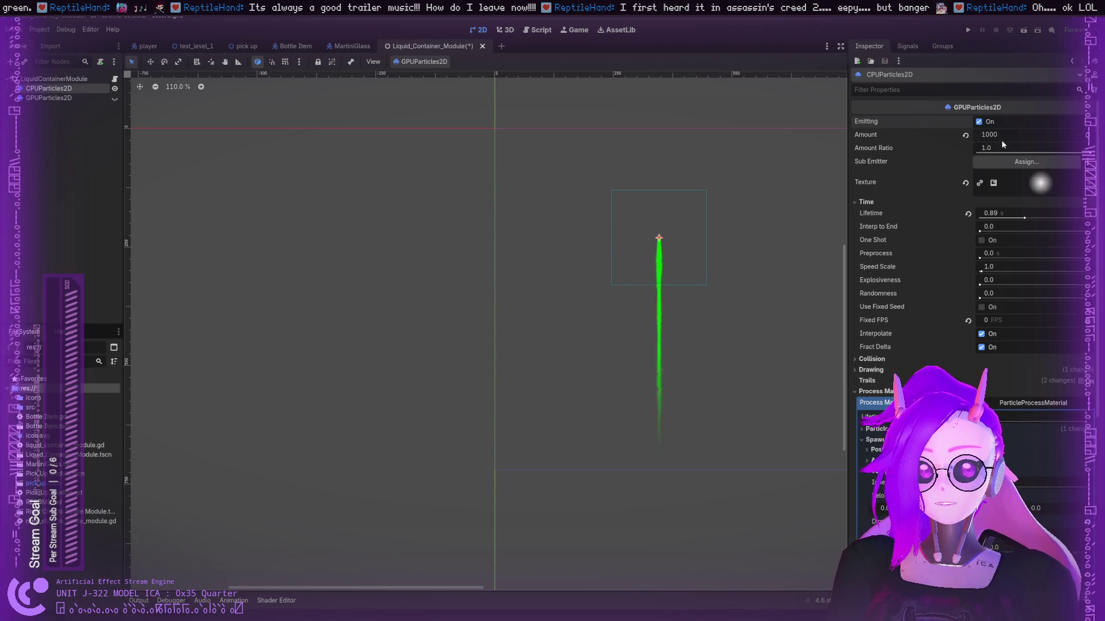
Step: Set the particle Amount to 5000 and move the emitter to a new canvas position
left_click(1083, 132)
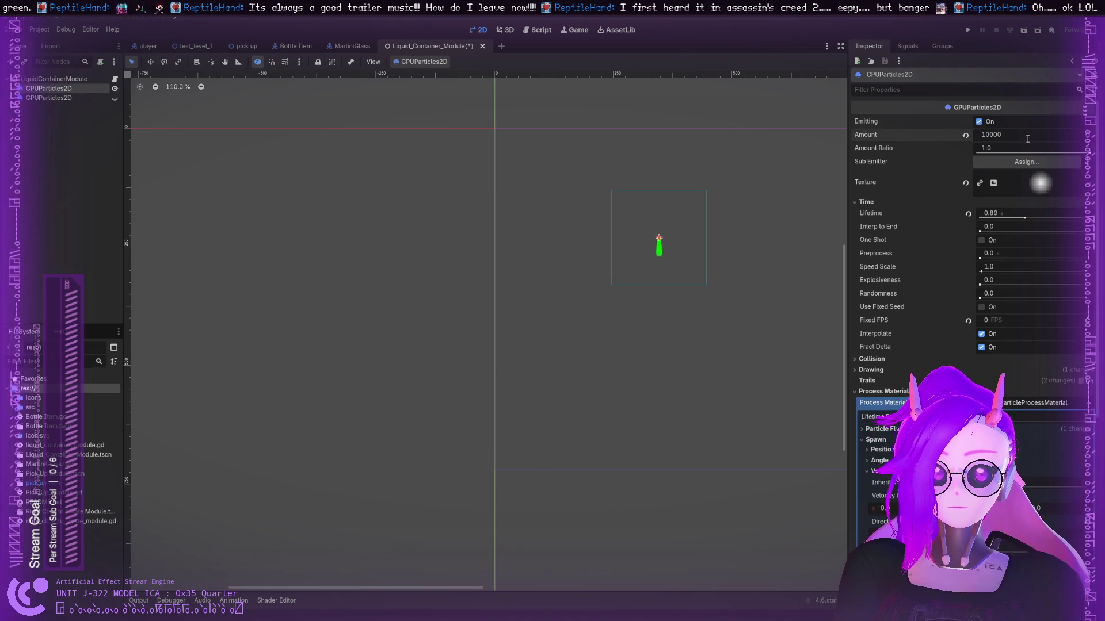
mouse_move(649, 246)
left_mouse_down()
mouse_move(578, 219)
mouse_move(679, 183)
mouse_move(696, 227)
mouse_move(672, 246)
mouse_move(521, 257)
mouse_move(552, 282)
mouse_move(639, 301)
mouse_move(610, 266)
mouse_move(605, 220)
mouse_move(564, 294)
mouse_move(703, 249)
mouse_move(698, 264)
mouse_move(537, 296)
mouse_move(744, 288)
mouse_move(522, 261)
mouse_move(690, 239)
mouse_move(587, 239)
mouse_move(629, 254)
mouse_move(567, 242)
mouse_move(621, 227)
mouse_move(586, 226)
mouse_move(620, 249)
mouse_move(605, 247)
left_mouse_up()
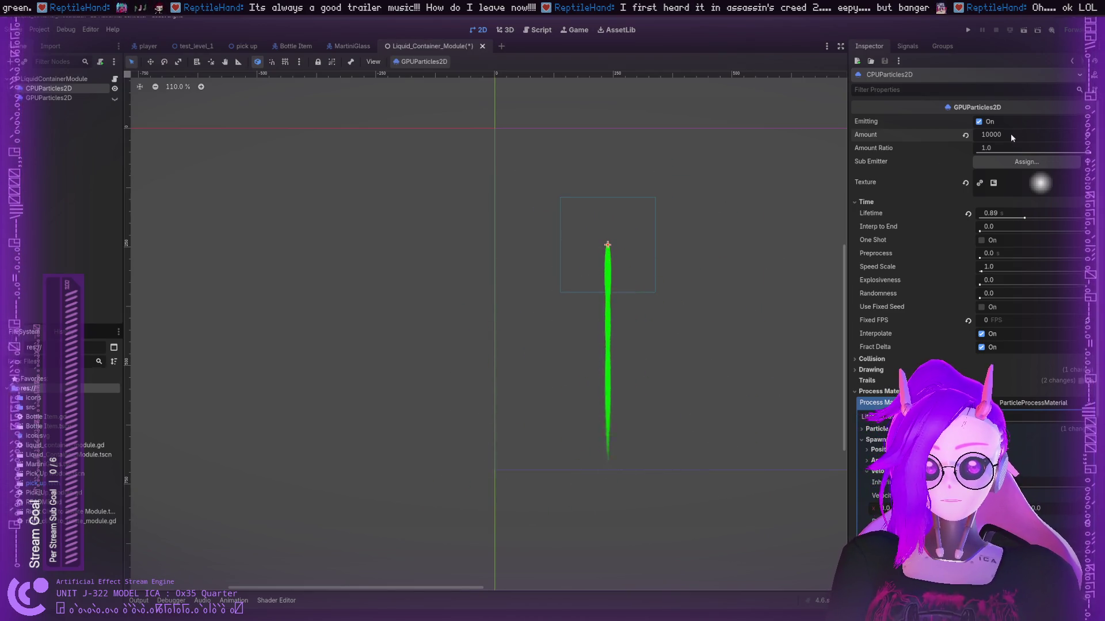
left_click(1011, 134)
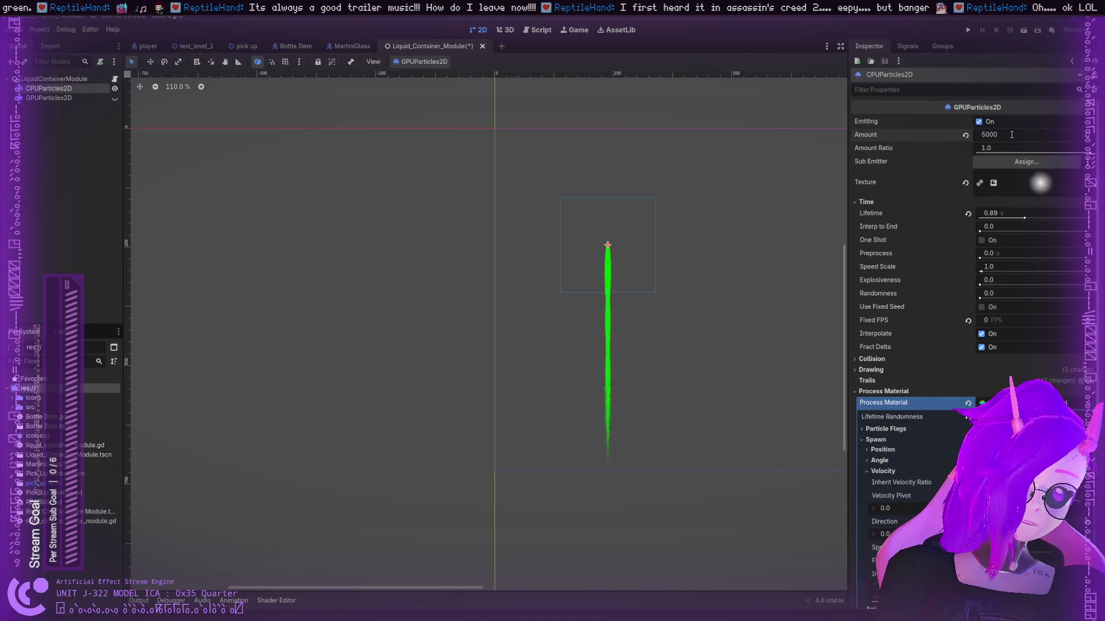
key("Return")
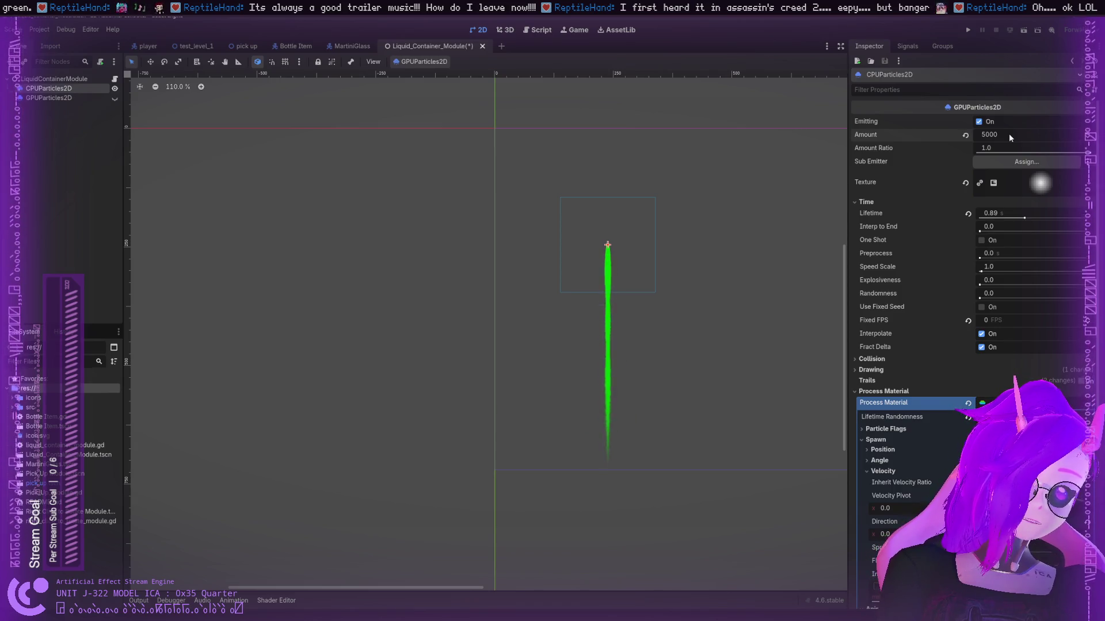
mouse_move(619, 244)
left_mouse_down()
mouse_move(372, 249)
mouse_move(653, 246)
mouse_move(662, 256)
left_mouse_up()
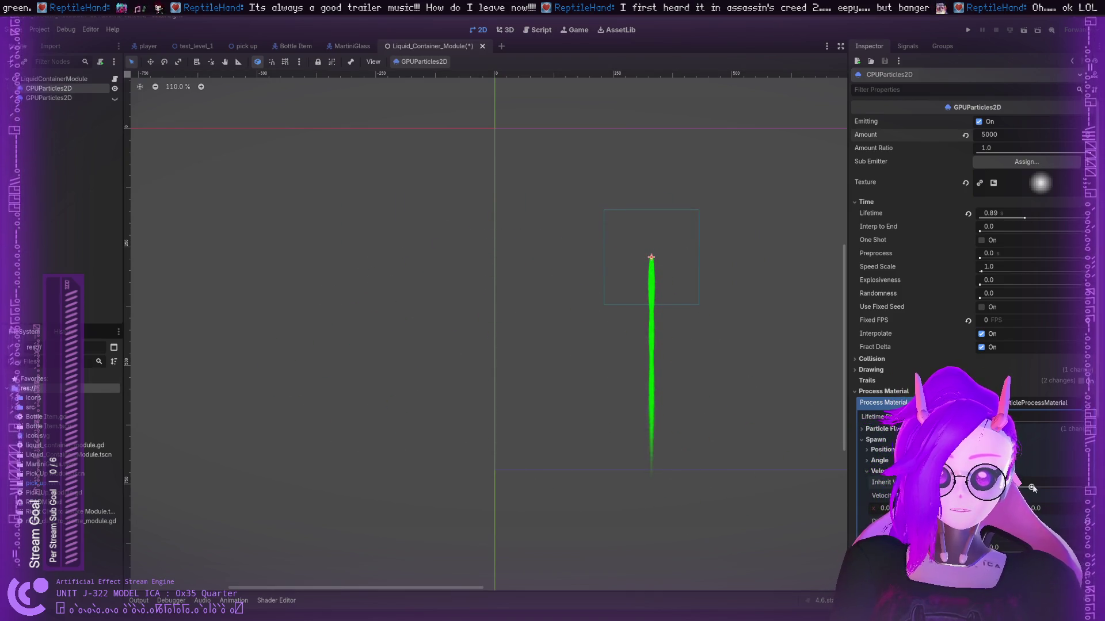
left_click(646, 242)
mouse_move(646, 242)
left_mouse_down()
mouse_move(661, 247)
mouse_move(385, 254)
mouse_move(696, 281)
mouse_move(518, 265)
mouse_move(742, 250)
mouse_move(414, 257)
mouse_move(666, 284)
mouse_move(601, 283)
mouse_move(526, 251)
mouse_move(569, 253)
mouse_move(586, 274)
mouse_move(621, 271)
mouse_move(624, 298)
mouse_move(616, 276)
mouse_move(579, 274)
mouse_move(598, 275)
mouse_move(554, 302)
mouse_move(692, 303)
mouse_move(536, 301)
mouse_move(609, 286)
mouse_move(559, 271)
mouse_move(699, 267)
mouse_move(538, 279)
mouse_move(540, 264)
mouse_move(690, 281)
mouse_move(485, 283)
mouse_move(618, 268)
left_mouse_up()
Step: Rotate the CPUParticles2D emitter in several drags until the green stream angles down-left
scroll(966, 345, "down", 2)
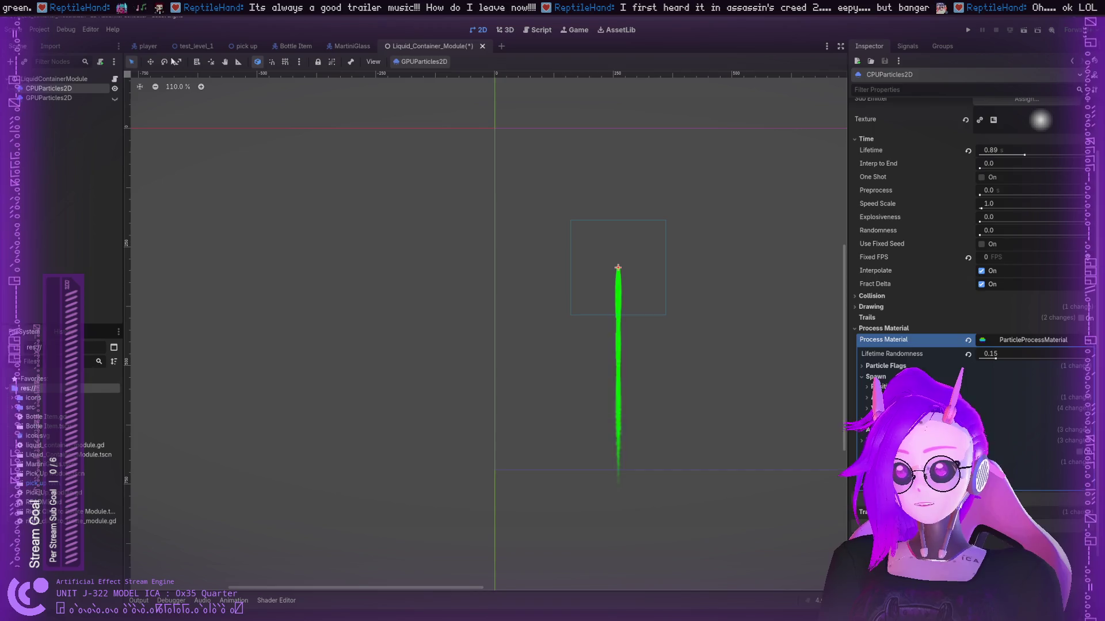
left_click_drag(582, 175, 531, 187)
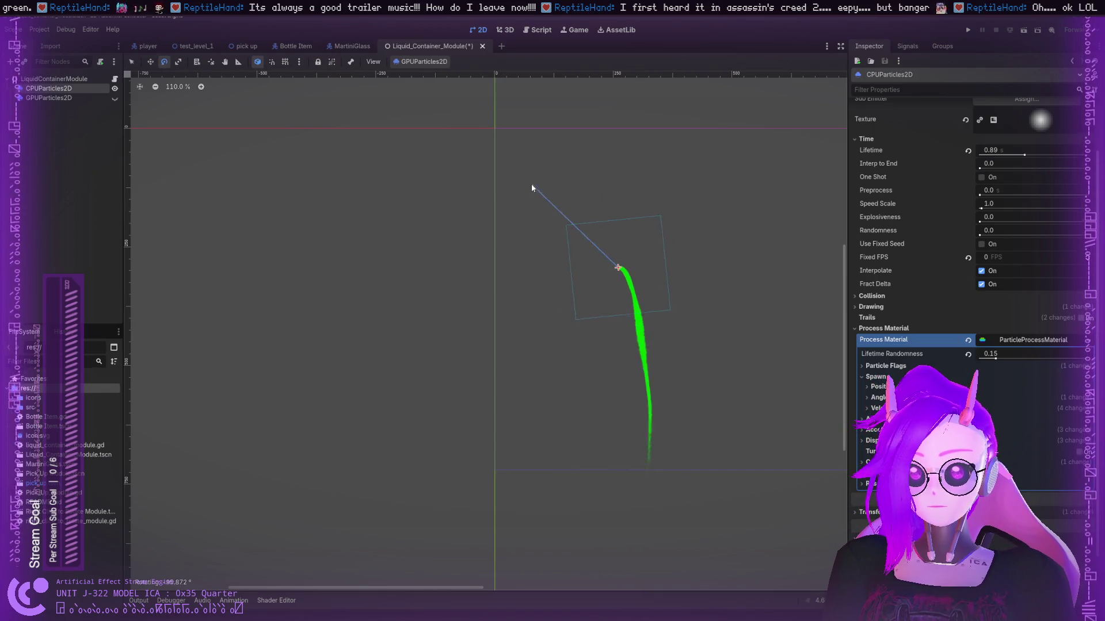
mouse_move(668, 361)
left_mouse_down()
mouse_move(547, 168)
mouse_move(652, 315)
mouse_move(706, 264)
mouse_move(699, 222)
mouse_move(691, 306)
mouse_move(635, 394)
left_mouse_up()
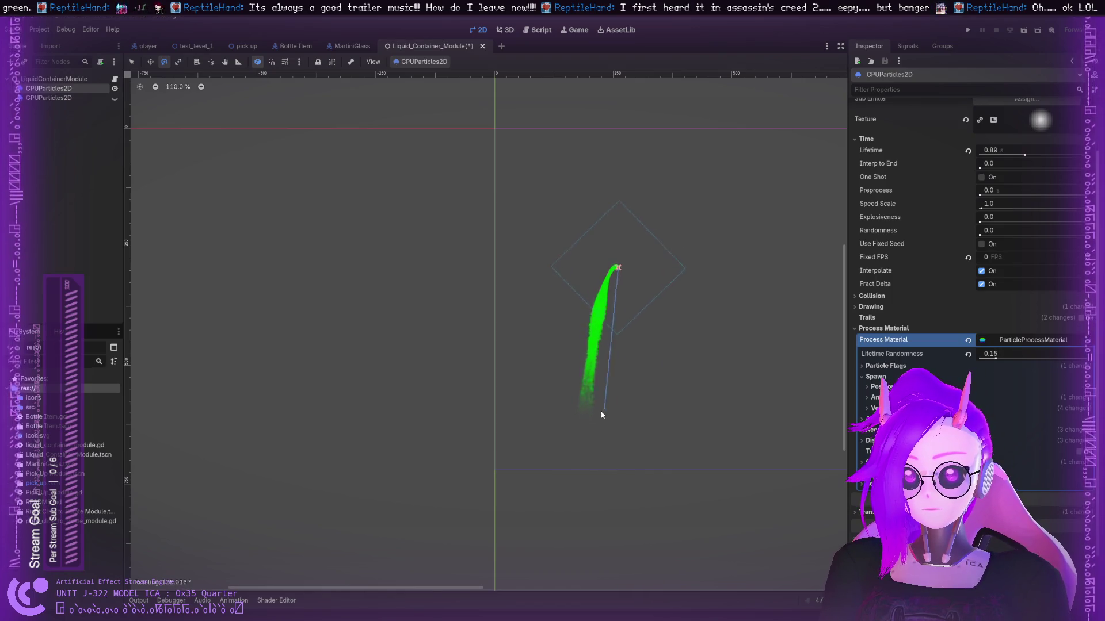
left_click_drag(456, 348, 466, 353)
left_click_drag(705, 190, 733, 306)
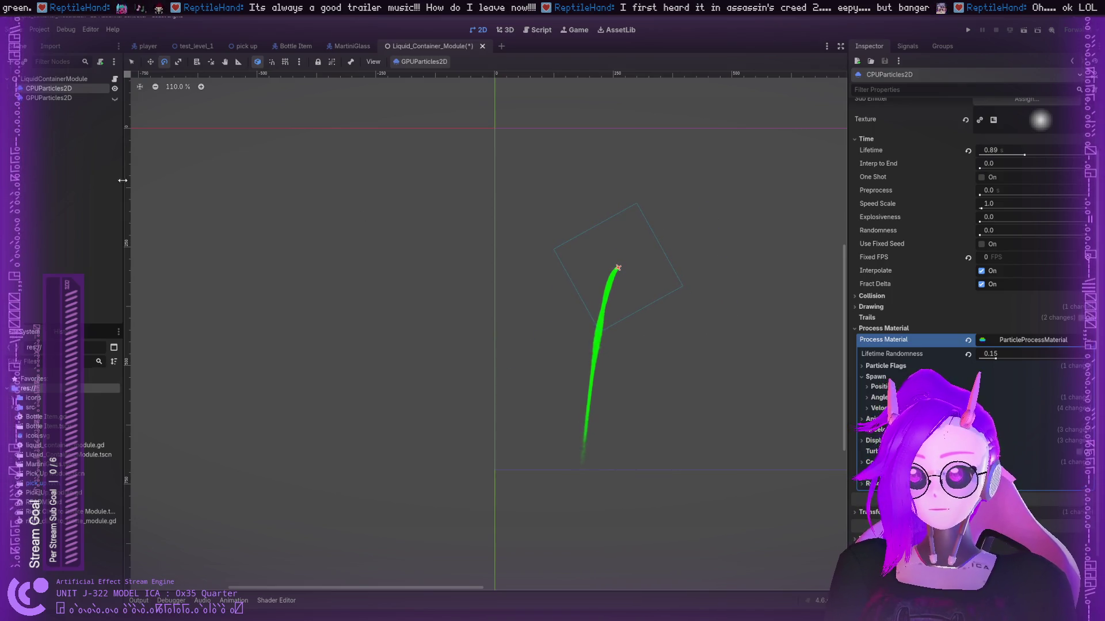
Step: Delete the GPUParticles2D node and select CPUParticles2D in the Scene dock
left_click(87, 102)
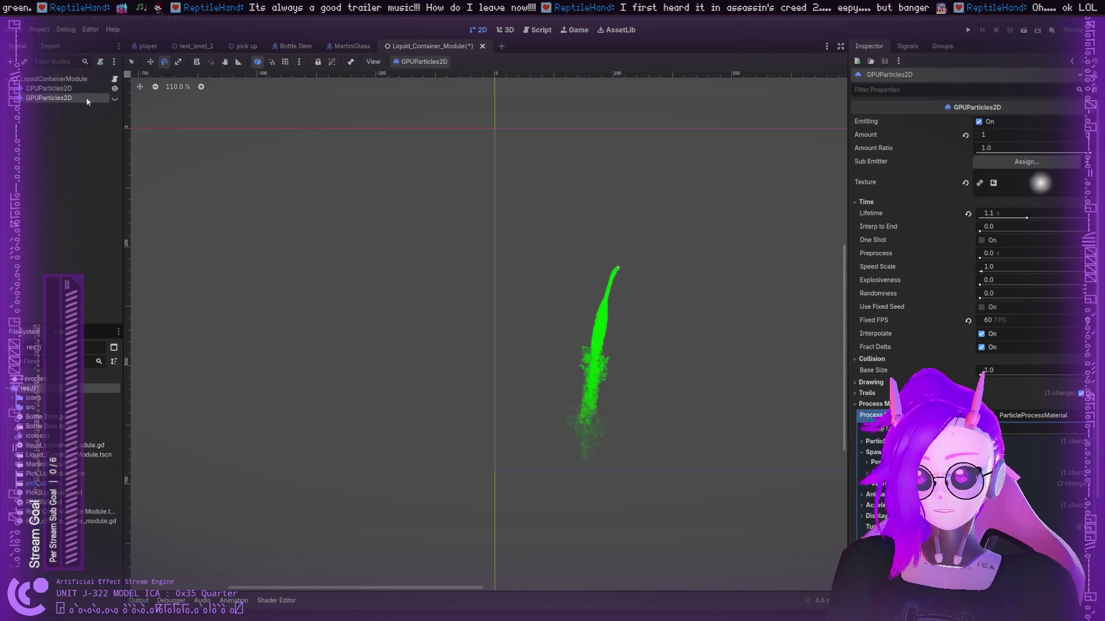
key("Delete")
left_click(90, 90)
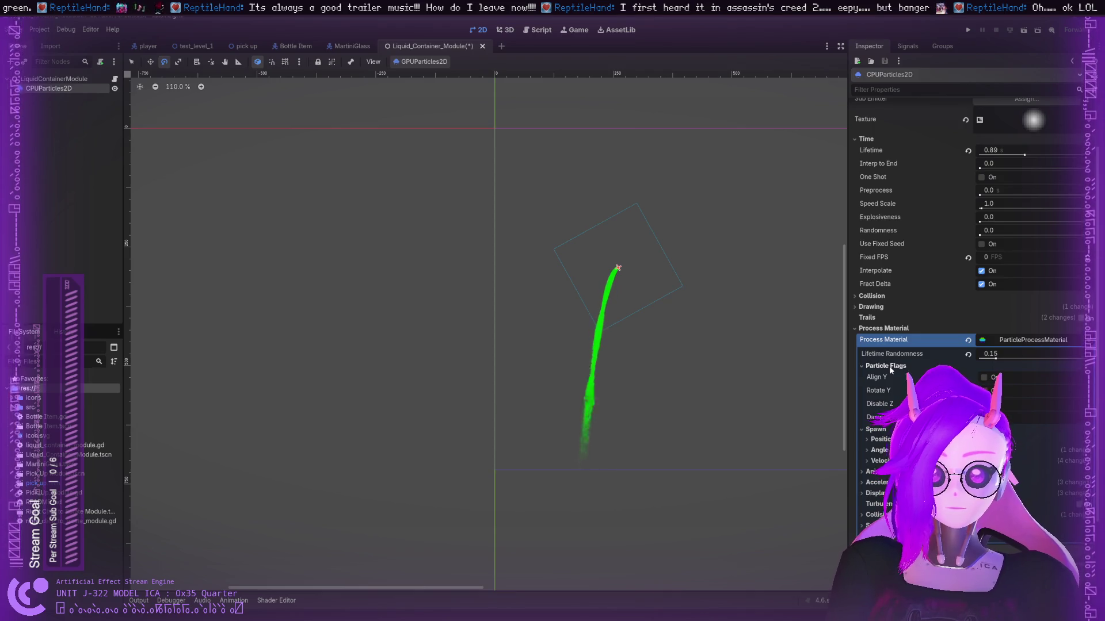
Step: Browse the process material, collapsing Spawn and checking the Collision settings
left_click(875, 376)
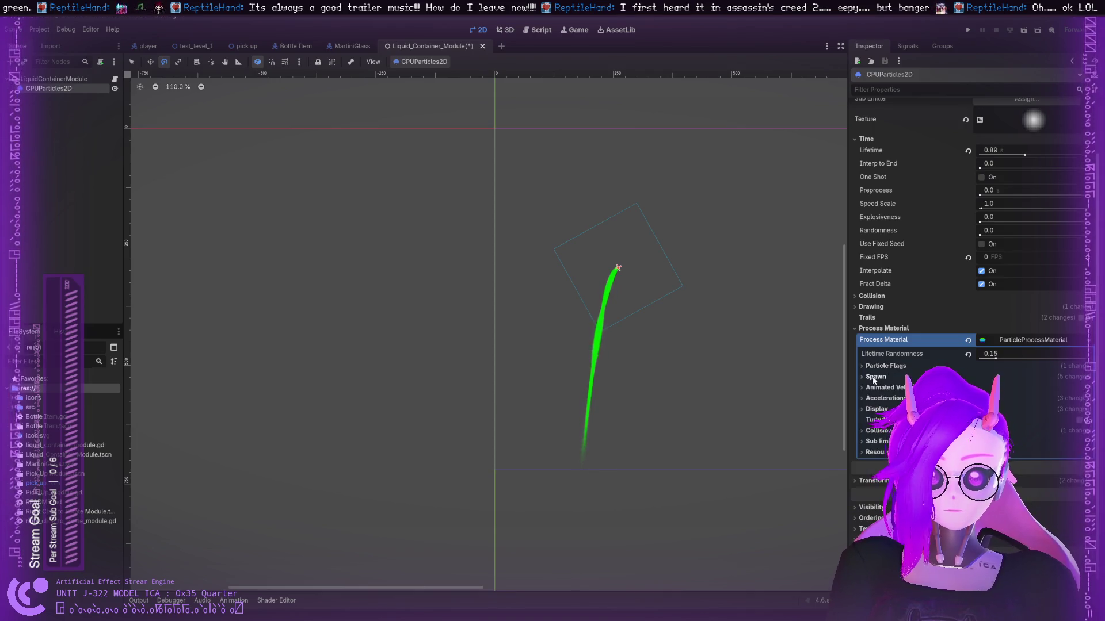
scroll(883, 446, "down", 2)
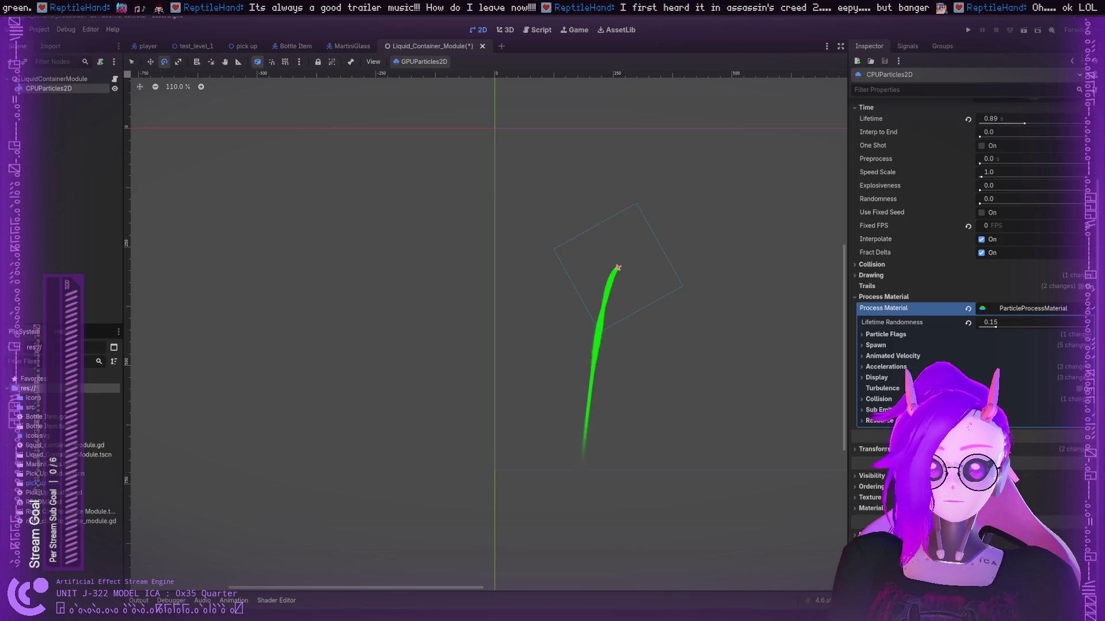
left_click(877, 399)
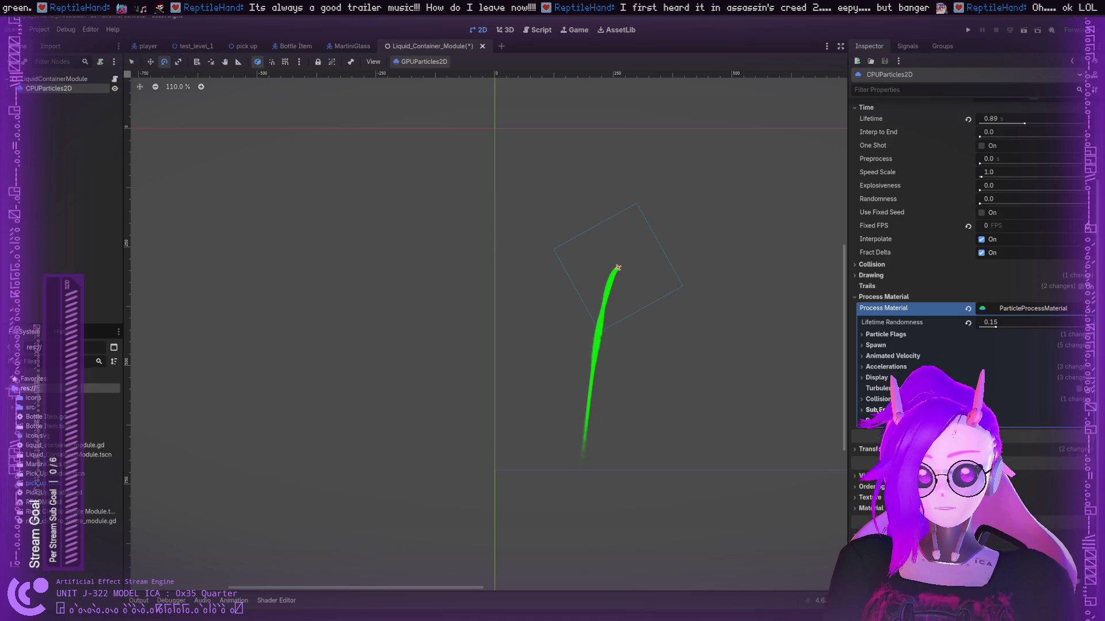
left_click(876, 403)
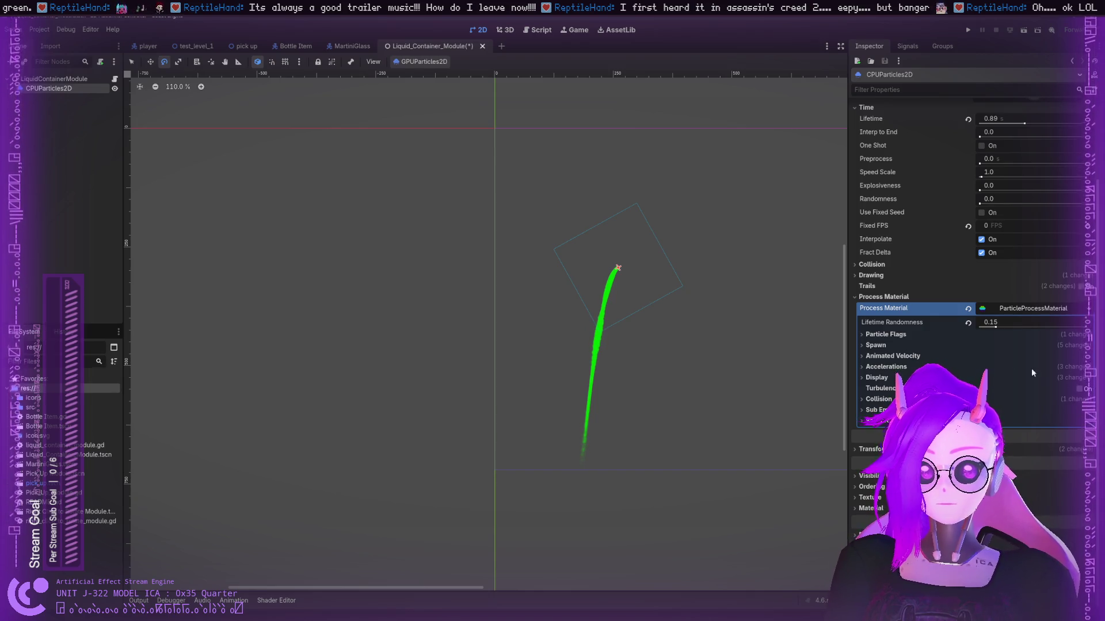
Step: Enable Turbulence in the pour stream's process material and tilt the emitter slightly
left_click(1079, 389)
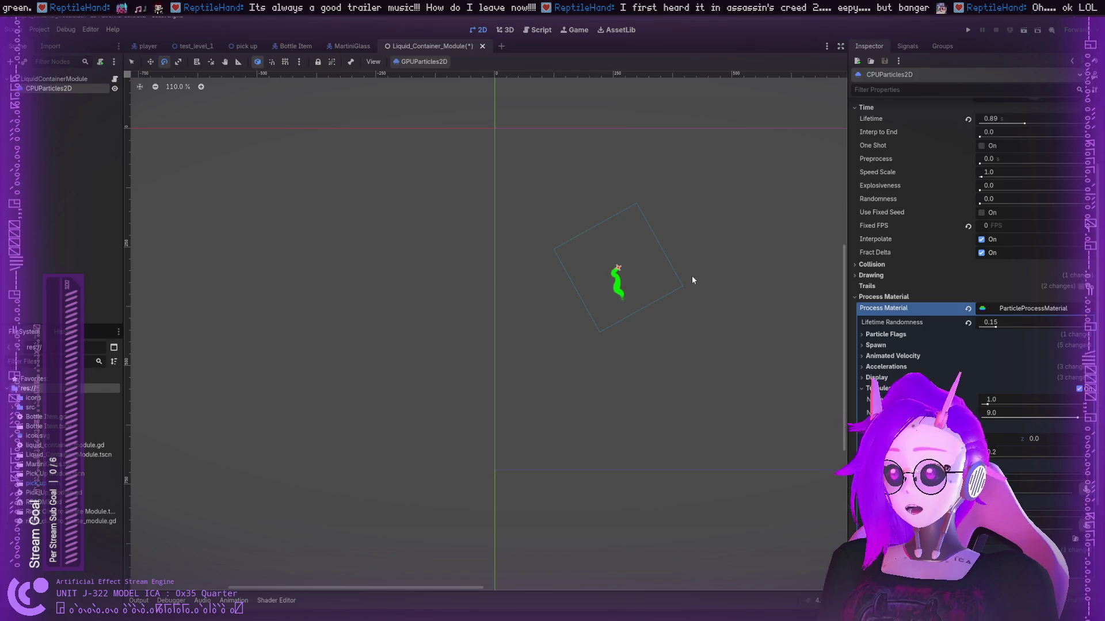
scroll(642, 278, "up", 5)
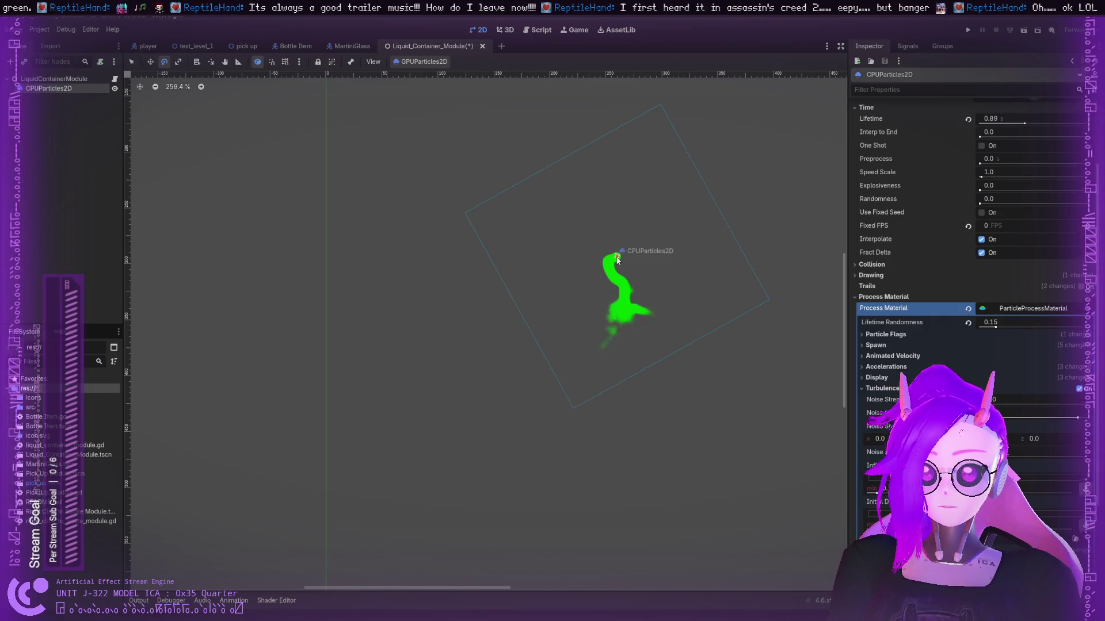
mouse_move(616, 260)
left_mouse_down()
mouse_move(619, 178)
mouse_move(530, 175)
mouse_move(544, 309)
mouse_move(562, 342)
mouse_move(613, 363)
mouse_move(559, 354)
left_mouse_up()
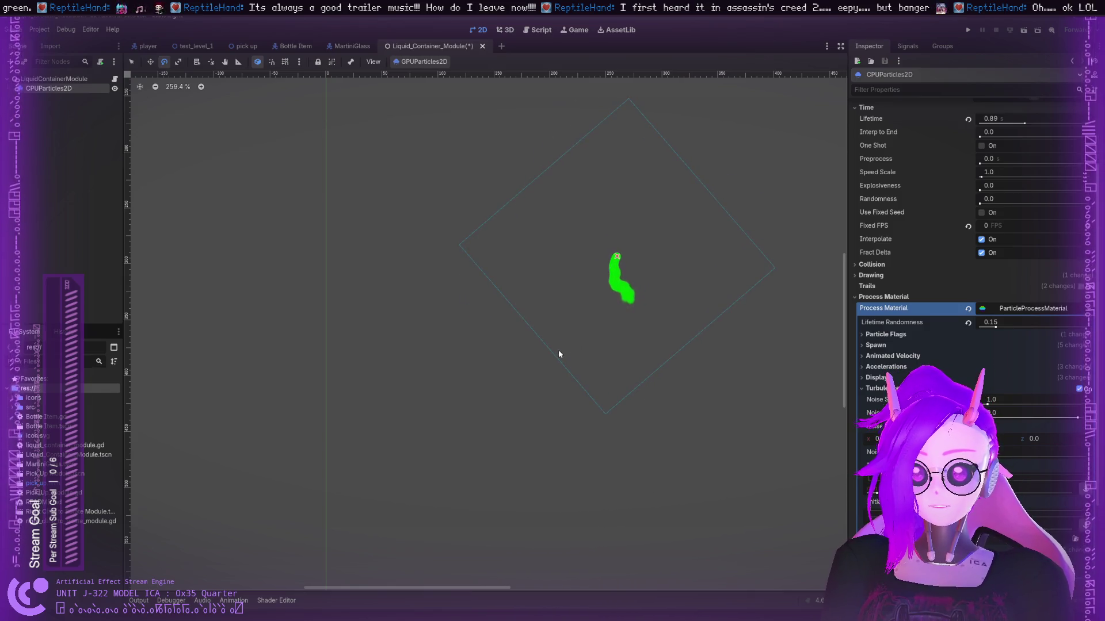
Step: Raise a Turbulence noise value to reshape the stream, then switch Turbulence back off
scroll(685, 344, "down", 4)
scroll(666, 330, "up", 10)
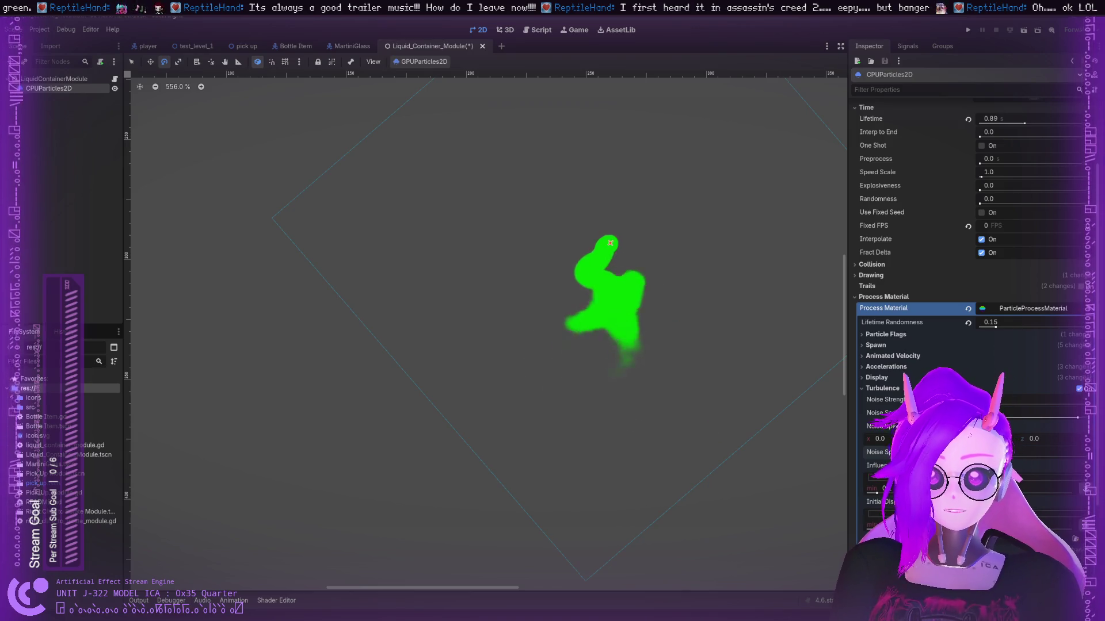
left_click_drag(1029, 458, 1039, 458)
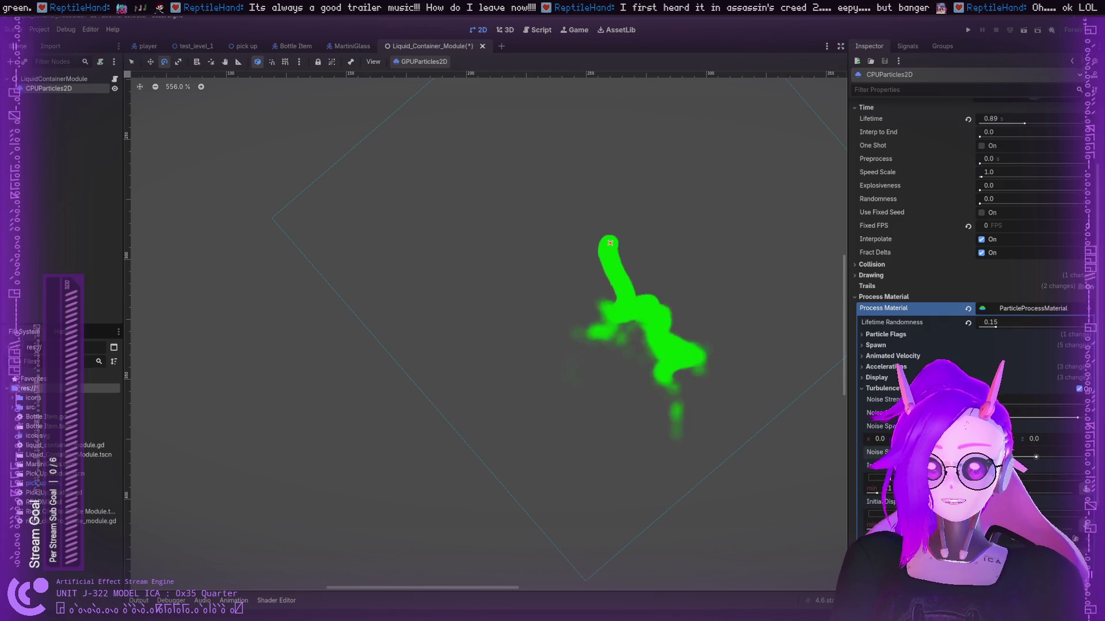
left_click(1078, 389)
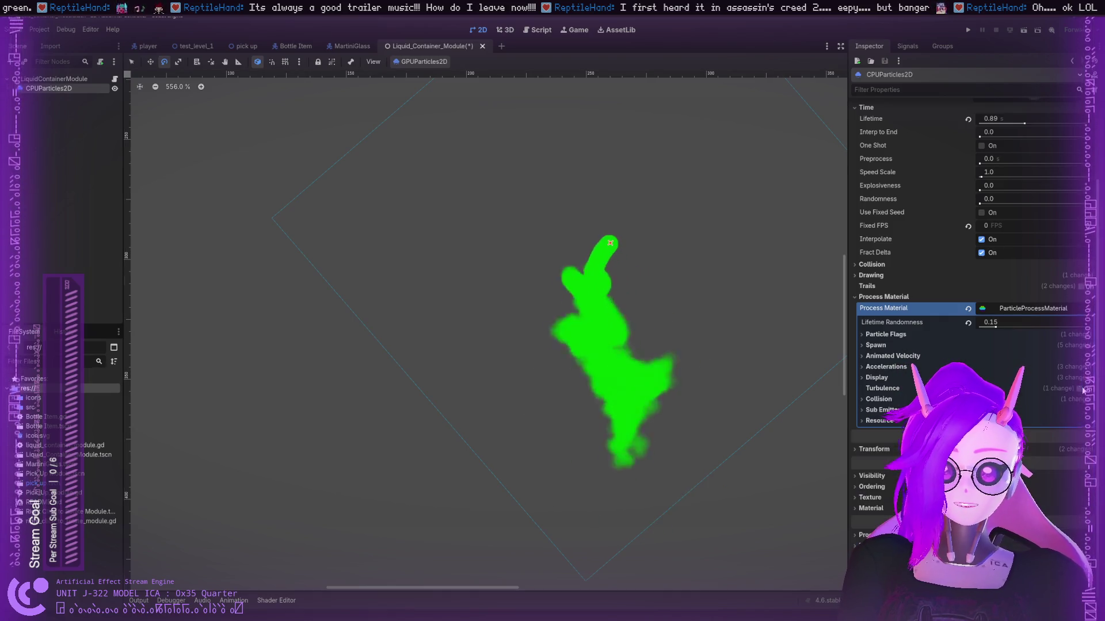
scroll(619, 248, "down", 6)
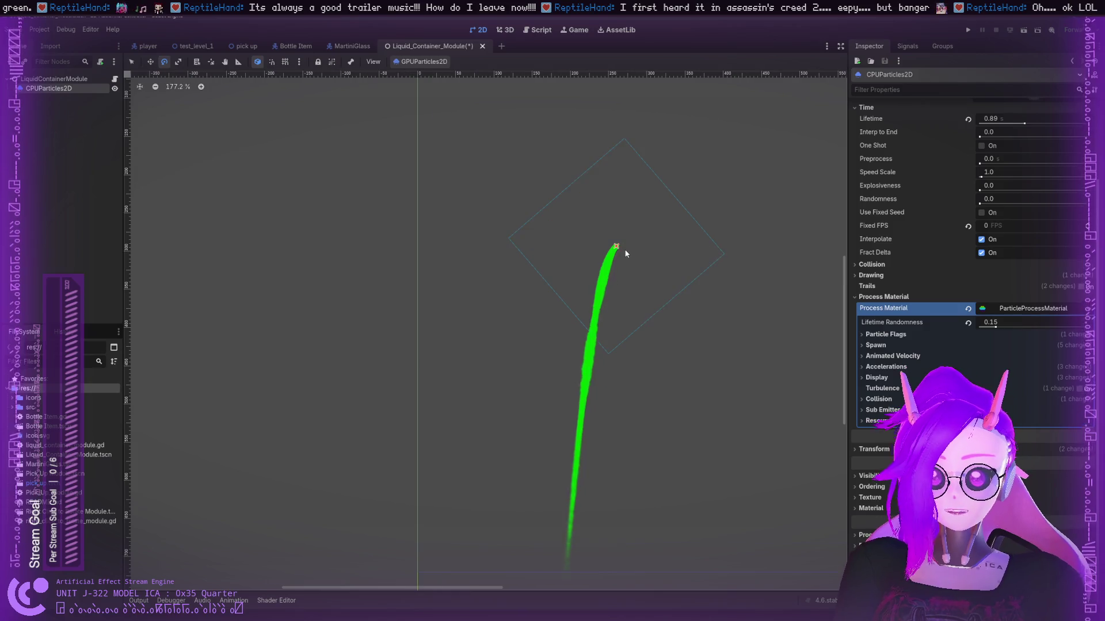
Step: Expand the process material's Animated Velocity section, briefly showing and hiding Angular Velocity
left_click(877, 359)
left_click(876, 358)
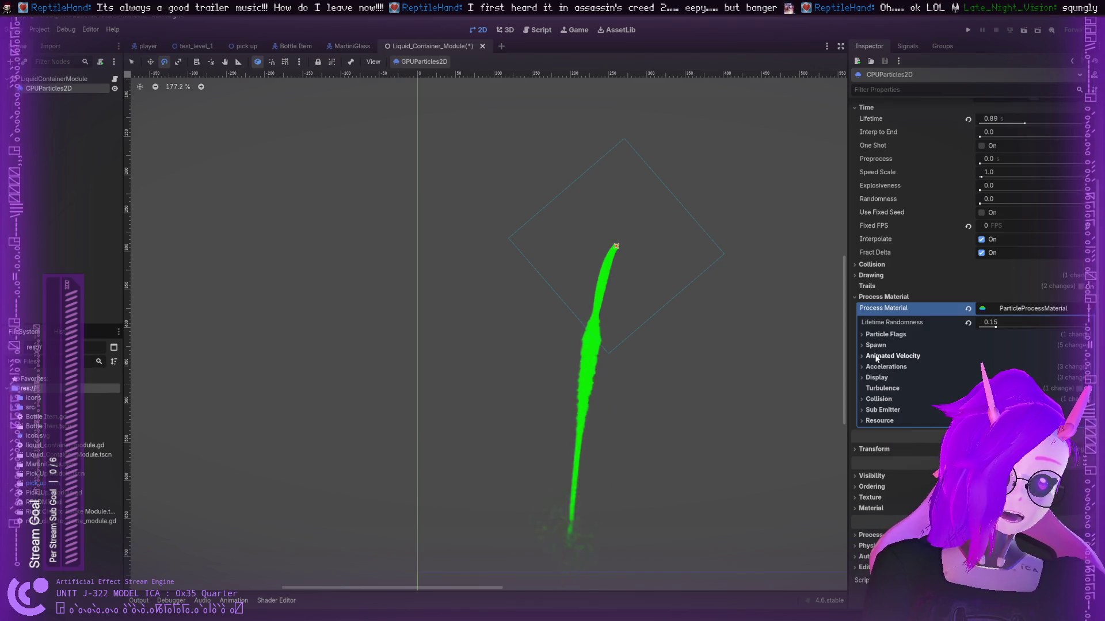
left_click(877, 358)
left_click(880, 367)
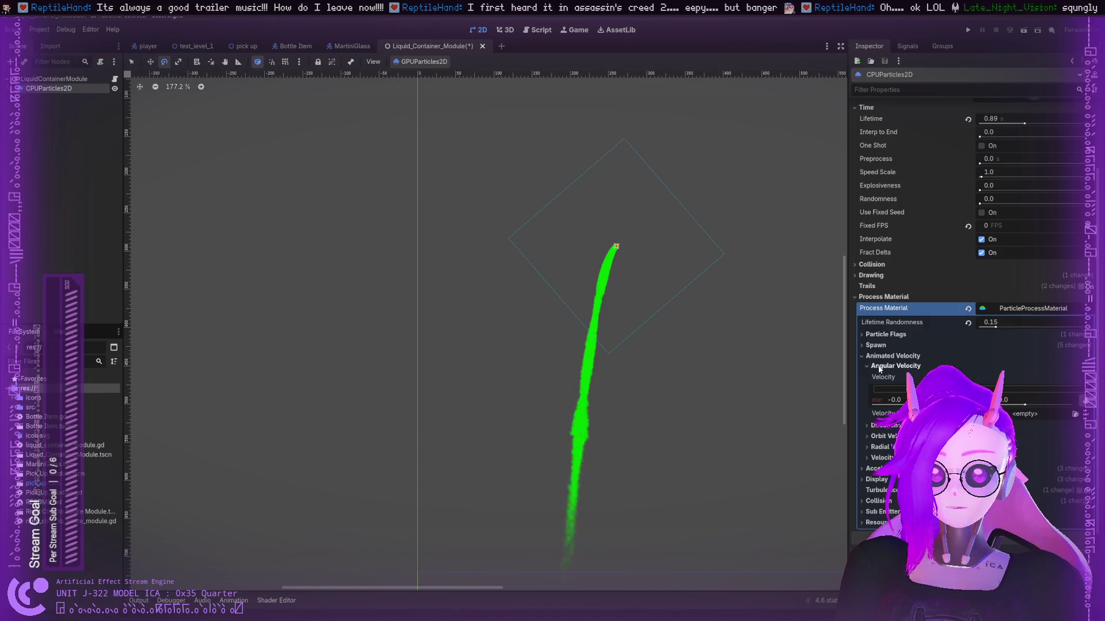
left_click(880, 368)
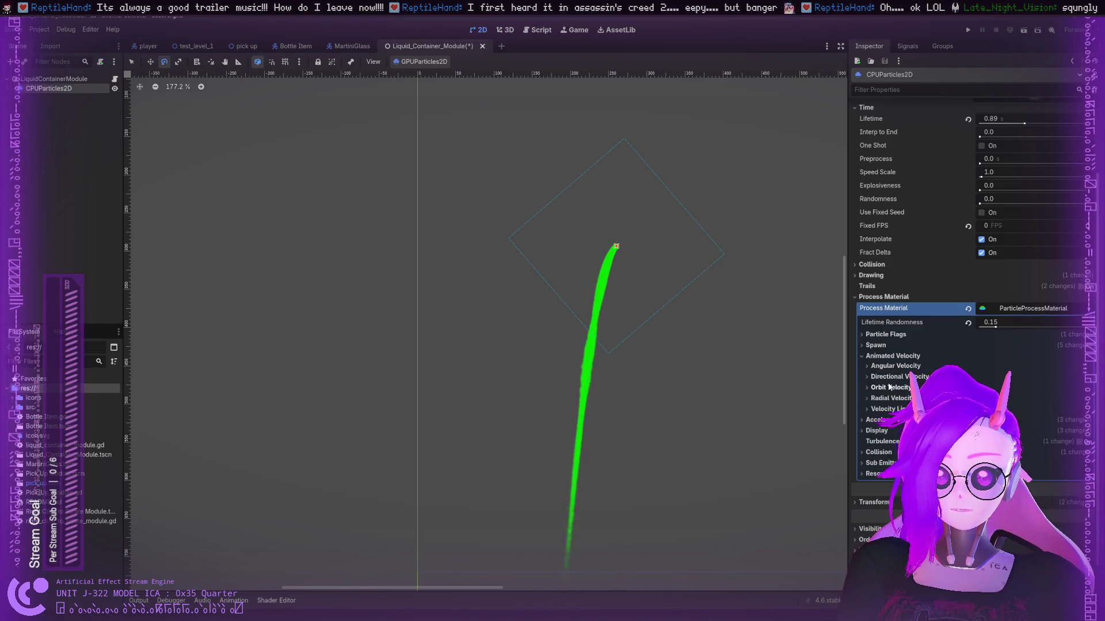